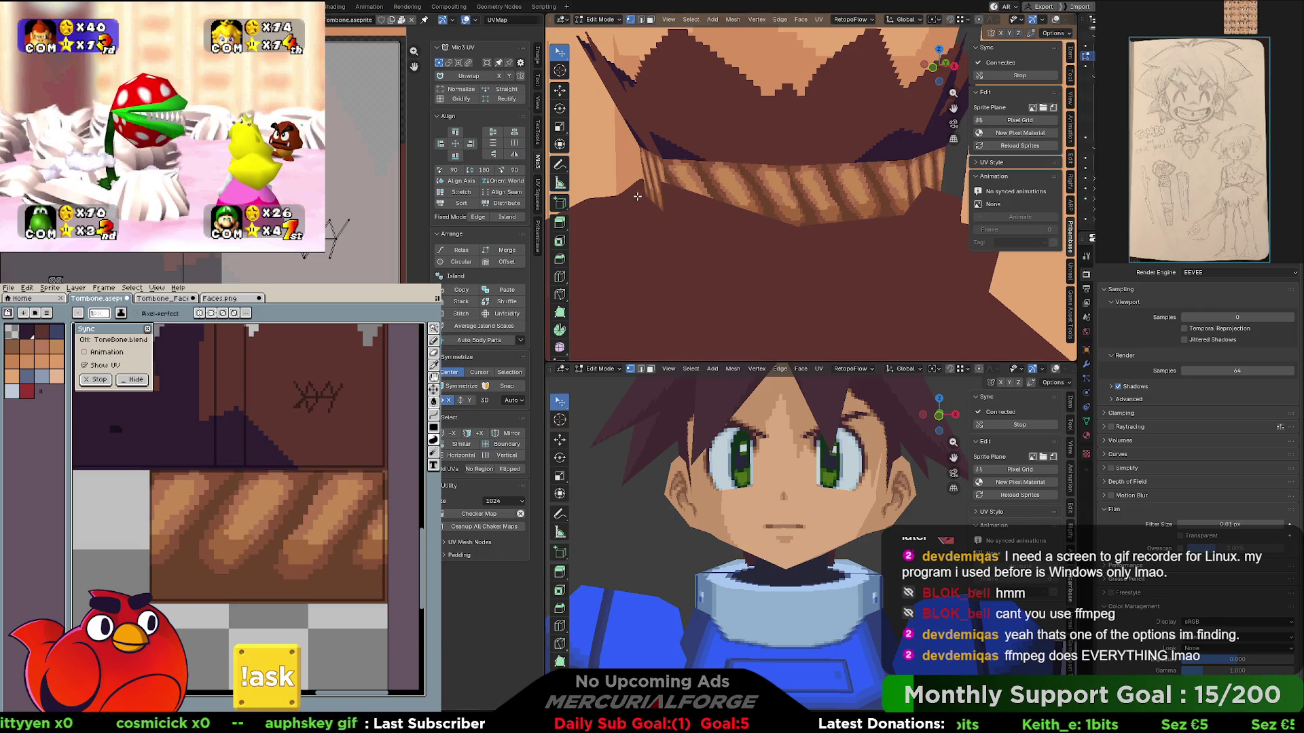
scroll(637, 195, down, 5)
- Orbit around the whole caveman model, then glance at the sprite's colour mode options
mouse_move(637, 196)
middle_down()
mouse_move(696, 186)
mouse_move(581, 232)
middle_up()
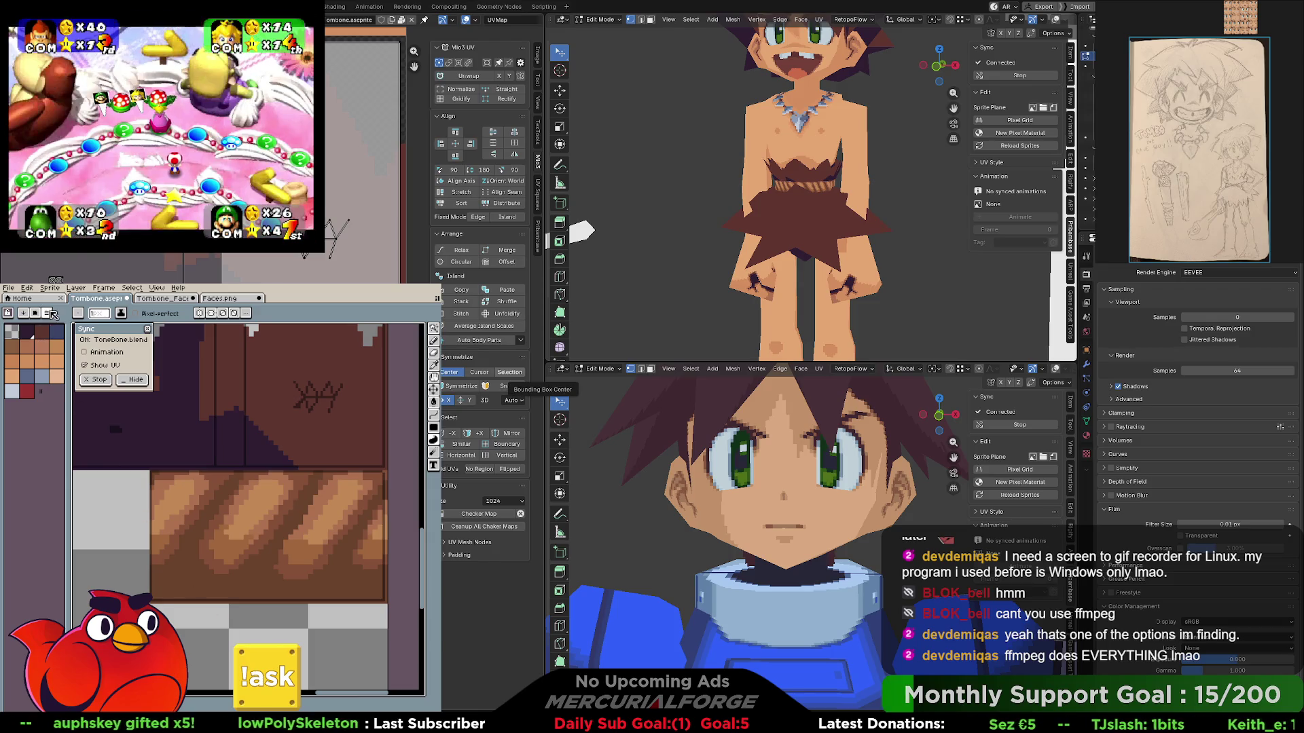
click(50, 288)
mouse_move(67, 308)
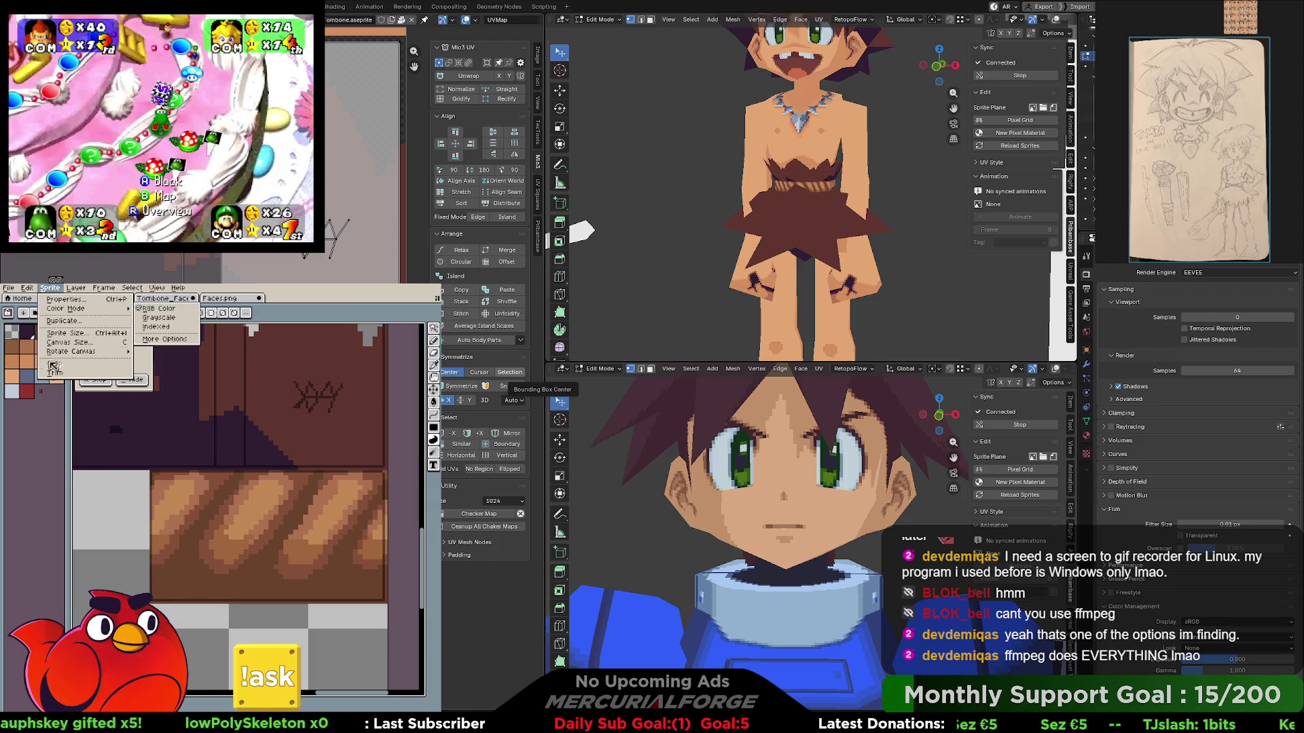
- Build a New Palette from Sprite via the palette options and confirm, leaving colour mode unchanged
click(42, 424)
click(47, 312)
mouse_move(61, 350)
click(89, 468)
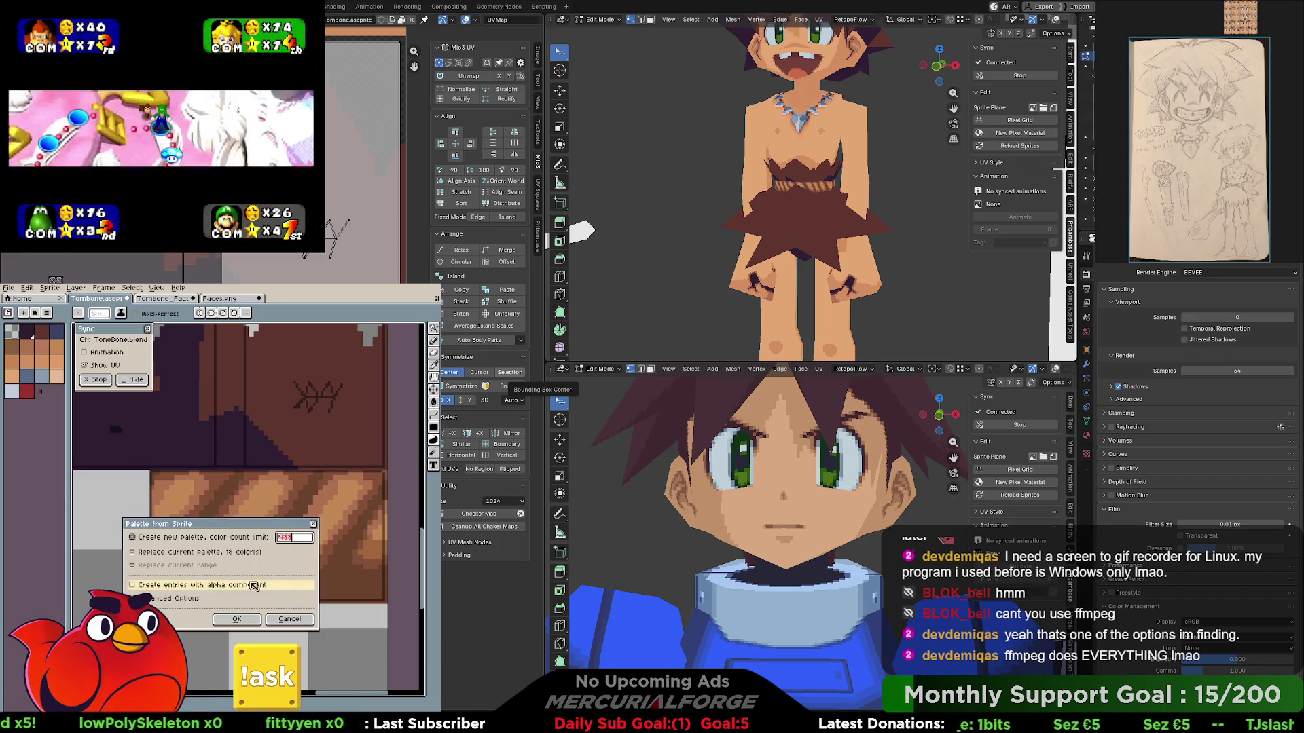
click(244, 619)
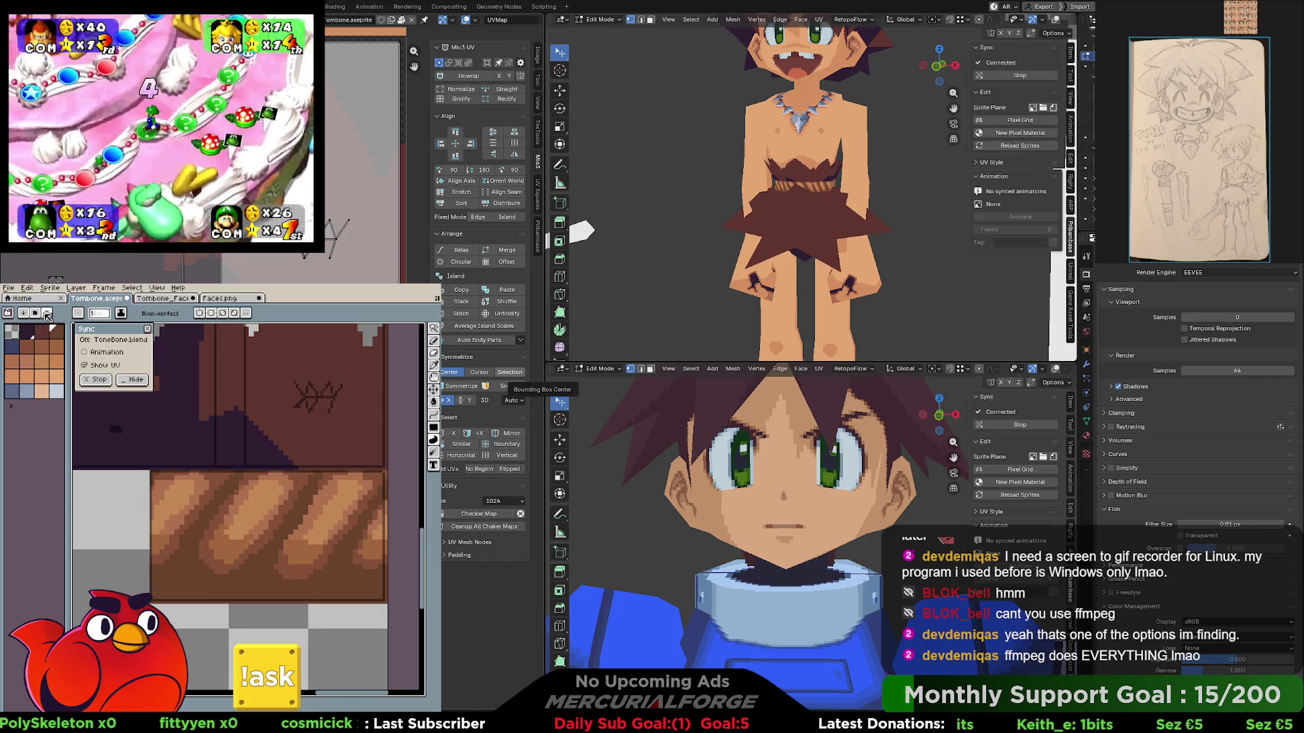
click(50, 287)
mouse_move(68, 307)
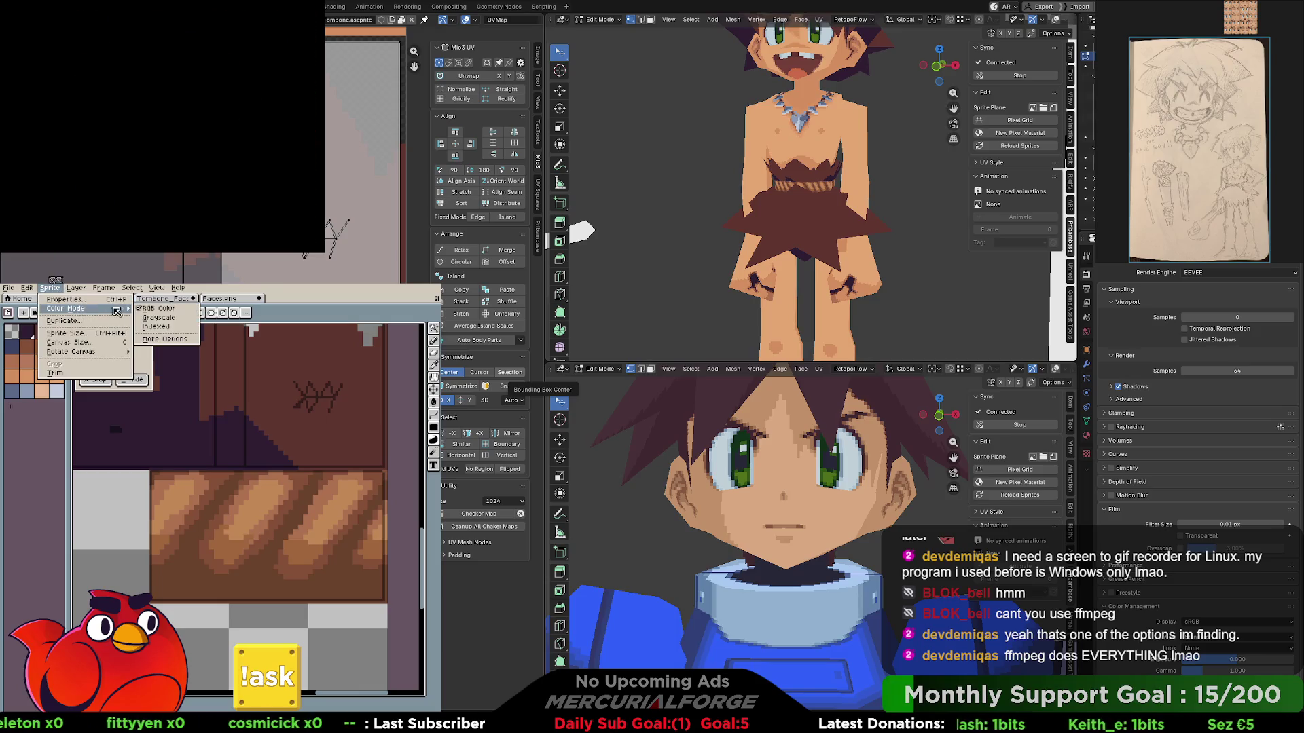
click(152, 330)
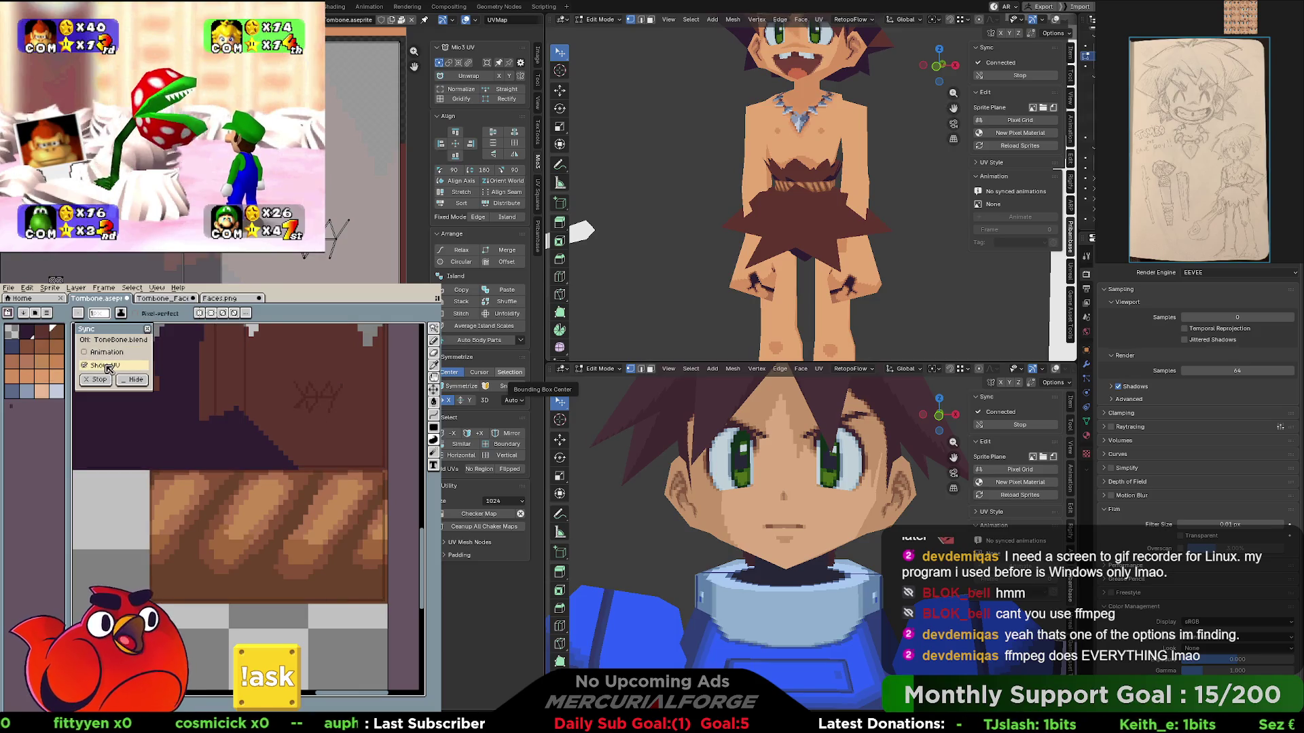
scroll(222, 502, down, 3)
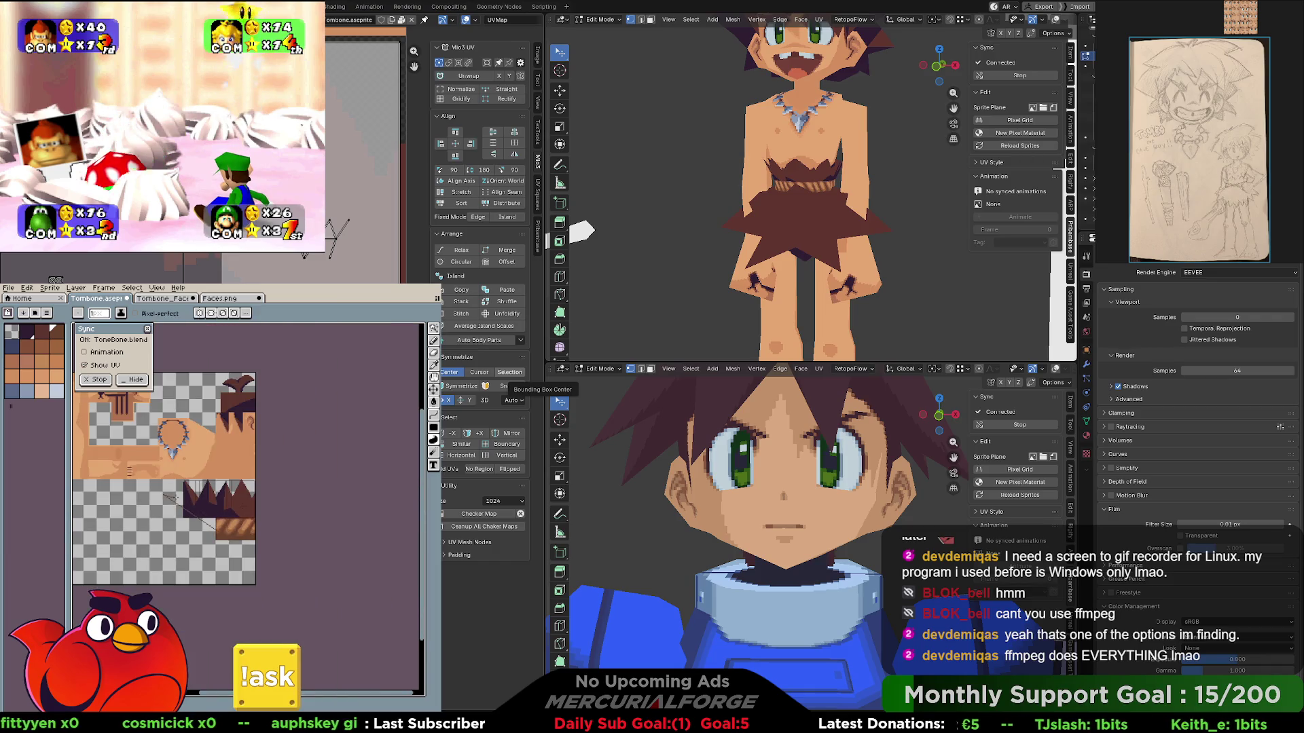
middle_drag(233, 512, 335, 546)
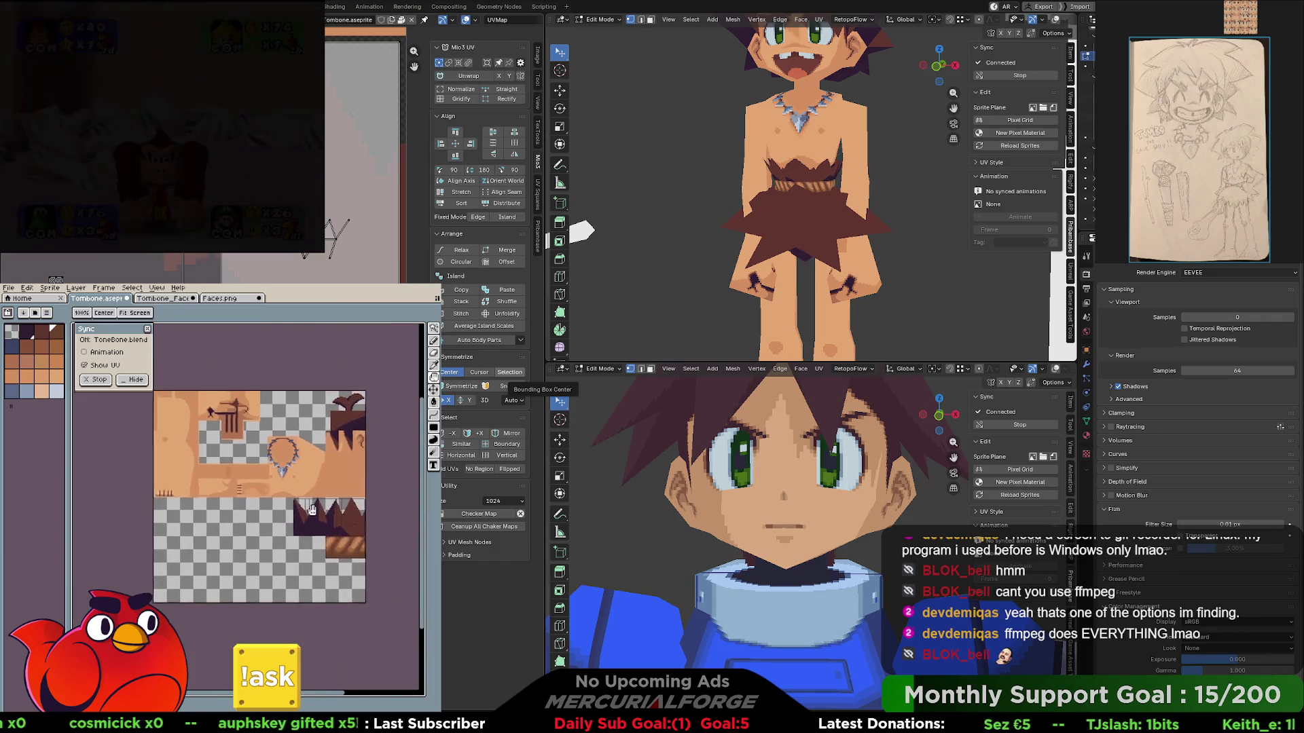
scroll(213, 436, up, 5)
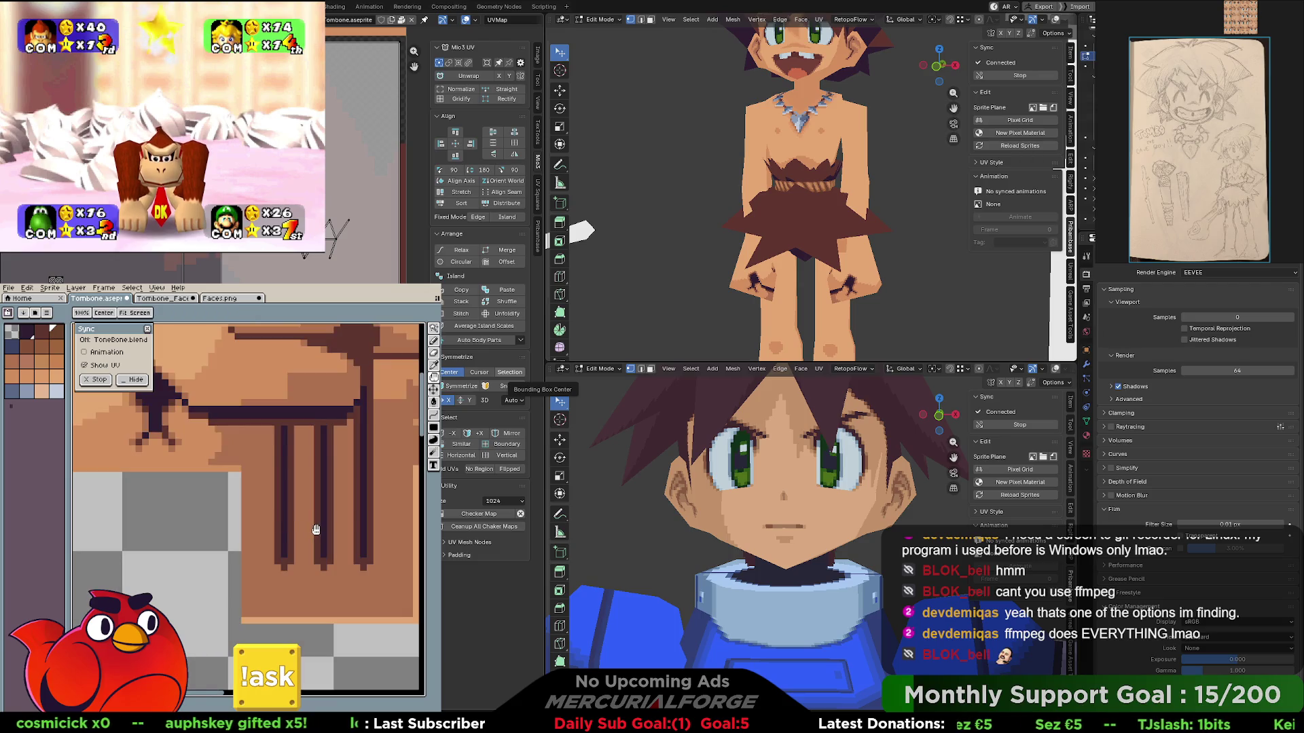
scroll(268, 524, down, 2)
scroll(266, 536, down, 2)
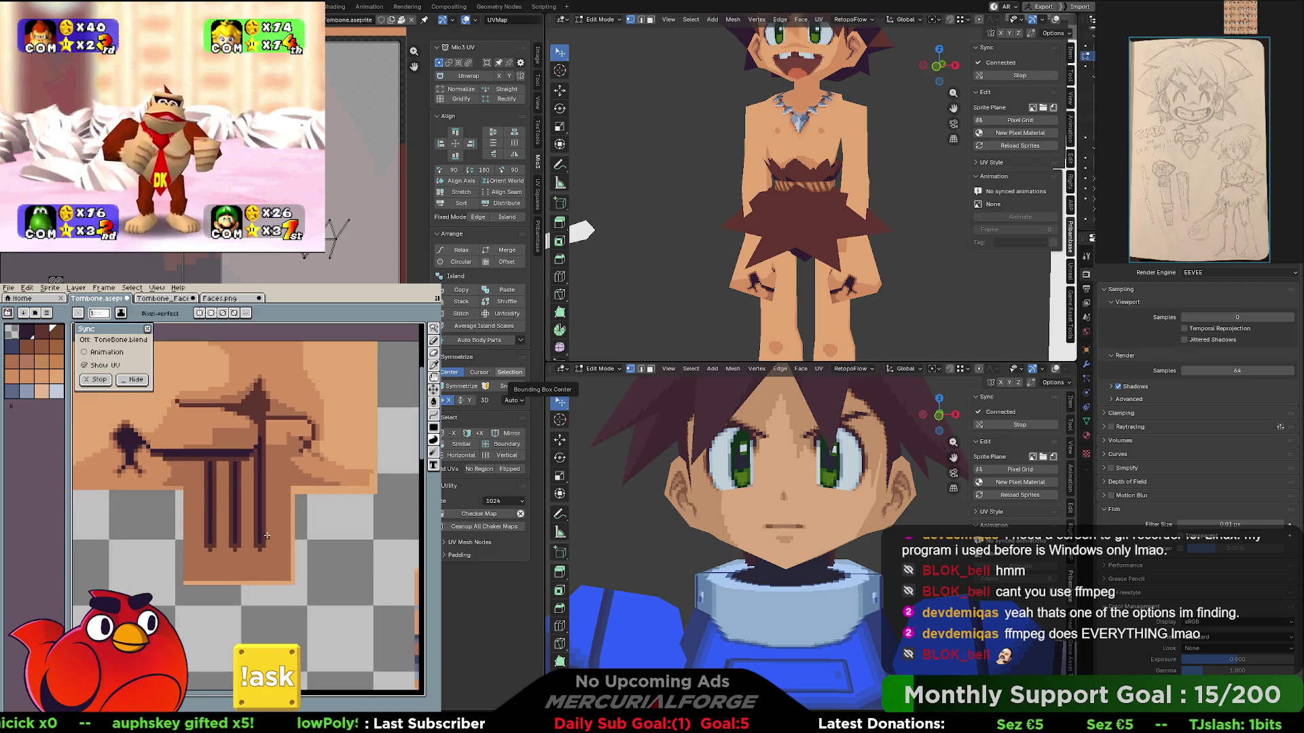
scroll(236, 476, down, 1)
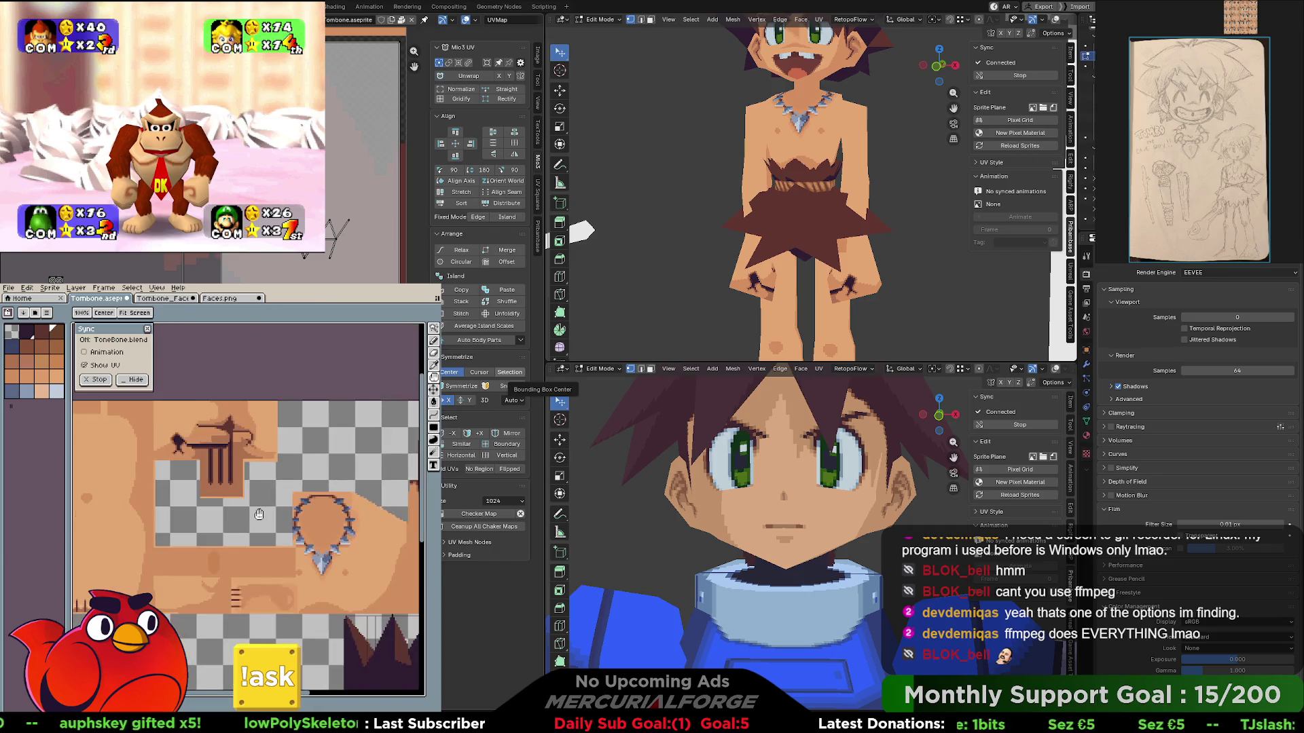
scroll(237, 476, down, 1)
scroll(247, 468, down, 1)
middle_drag(246, 468, 241, 471)
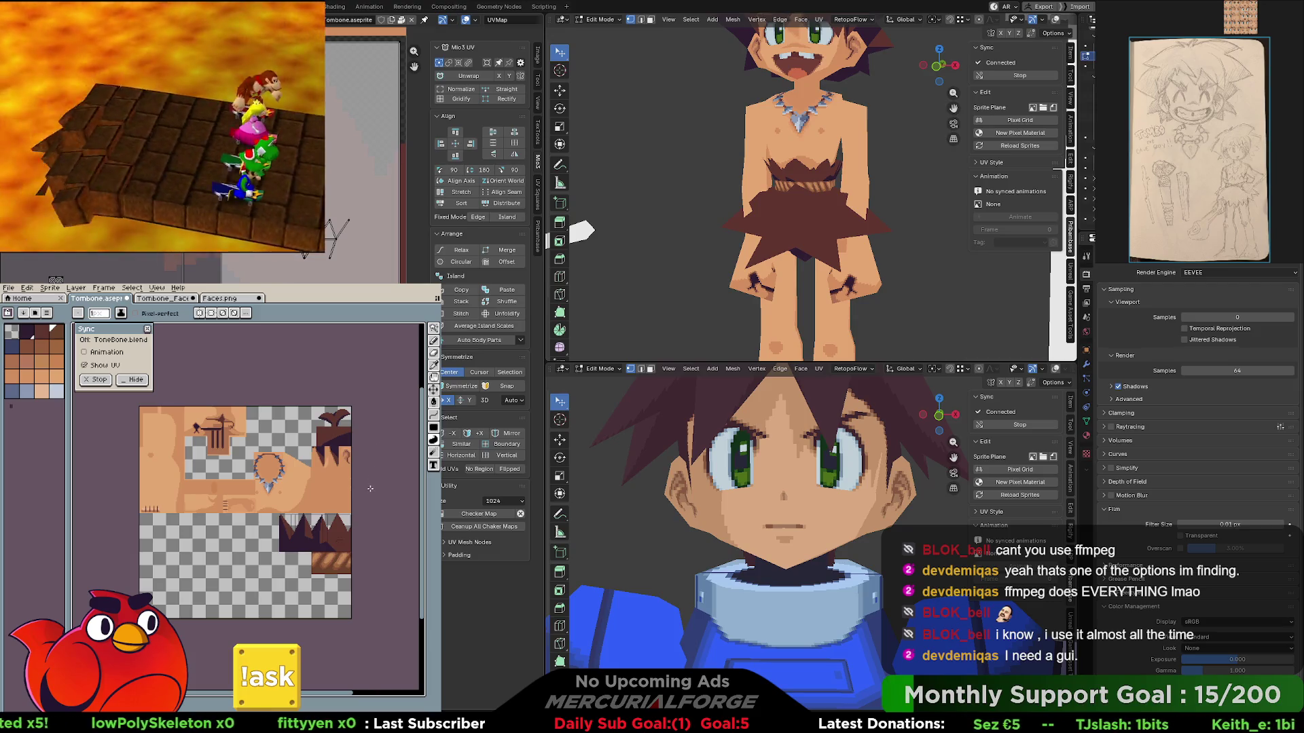
middle_drag(375, 498, 329, 489)
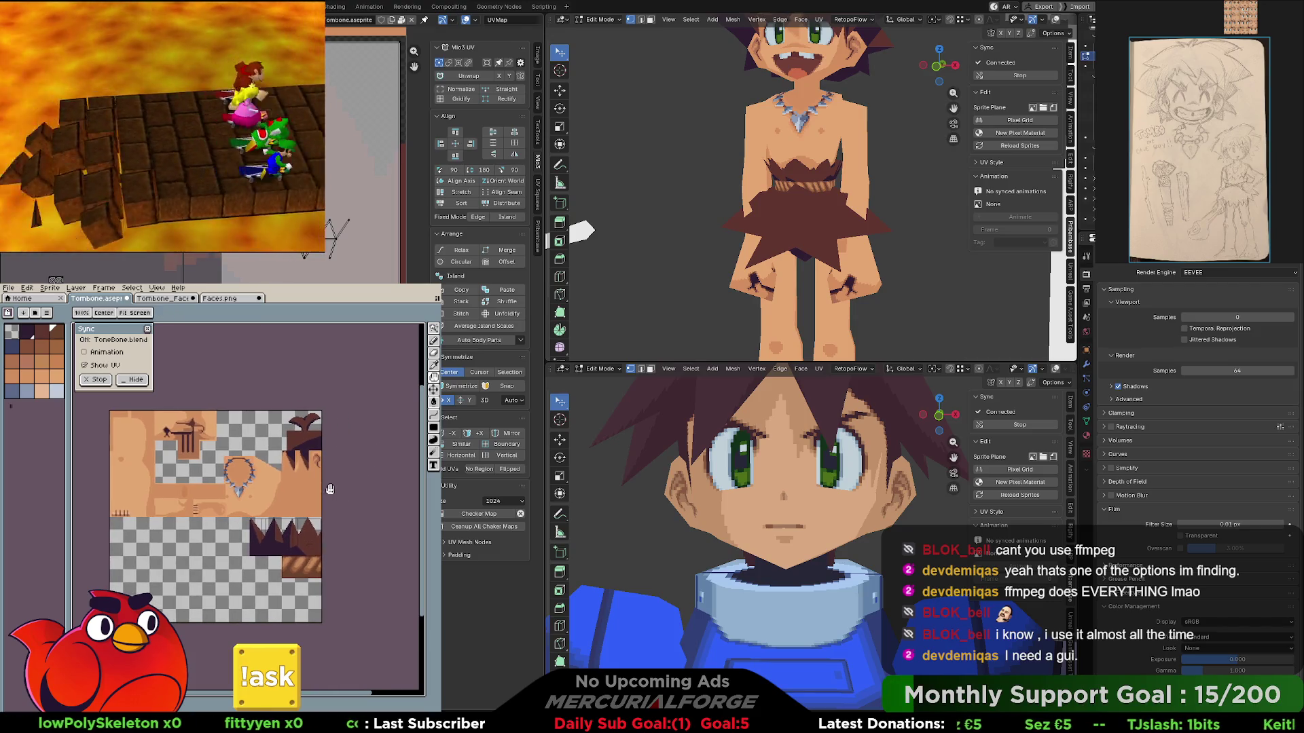
scroll(326, 487, up, 3)
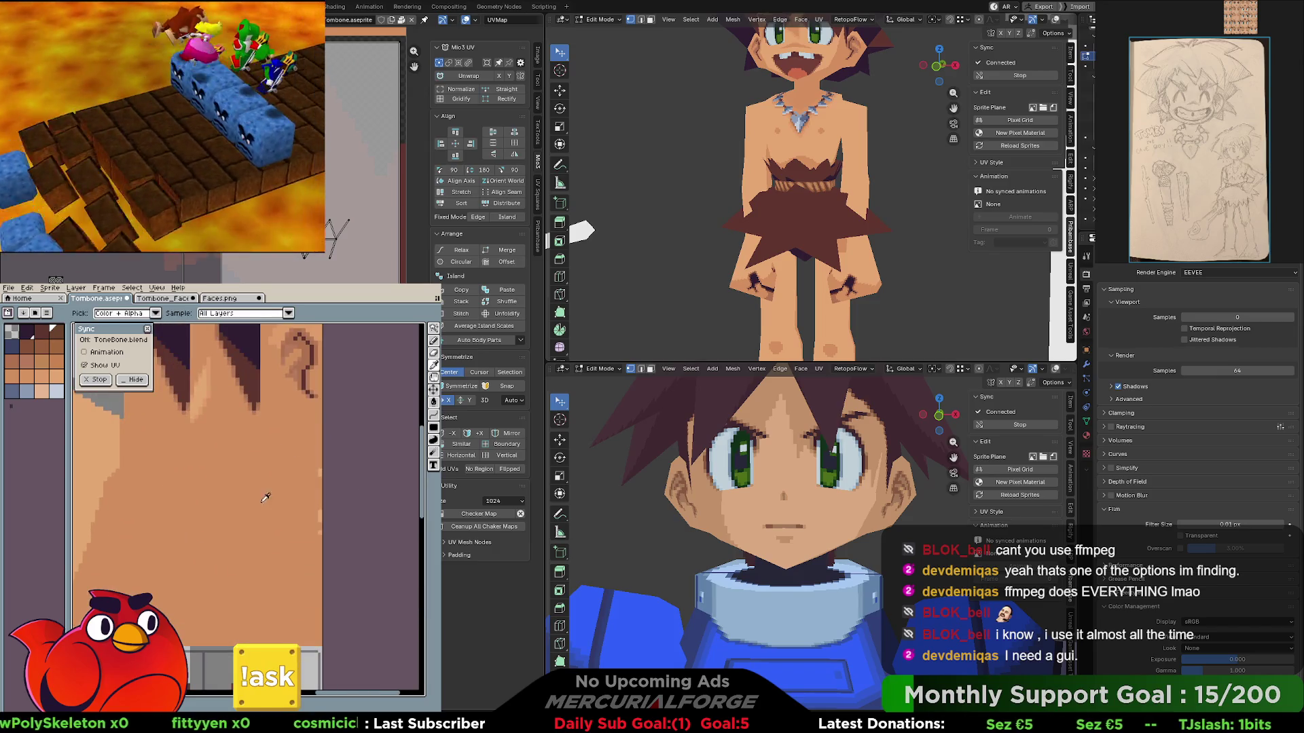
- Pan across the skin areas with the eyedropper ready, settling on the hair and ear region
middle_drag(248, 526, 298, 591)
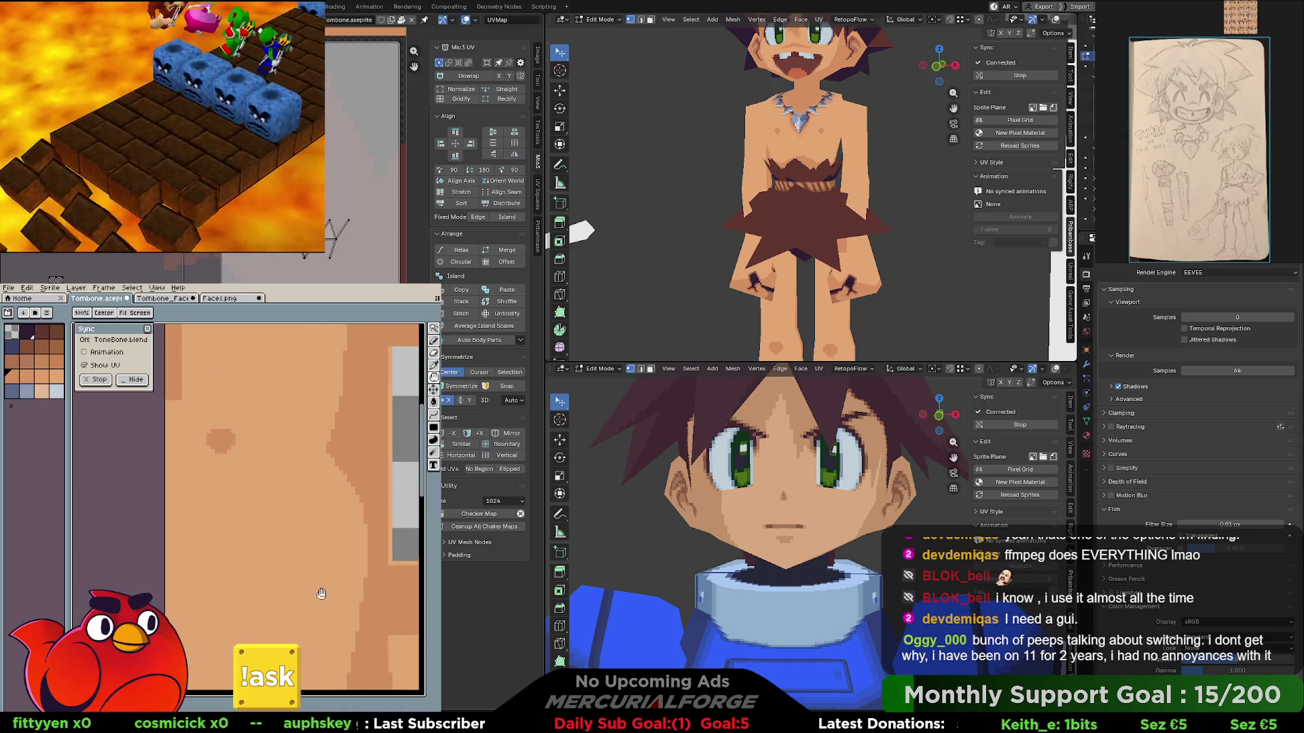
mouse_move(298, 591)
middle_down()
mouse_move(228, 559)
mouse_move(217, 535)
mouse_move(199, 553)
mouse_move(269, 432)
mouse_move(303, 476)
middle_up()
key(i)
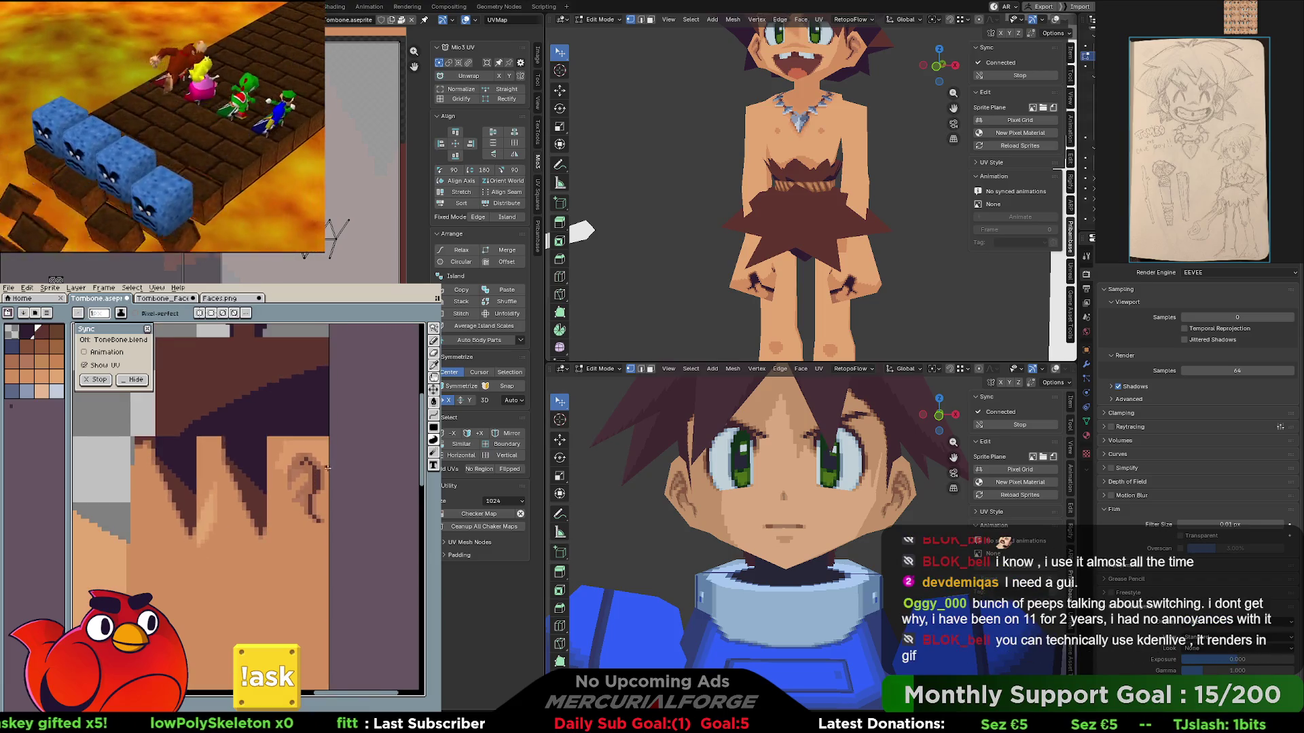
middle_drag(308, 476, 273, 512)
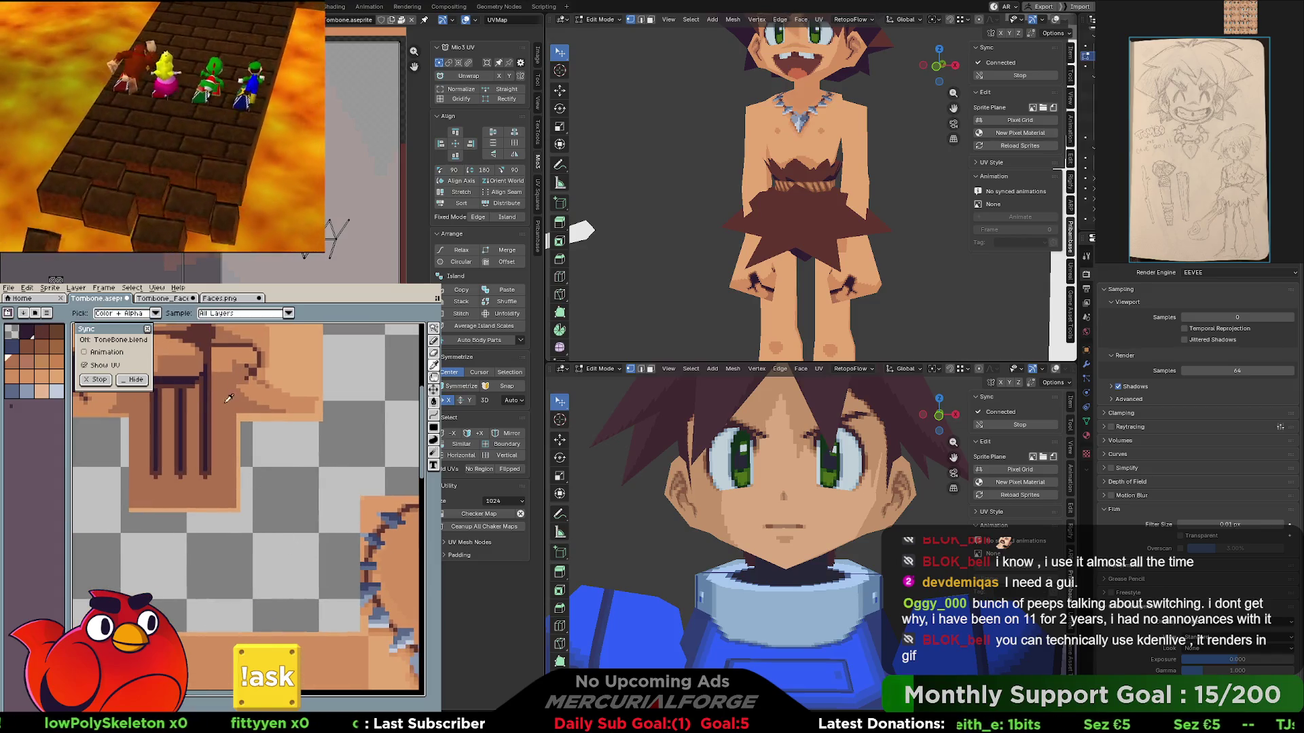
middle_drag(233, 400, 204, 508)
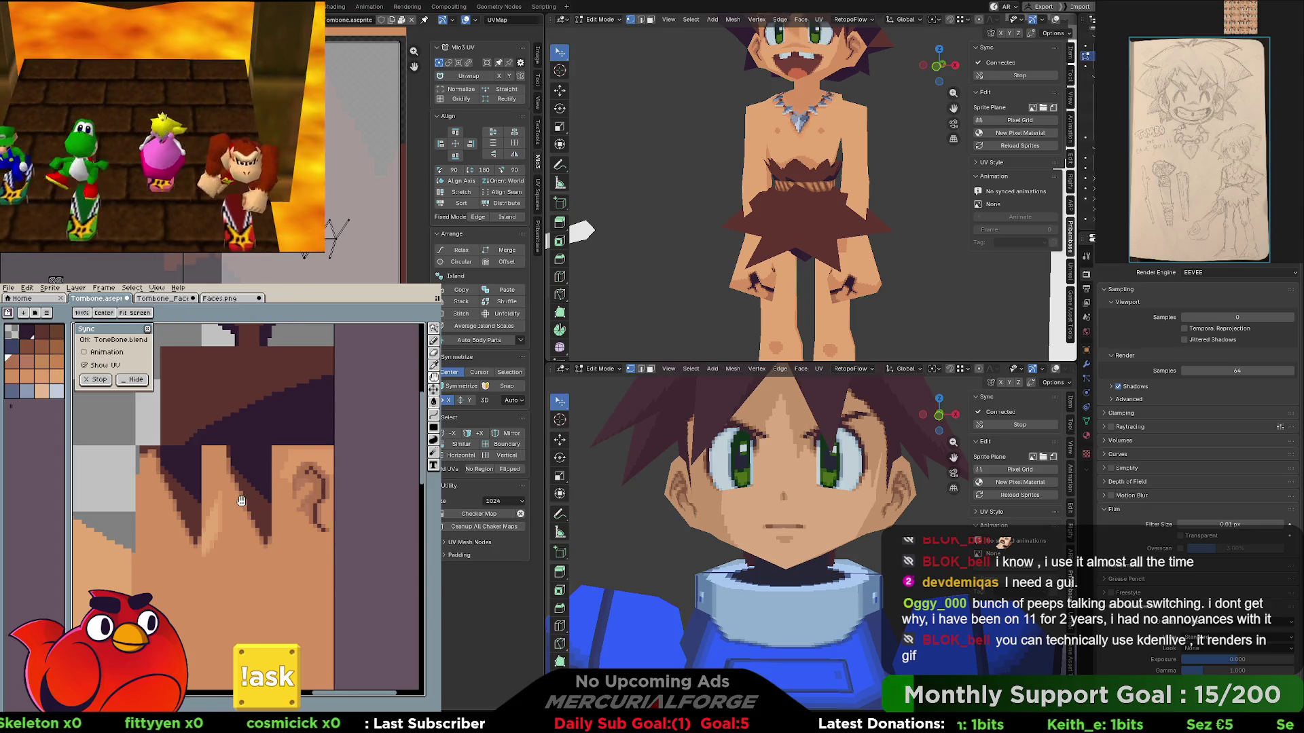
middle_drag(241, 500, 298, 513)
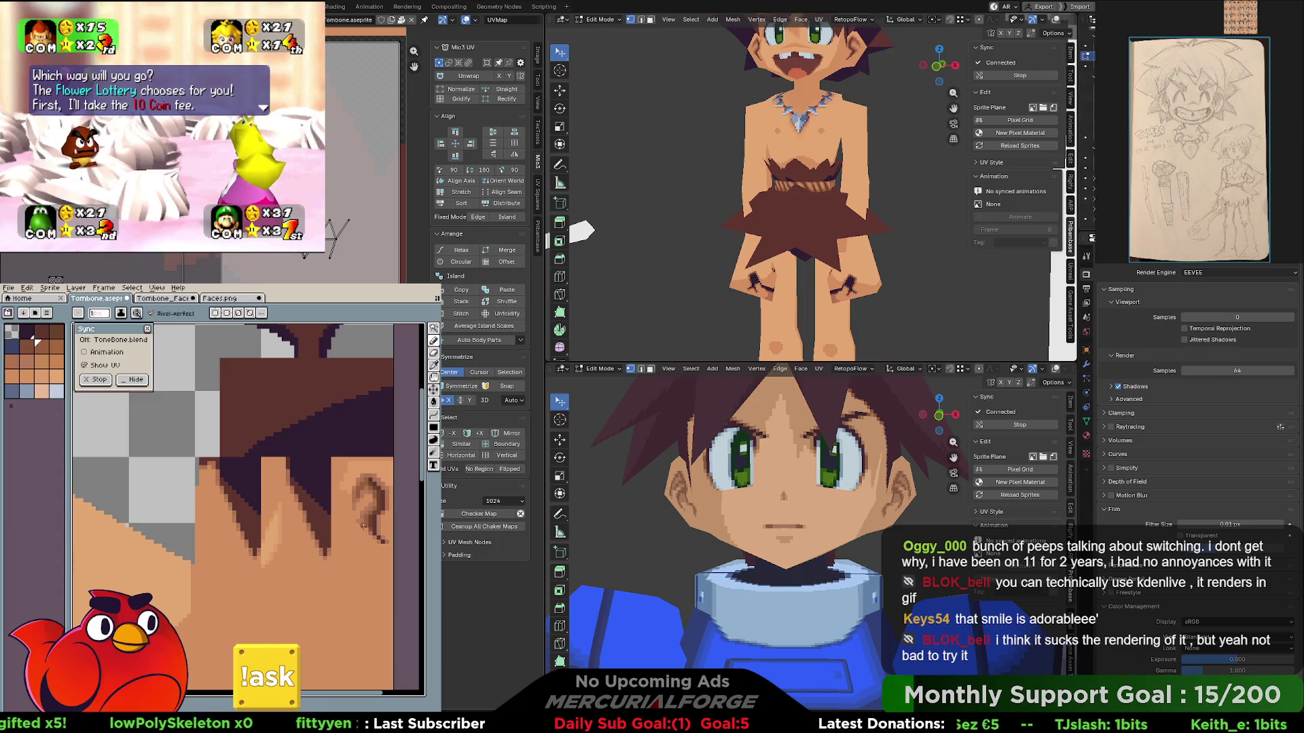
key(i)
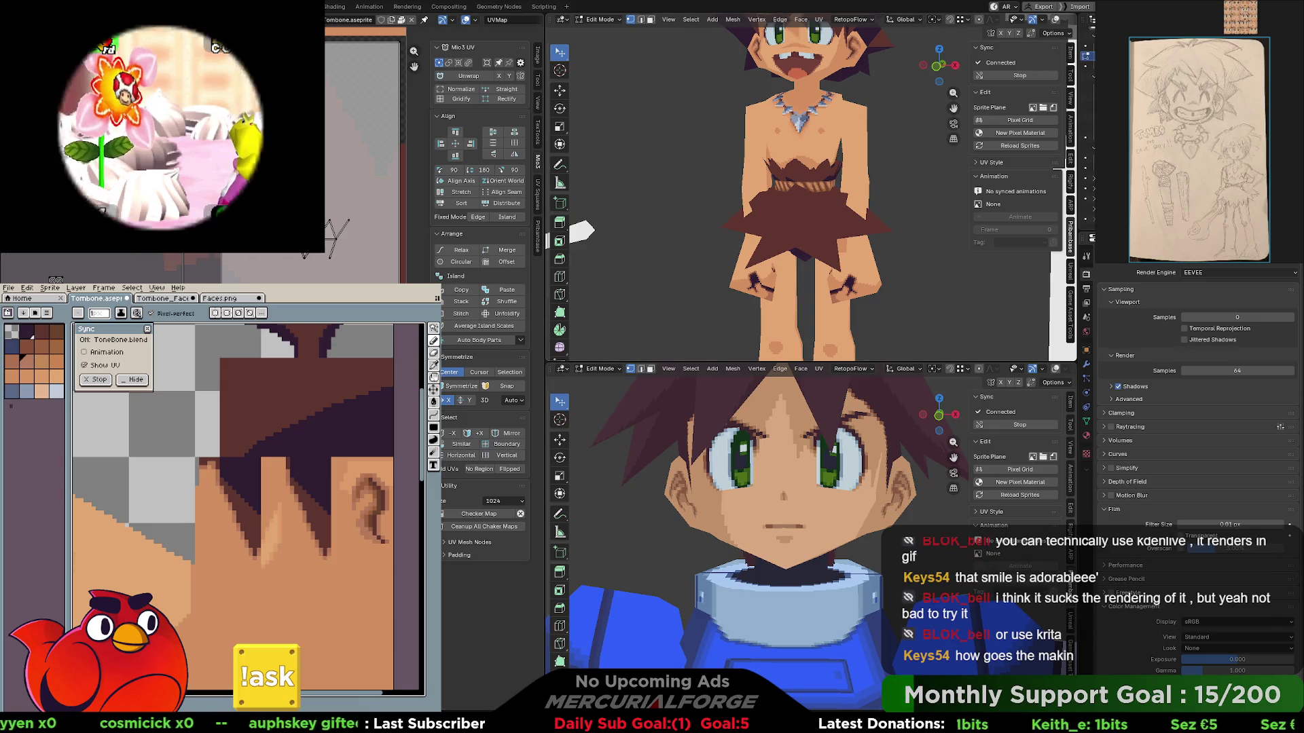
shift+middle_drag(581, 233, 575, 316)
- Orbit the head from front, above and side to study the ear, eye and mouth, then nudge the texture view
middle_drag(912, 264, 936, 208)
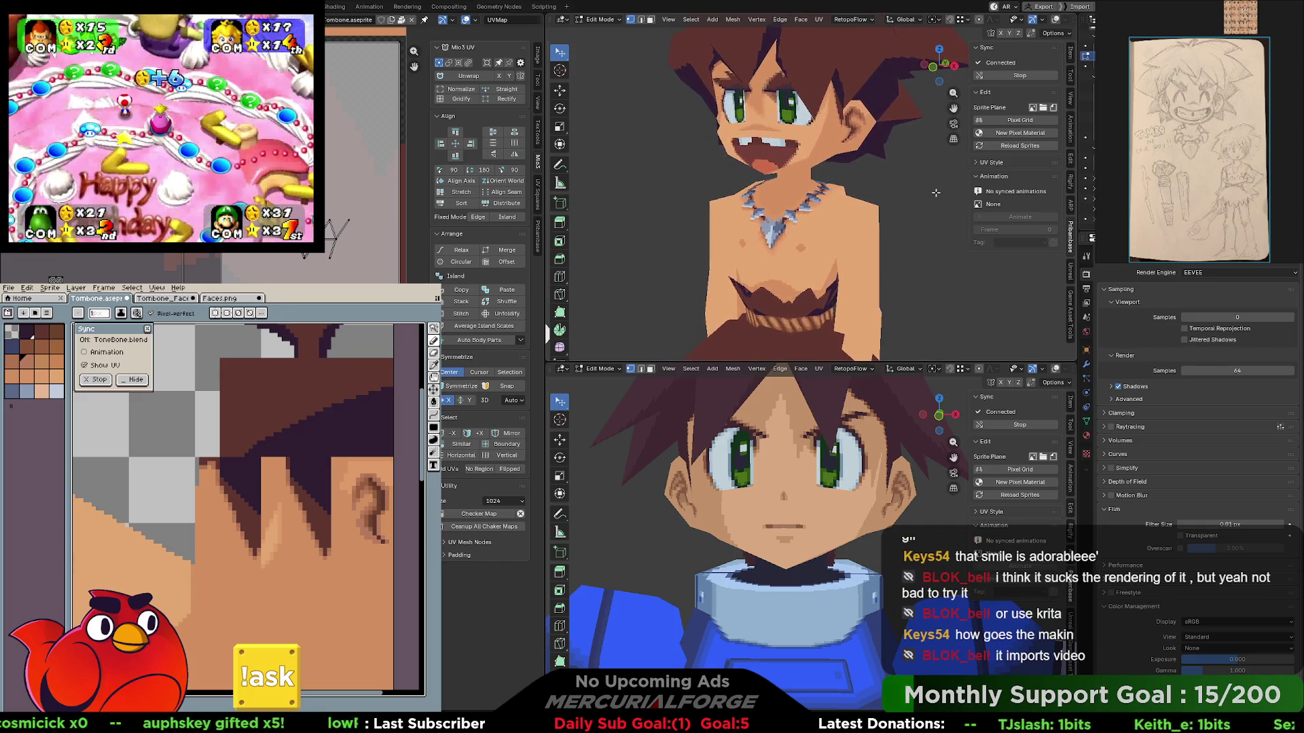
middle_drag(936, 208, 922, 215)
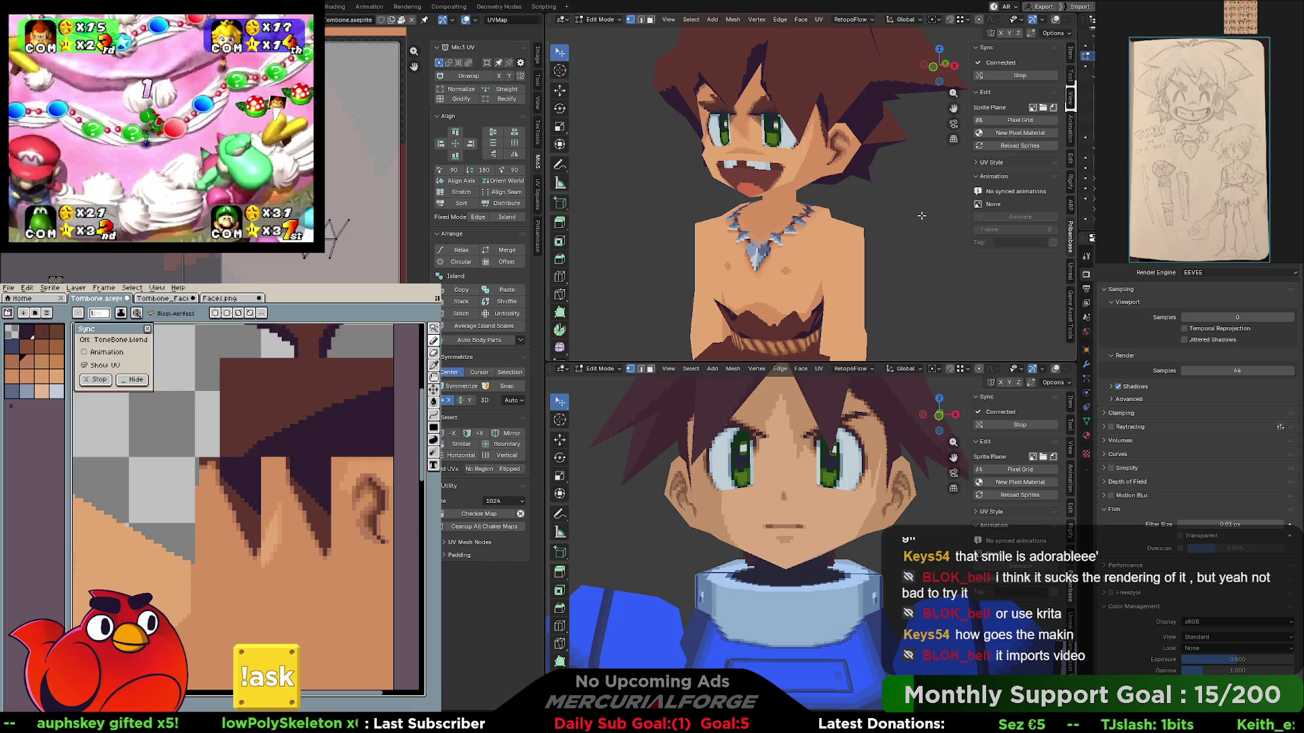
scroll(921, 215, up, 2)
scroll(921, 215, up, 3)
scroll(921, 215, down, 4)
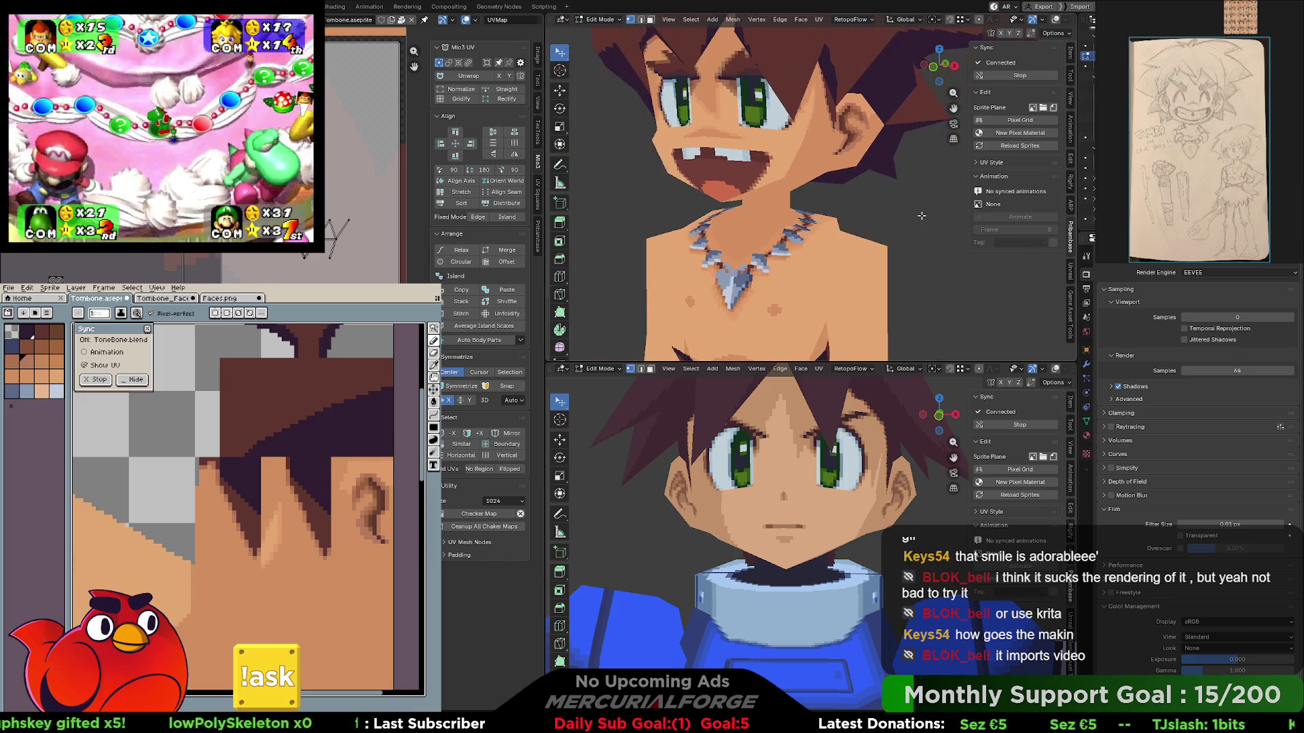
mouse_move(901, 194)
middle_down()
mouse_move(785, 224)
mouse_move(856, 222)
mouse_move(809, 110)
middle_up()
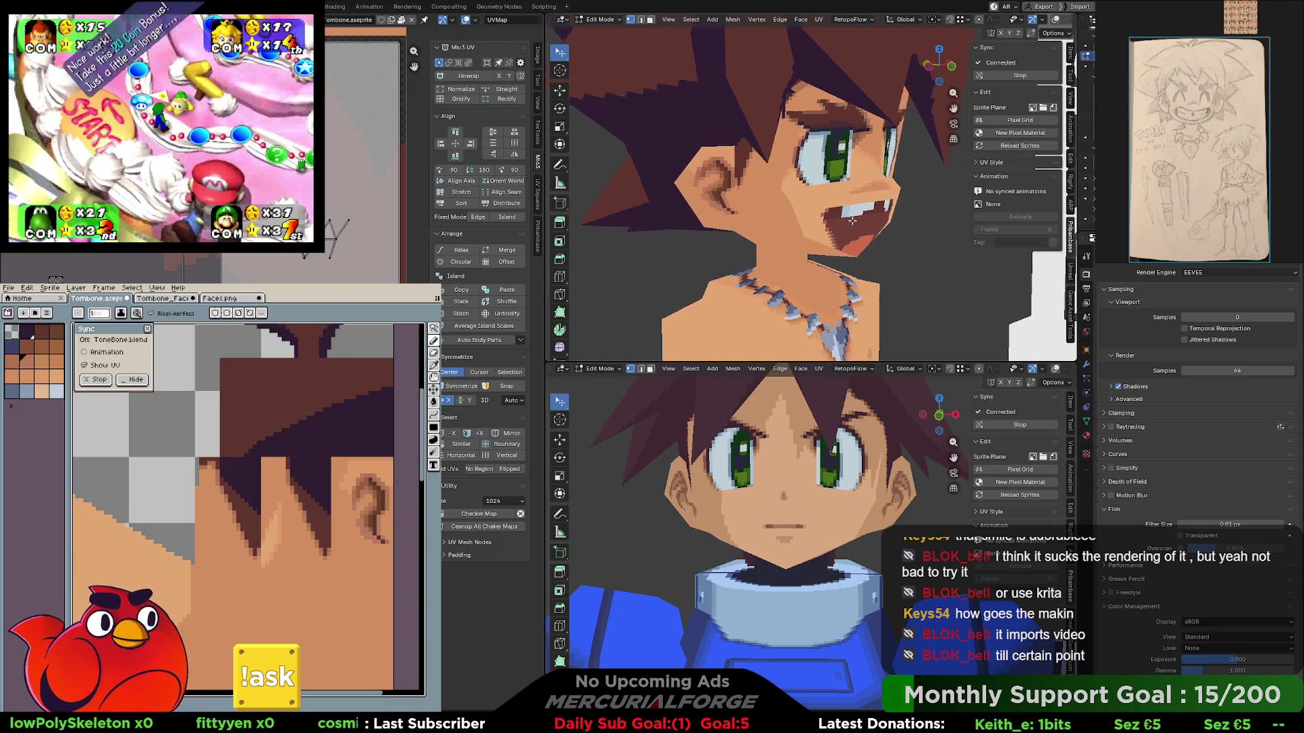
scroll(810, 112, up, 5)
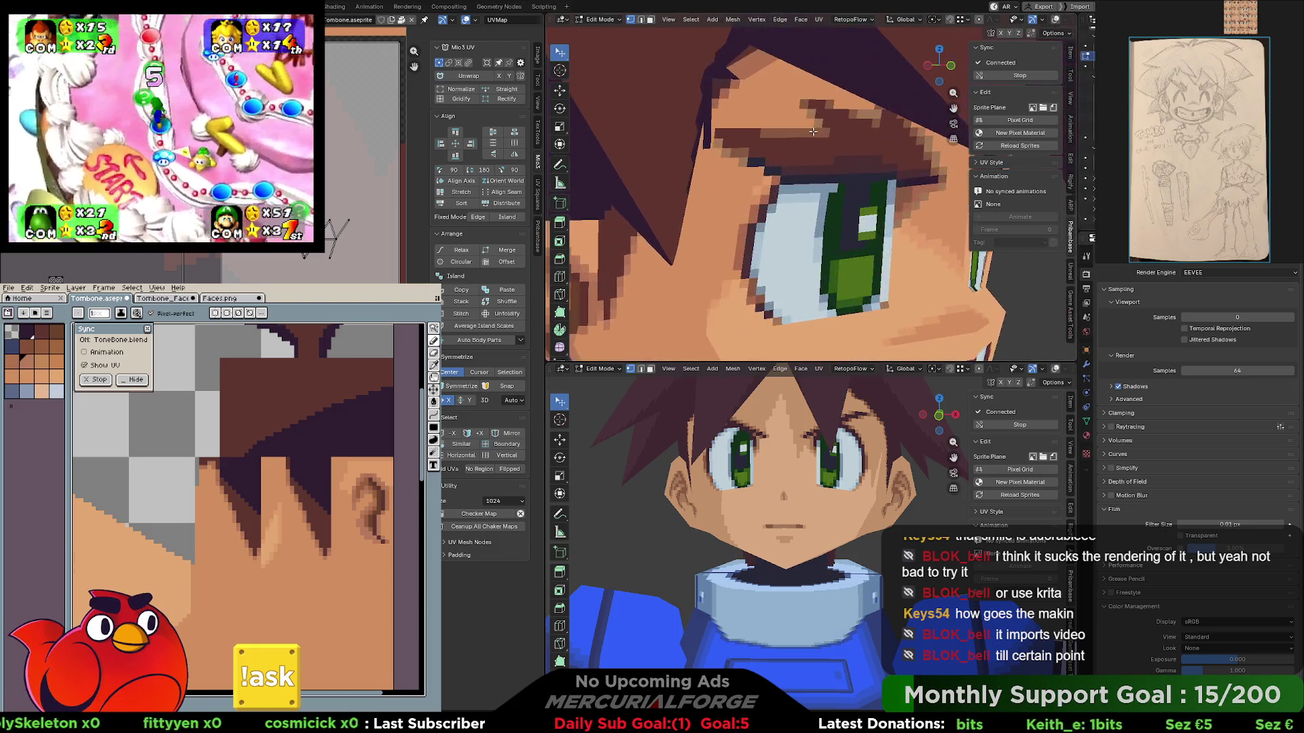
scroll(810, 133, up, 2)
middle_drag(810, 174, 817, 175)
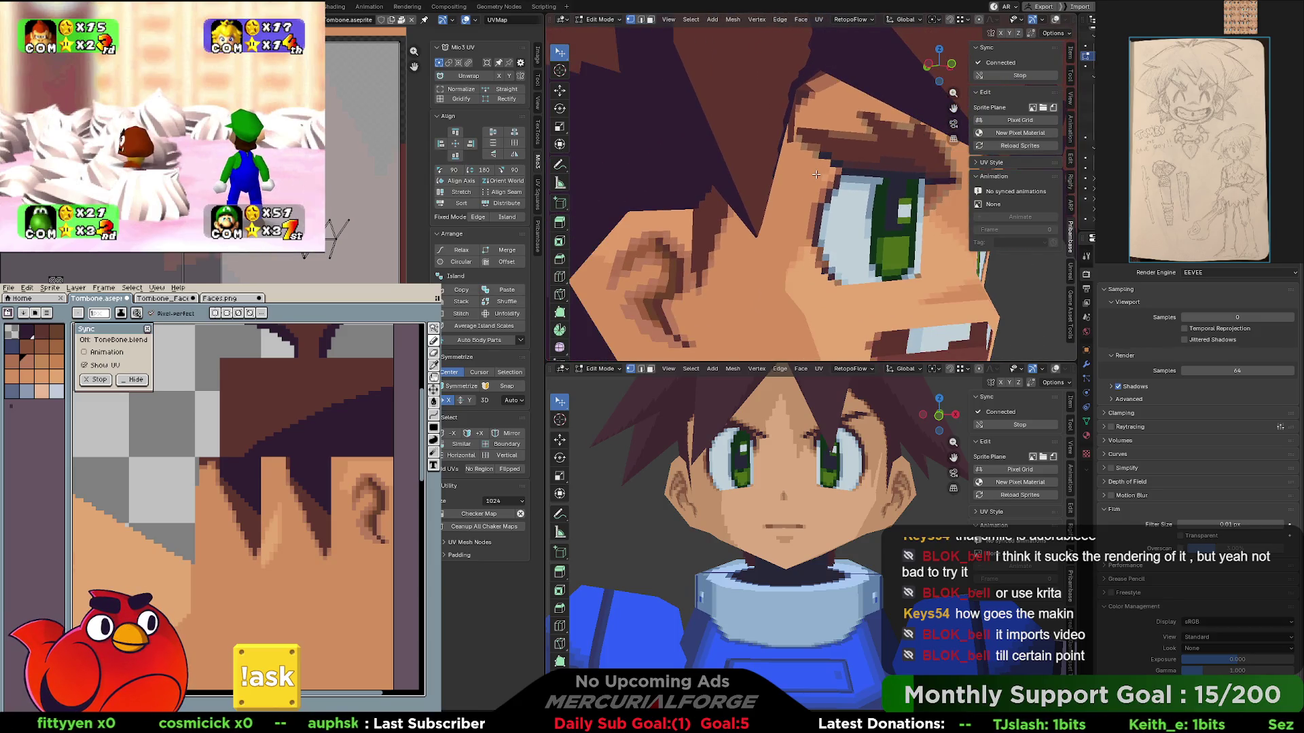
scroll(816, 175, down, 2)
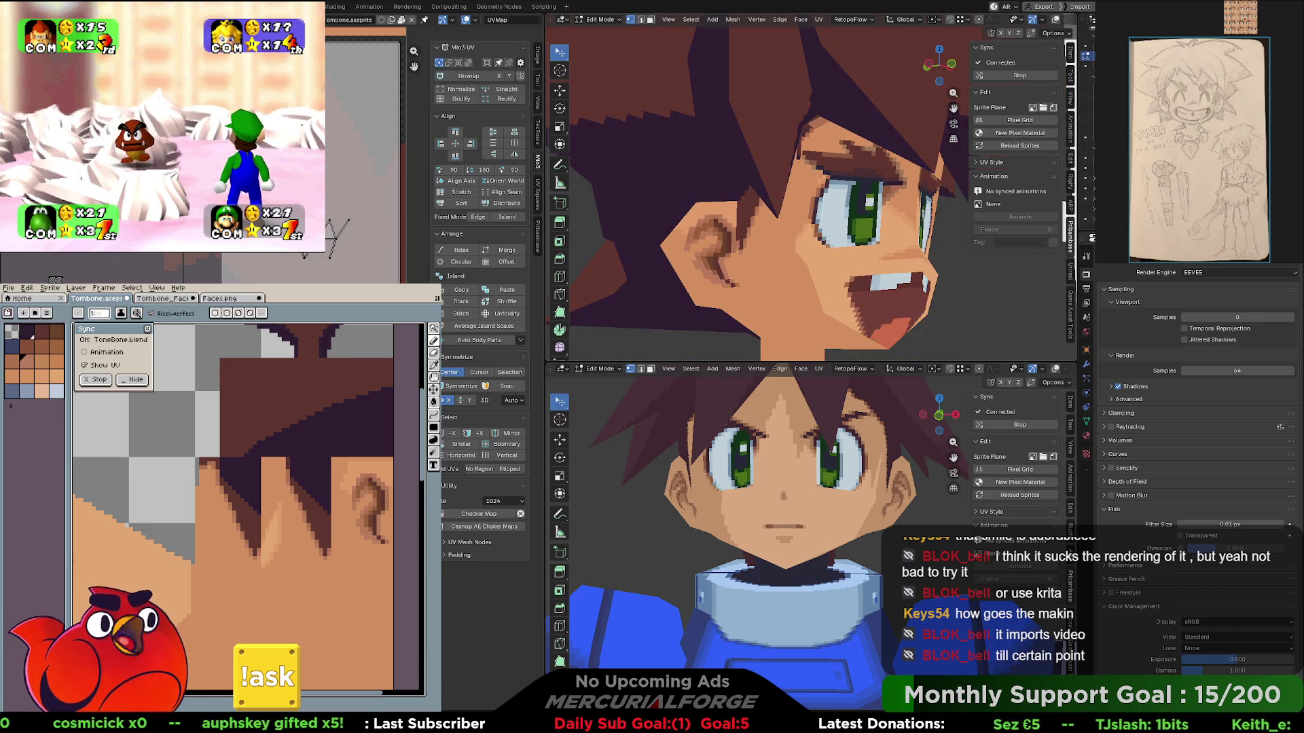
middle_drag(196, 471, 262, 486)
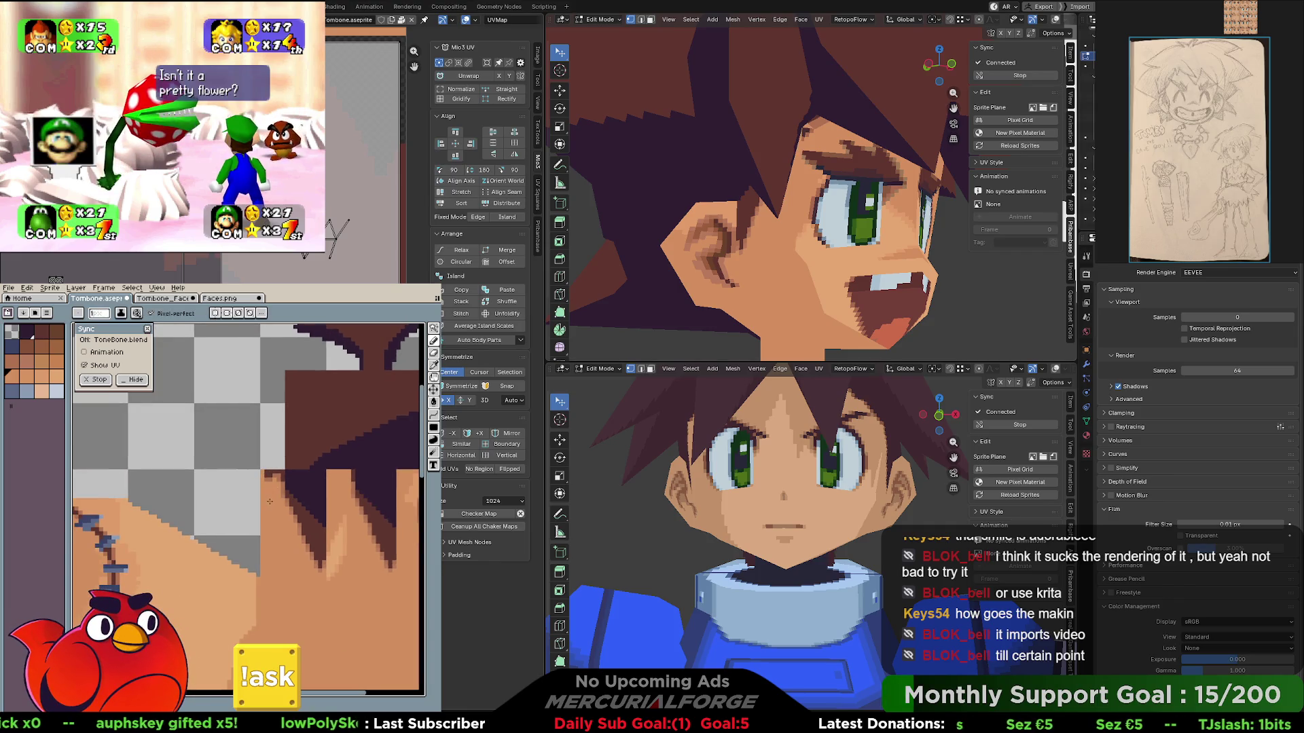
- Sample a hair colour, touch up hairline pixels with the pencil, and pan to nearby hair
key(i)
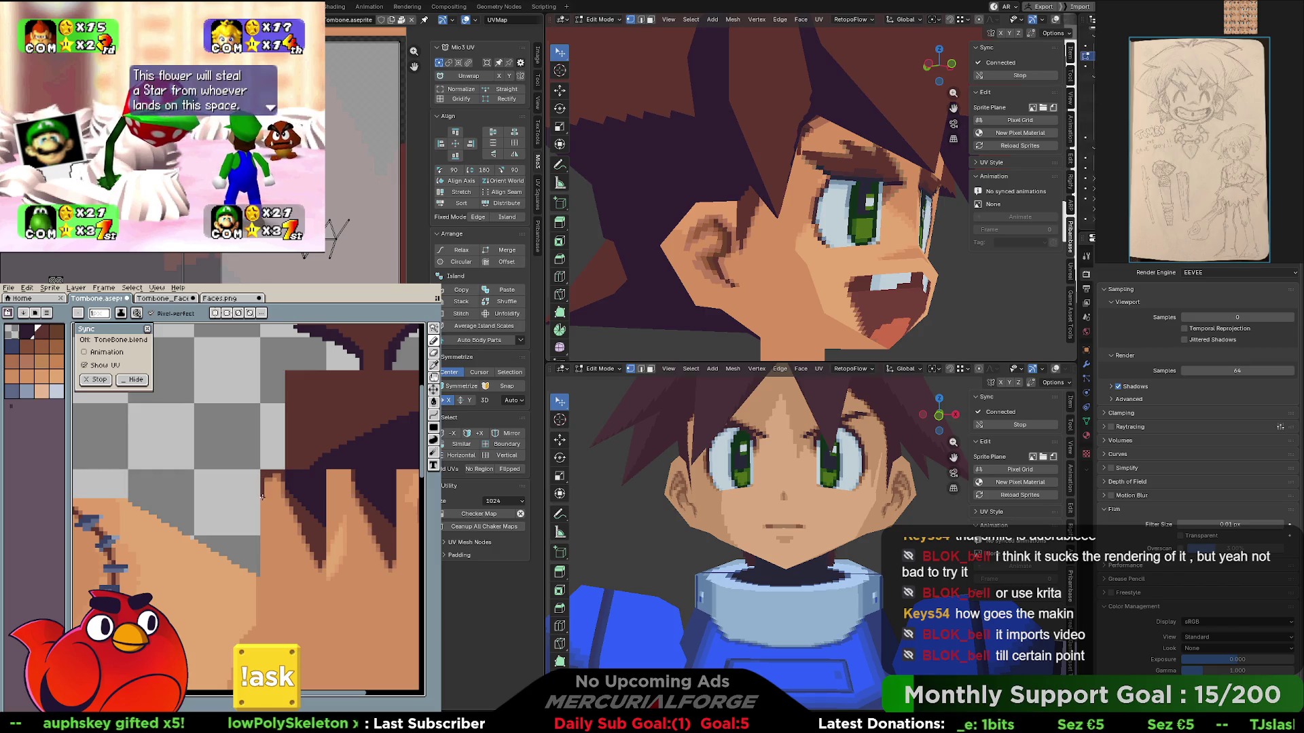
key(b)
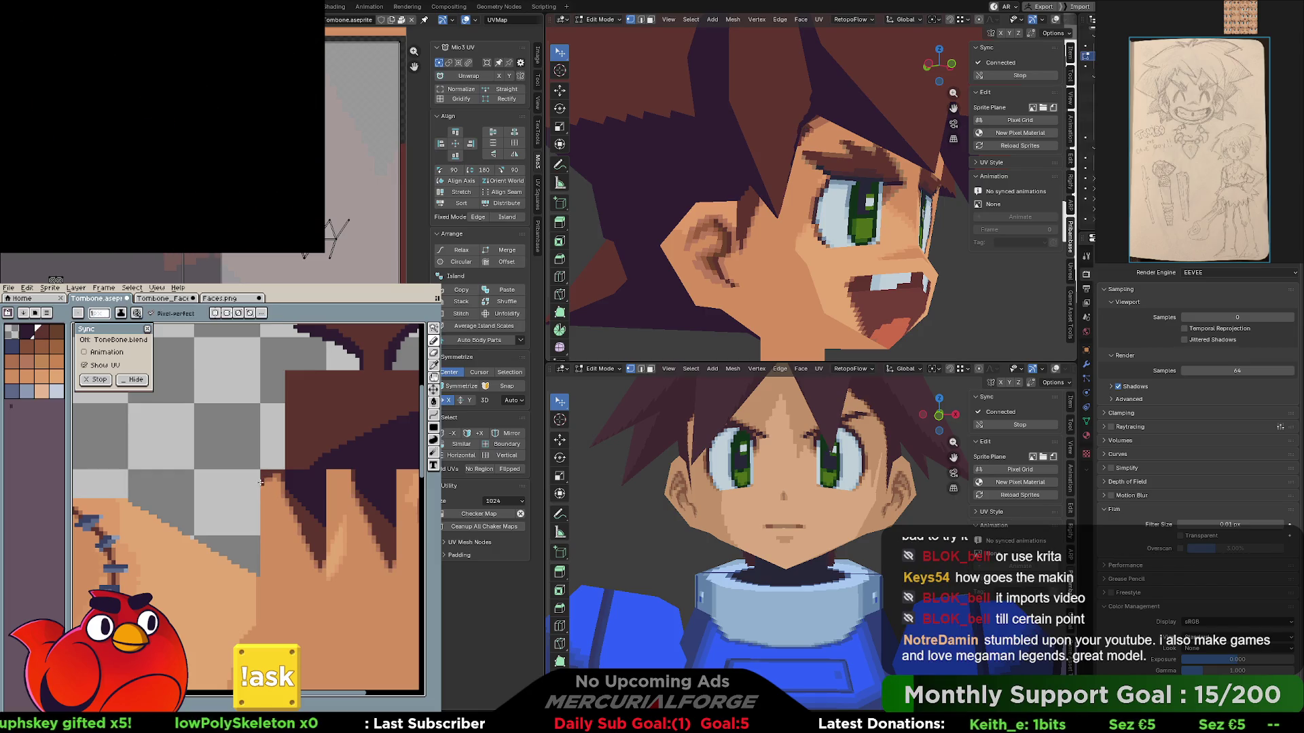
key(v)
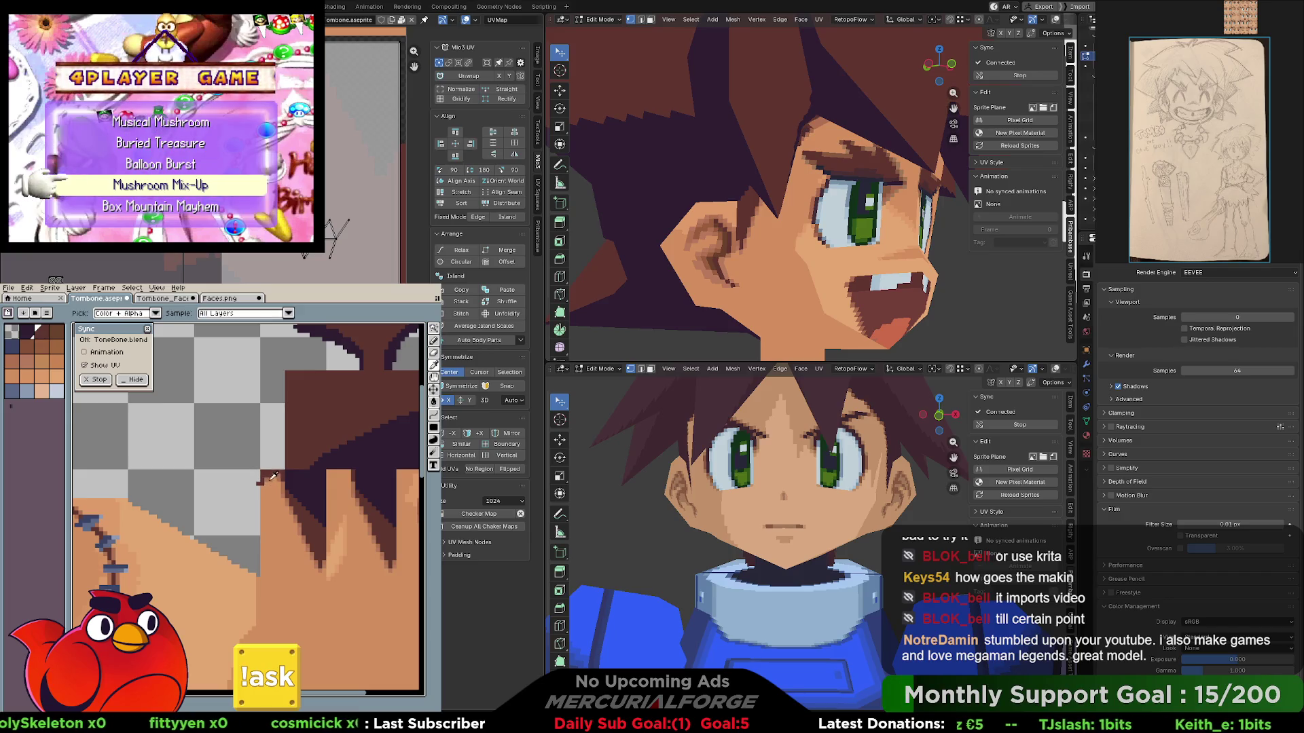
key(b)
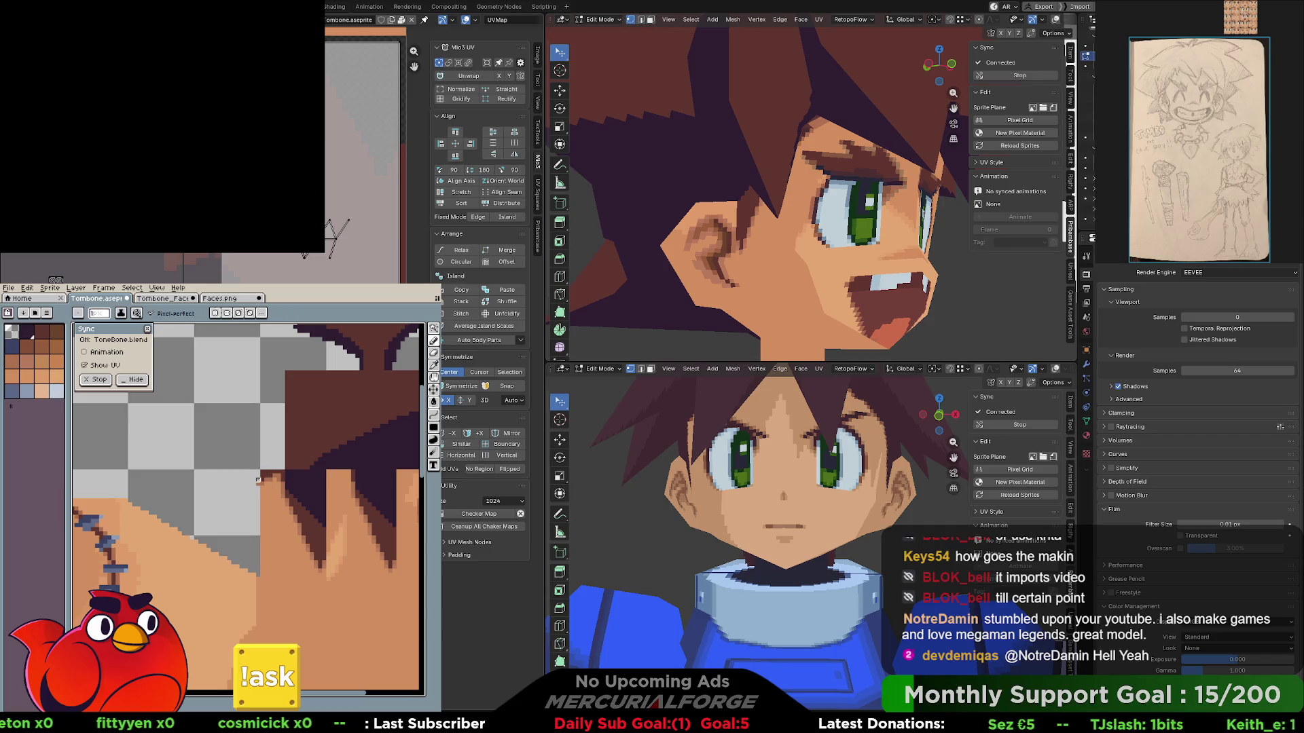
middle_drag(276, 503, 228, 512)
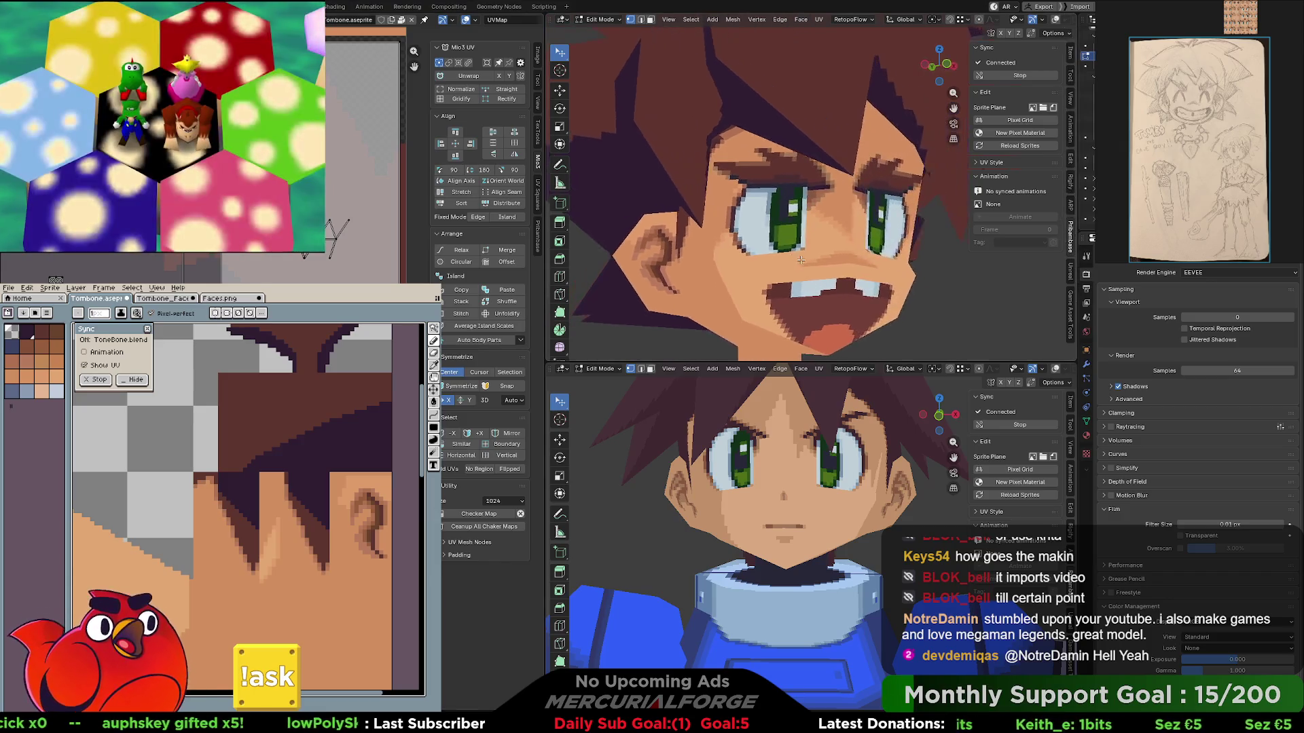
- Orbit the upper view around the face and head, framing the chest in close-up
middle_drag(794, 204, 831, 211)
scroll(831, 215, down, 5)
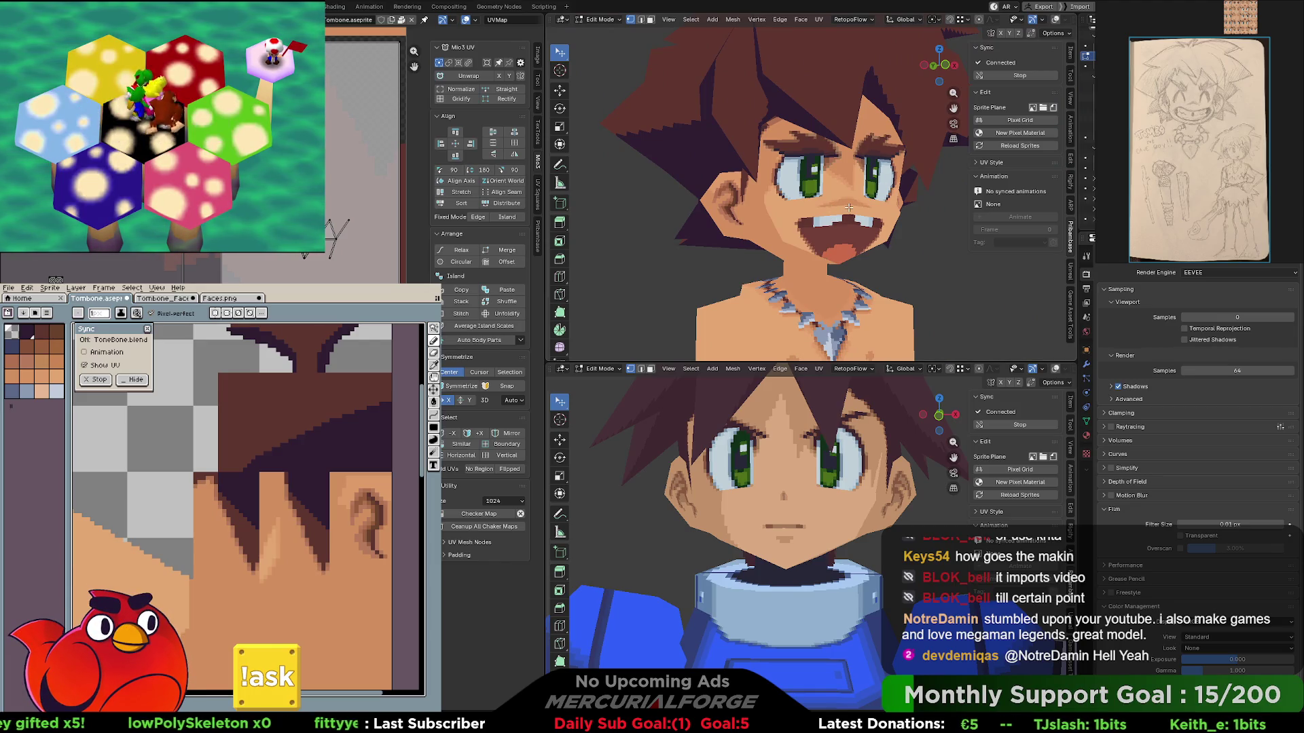
mouse_move(849, 208)
middle_down()
mouse_move(872, 219)
mouse_move(859, 215)
middle_up()
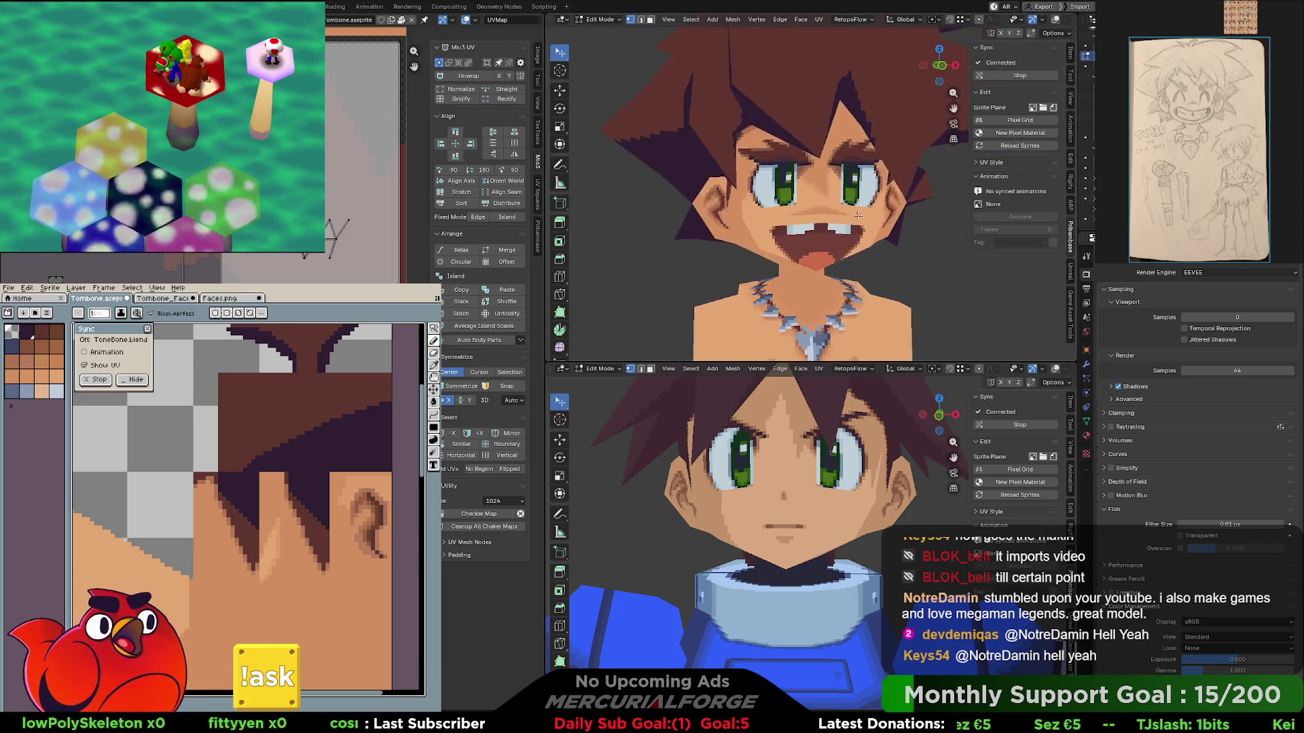
scroll(857, 215, down, 2)
scroll(851, 193, down, 3)
scroll(844, 168, down, 3)
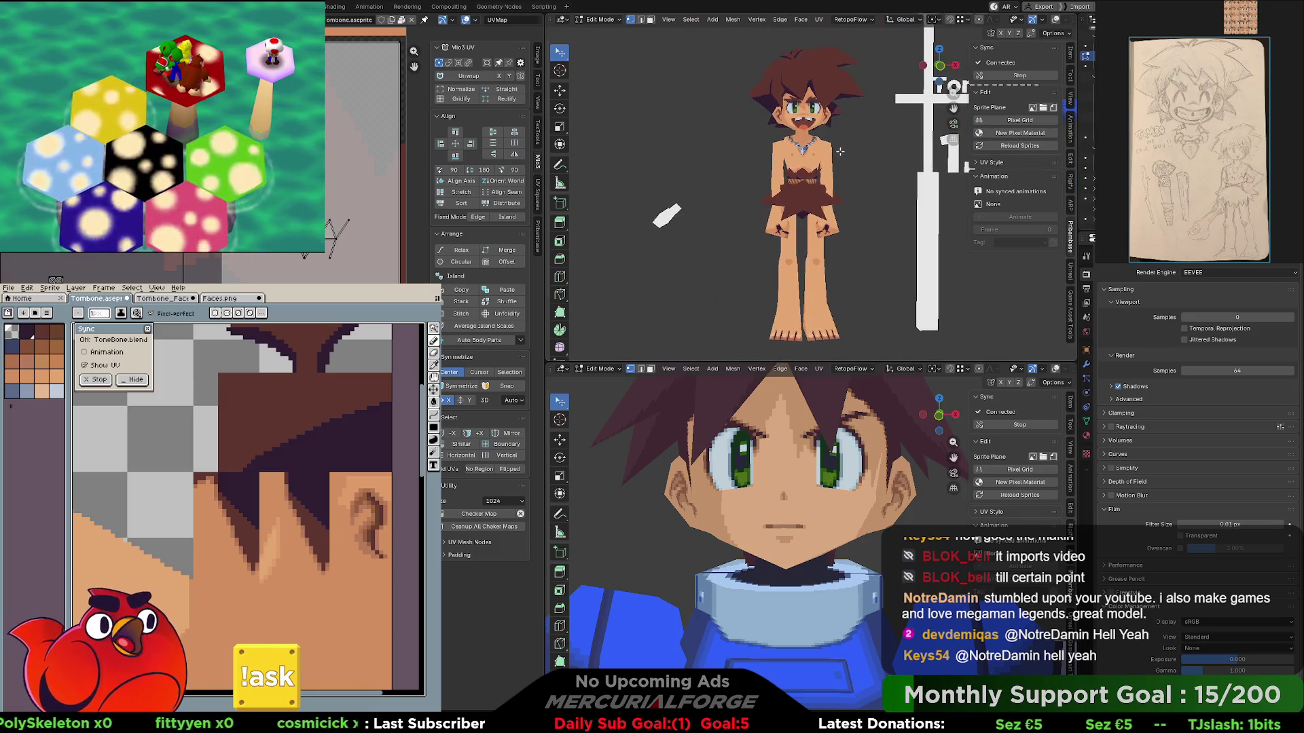
middle_drag(840, 151, 810, 173)
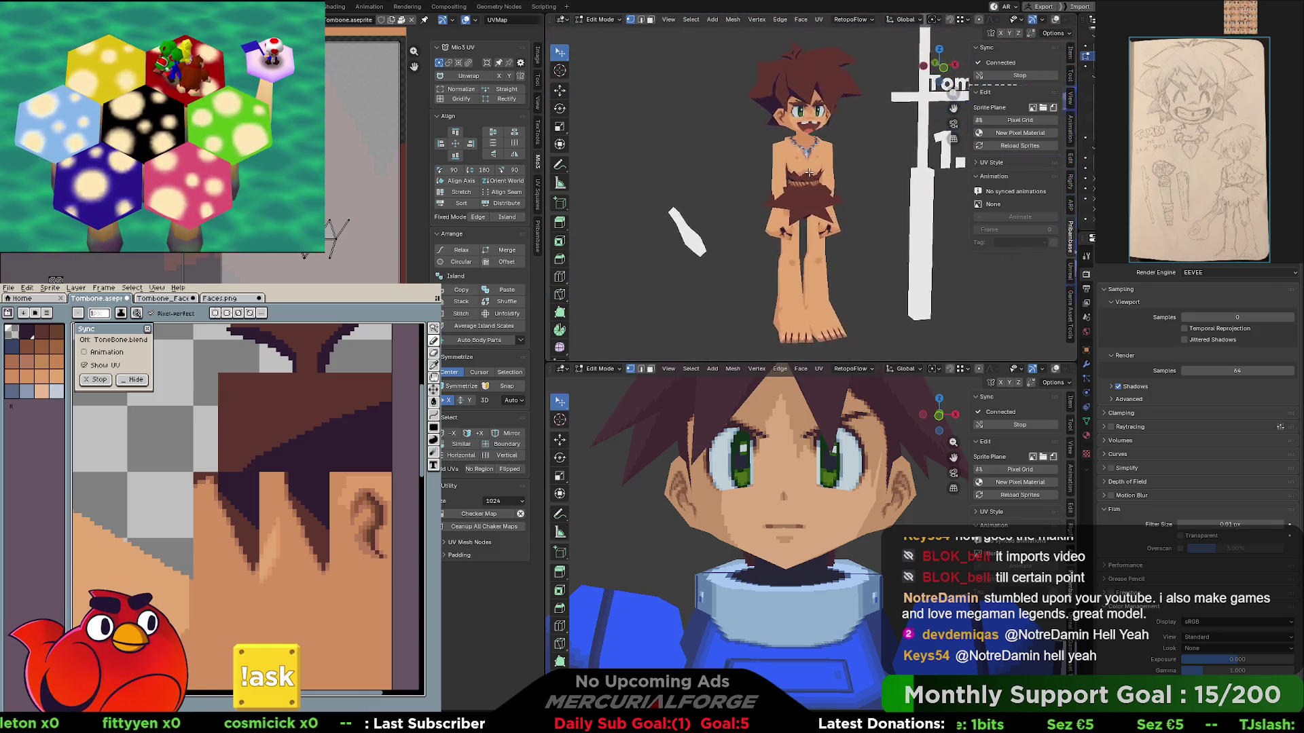
scroll(808, 105, up, 3)
mouse_move(808, 106)
shift+middle_down()
mouse_move(815, 195)
mouse_move(890, 230)
mouse_move(805, 225)
shift+middle_up()
scroll(820, 214, up, 1)
scroll(823, 222, up, 1)
scroll(824, 227, up, 1)
scroll(803, 225, down, 1)
scroll(801, 224, up, 3)
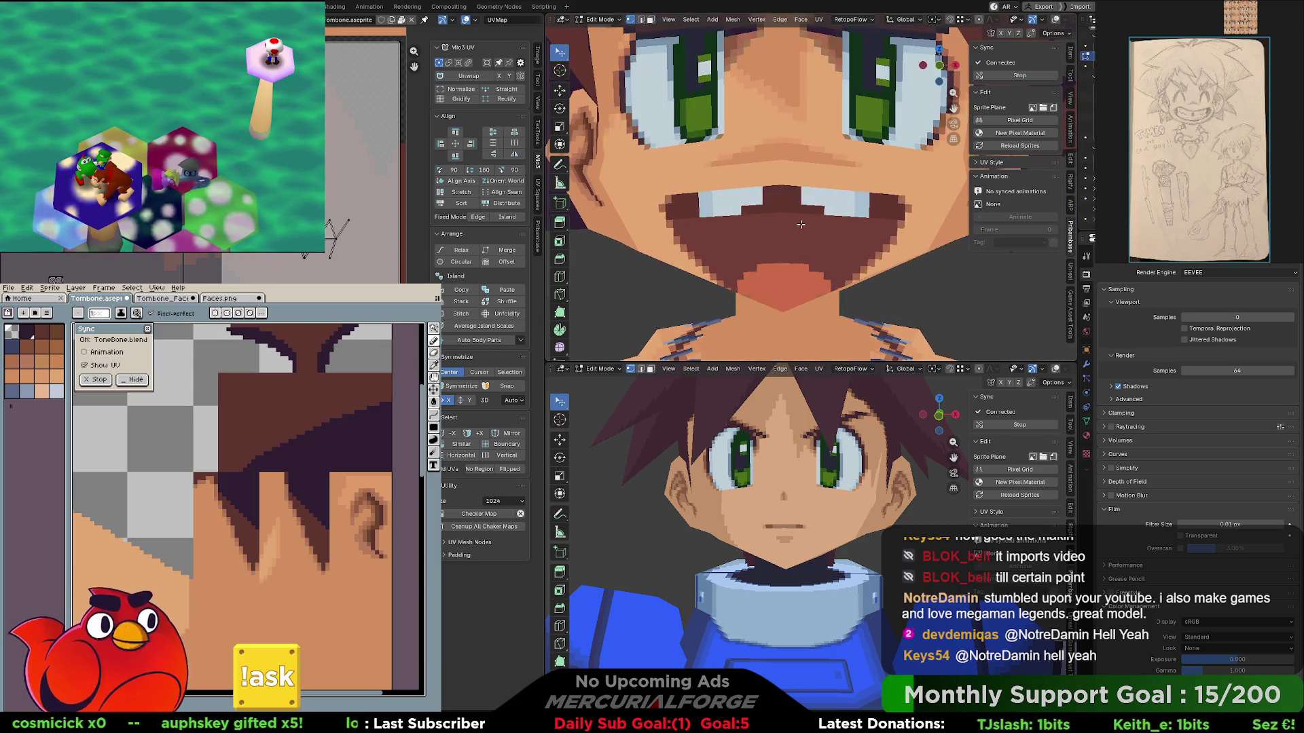
scroll(801, 223, down, 5)
middle_drag(810, 198, 814, 219)
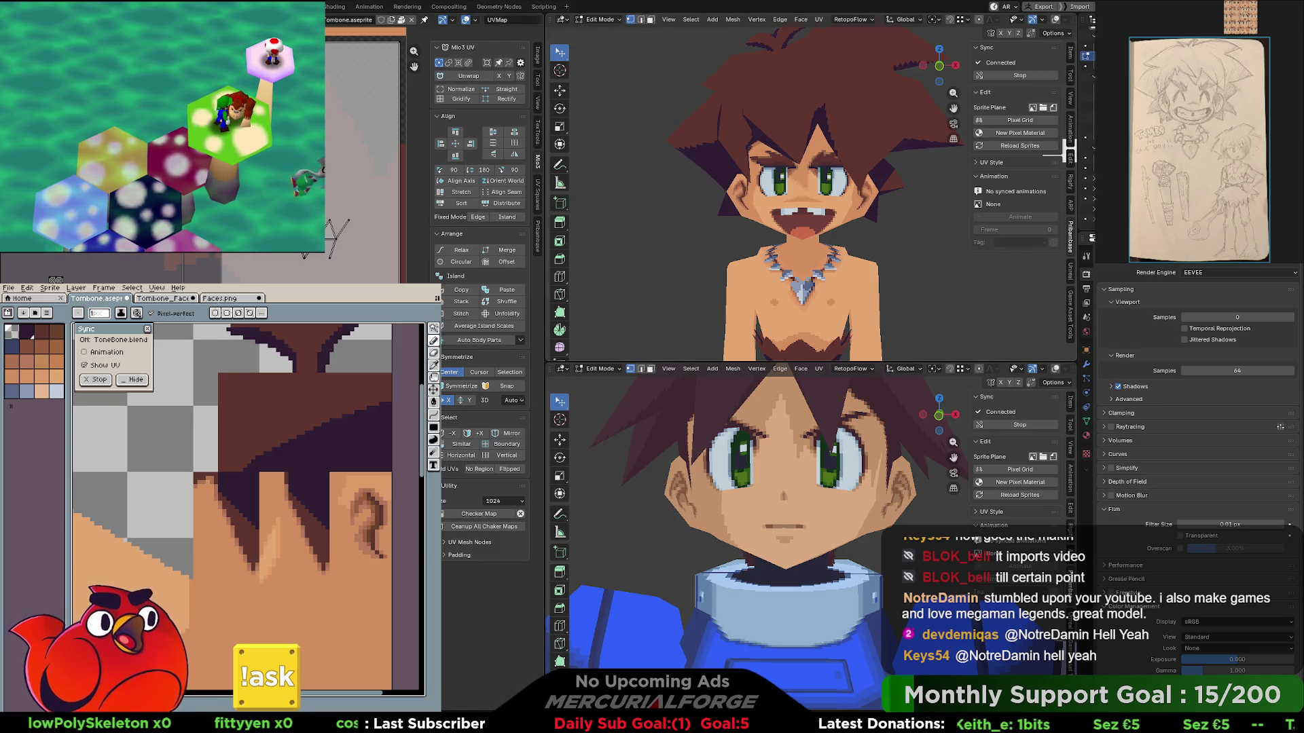
key(KP_Decimal)
scroll(812, 247, down, 5)
scroll(815, 249, up, 2)
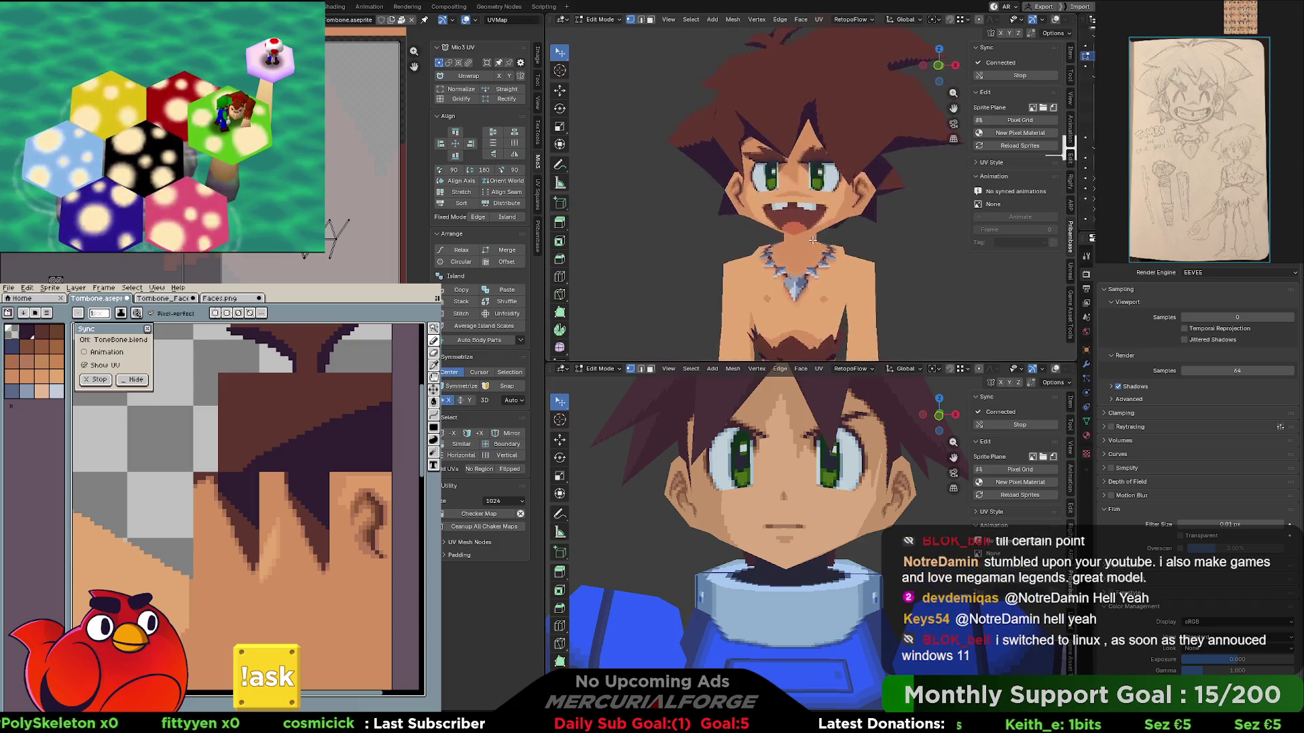
- Check side and three-quarter angles in both views, then return the meshes to Object Mode
middle_drag(815, 249, 813, 267)
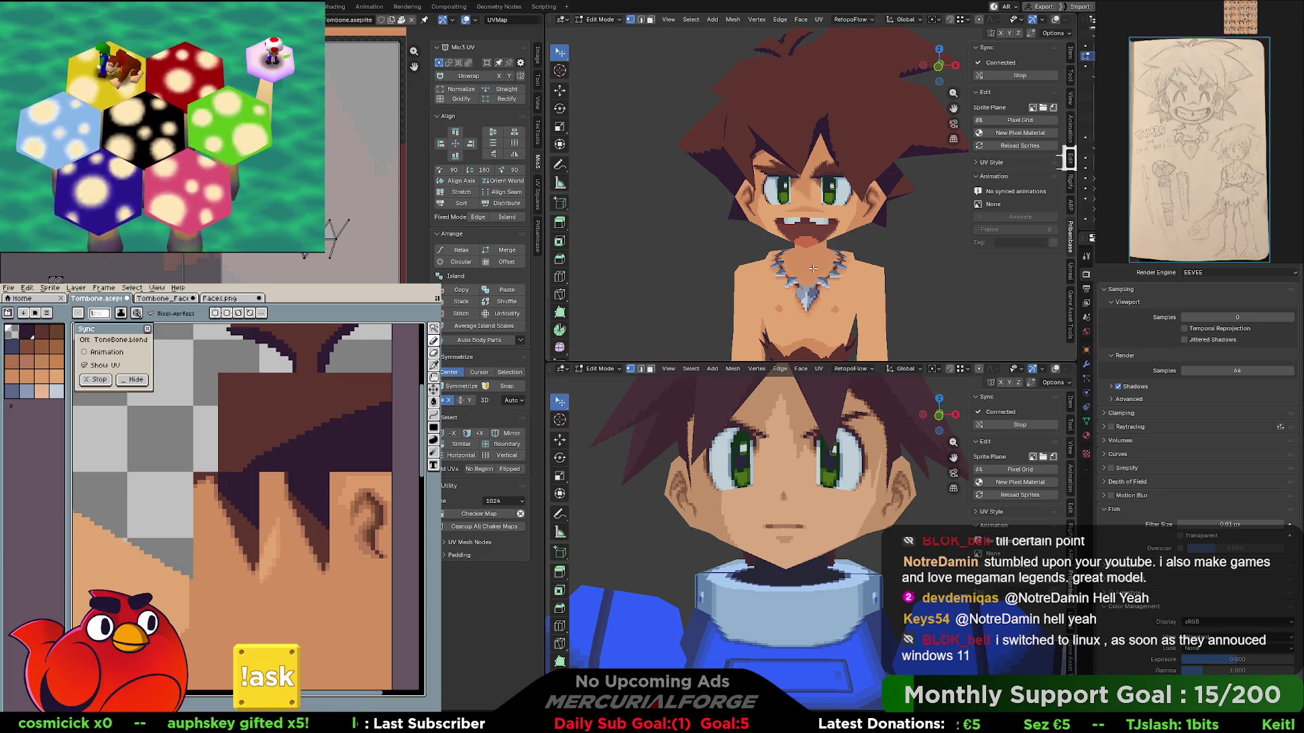
mouse_move(813, 268)
middle_down()
mouse_move(740, 257)
mouse_move(838, 193)
mouse_move(928, 229)
mouse_move(835, 219)
mouse_move(860, 228)
mouse_move(824, 232)
mouse_move(841, 229)
middle_up()
scroll(835, 219, up, 3)
middle_drag(830, 499, 1027, 489)
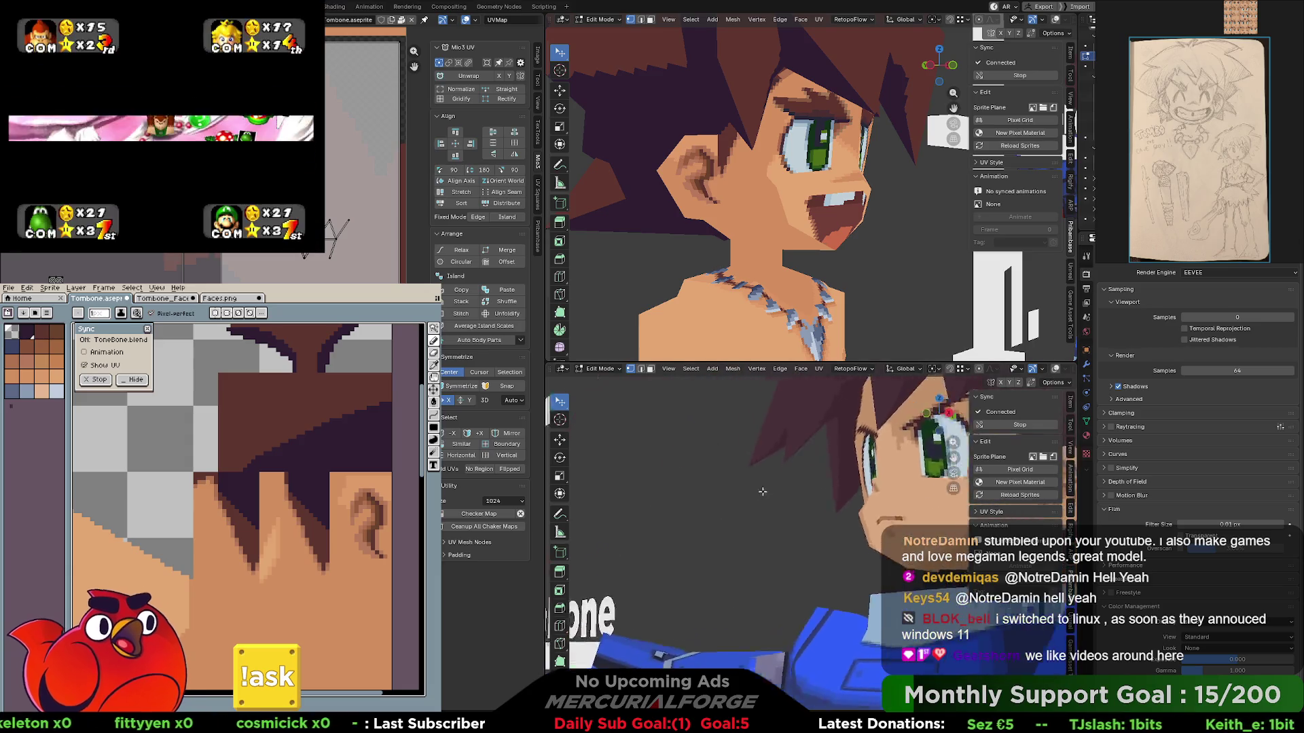
middle_drag(886, 452, 833, 486)
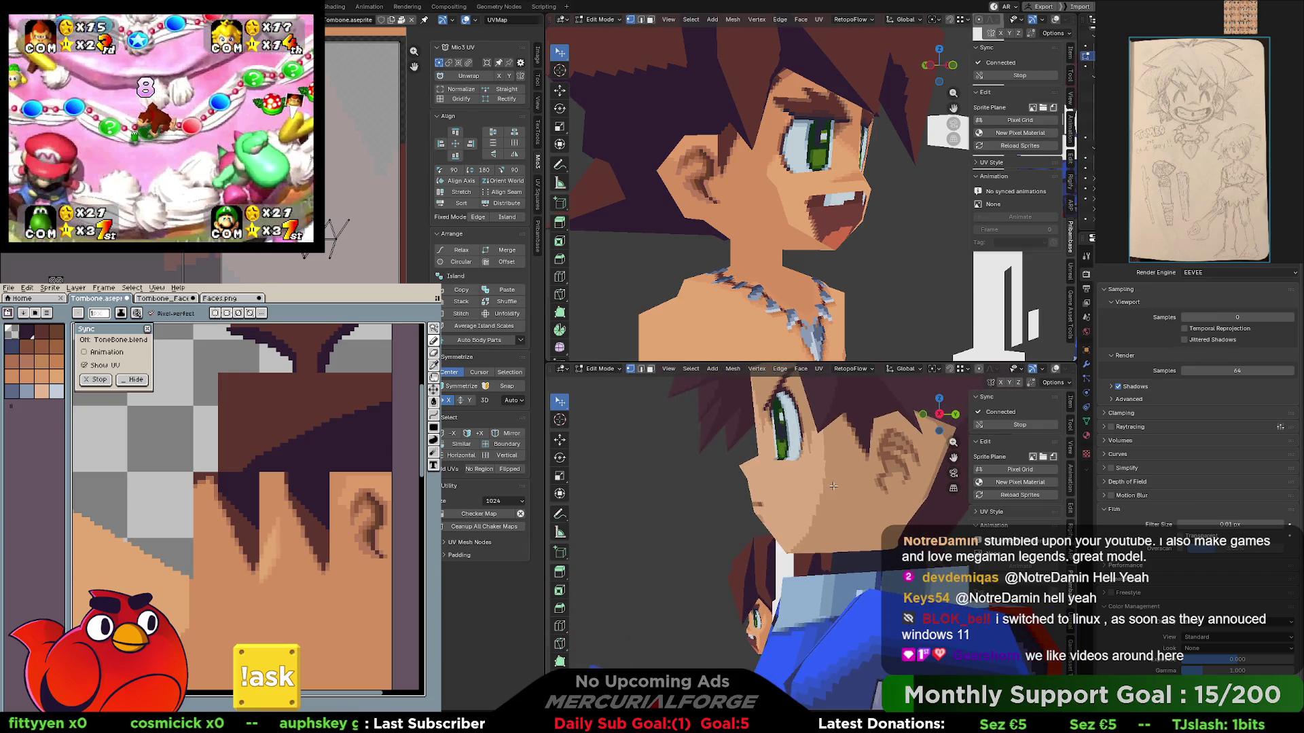
key(Tab)
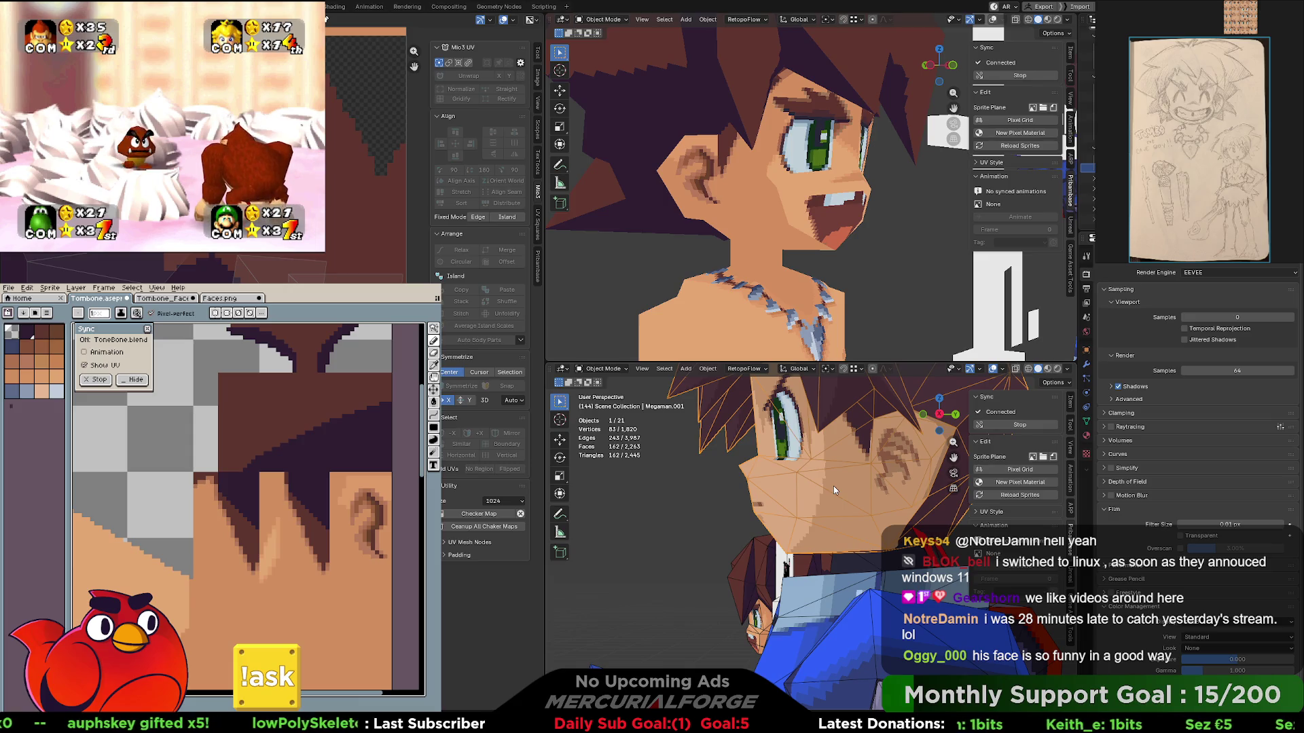
- Select a different head mesh piece and enter Edit Mode so its UV wireframe overlays the ear texture
key(Tab)
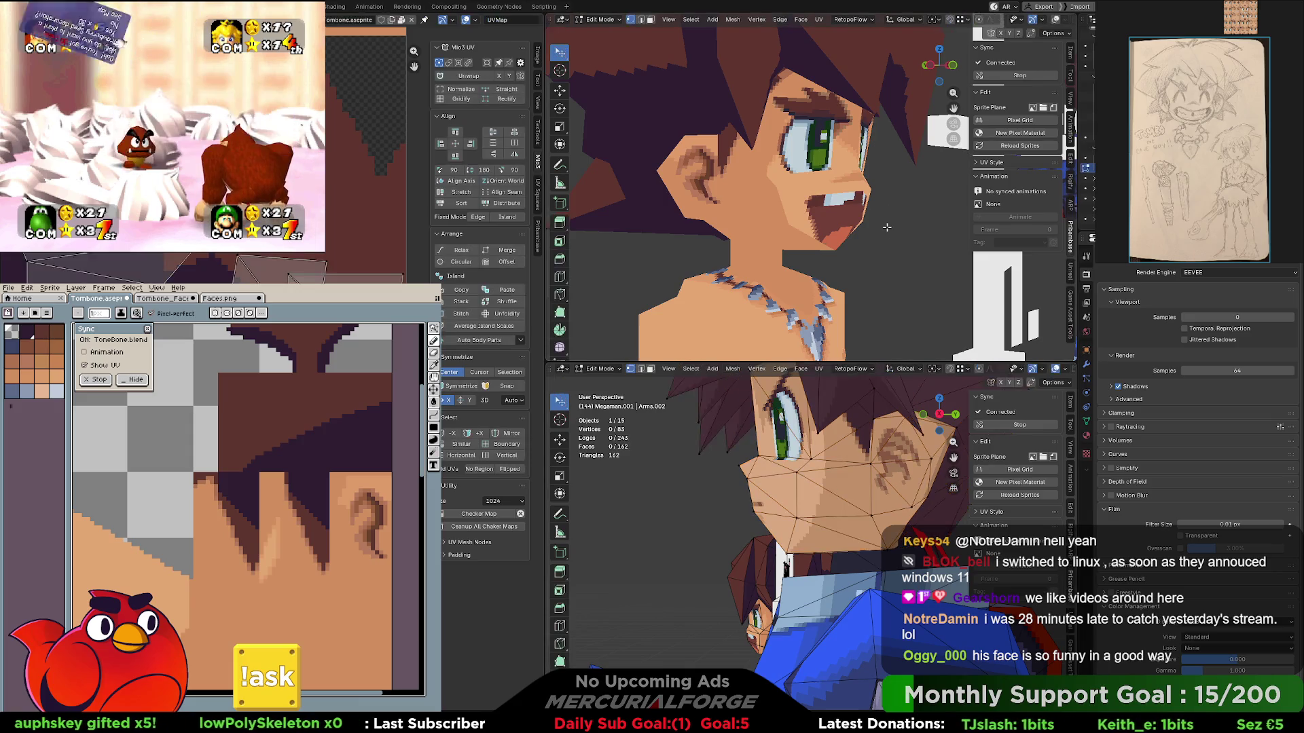
key(Tab)
mouse_move(840, 214)
middle_down()
mouse_move(865, 219)
mouse_move(721, 224)
mouse_move(748, 209)
middle_up()
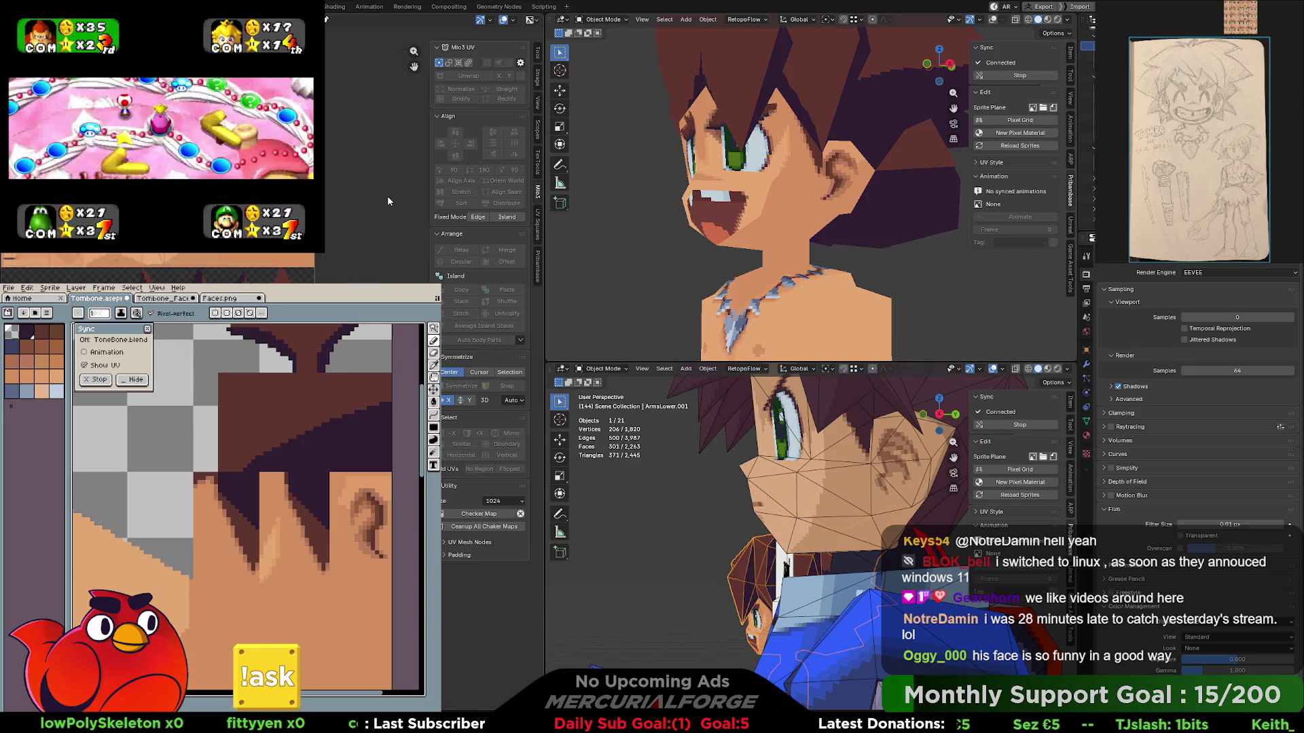
scroll(384, 153, up, 3)
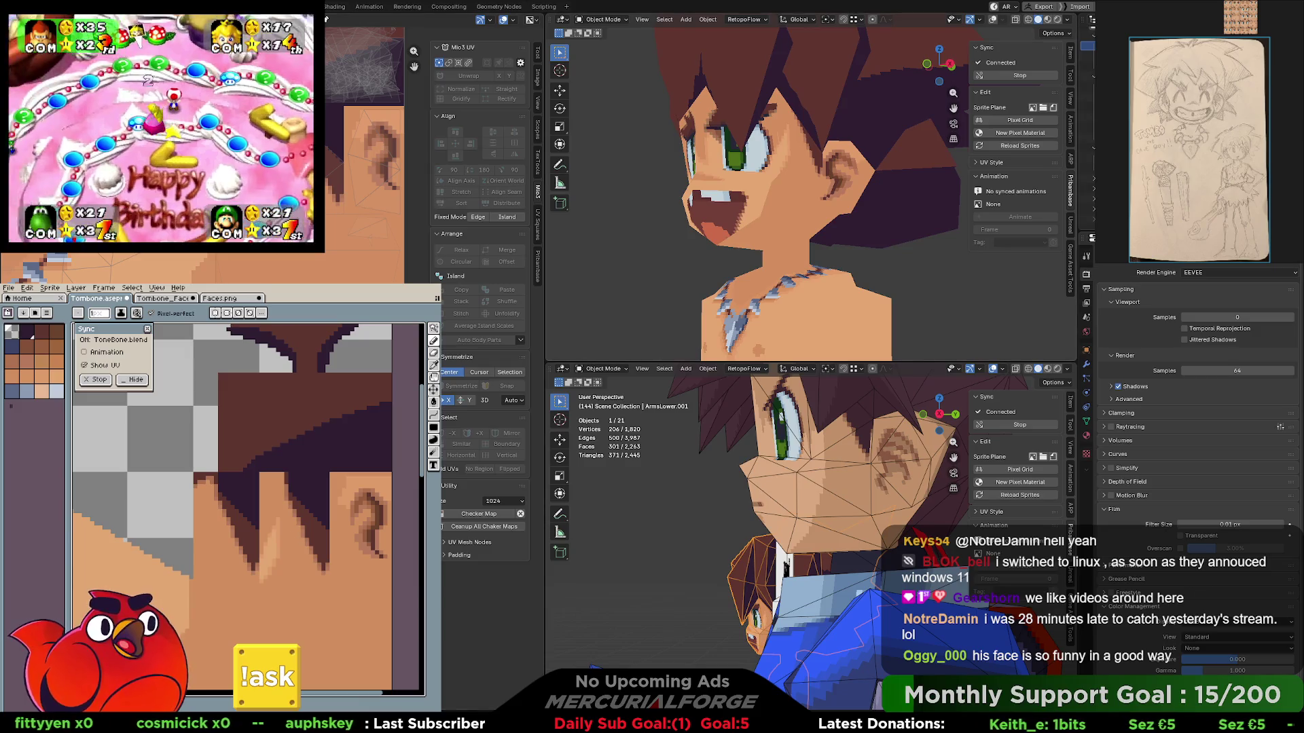
click(882, 263)
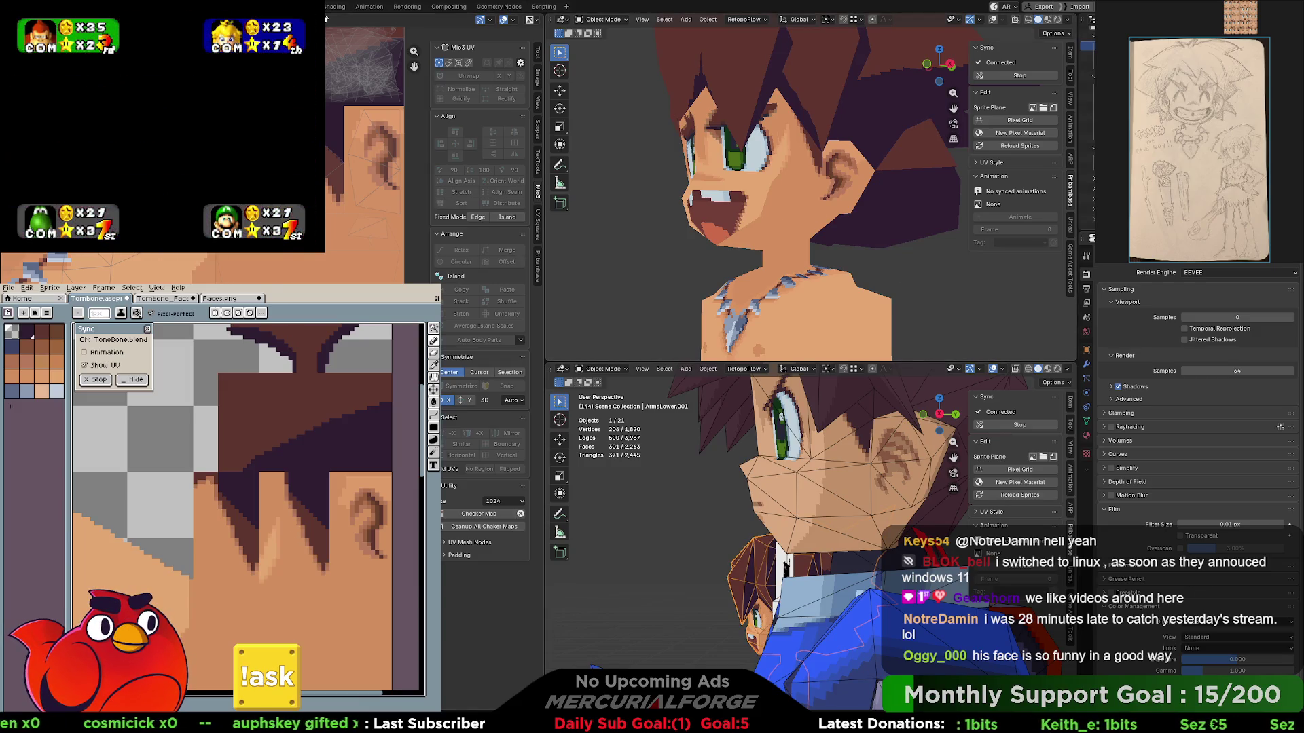
key(Tab)
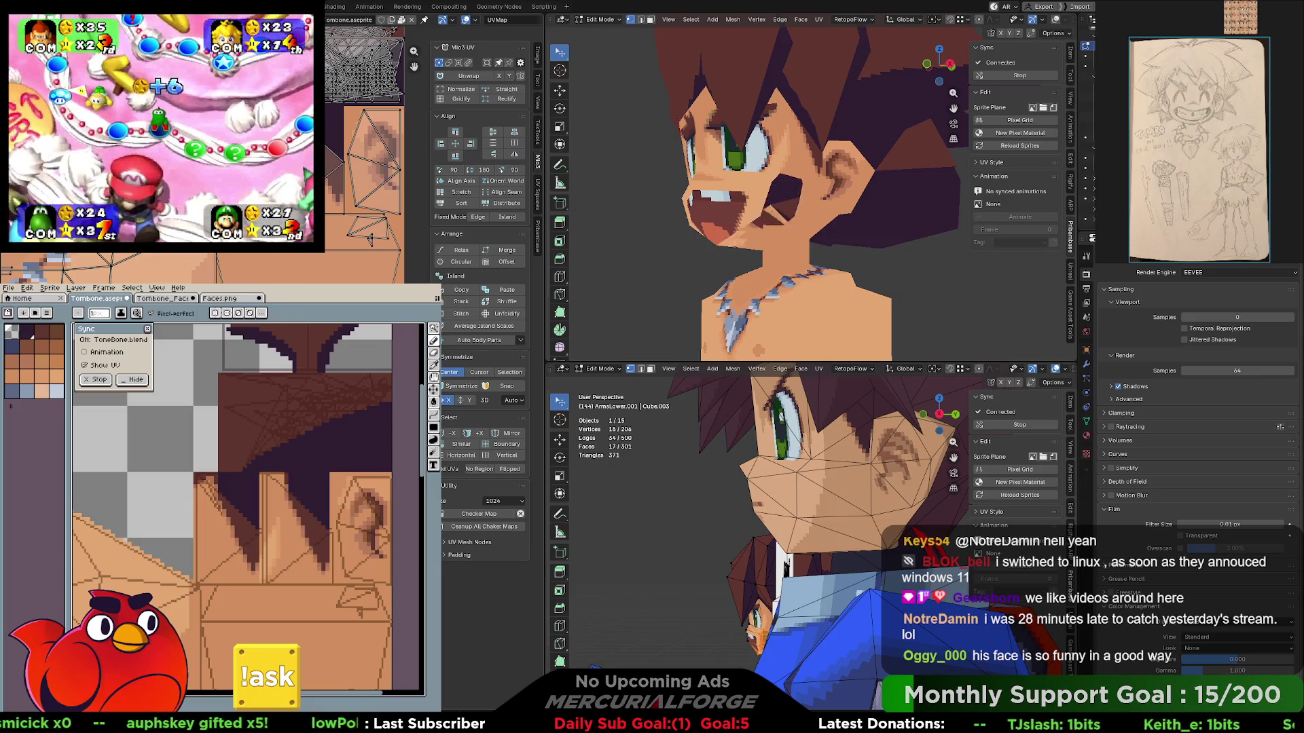
scroll(372, 238, down, 2)
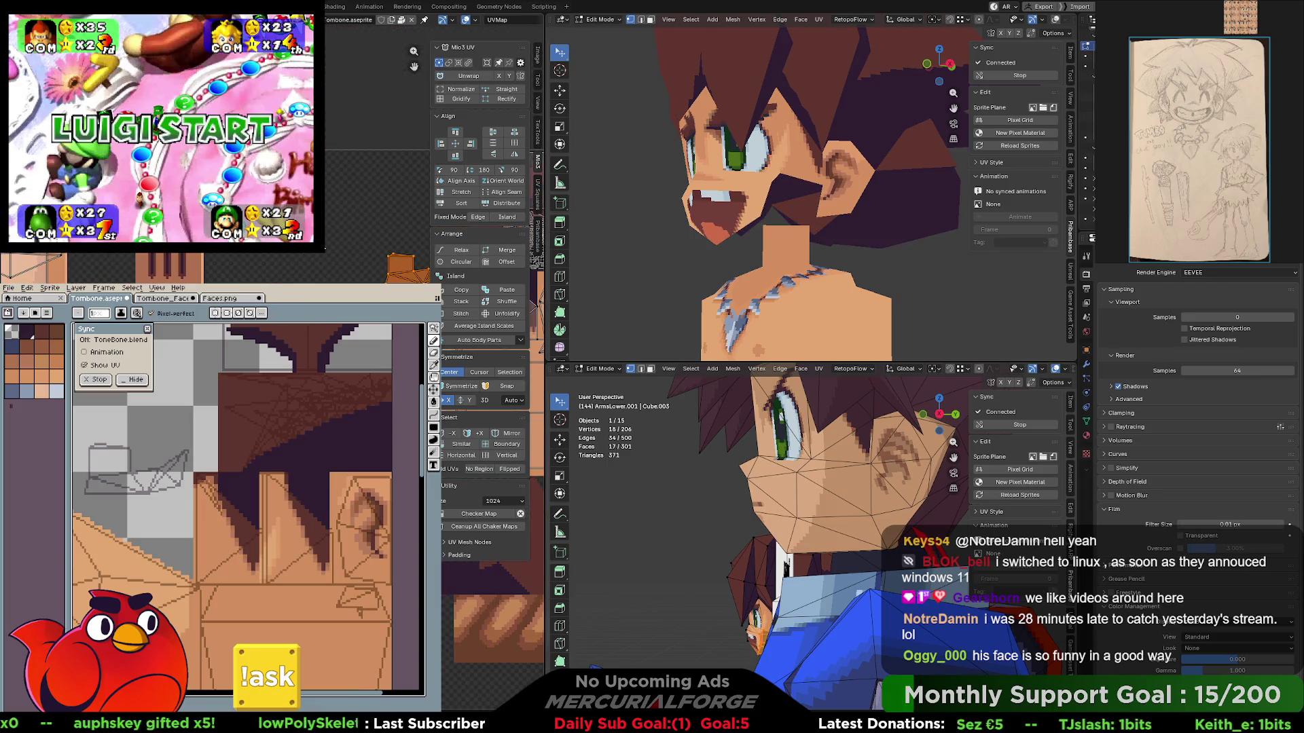
scroll(326, 265, up, 3)
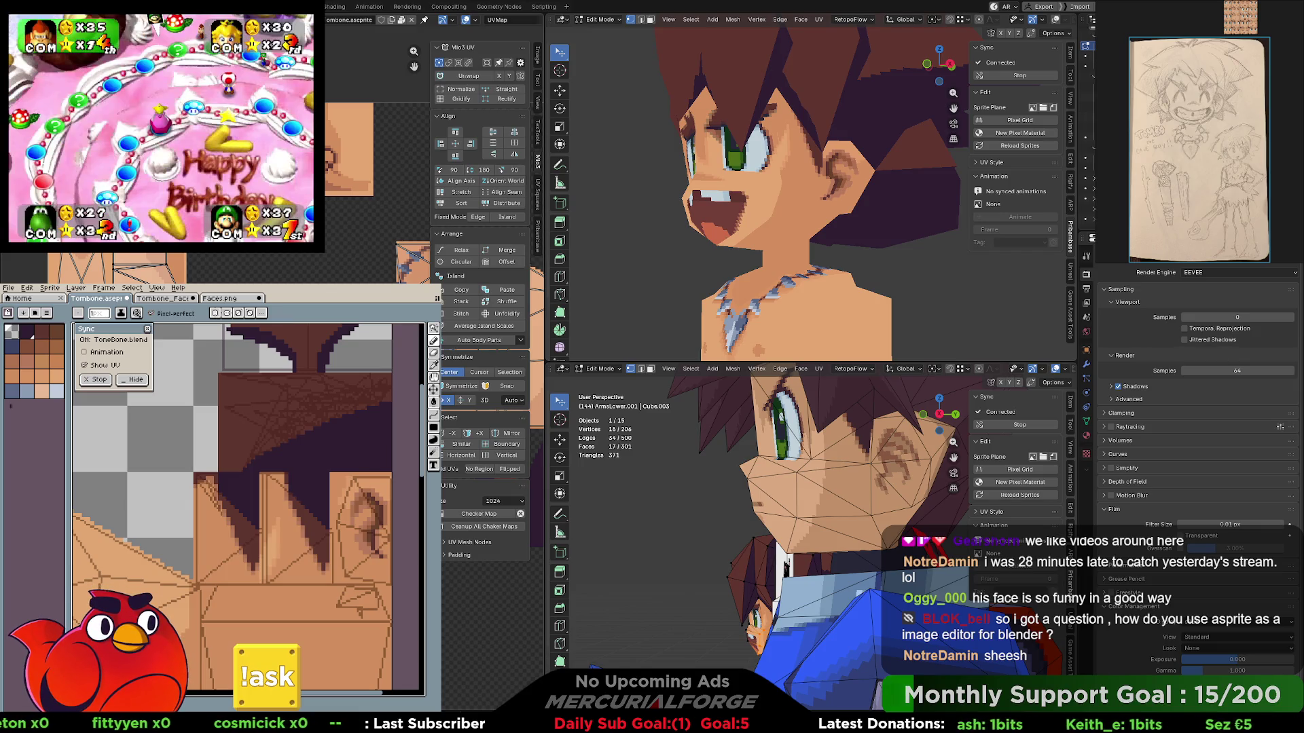
mouse_move(641, 204)
middle_down()
mouse_move(850, 216)
mouse_move(815, 219)
middle_up()
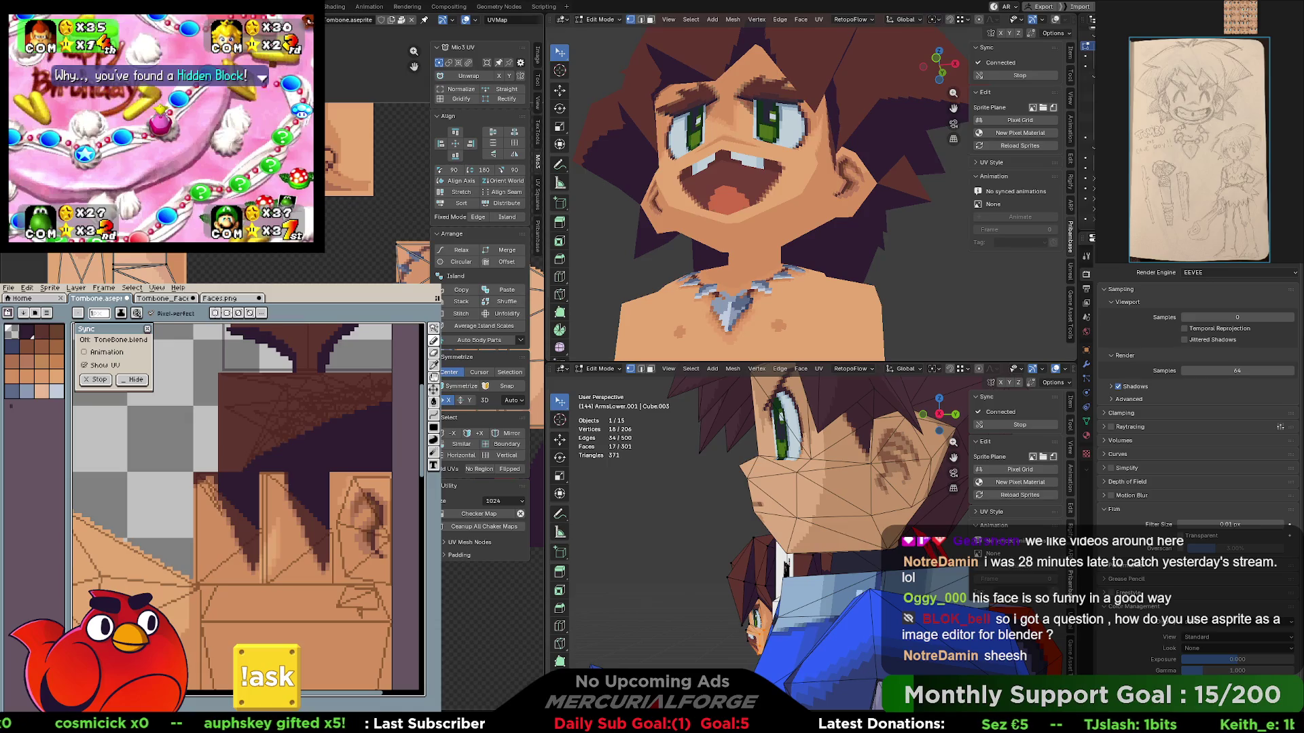
scroll(377, 204, up, 3)
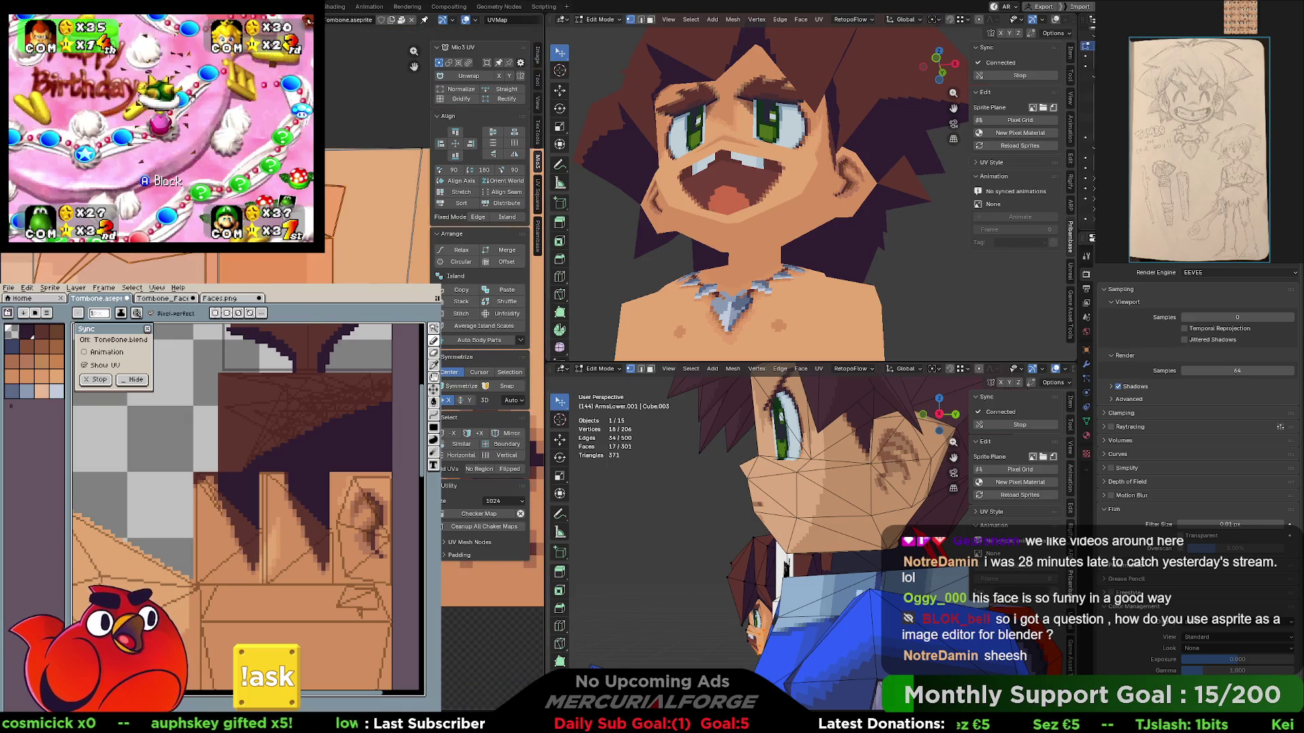
scroll(339, 215, down, 2)
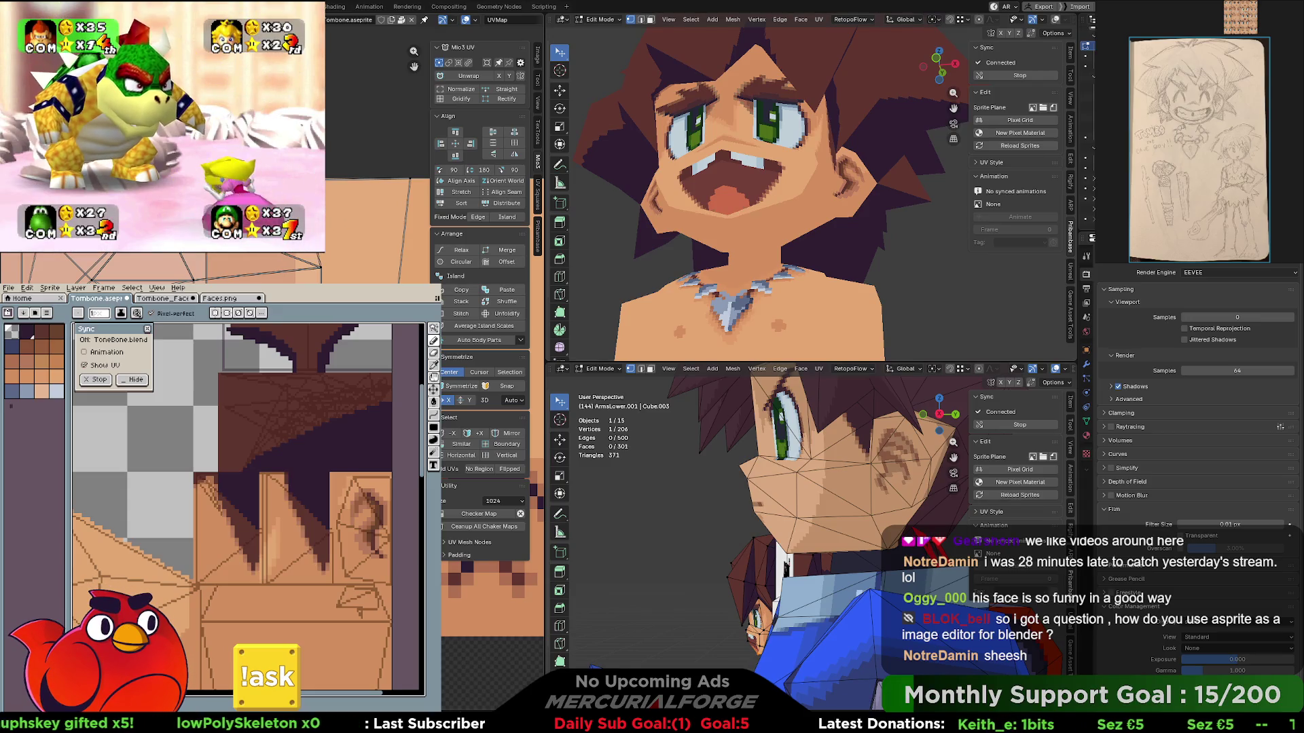
- Enable the wireframe and statistics overlays on the caveman's head and turn it toward the viewer
middle_drag(800, 196, 626, 264)
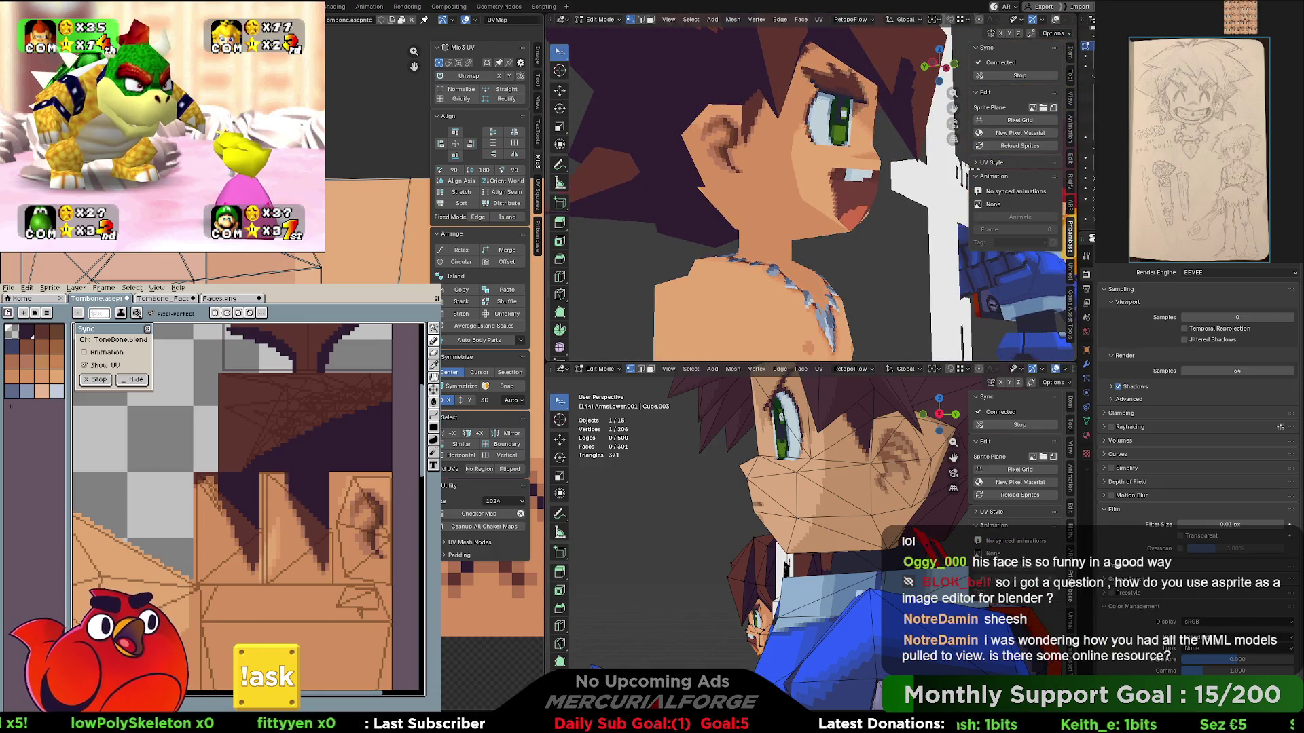
mouse_move(662, 249)
middle_down()
mouse_move(833, 232)
mouse_move(787, 239)
middle_up()
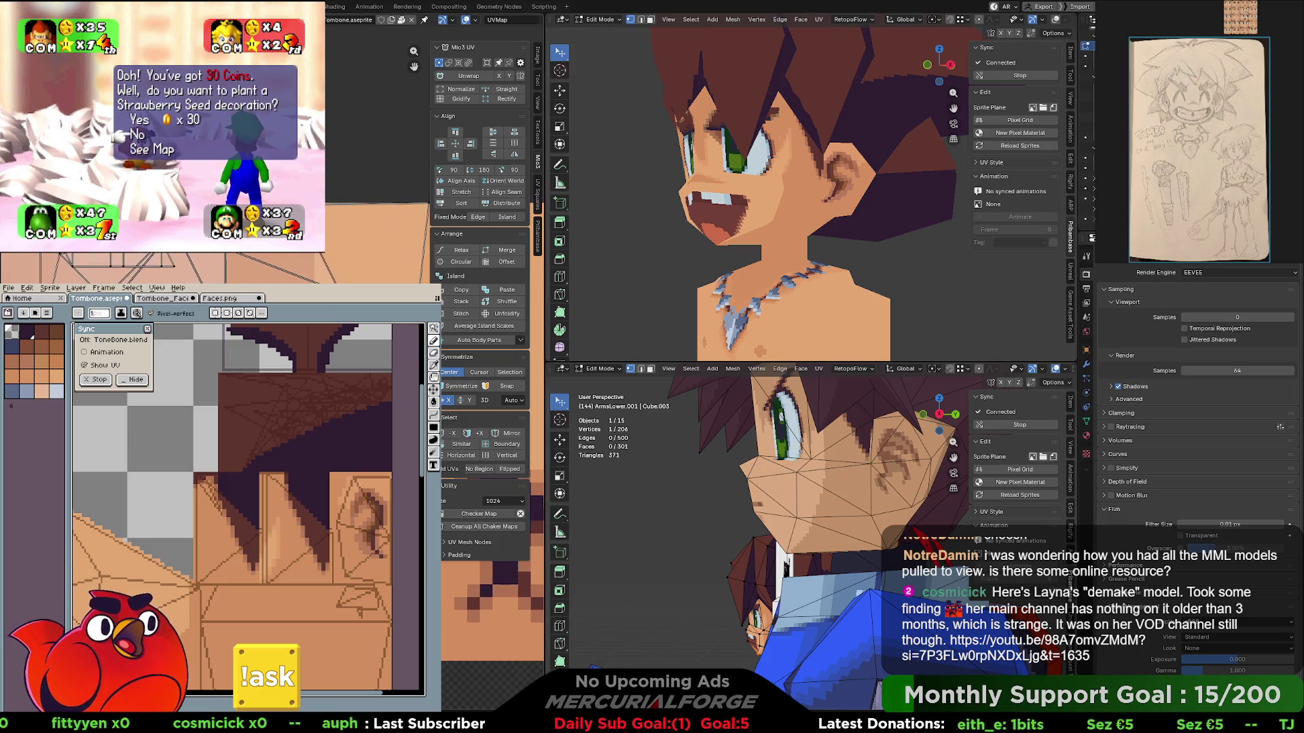
scroll(332, 278, up, 2)
scroll(331, 278, up, 2)
scroll(331, 278, up, 2)
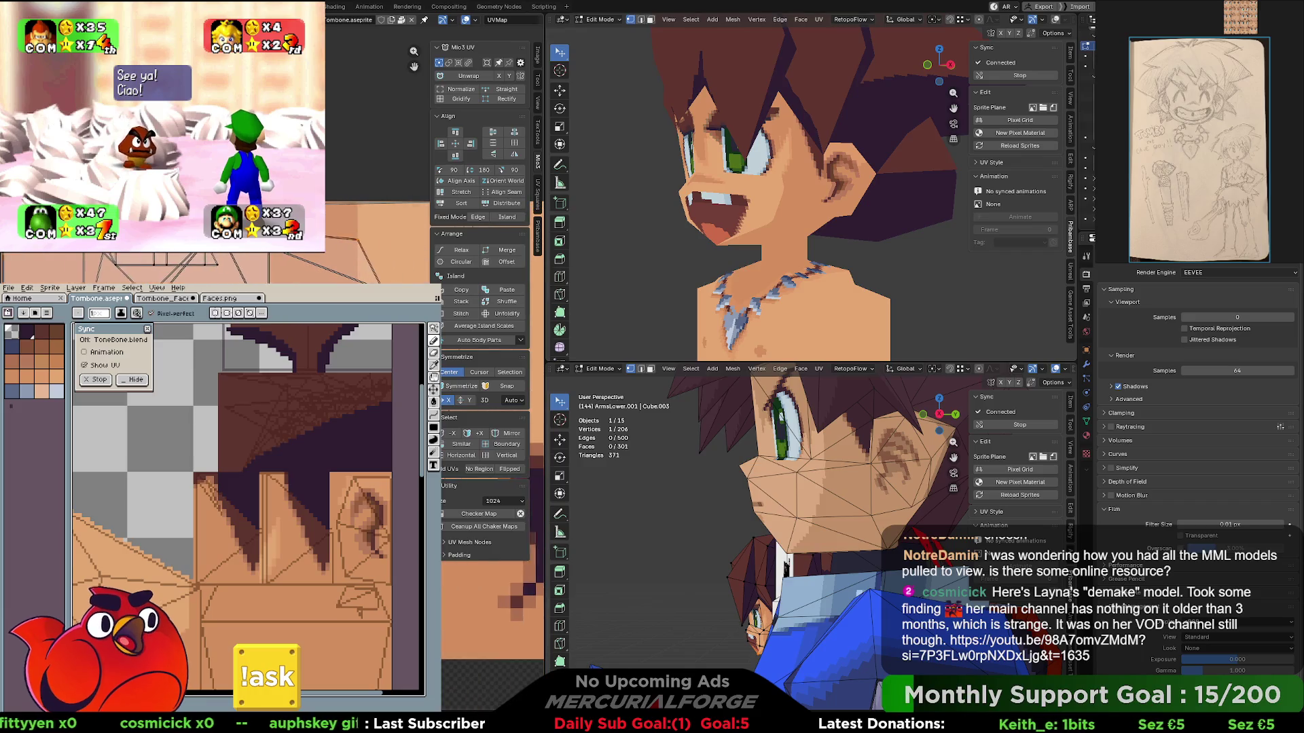
scroll(331, 279, up, 1)
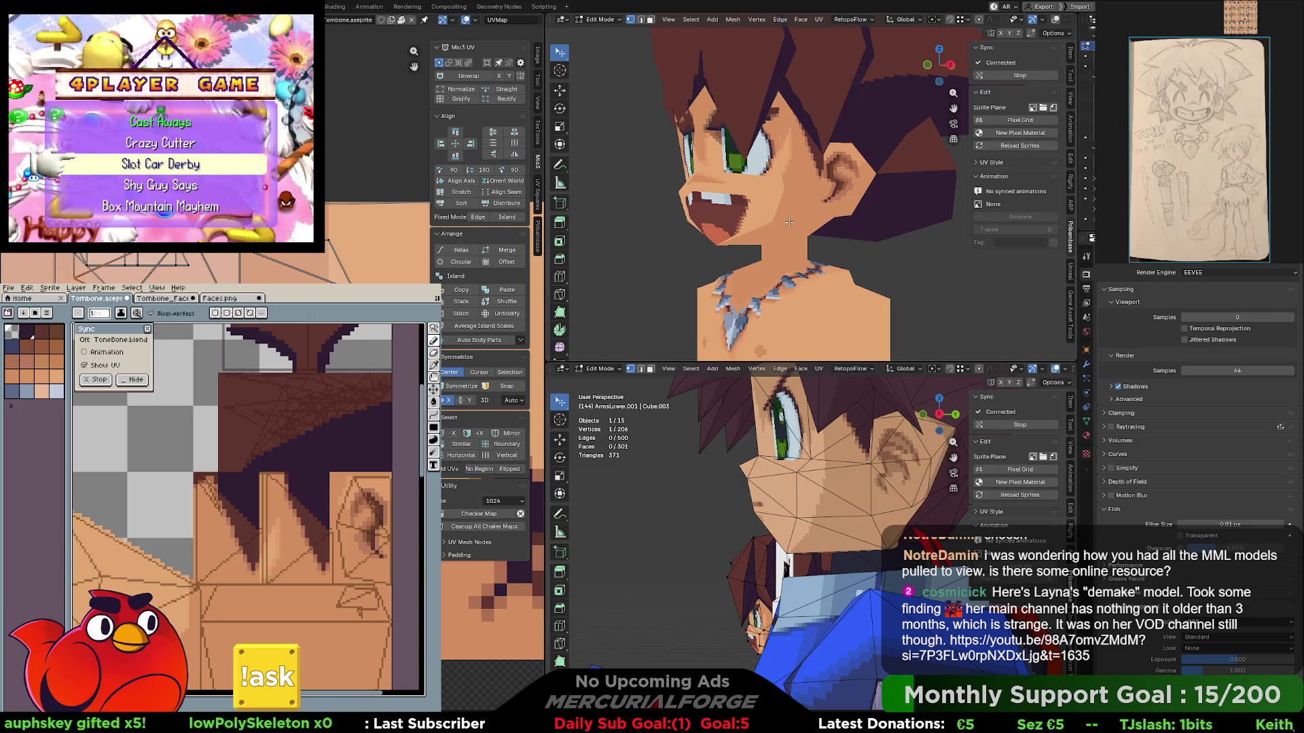
key(shift+alt+z)
mouse_move(746, 220)
middle_down()
mouse_move(843, 203)
mouse_move(710, 221)
mouse_move(830, 195)
middle_up()
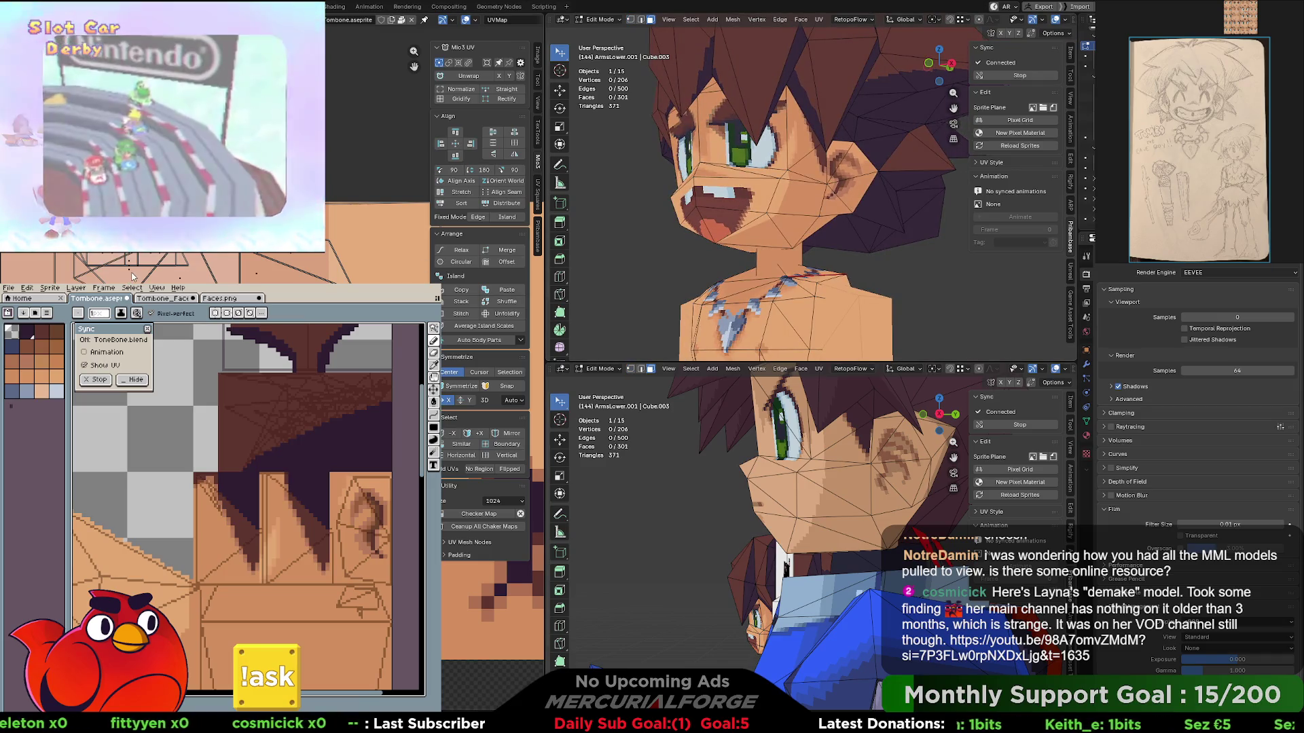
click(702, 244)
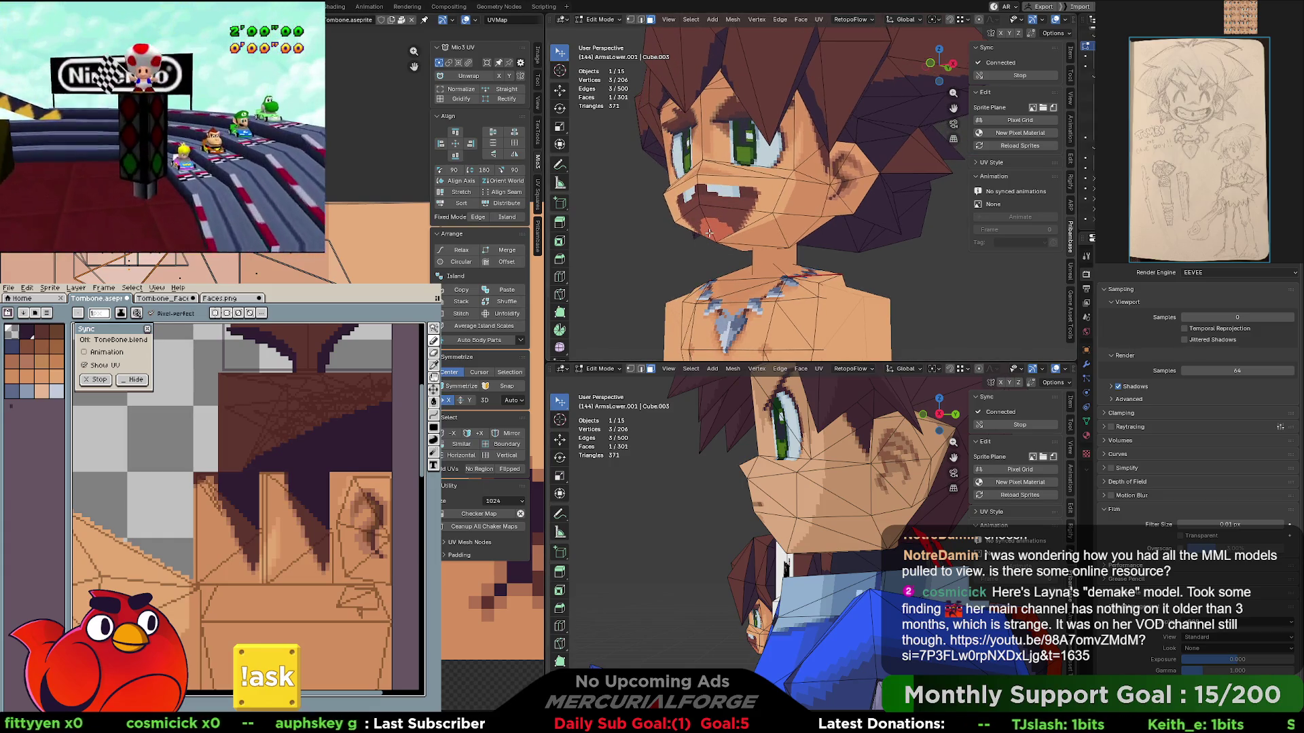
scroll(714, 229, up, 5)
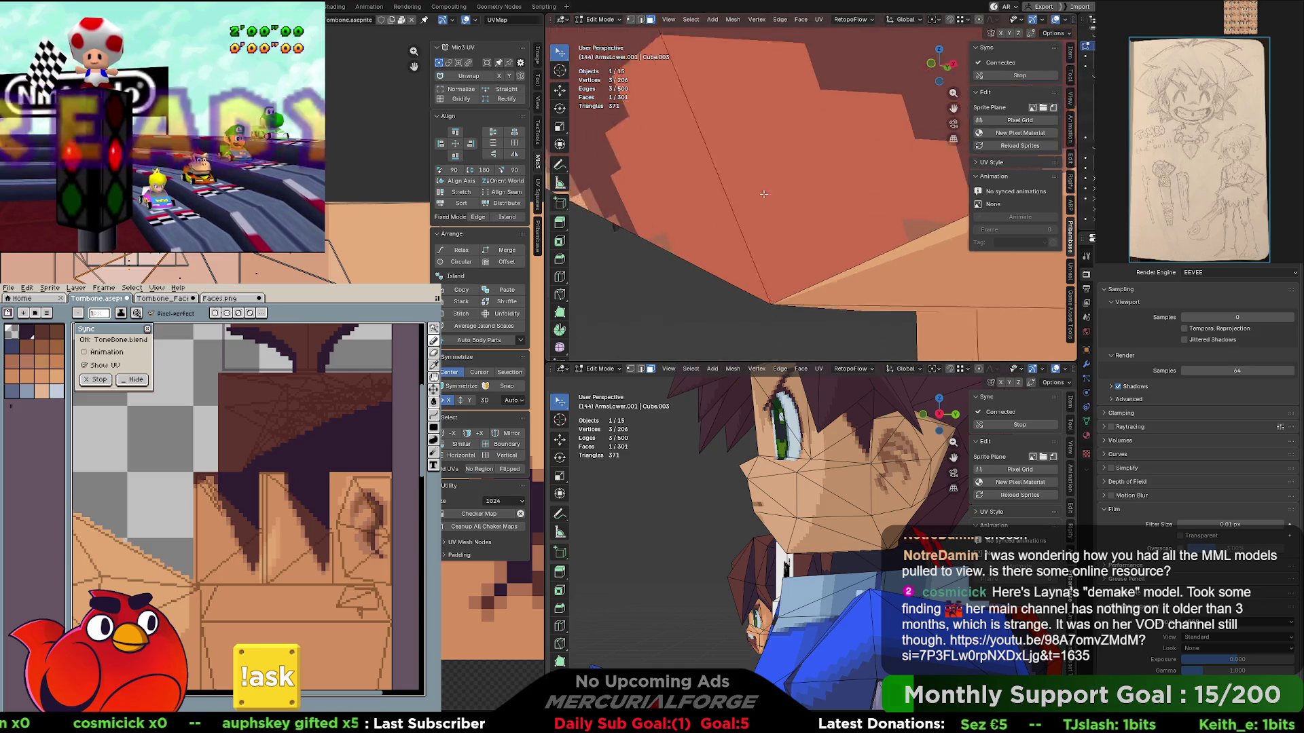
scroll(782, 192, up, 2)
mouse_move(781, 193)
middle_down()
mouse_move(824, 226)
mouse_move(823, 212)
mouse_move(703, 191)
mouse_move(763, 215)
middle_up()
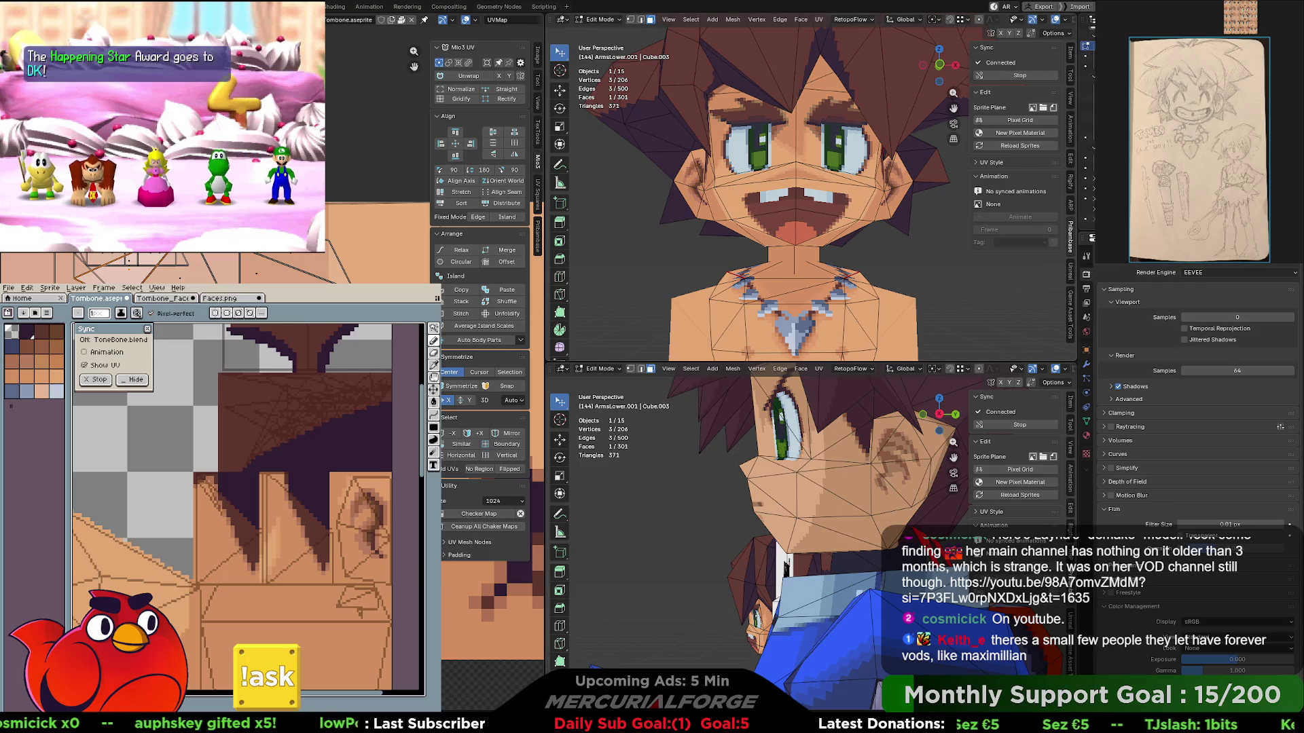
- Switch to vertex select mode and pick the edge's two vertices below the eye
mouse_move(907, 244)
middle_down()
mouse_move(928, 262)
mouse_move(591, 329)
middle_up()
scroll(897, 259, up, 2)
scroll(863, 256, up, 3)
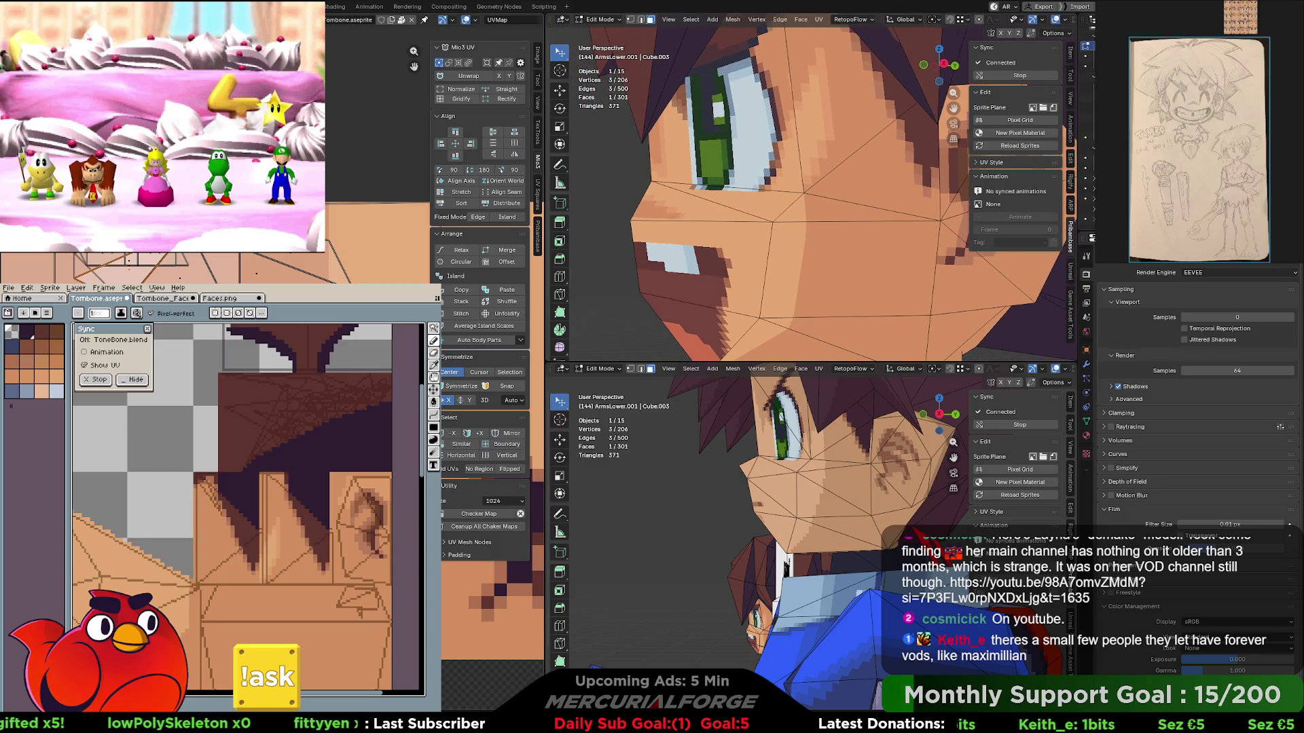
key(1)
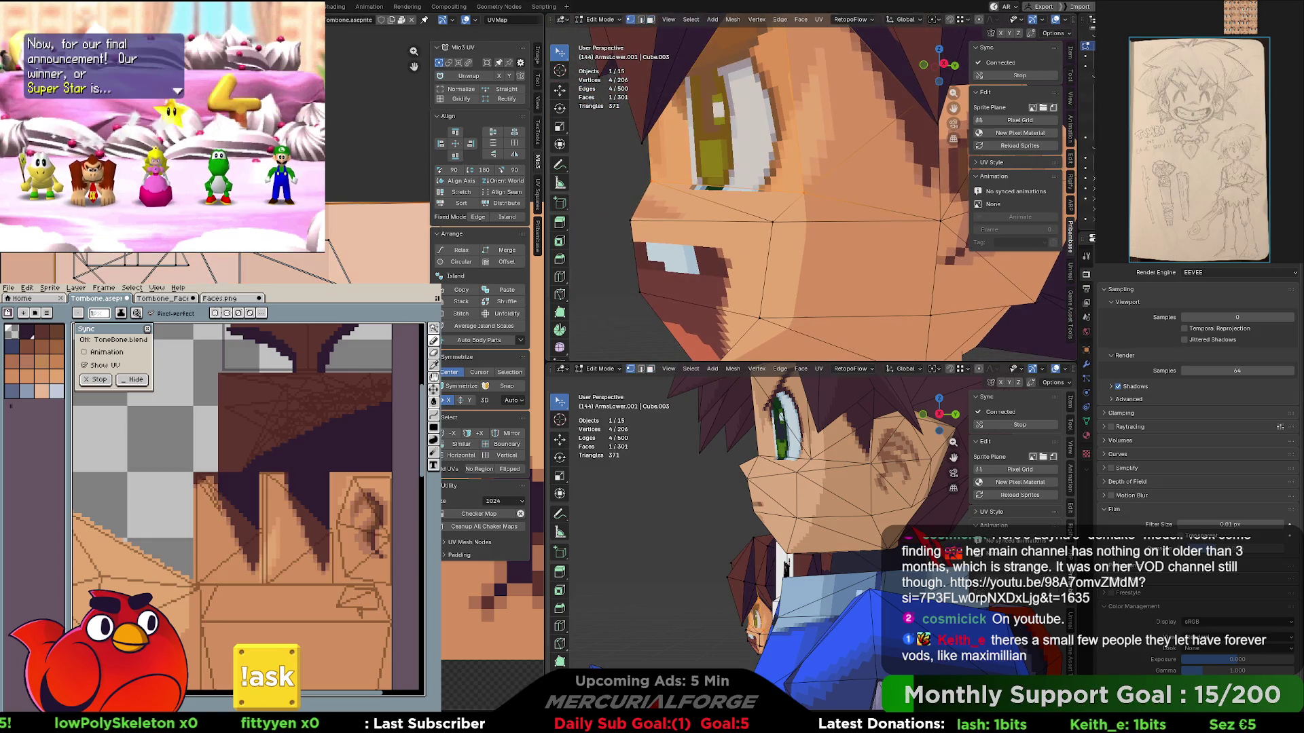
click(703, 220)
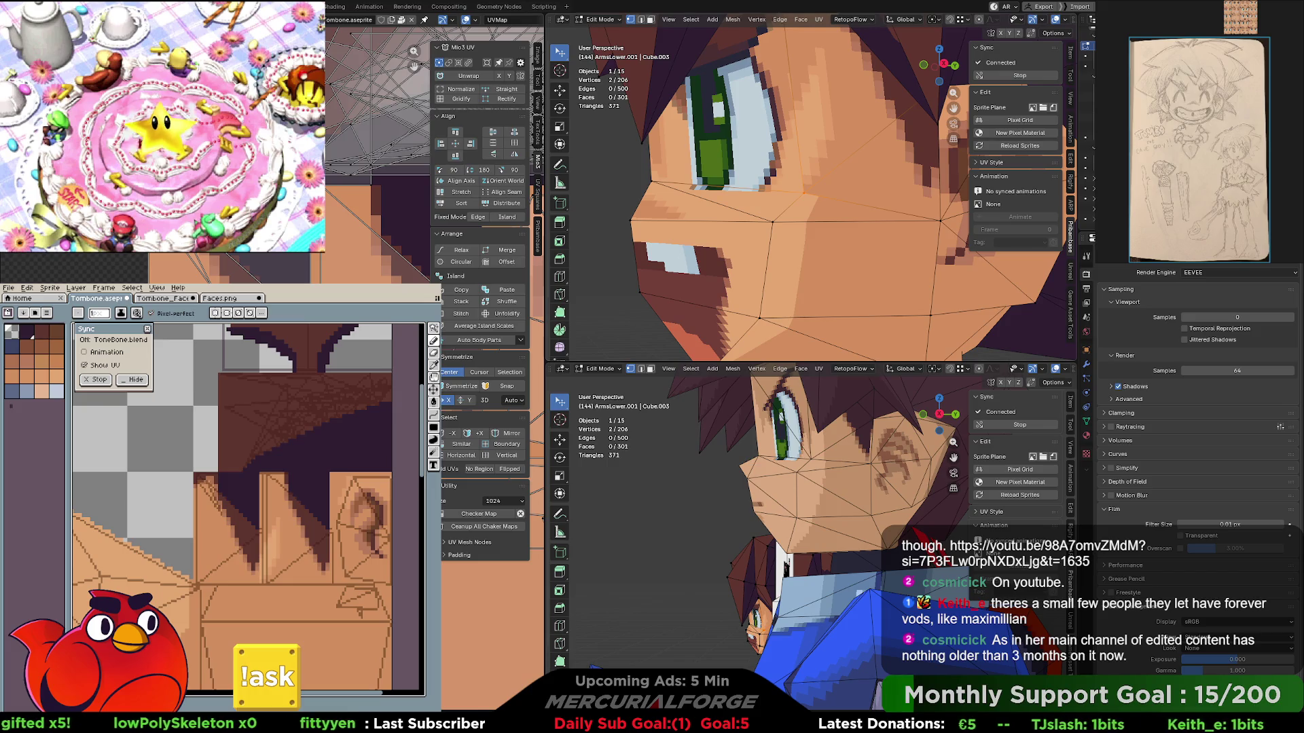
scroll(301, 566, up, 1)
scroll(300, 566, up, 1)
scroll(300, 566, up, 1)
- Sample a skin tone and return to the pencil, then hide Blender's overlays and view the head side-on
key(i)
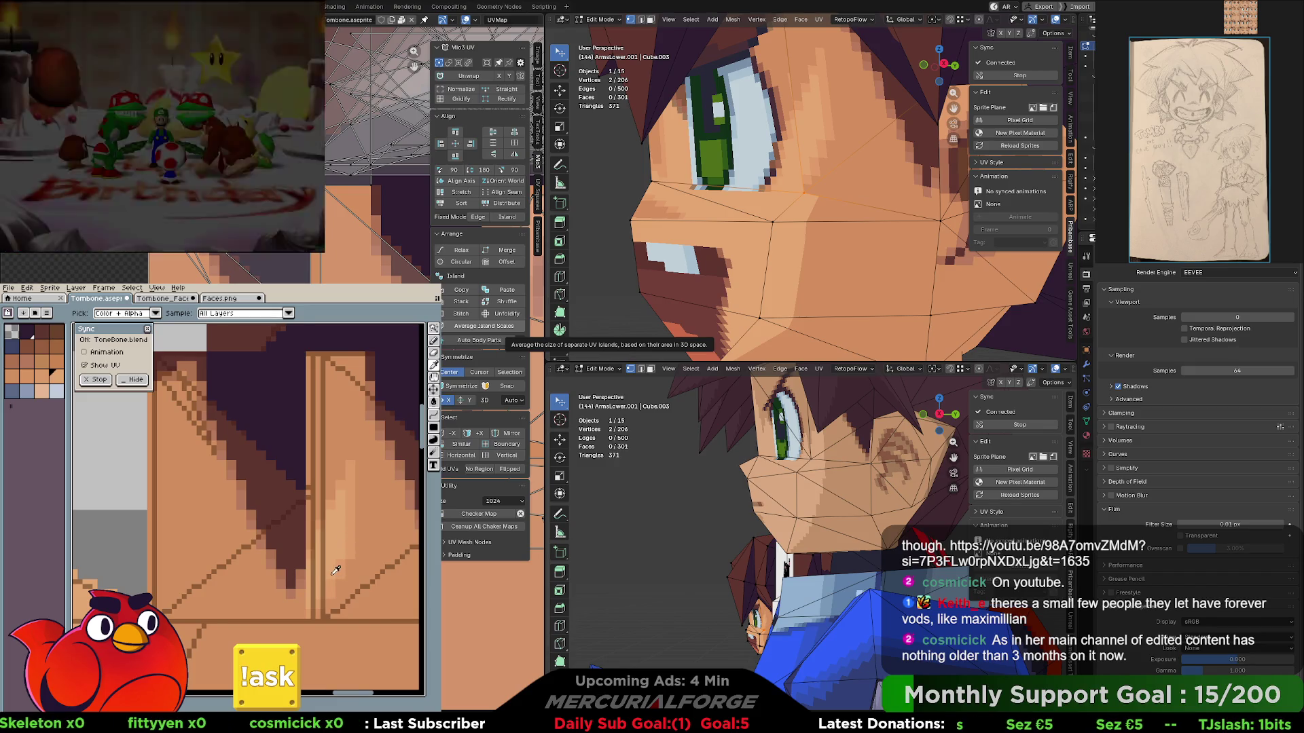
key(b)
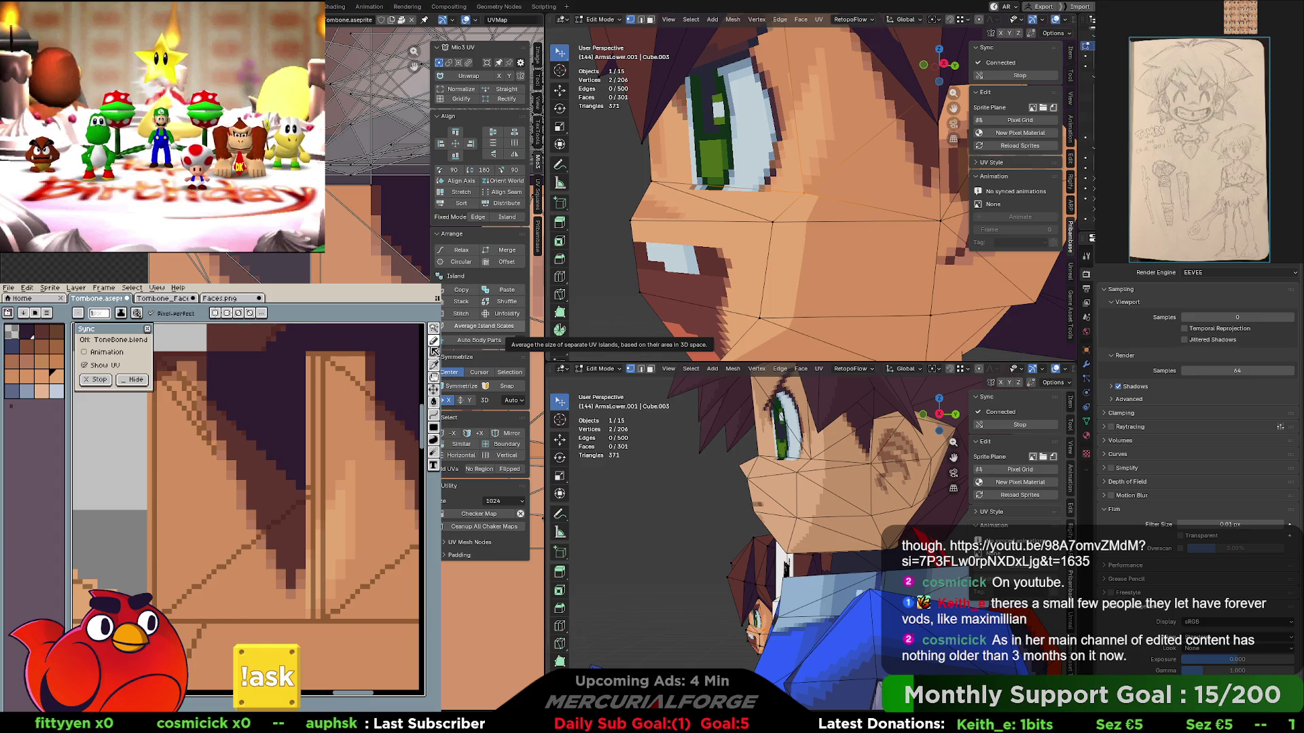
middle_drag(300, 515, 309, 524)
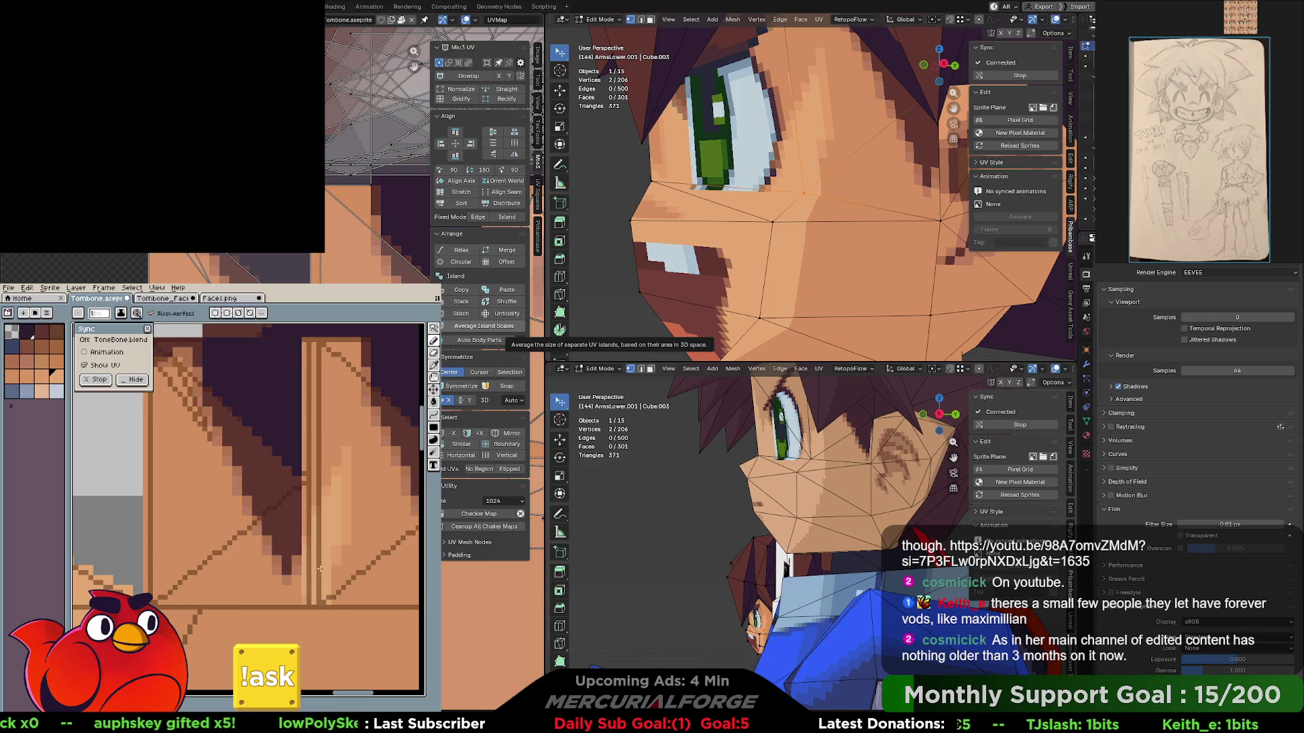
scroll(854, 187, down, 3)
scroll(854, 187, down, 2)
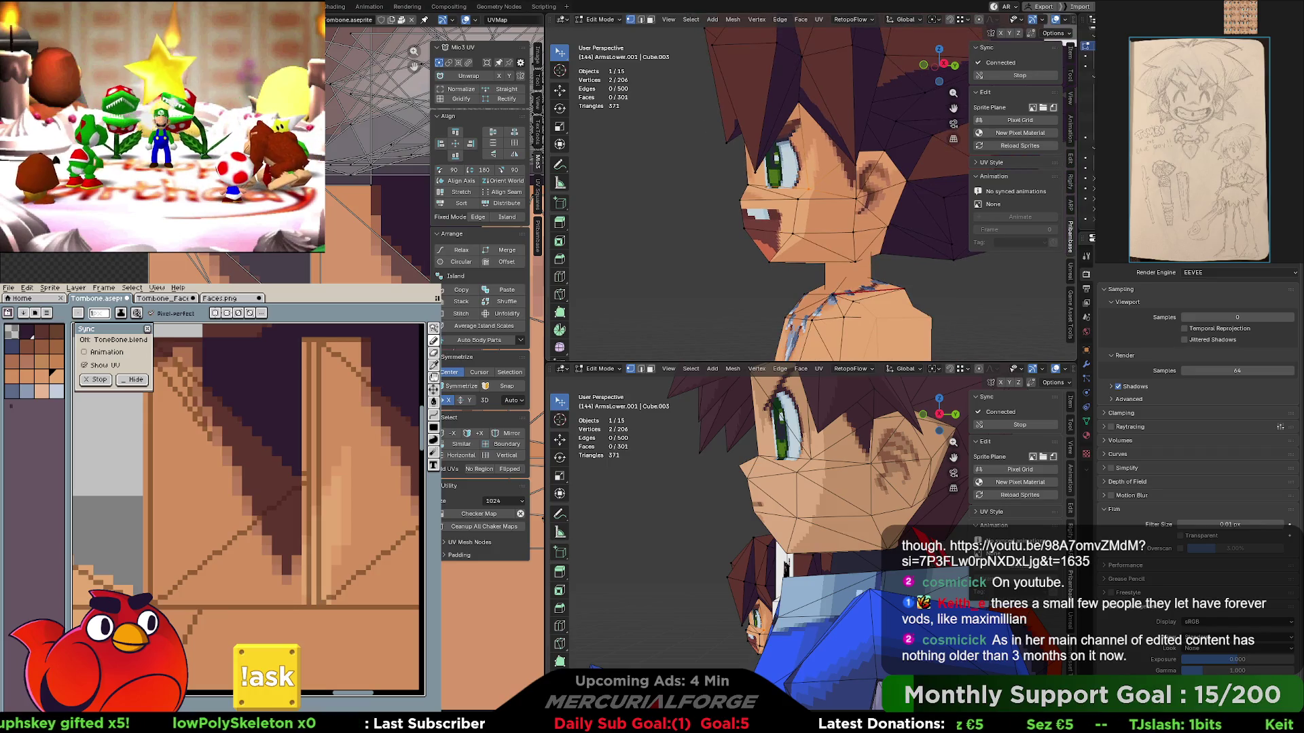
click(1031, 19)
middle_drag(917, 154, 689, 189)
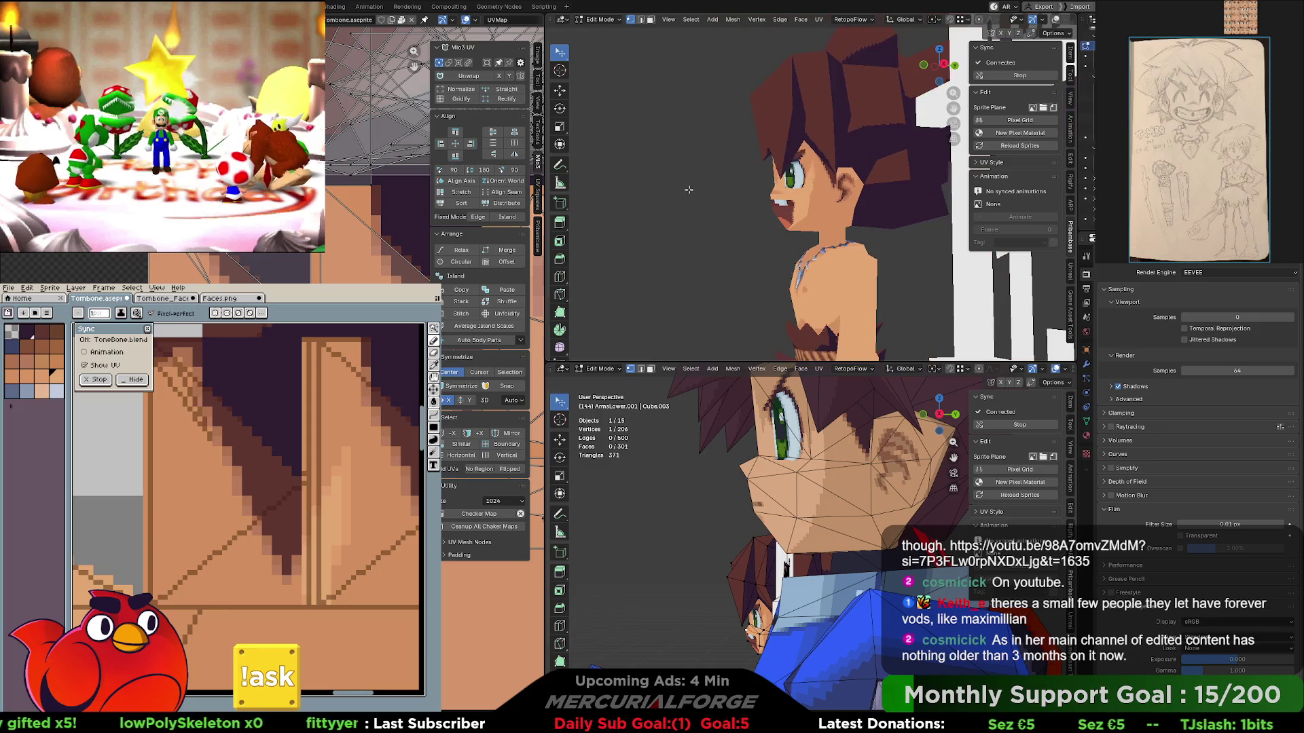
scroll(693, 195, up, 3)
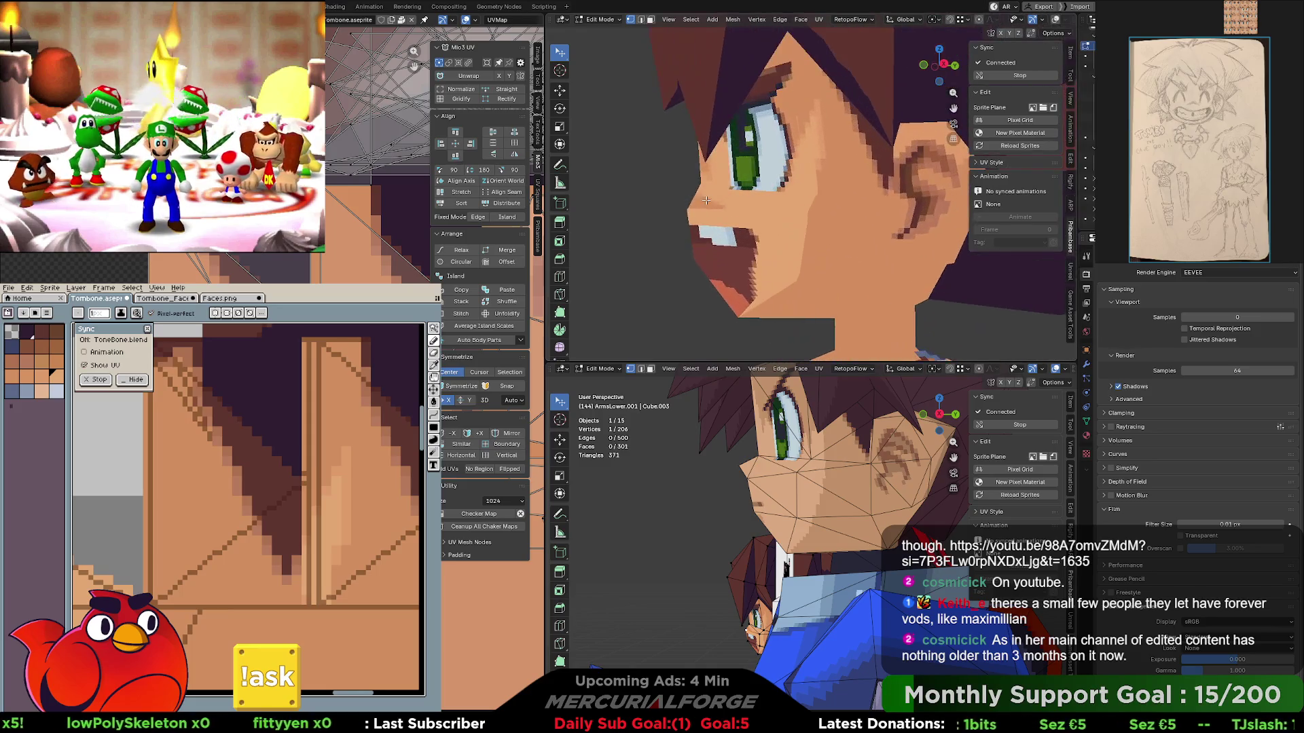
scroll(705, 200, up, 2)
- Grab the under-eye UV points, nudge them, confirm, and orbit to a frontal view to check the cheek
middle_drag(706, 198, 777, 219)
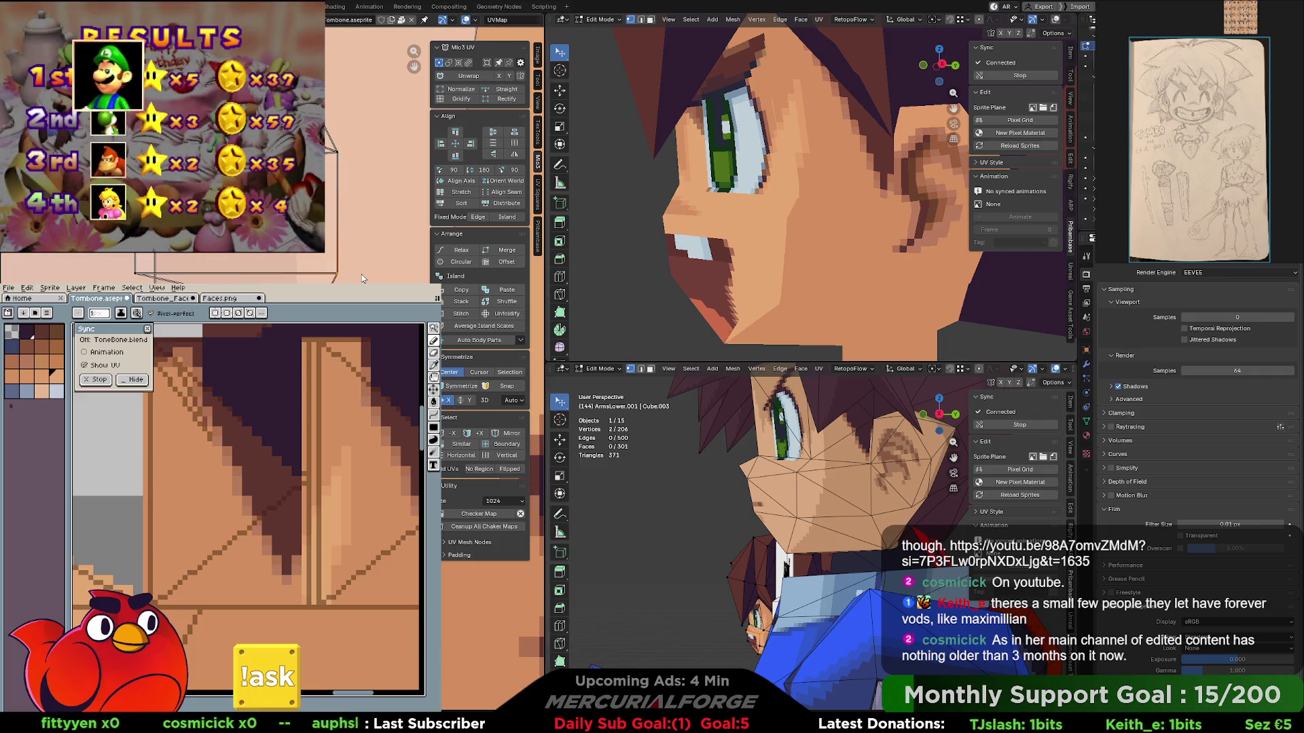
key(g)
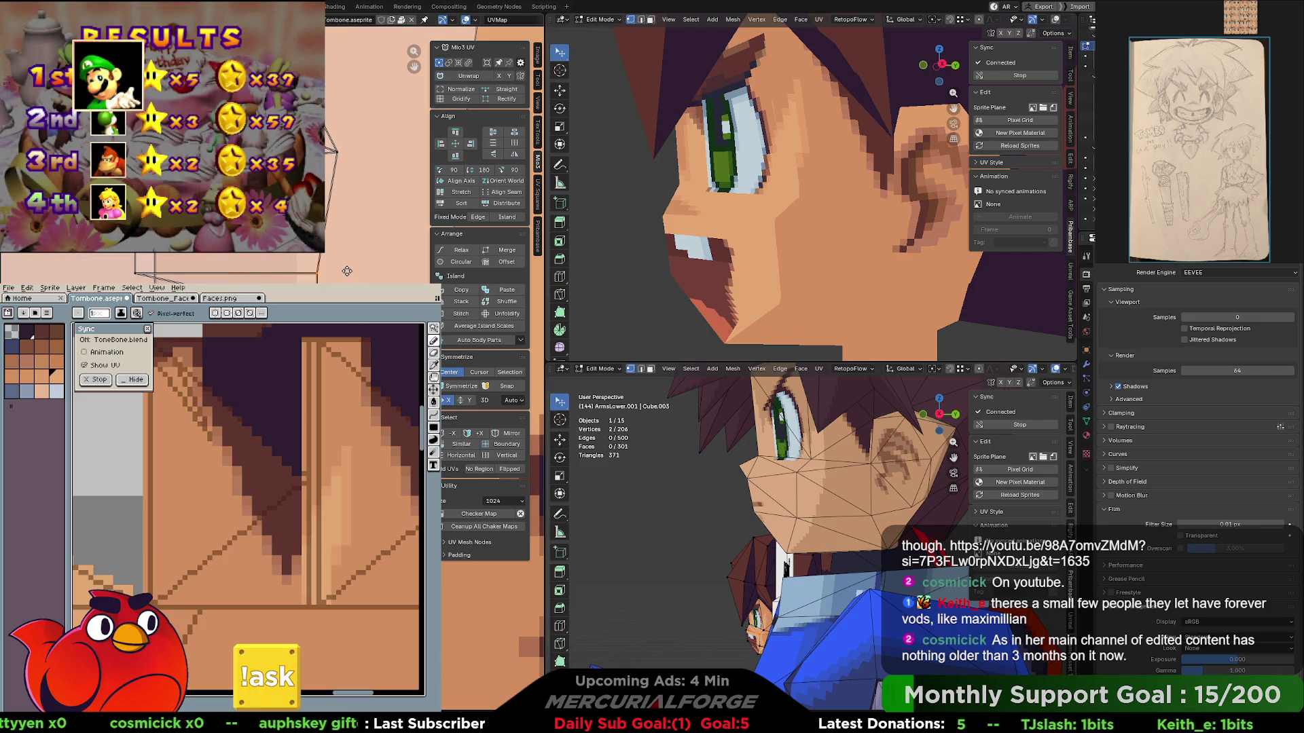
click(348, 264)
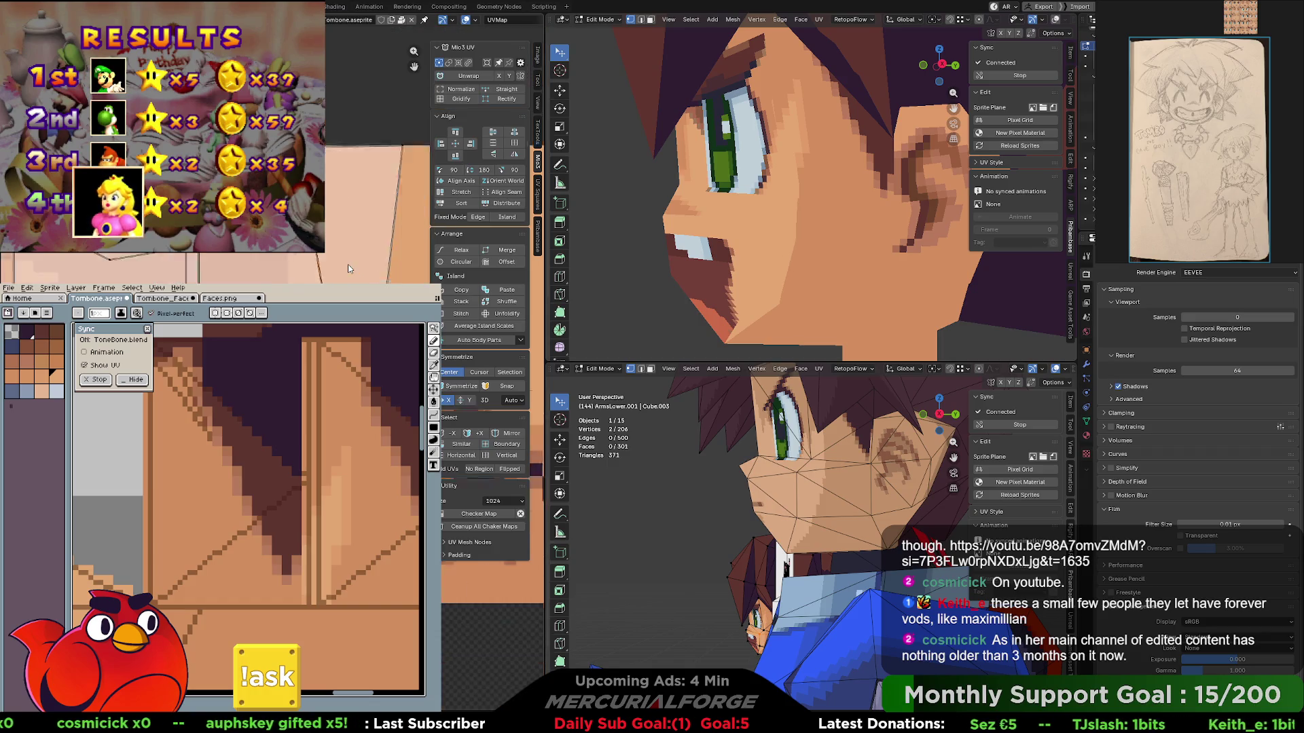
mouse_move(775, 255)
middle_down()
mouse_move(857, 268)
mouse_move(852, 257)
mouse_move(908, 256)
mouse_move(865, 260)
middle_up()
scroll(858, 268, down, 4)
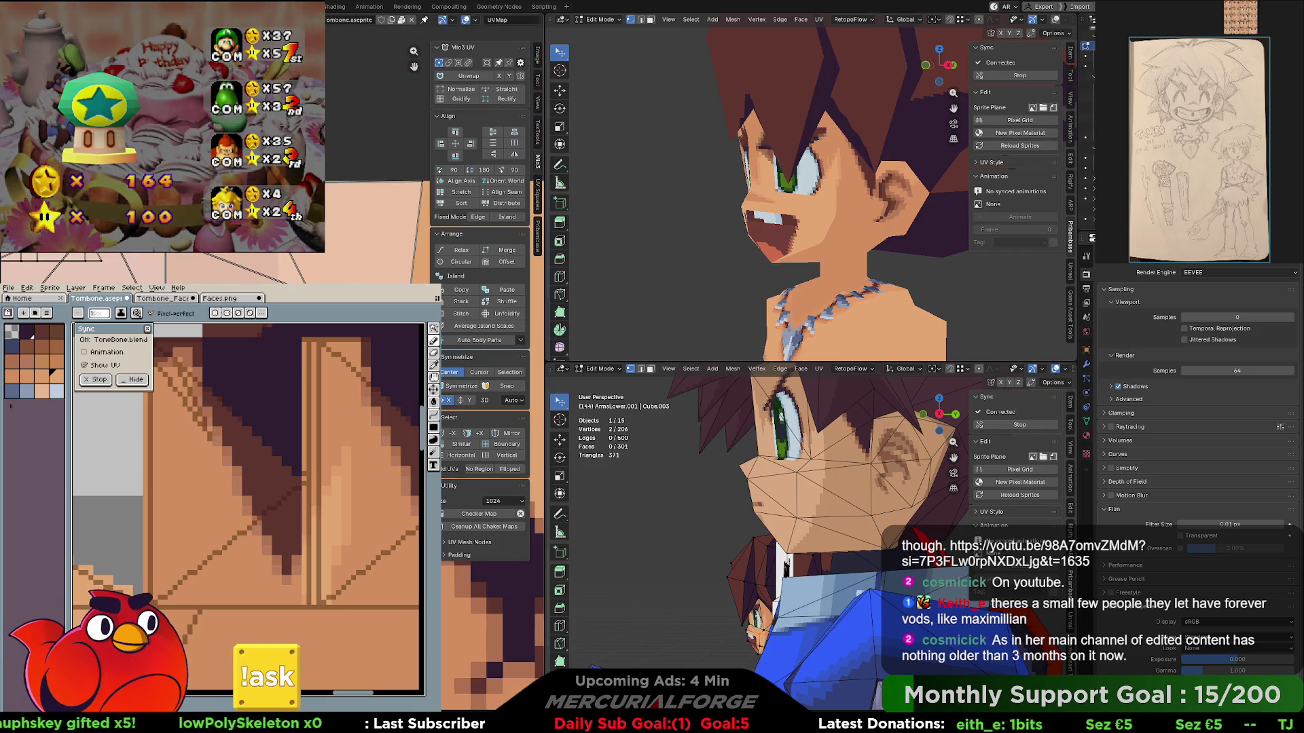
mouse_move(855, 248)
middle_down()
mouse_move(888, 244)
mouse_move(798, 217)
middle_up()
scroll(860, 243, up, 3)
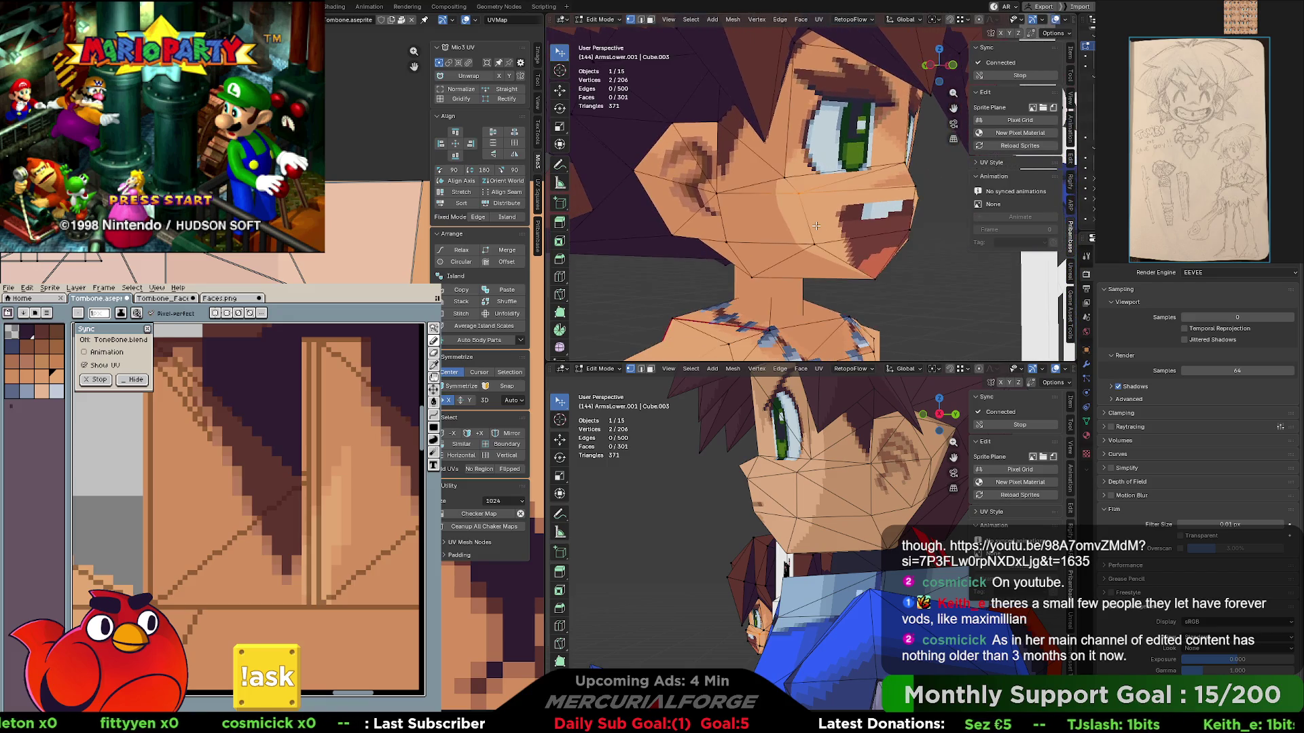
- Pick one cheek vertex and frame the view on it with Numpad period
click(799, 218)
key(KP_Decimal)
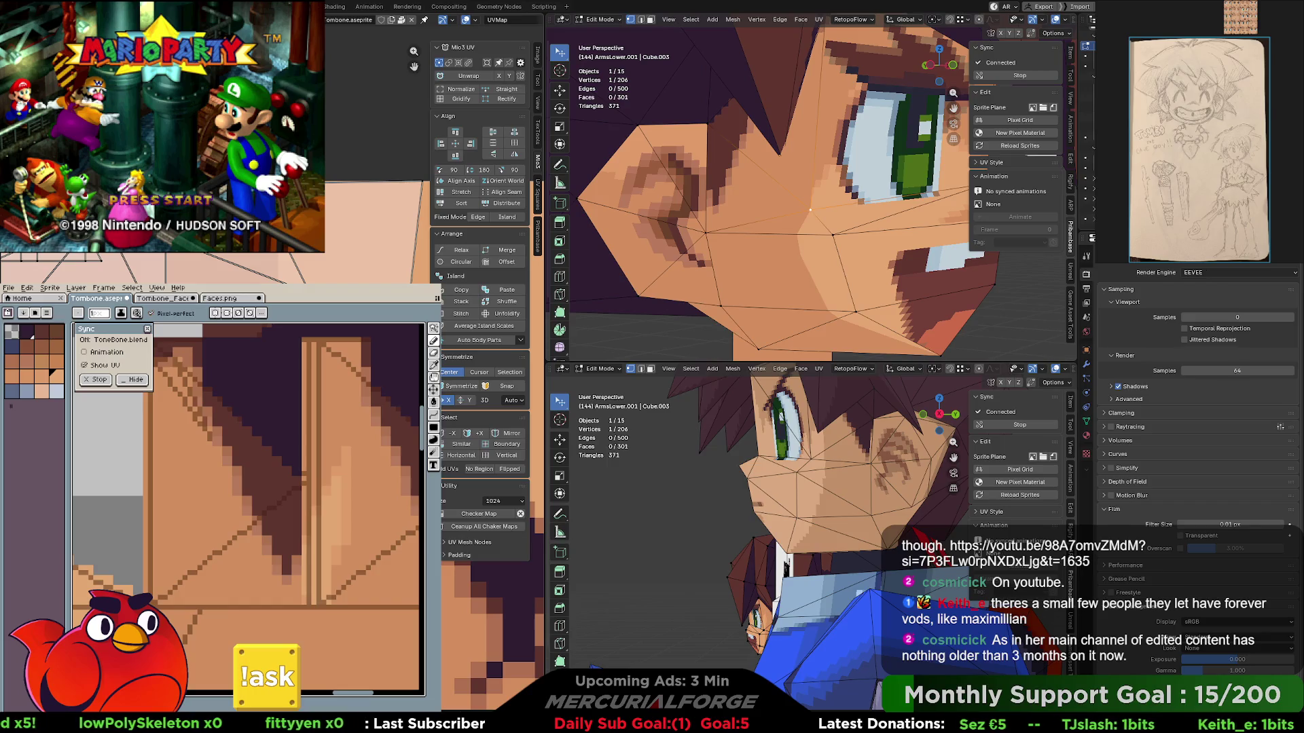
- Leave Edit Mode and orbit between three-quarter and front views of the head
key(Tab)
scroll(840, 233, down, 3)
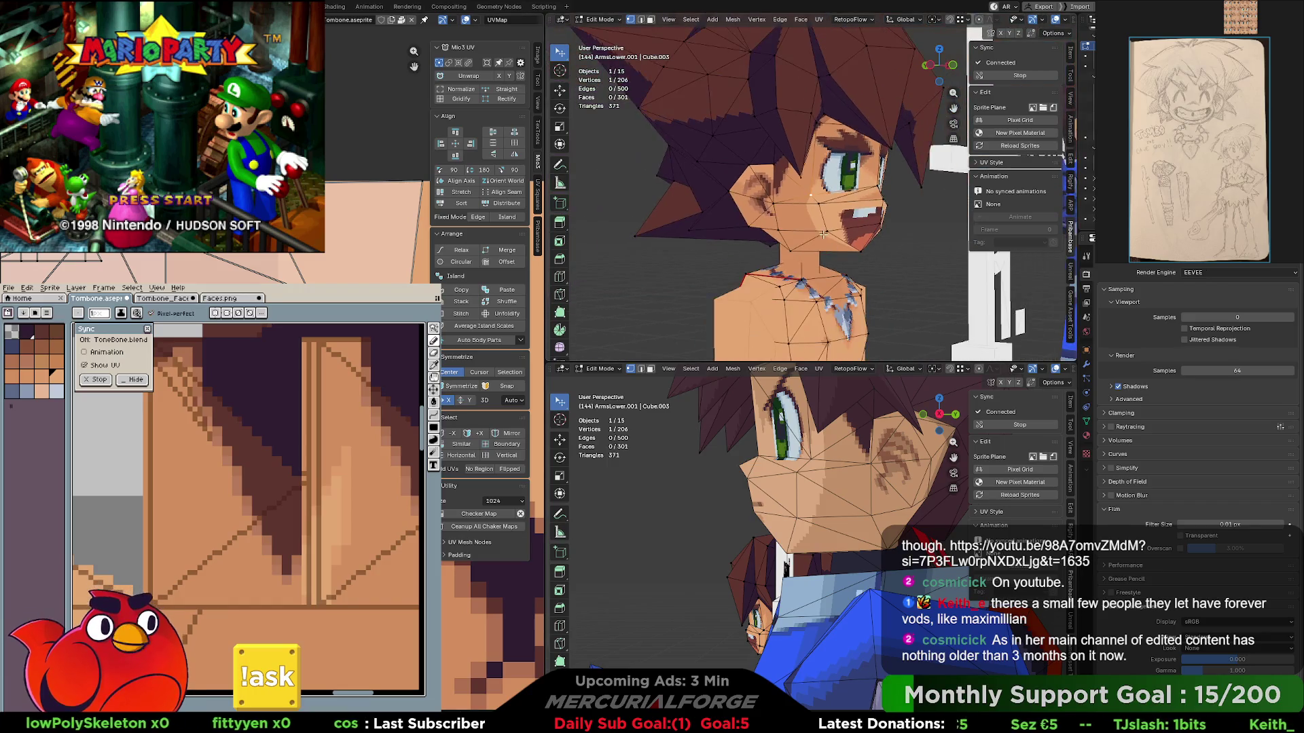
scroll(839, 232, down, 2)
mouse_move(840, 233)
middle_down()
mouse_move(693, 242)
mouse_move(861, 242)
mouse_move(681, 238)
mouse_move(776, 239)
middle_up()
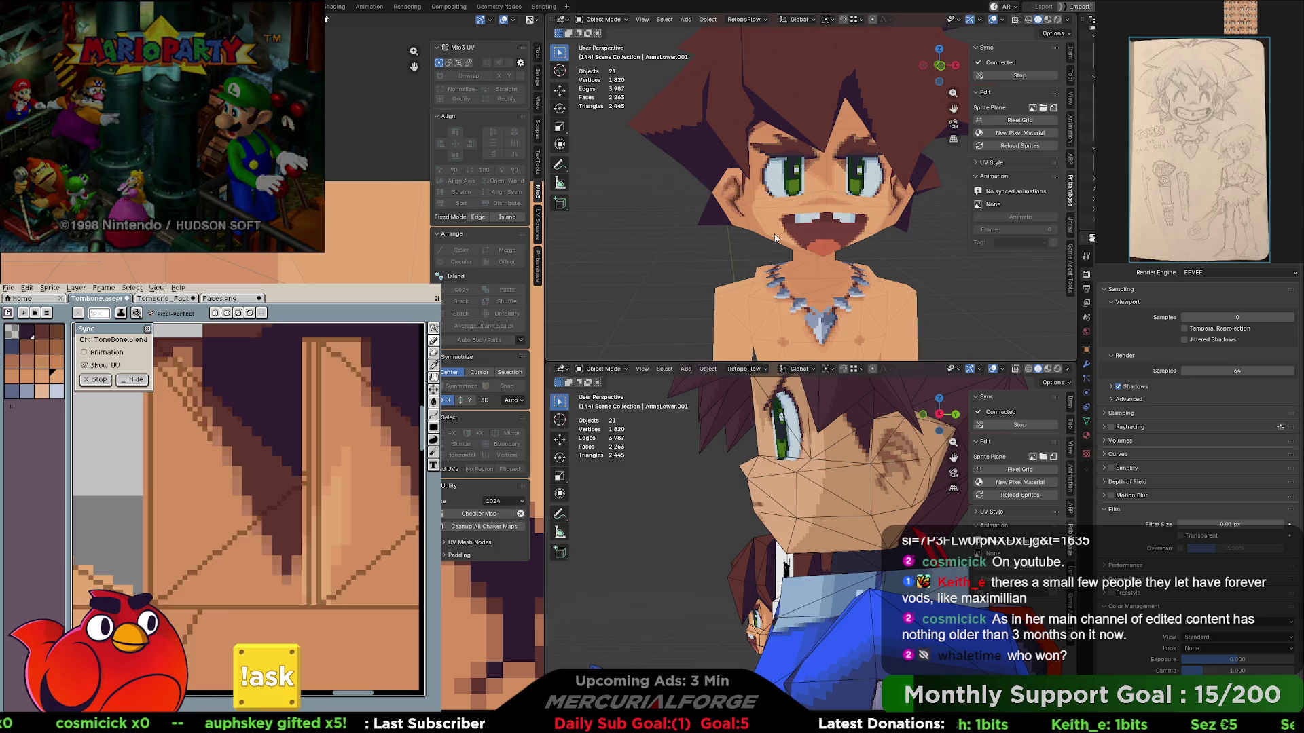
middle_drag(775, 238, 855, 238)
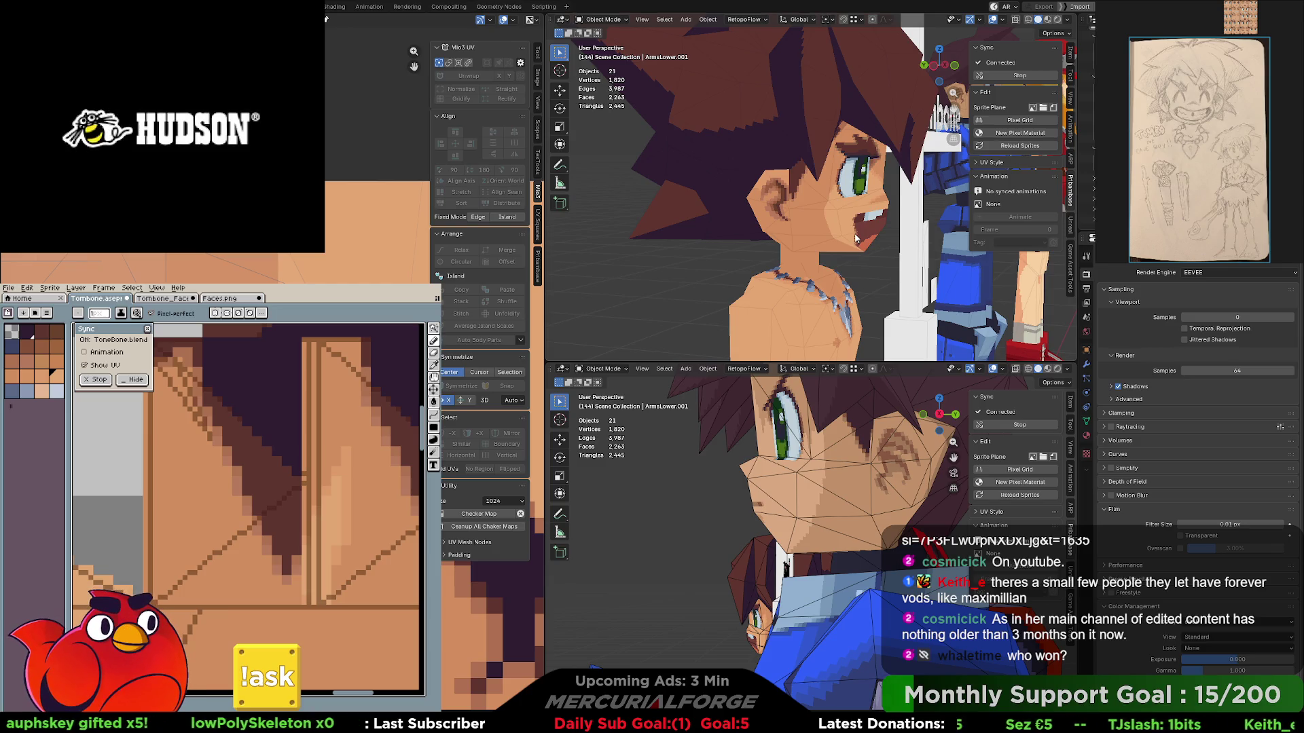
middle_drag(854, 238, 796, 234)
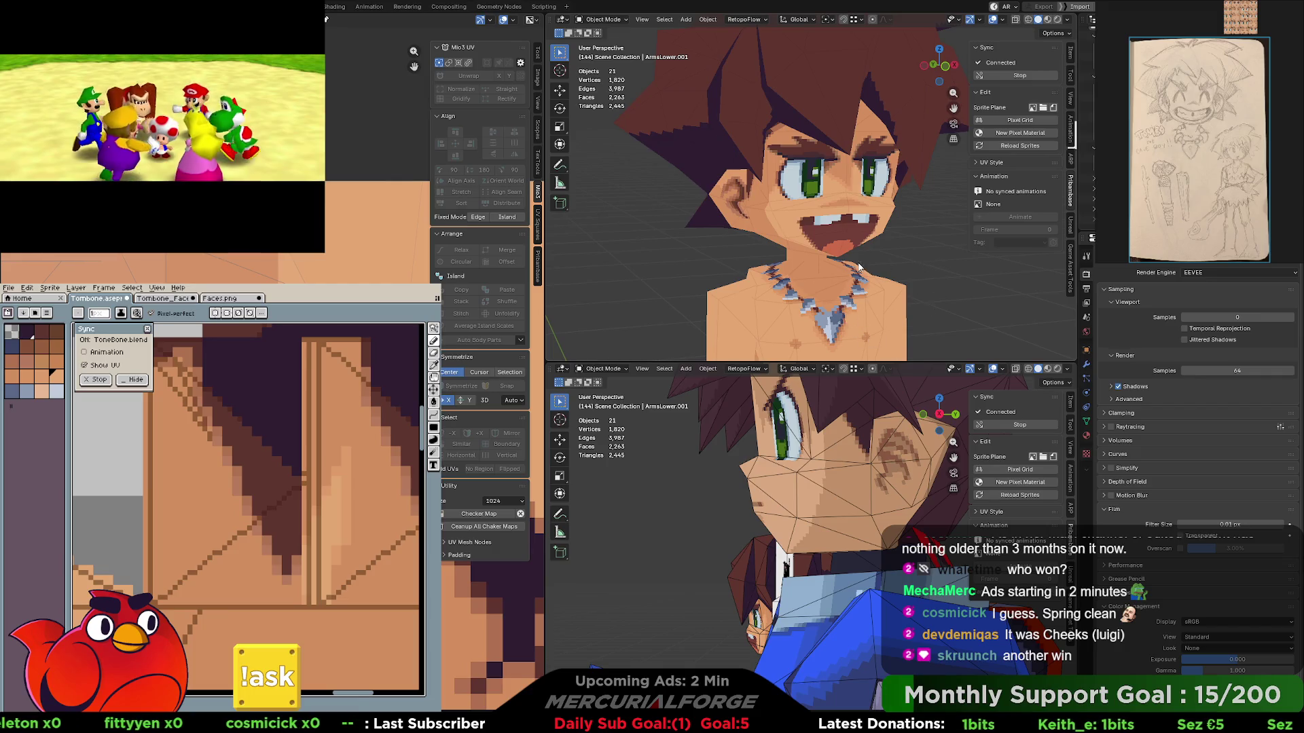
middle_drag(859, 267, 931, 250)
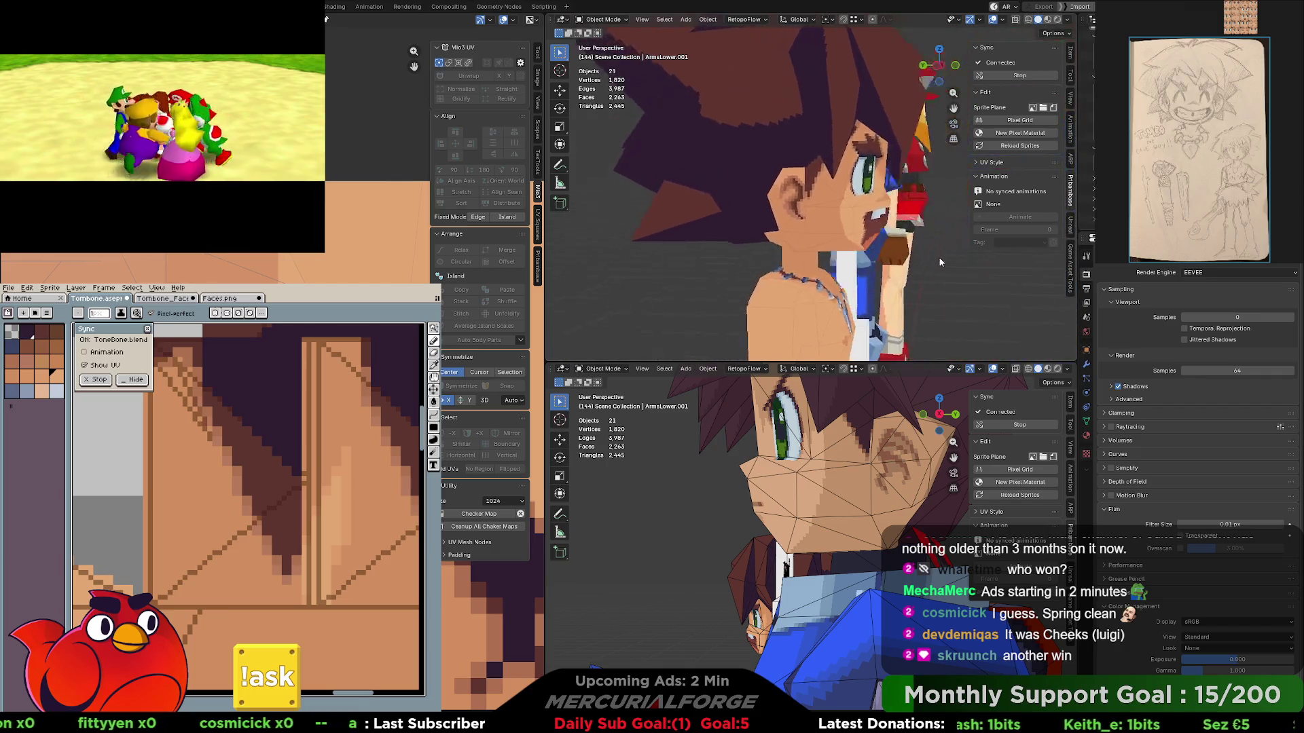
scroll(930, 249, up, 3)
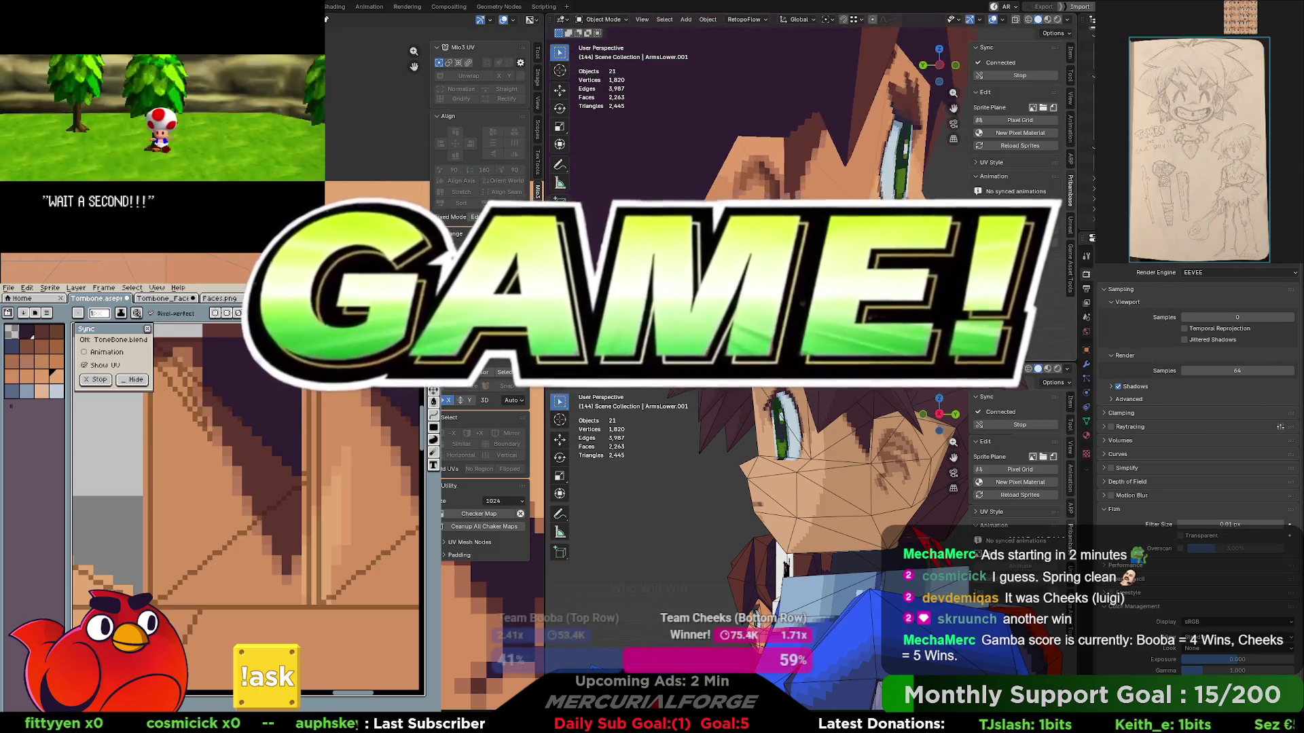
mouse_move(932, 249)
middle_down()
mouse_move(894, 226)
mouse_move(800, 237)
middle_up()
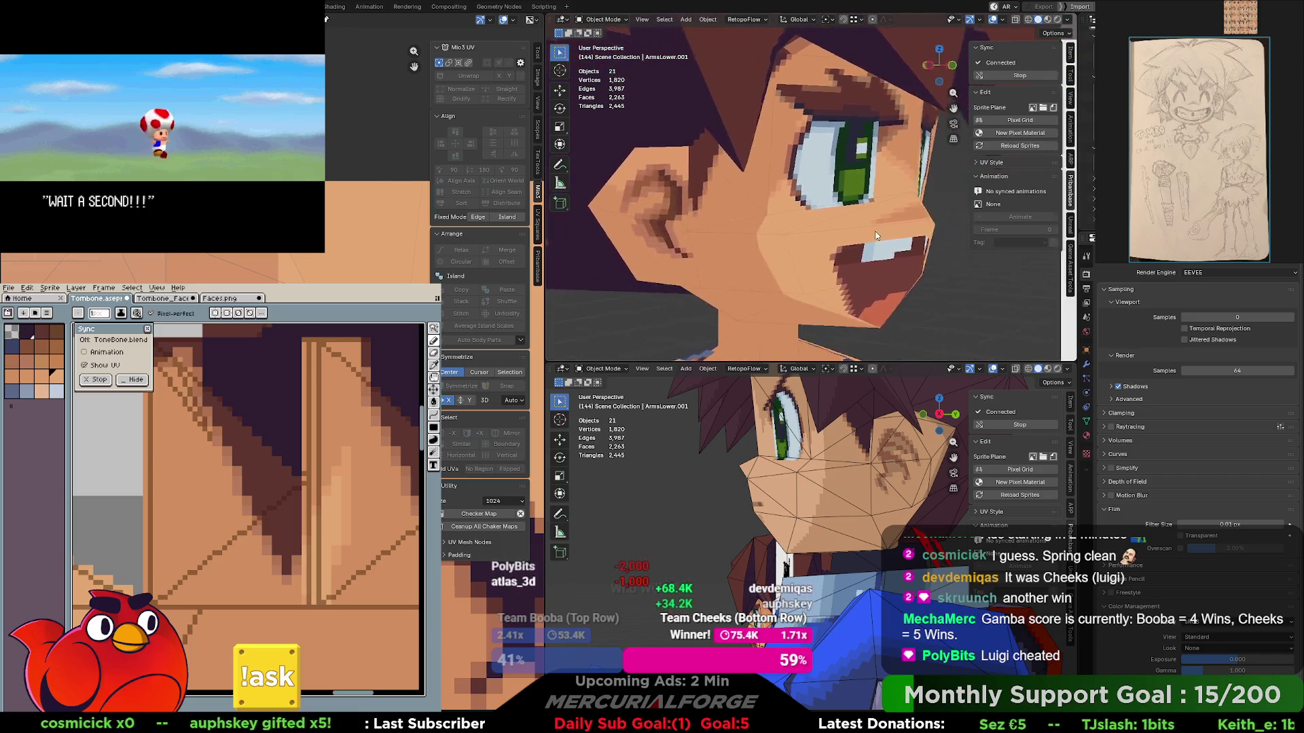
scroll(800, 236, down, 5)
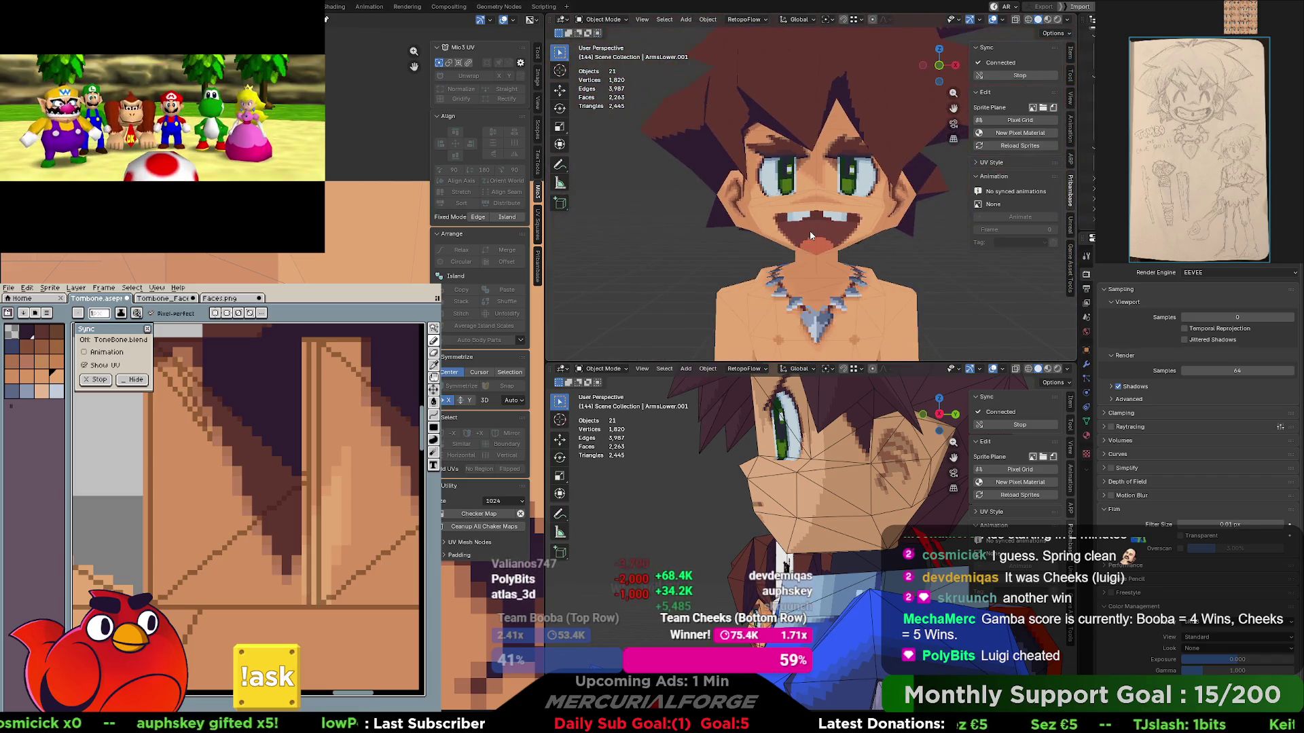
middle_drag(759, 230, 822, 220)
scroll(822, 220, up, 3)
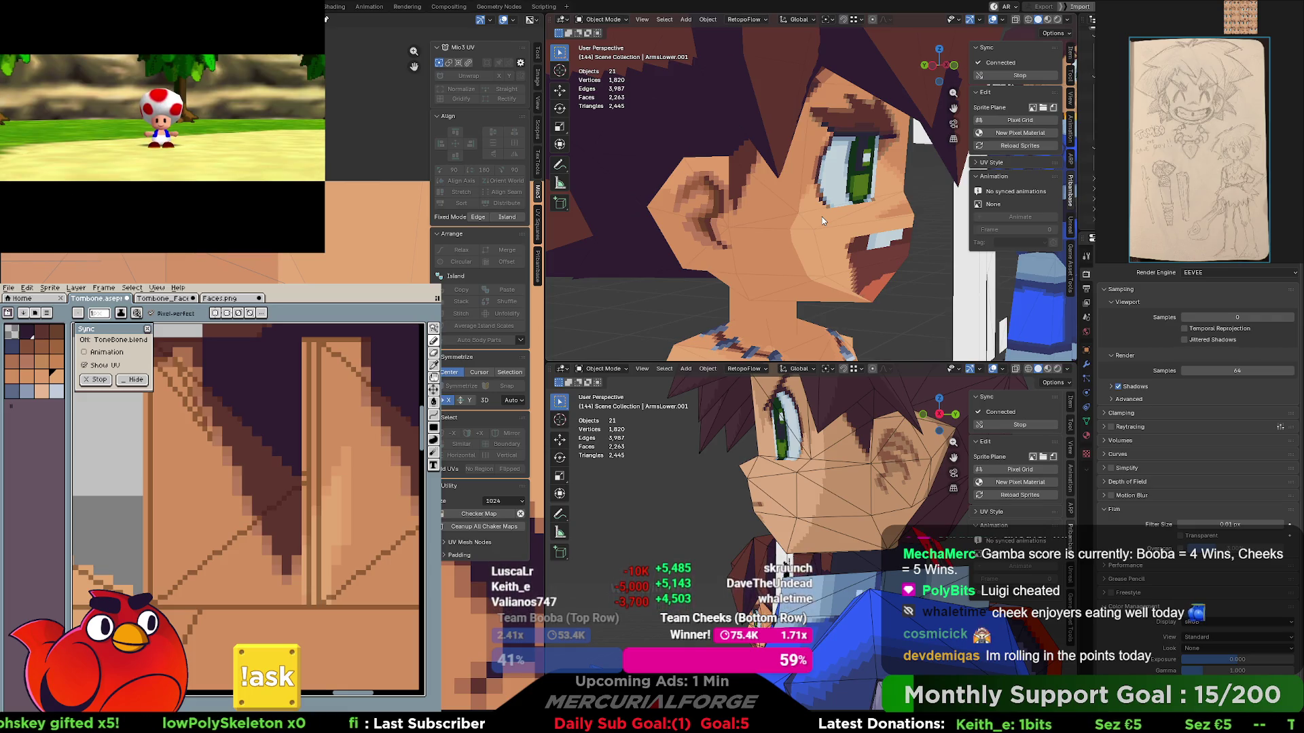
scroll(255, 478, down, 3)
key(ctrl+Tab)
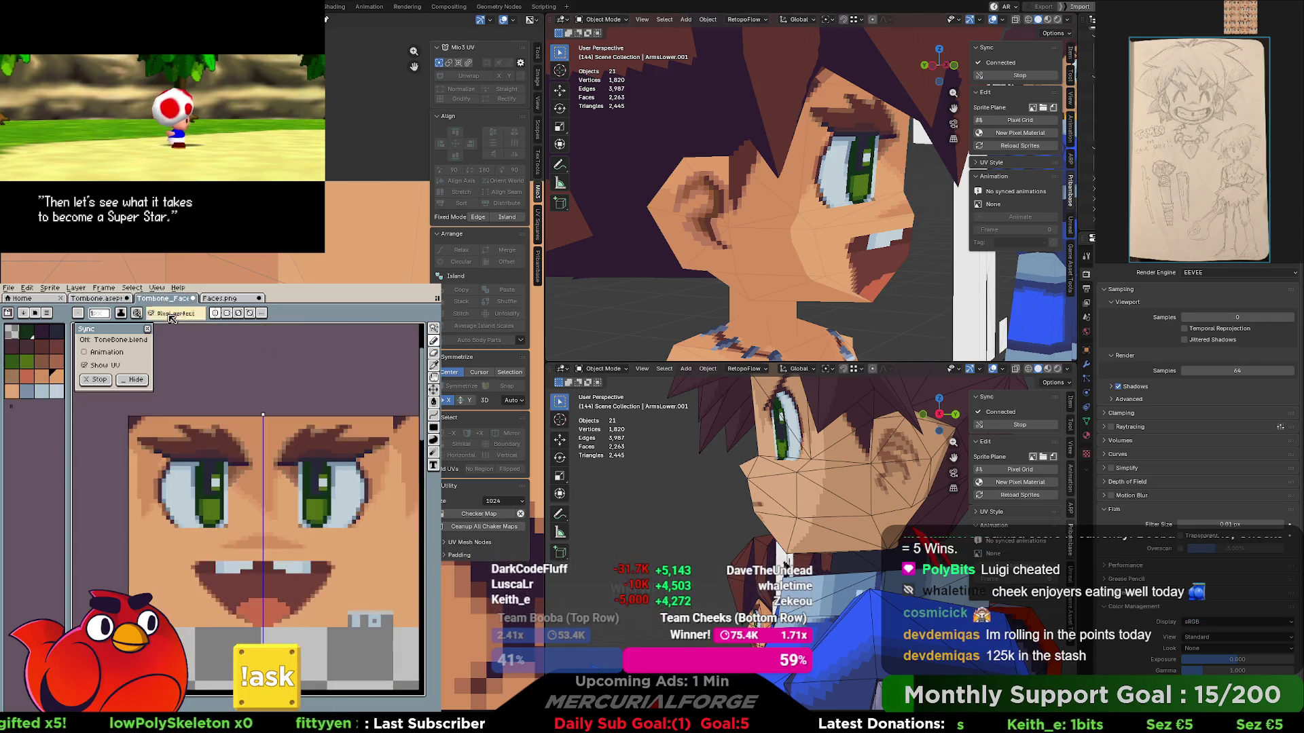
scroll(302, 473, up, 2)
- Pan the texture toward the left eye and mouth, then orbit the head to a close side view
middle_drag(302, 474, 397, 486)
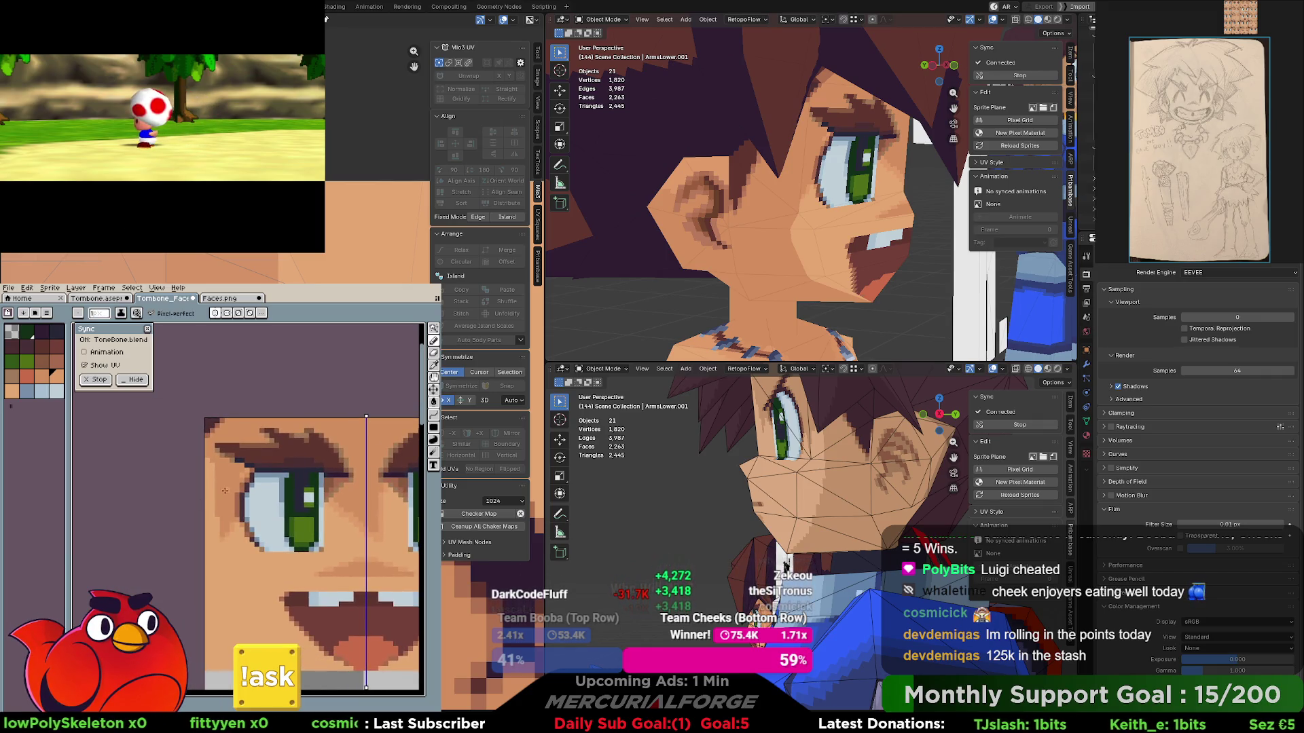
middle_drag(224, 491, 228, 496)
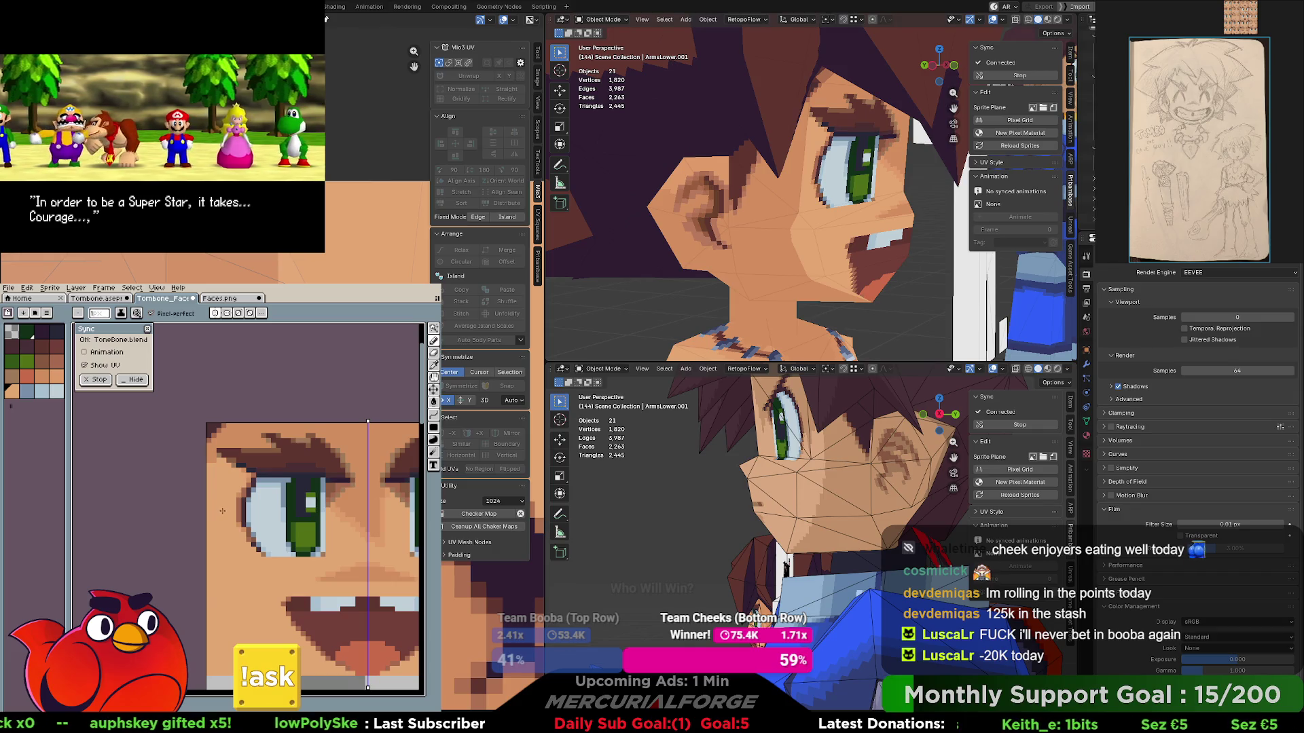
middle_drag(713, 204, 744, 195)
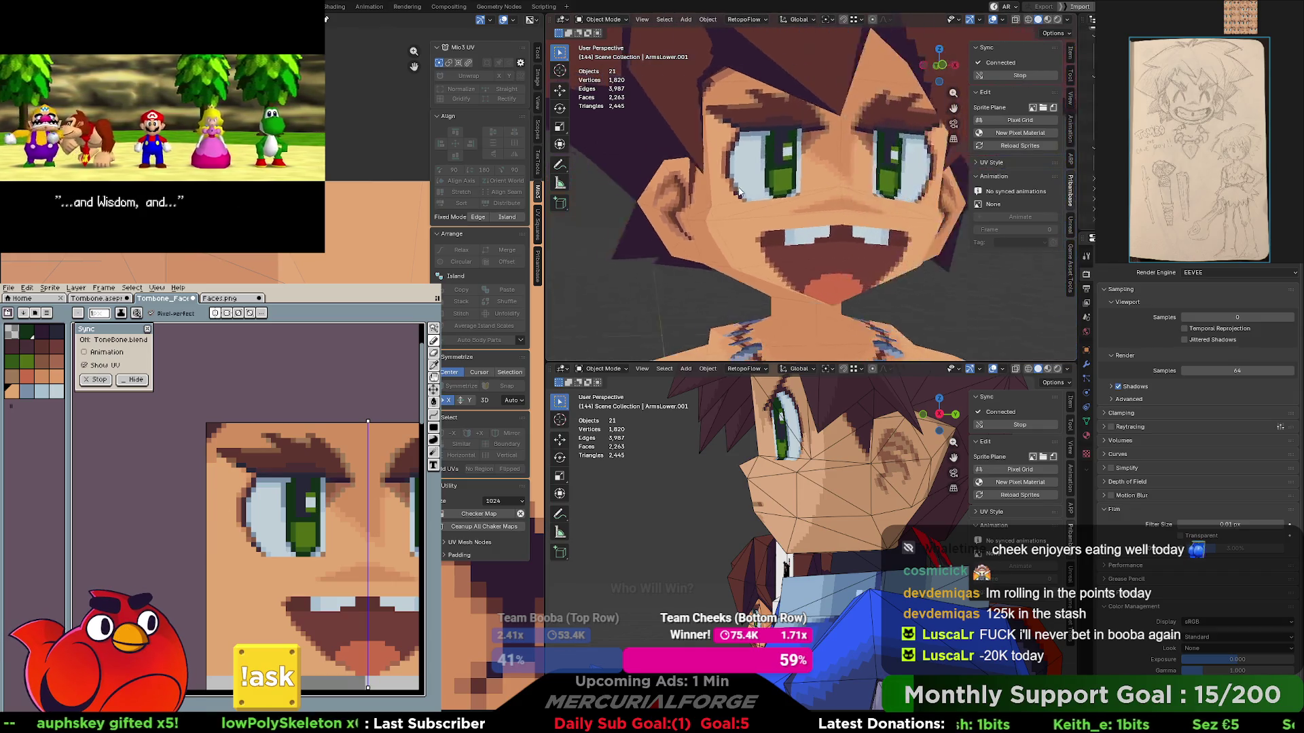
scroll(744, 196, down, 3)
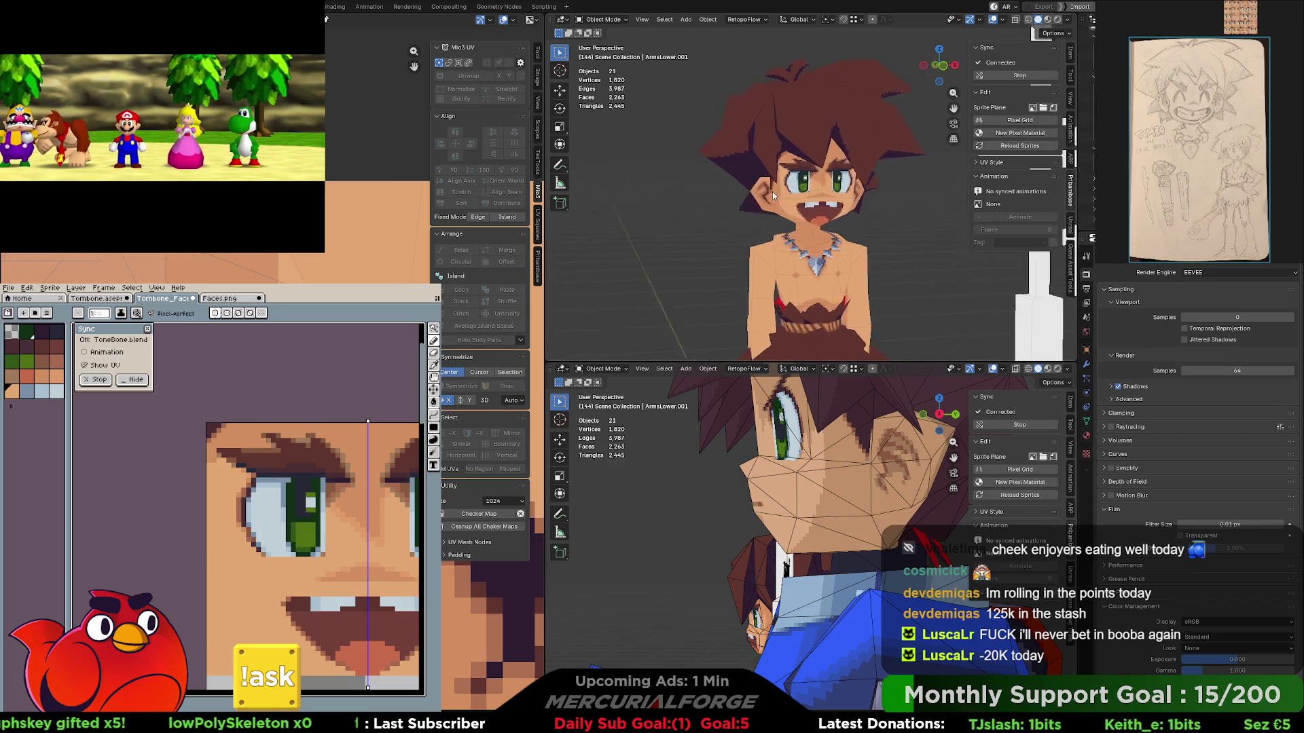
middle_drag(745, 196, 794, 190)
scroll(832, 188, up, 5)
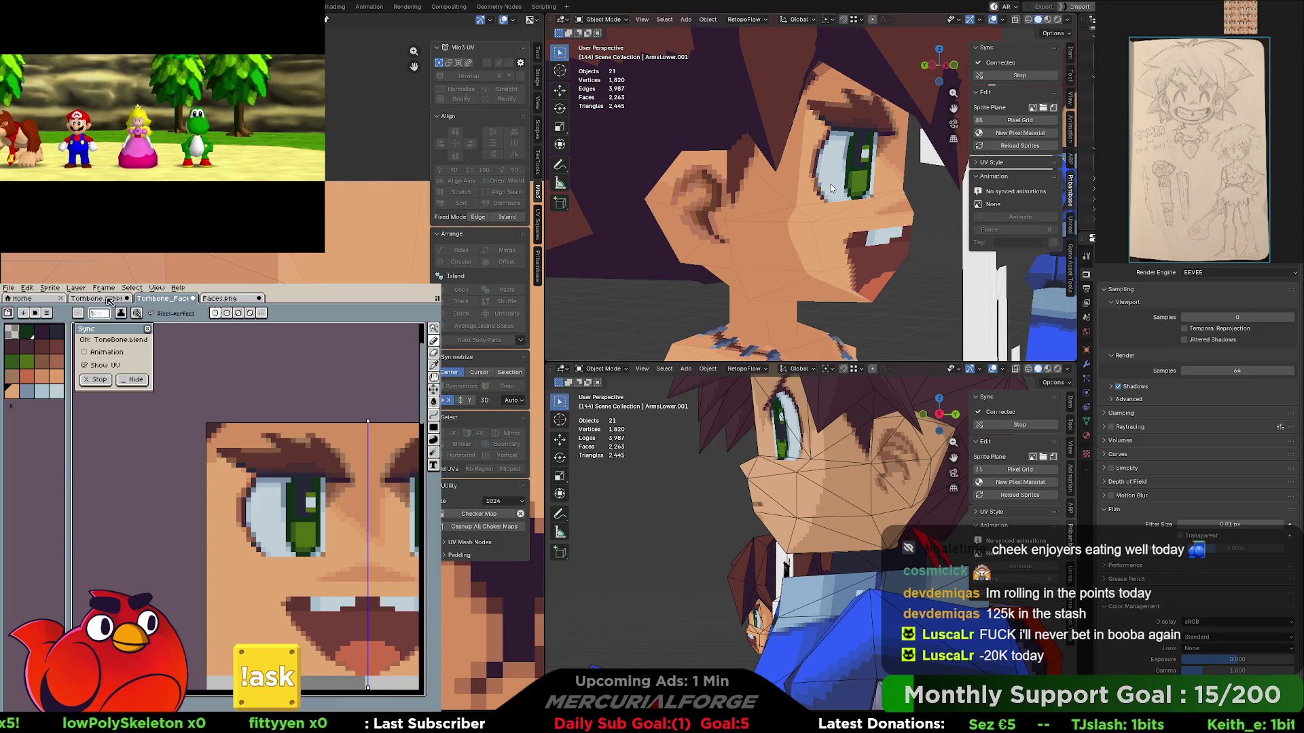
scroll(193, 429, down, 3)
scroll(216, 492, up, 1)
scroll(217, 491, up, 1)
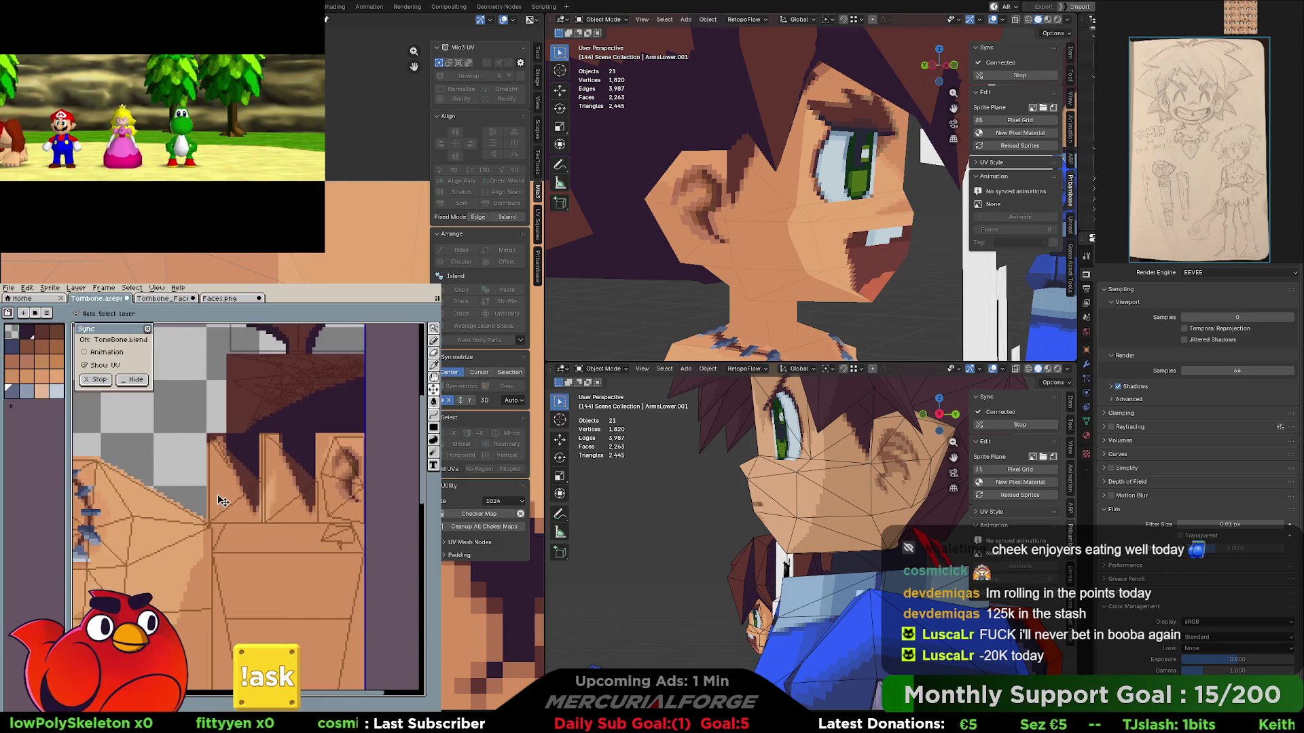
scroll(215, 484, up, 1)
scroll(213, 468, up, 1)
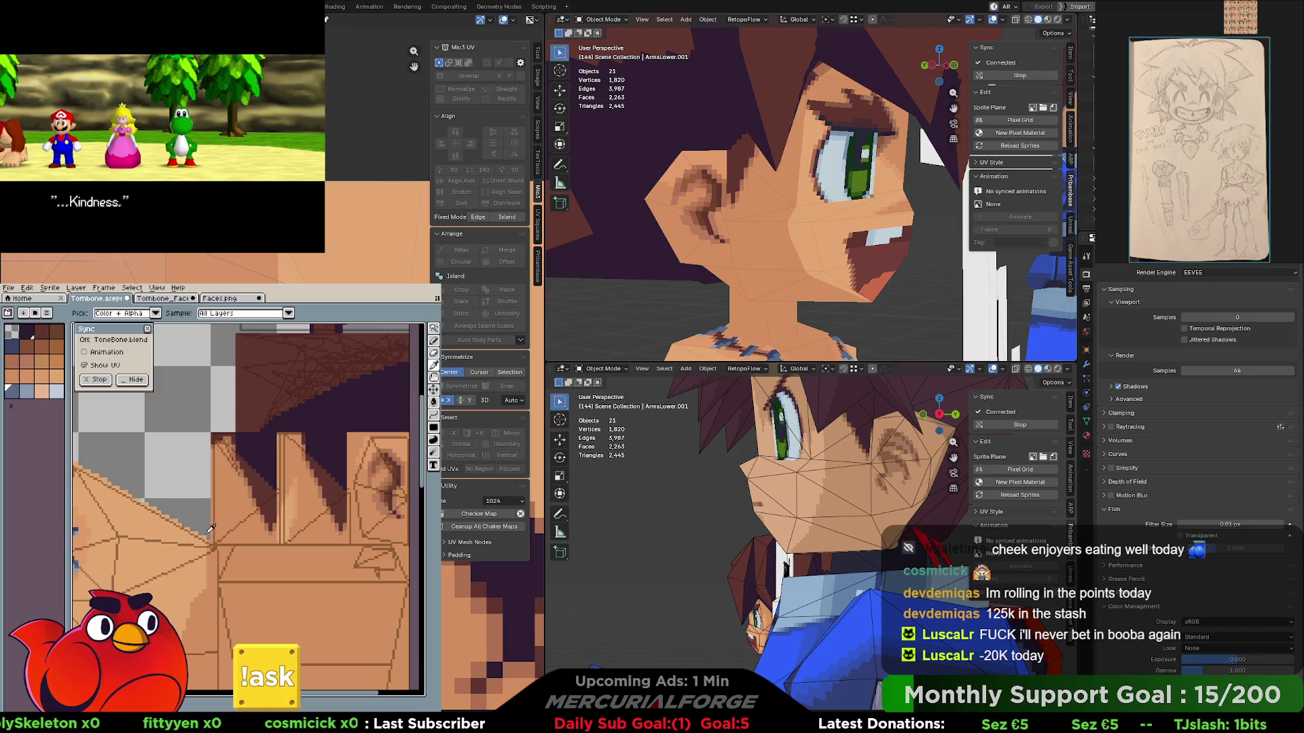
- Magic-wand the hair UV island, then return to the Pencil with B
click(218, 481)
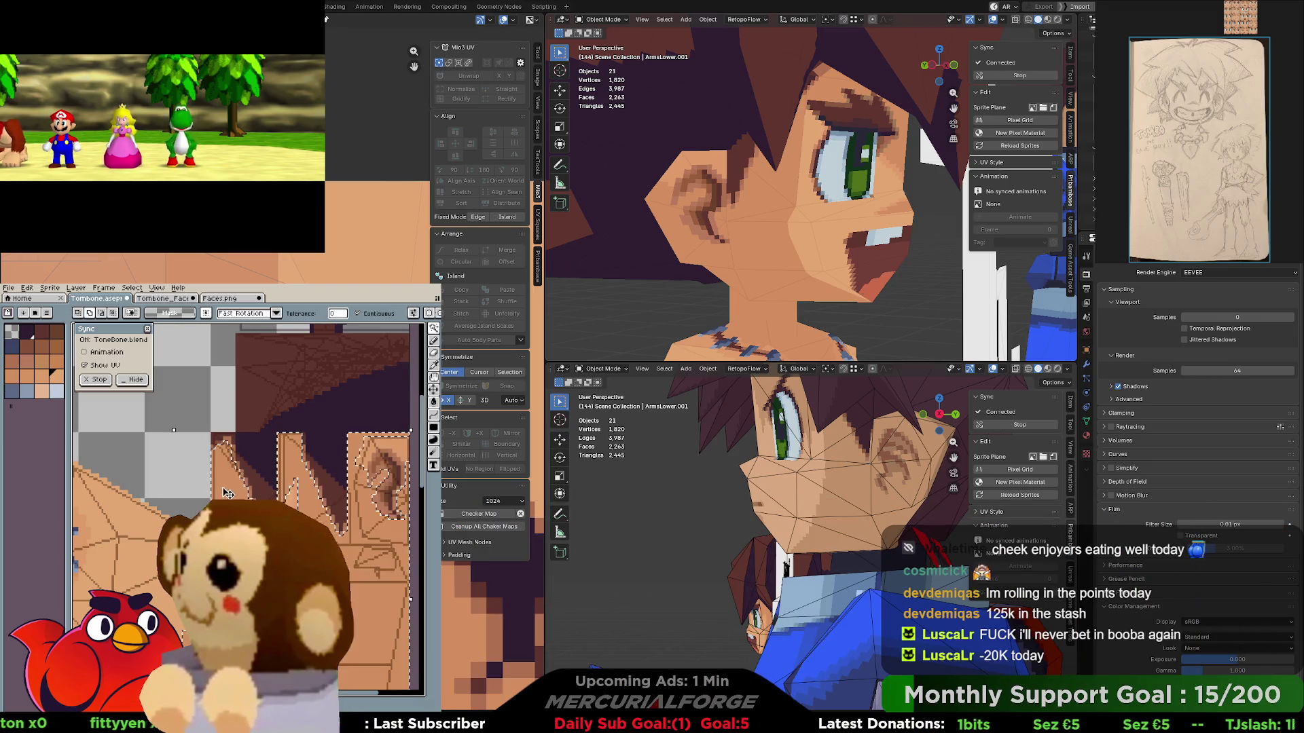
key(b)
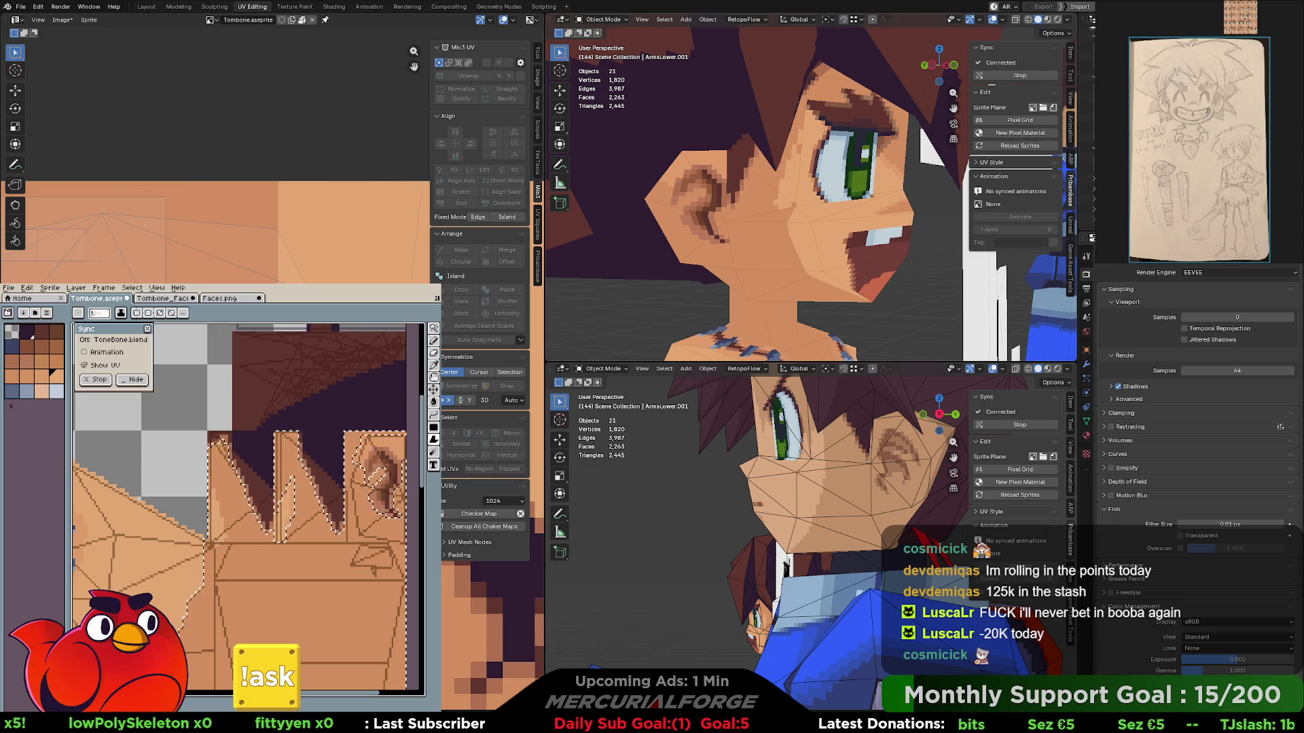
scroll(209, 510, up, 2)
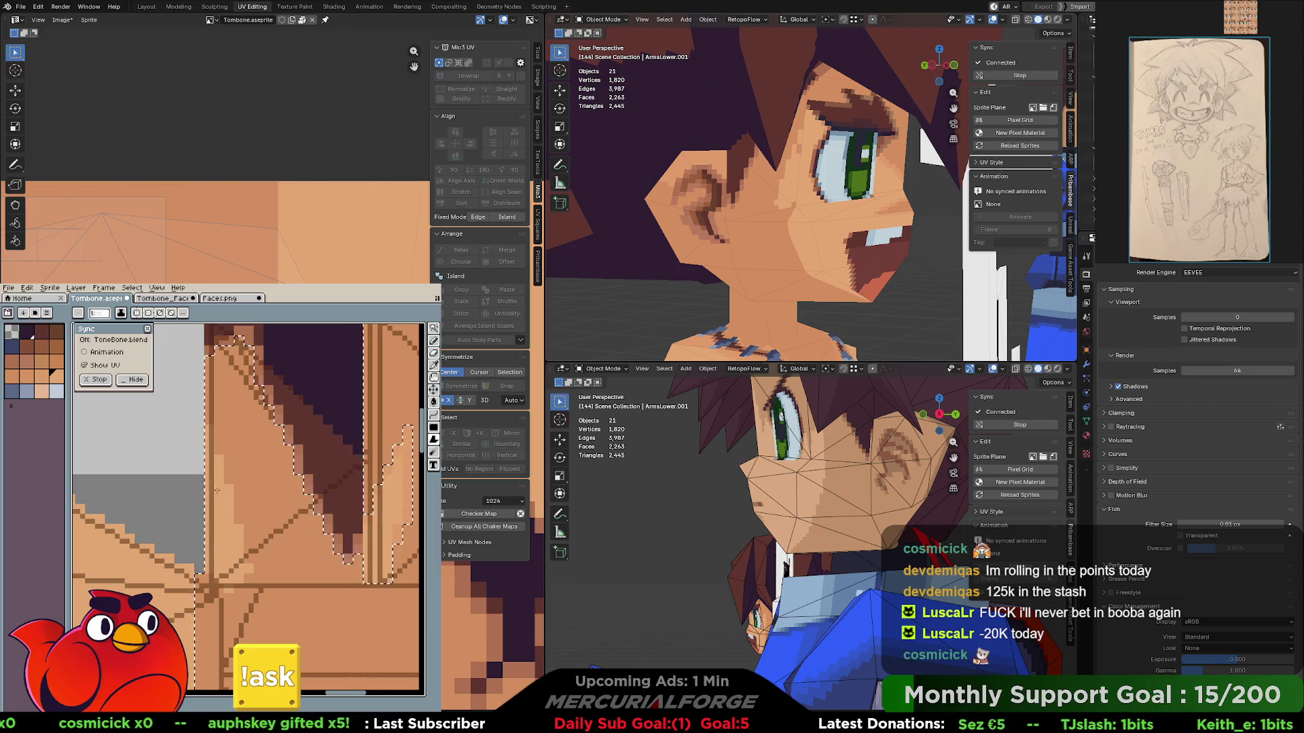
key(b)
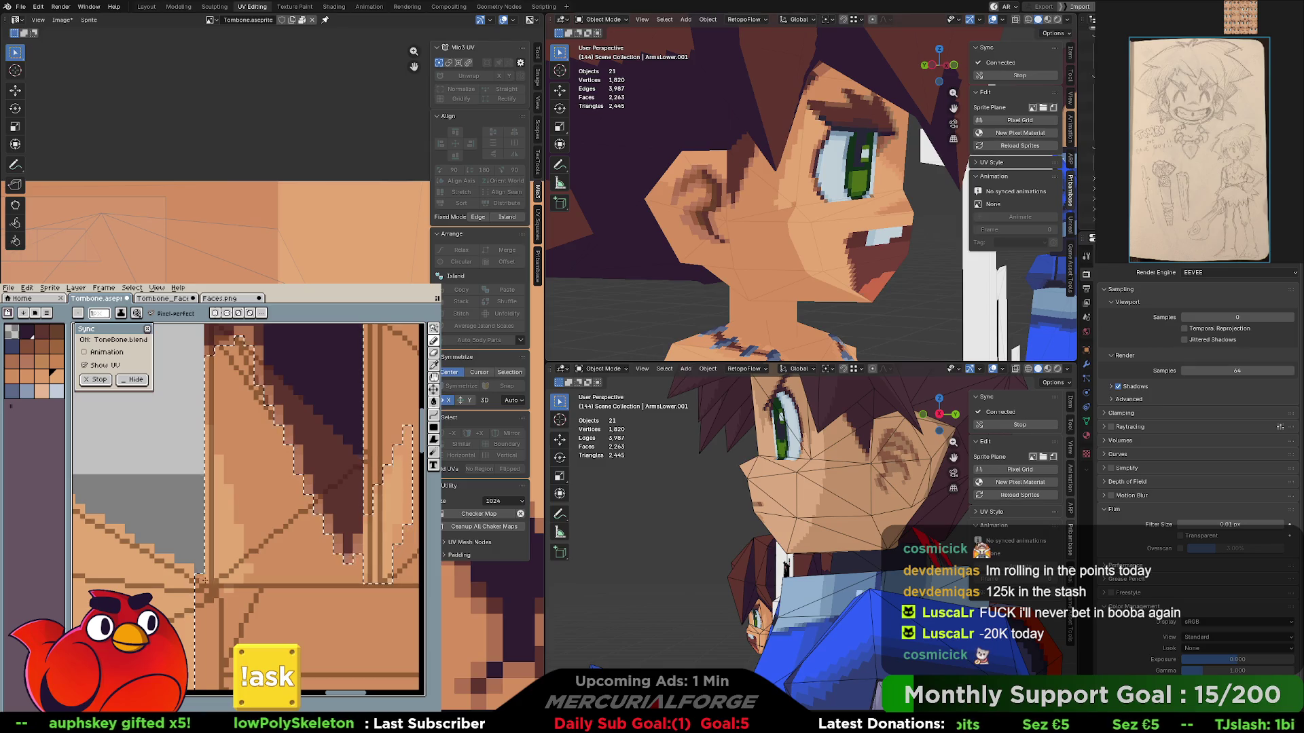
key(m)
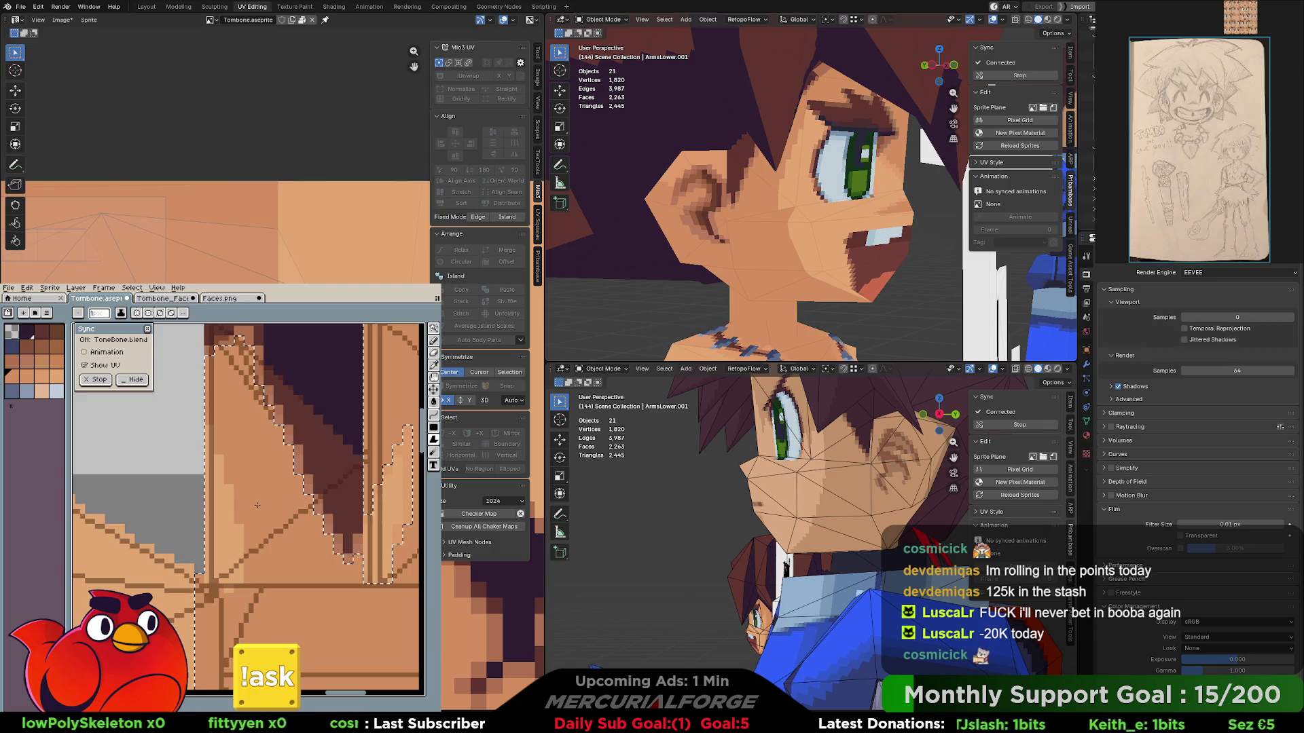
click(163, 299)
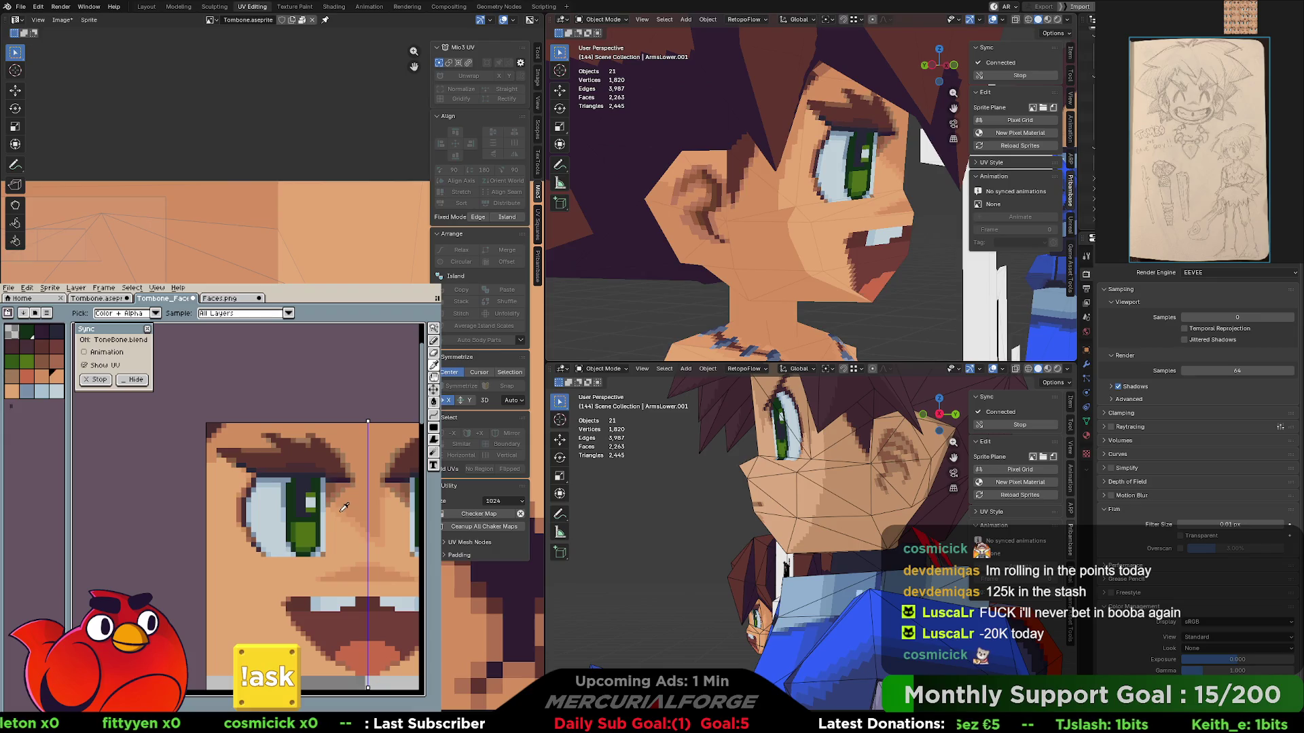
key(b)
click(110, 298)
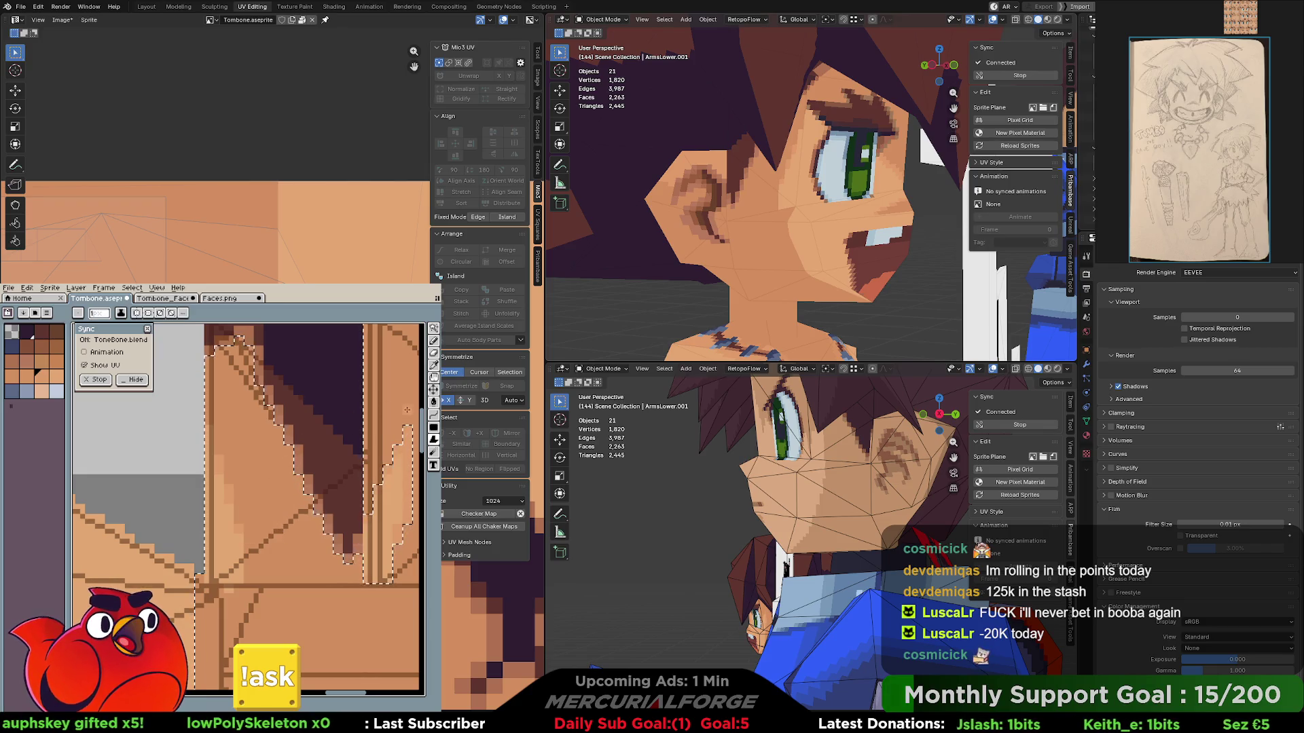
middle_drag(244, 586, 267, 591)
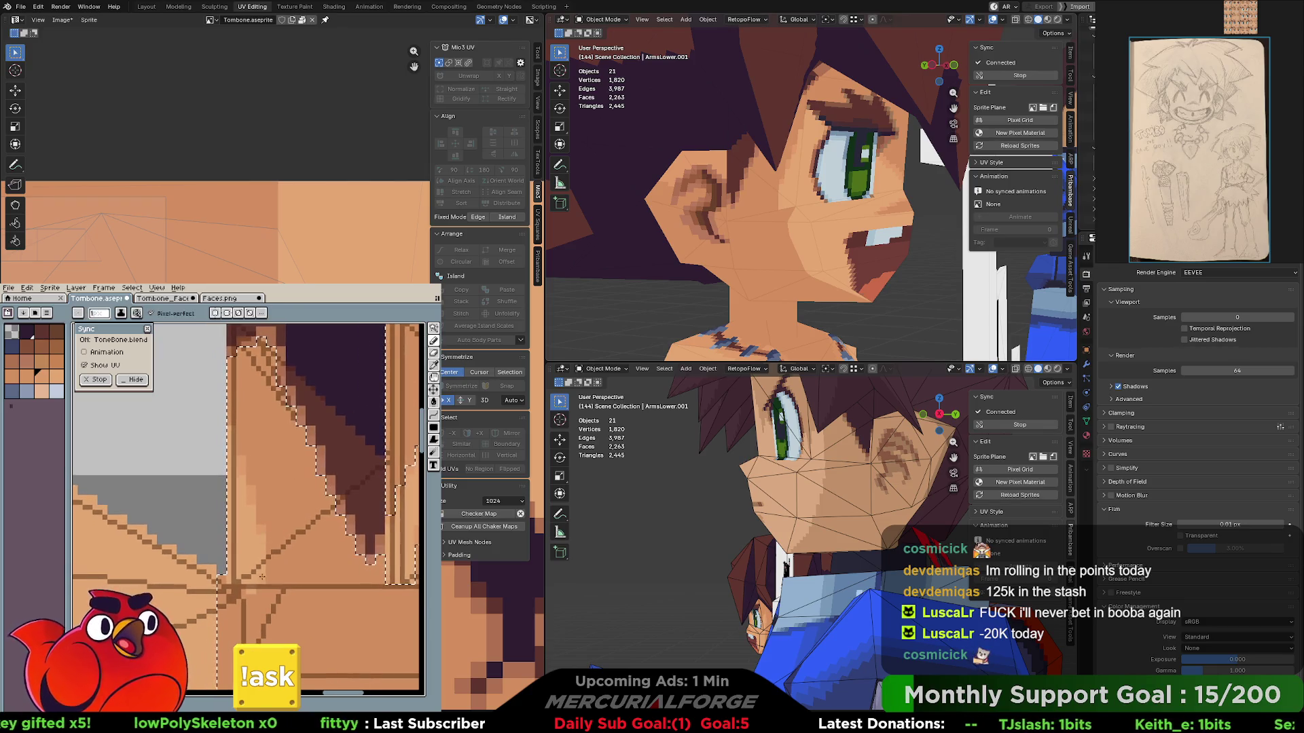
alt+click(260, 596)
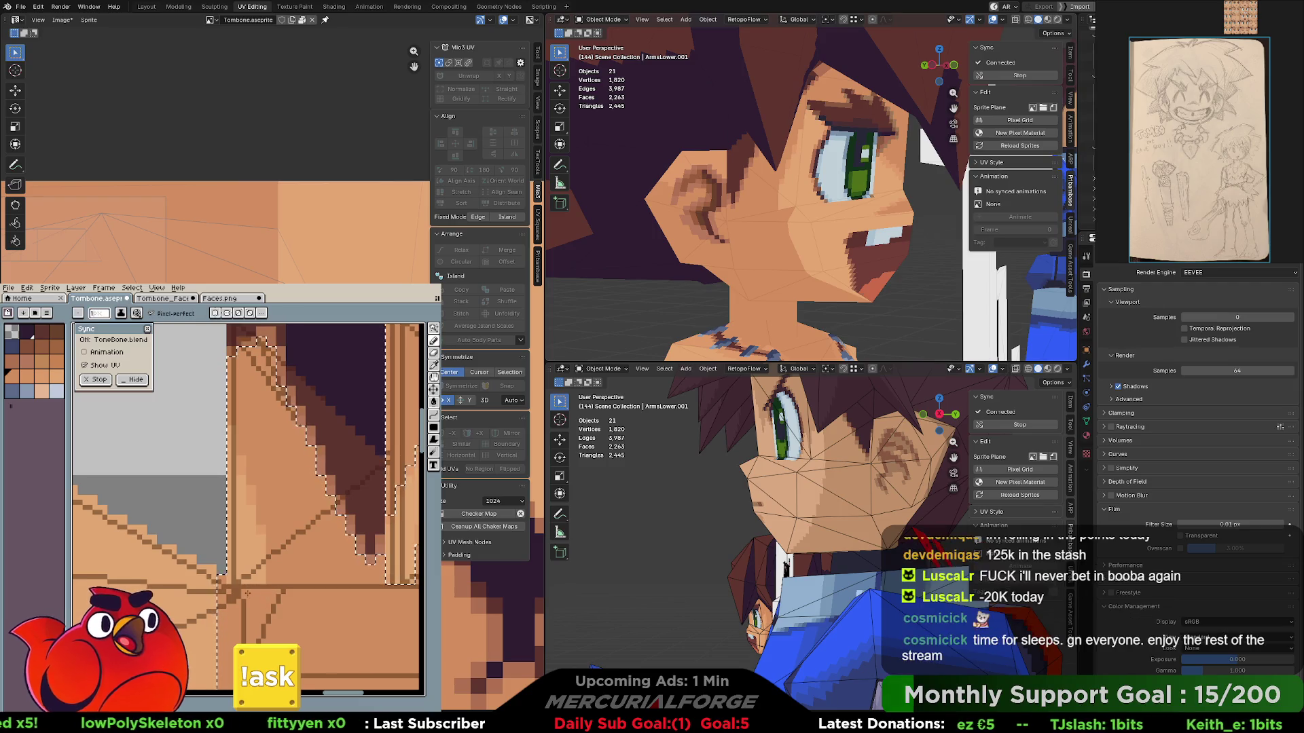
middle_drag(273, 508, 280, 518)
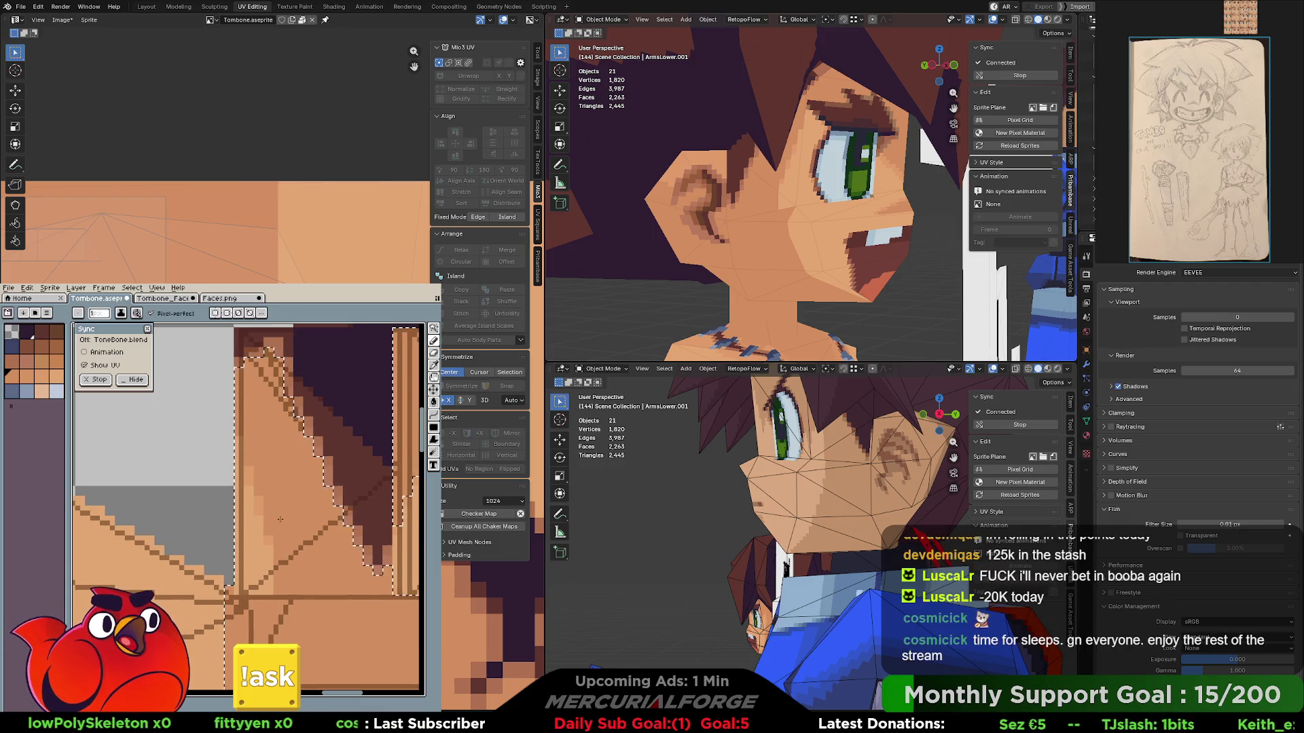
key(alt)
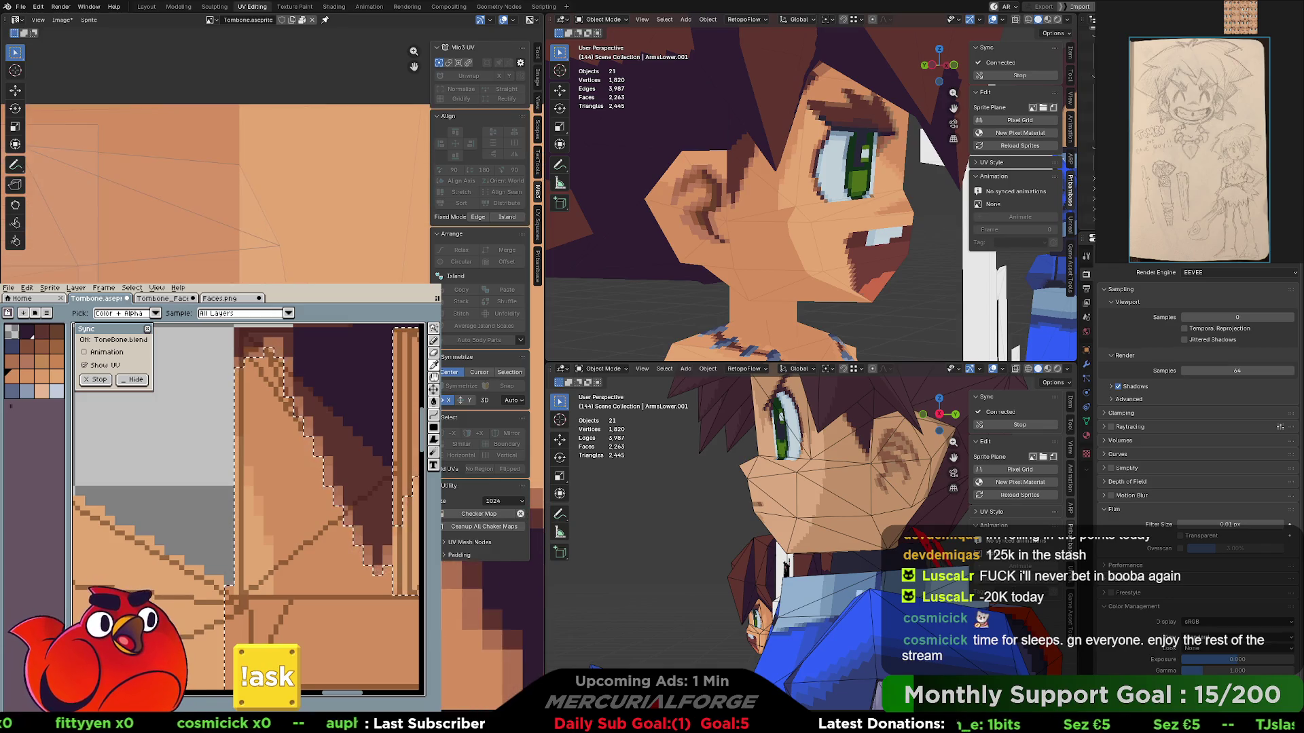
- Select the head object and enter Edit Mode so its UVs show
click(759, 253)
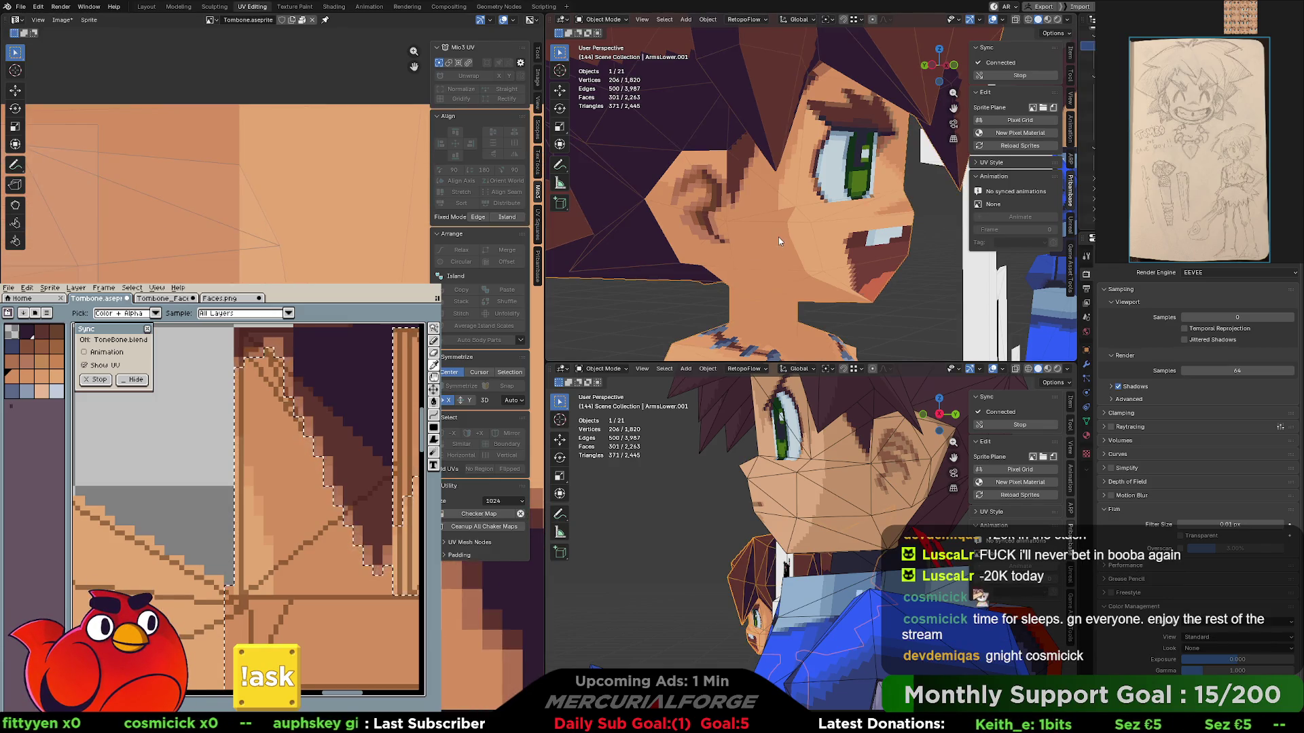
key(Tab)
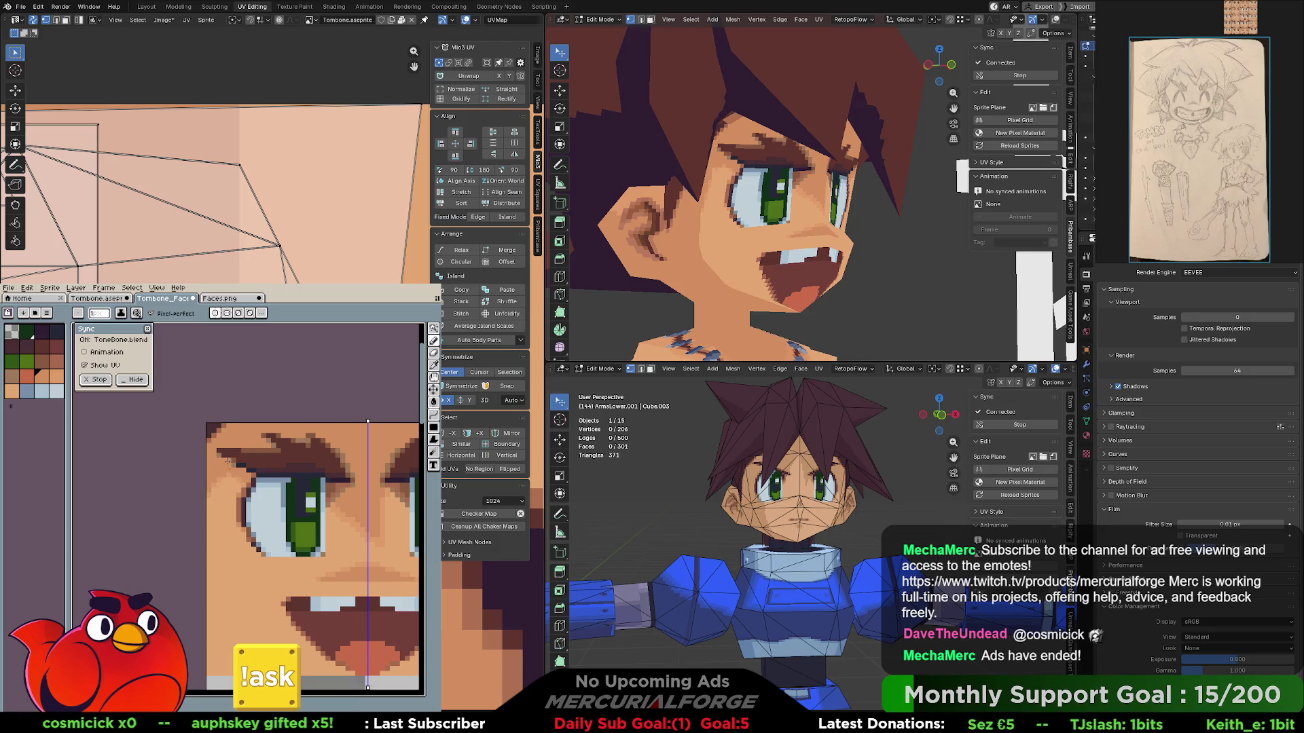
- Flip through the open documents back to the Tombone texture and orbit to a front view
click(215, 299)
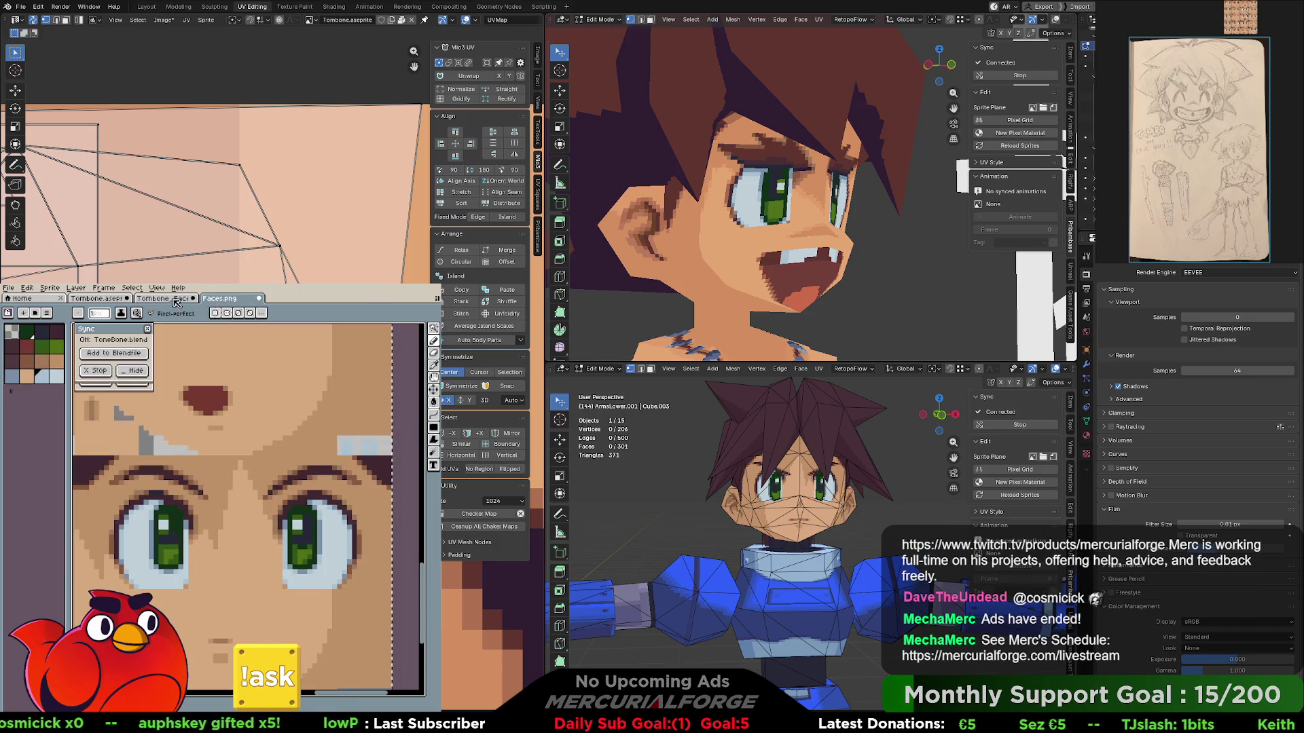
click(168, 299)
click(108, 300)
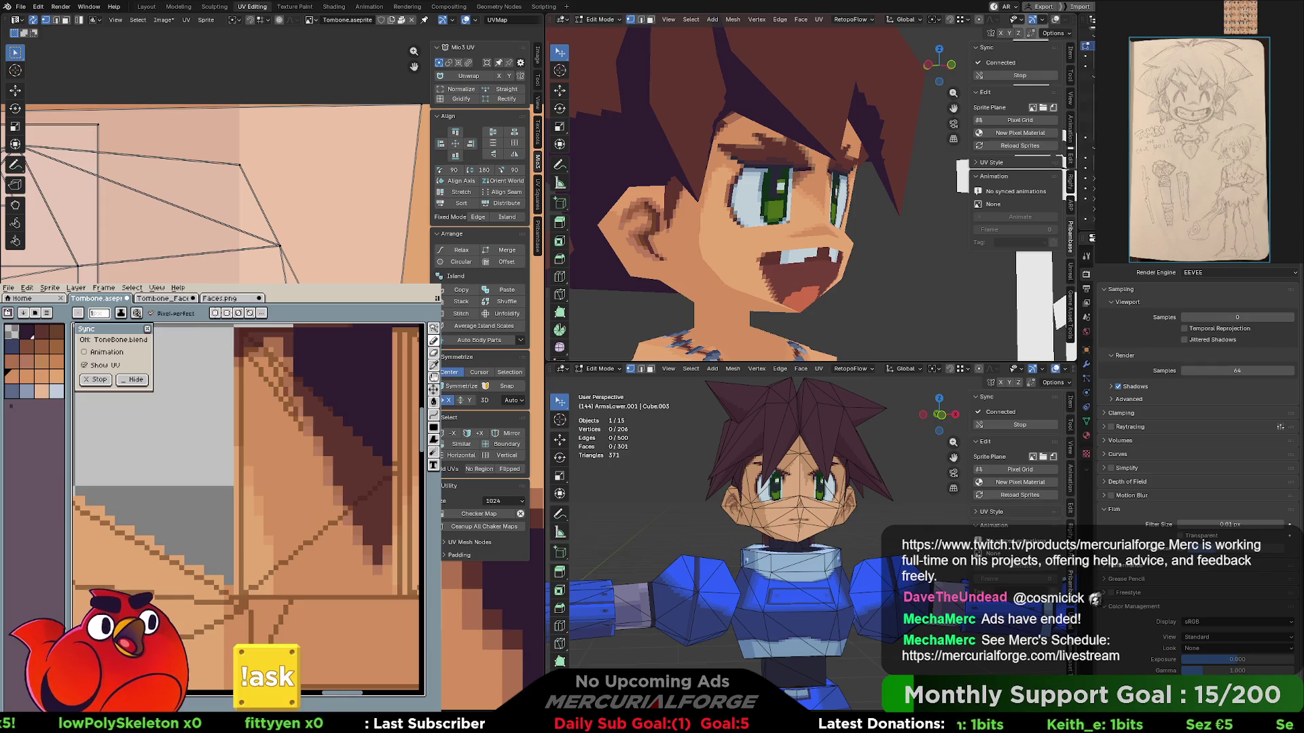
mouse_move(663, 254)
middle_down()
mouse_move(721, 263)
mouse_move(745, 240)
mouse_move(686, 240)
mouse_move(704, 242)
middle_up()
scroll(733, 254, down, 3)
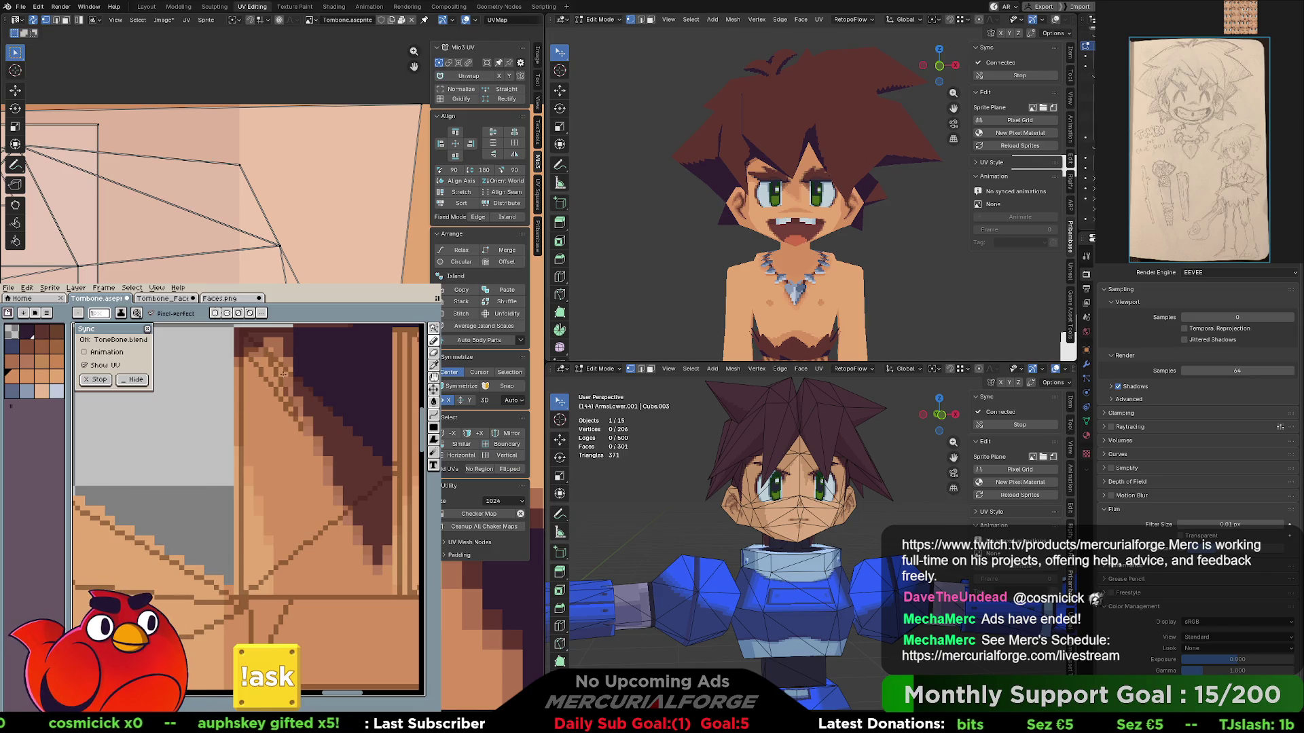
click(170, 297)
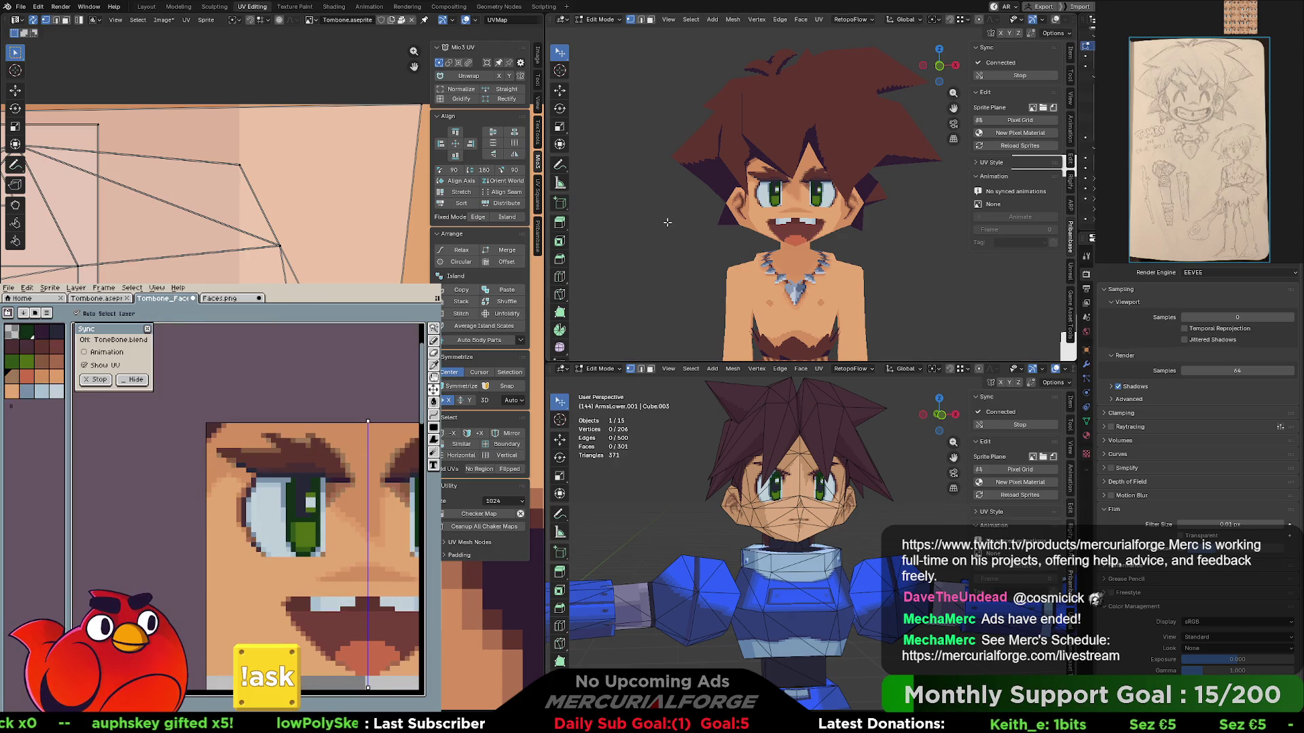
key(b)
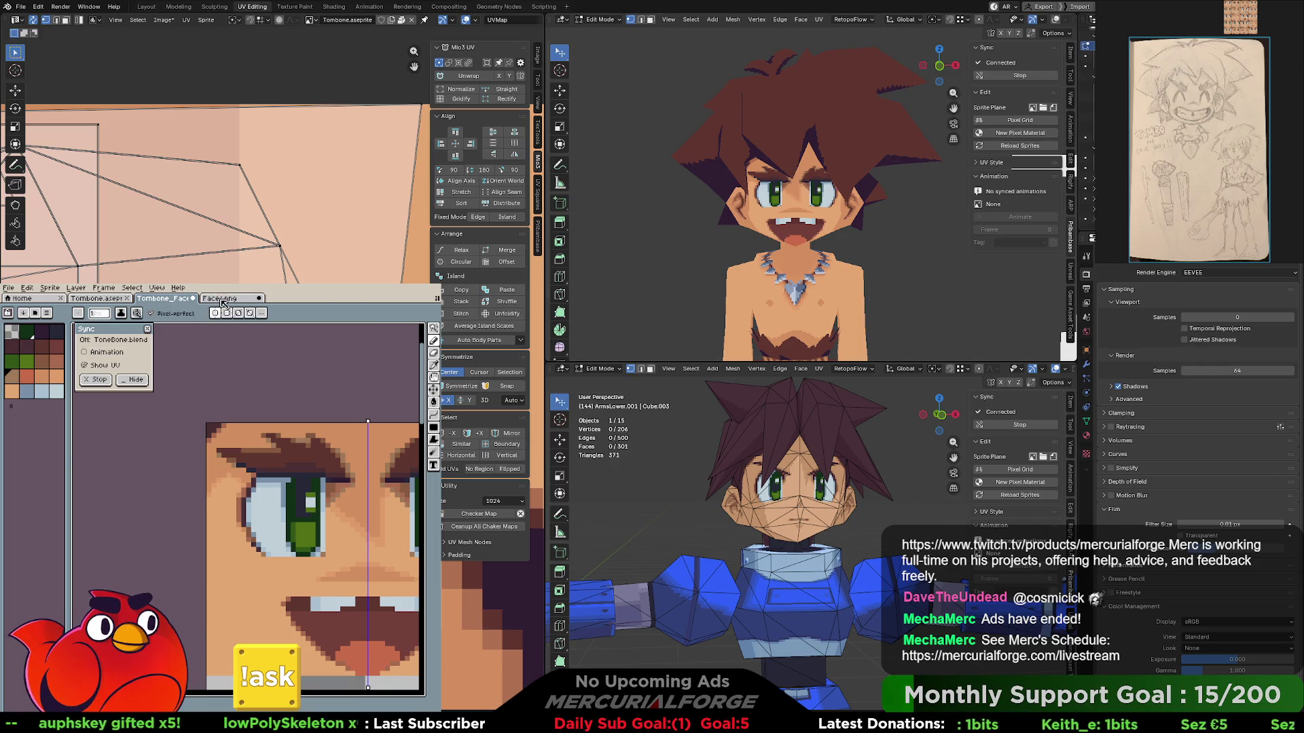
click(223, 299)
scroll(274, 445, down, 3)
scroll(273, 445, down, 1)
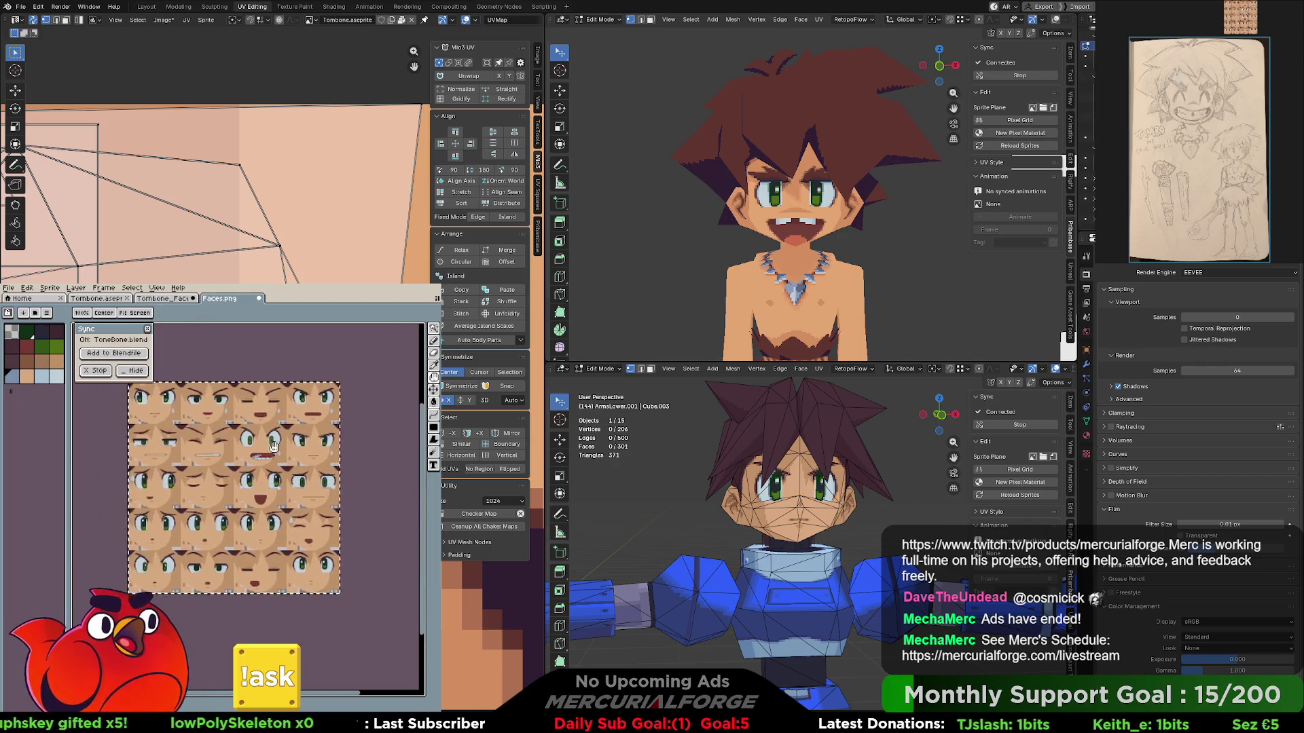
key(ctrl+Tab)
key(ctrl+Tab)
scroll(218, 450, down, 3)
scroll(225, 459, up, 1)
scroll(230, 464, up, 1)
scroll(240, 475, down, 1)
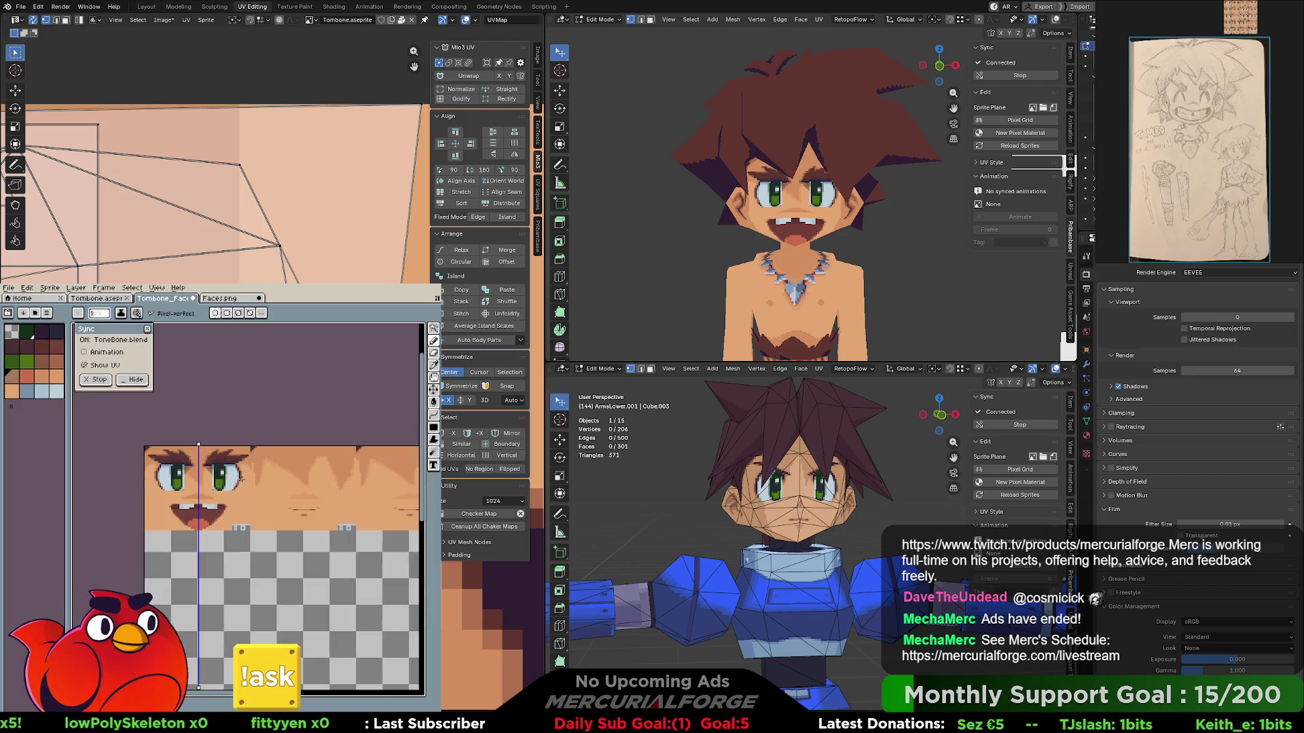
middle_drag(207, 589, 197, 592)
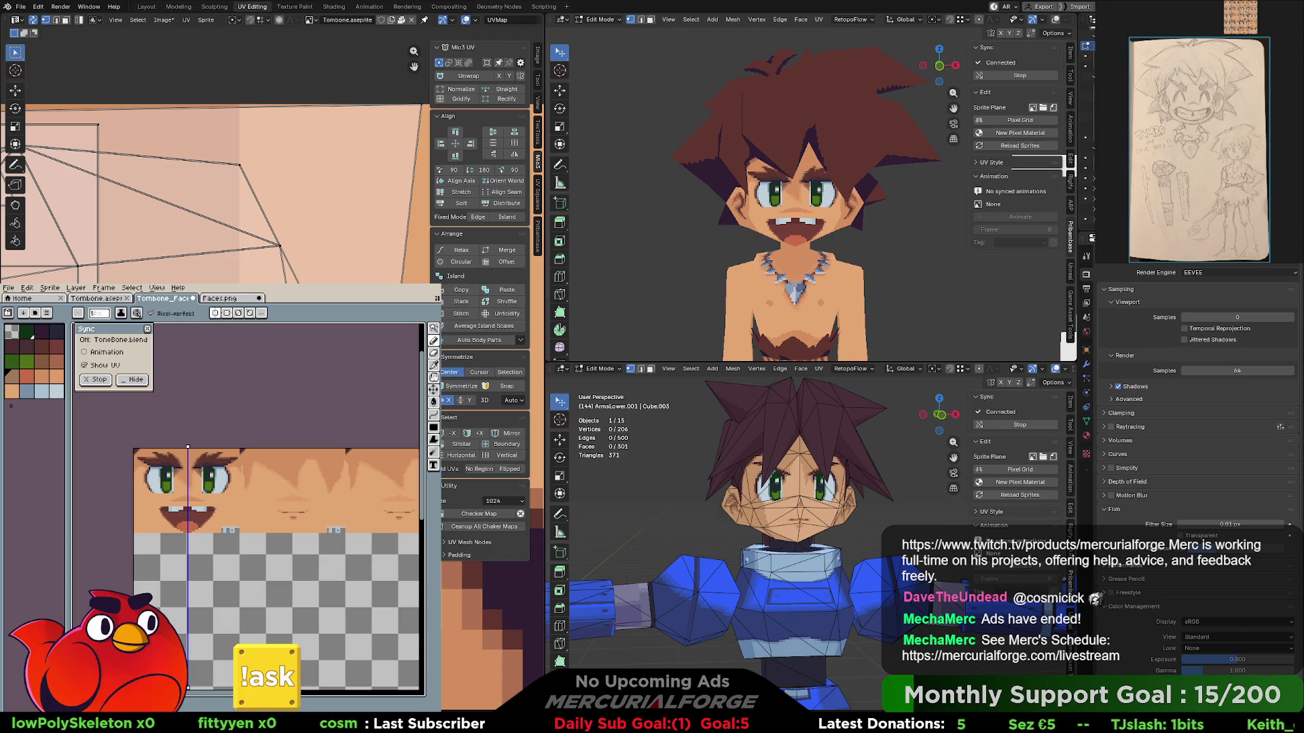
scroll(226, 583, down, 2)
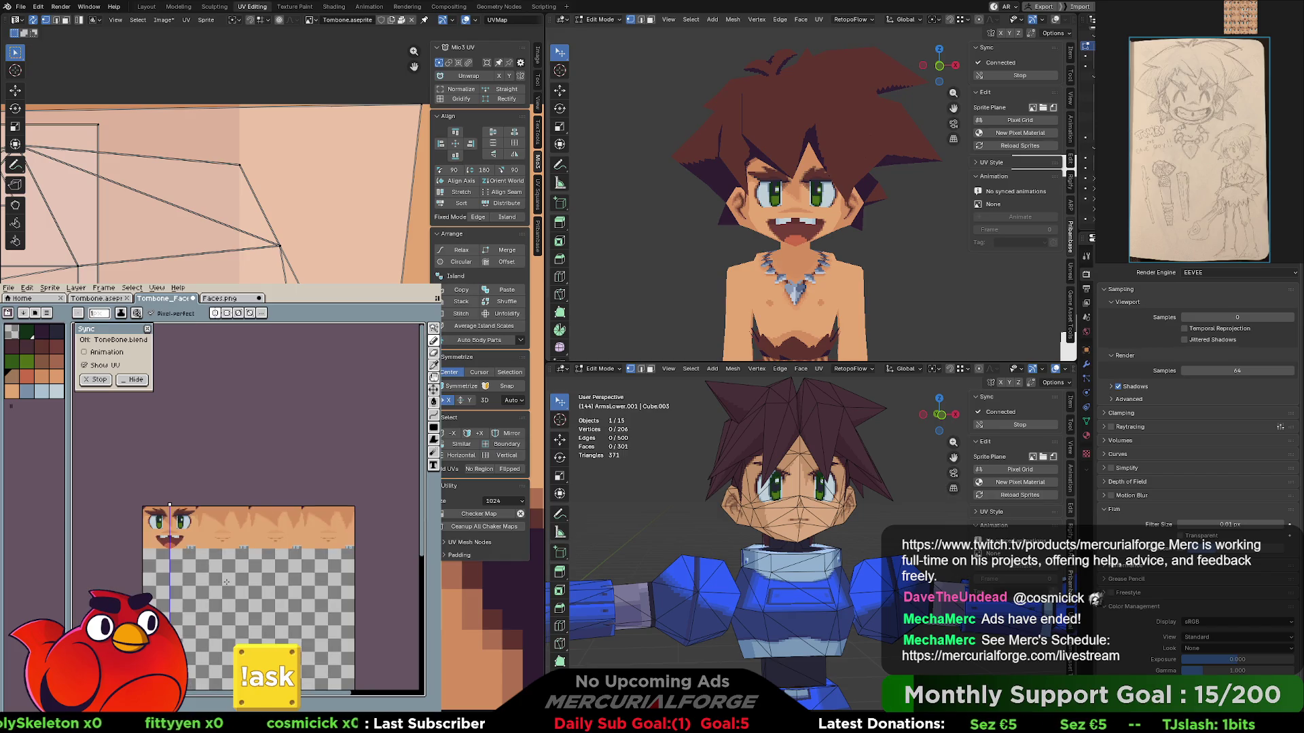
scroll(227, 583, up, 1)
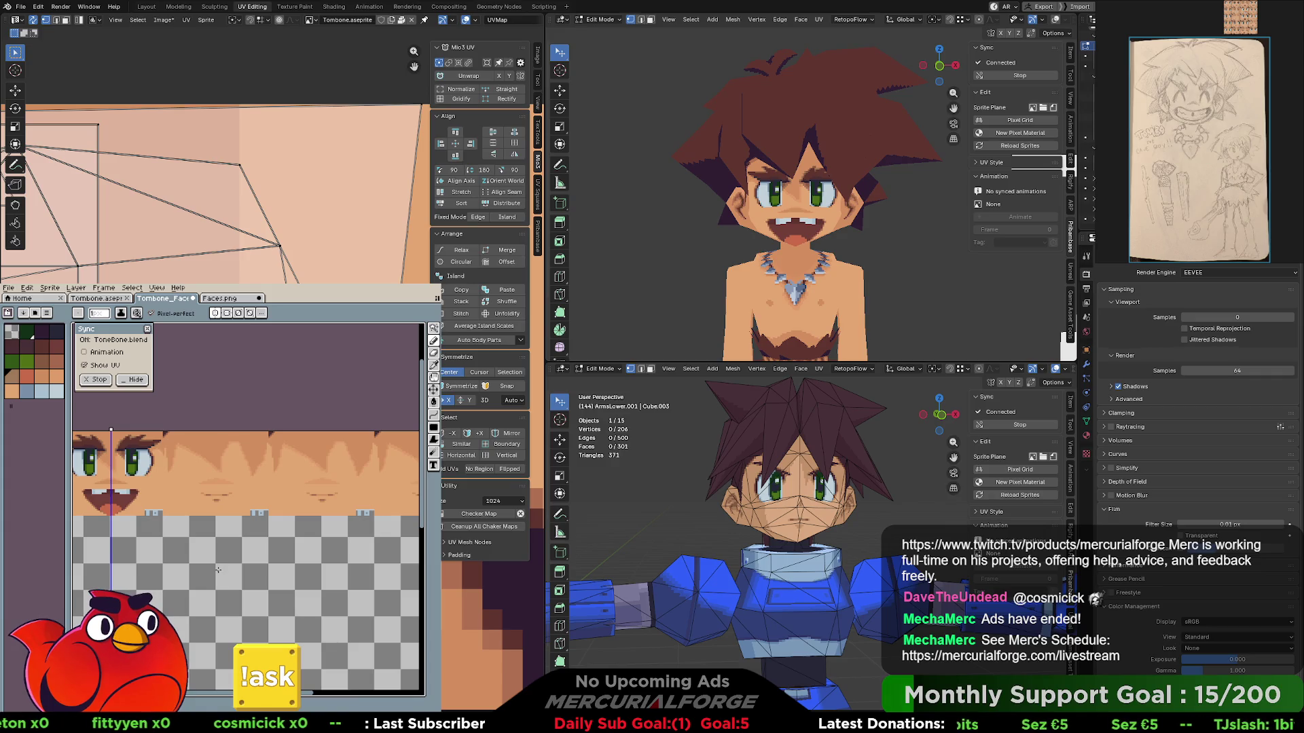
key(ctrl+a)
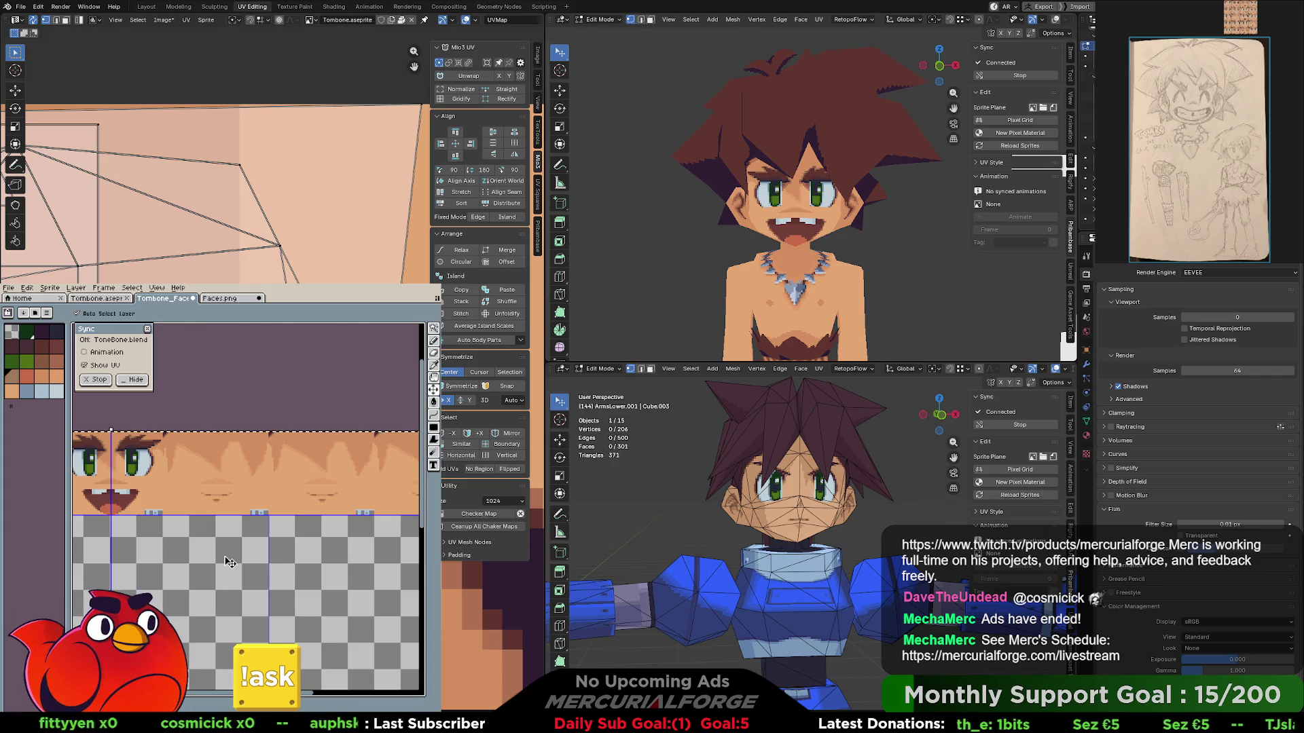
drag(191, 490, 256, 489)
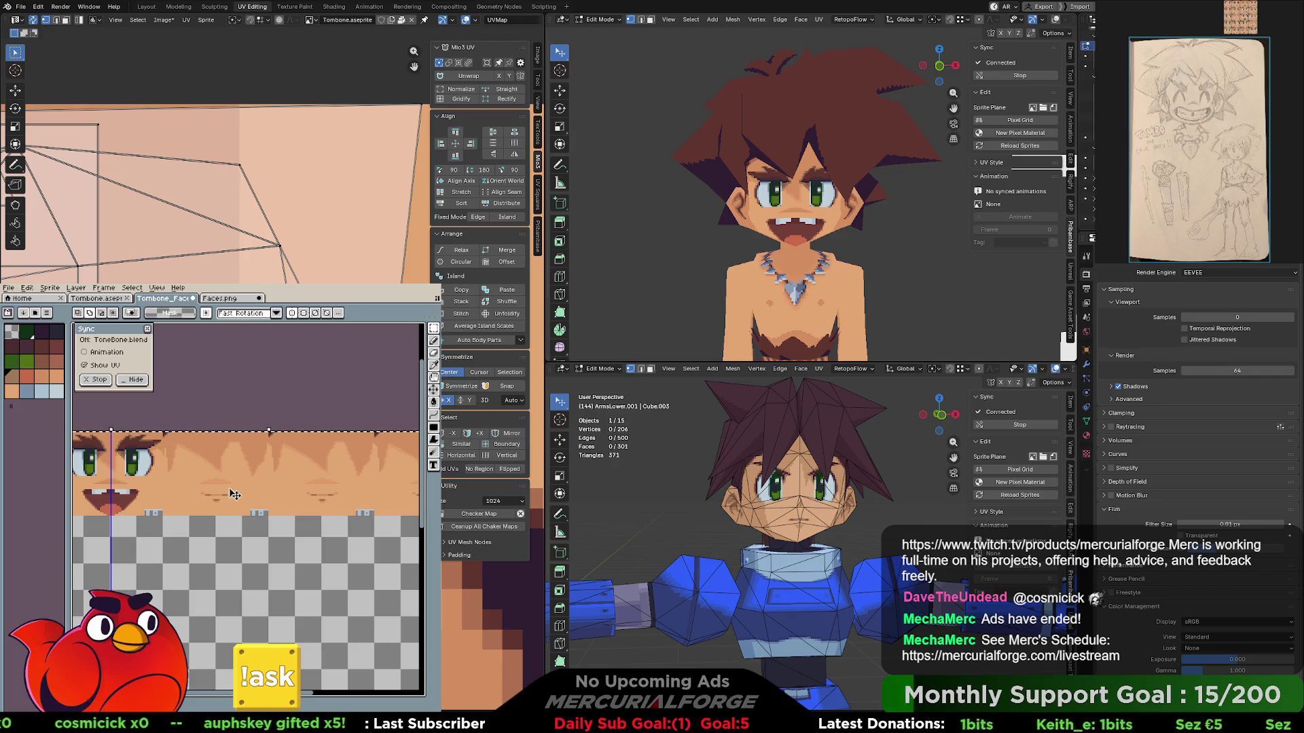
drag(234, 494, 262, 466)
key(Escape)
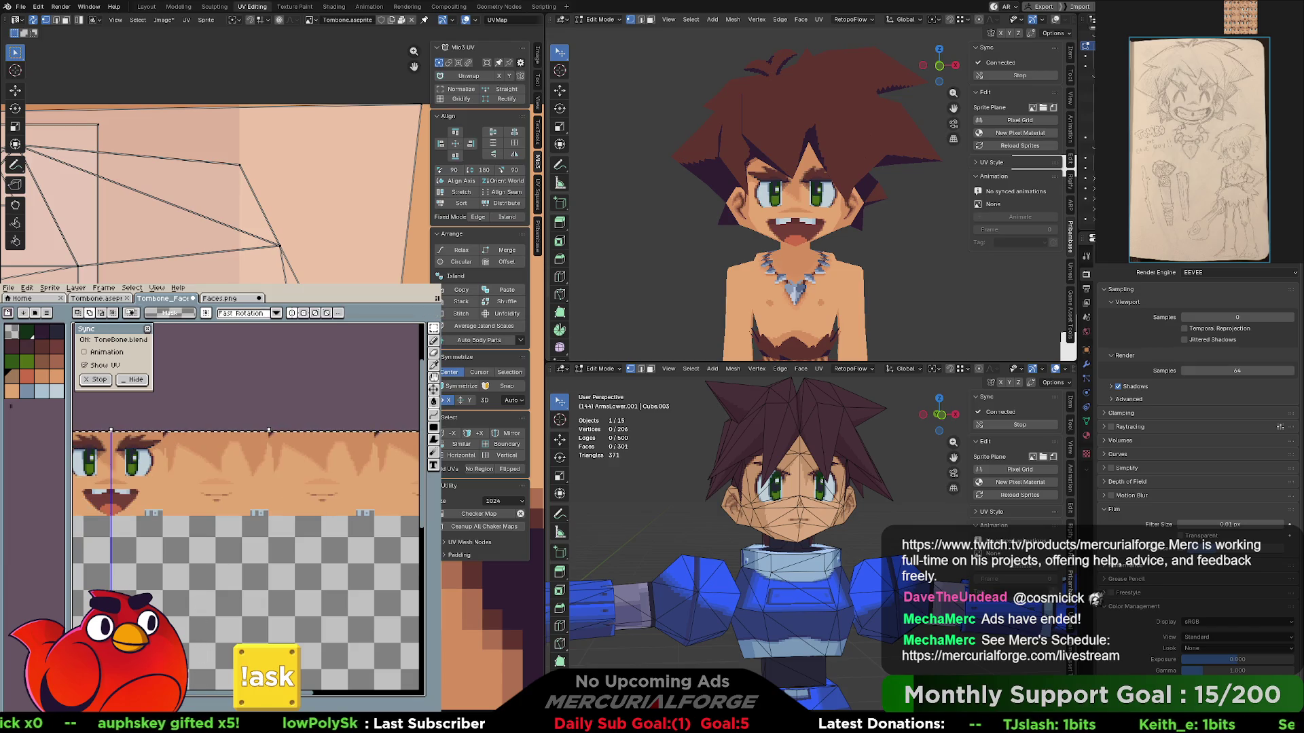
key(Right)
key(Left)
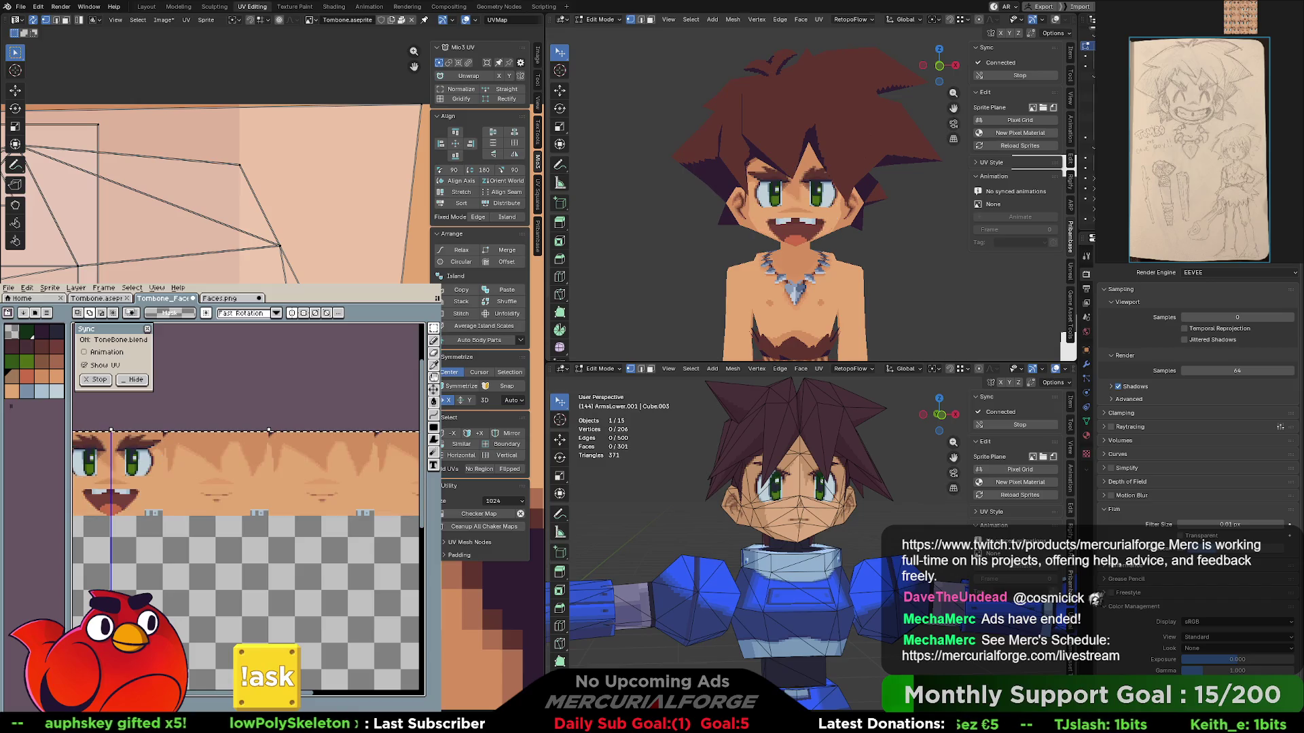
scroll(289, 507, up, 1)
scroll(289, 507, up, 1)
scroll(290, 507, up, 1)
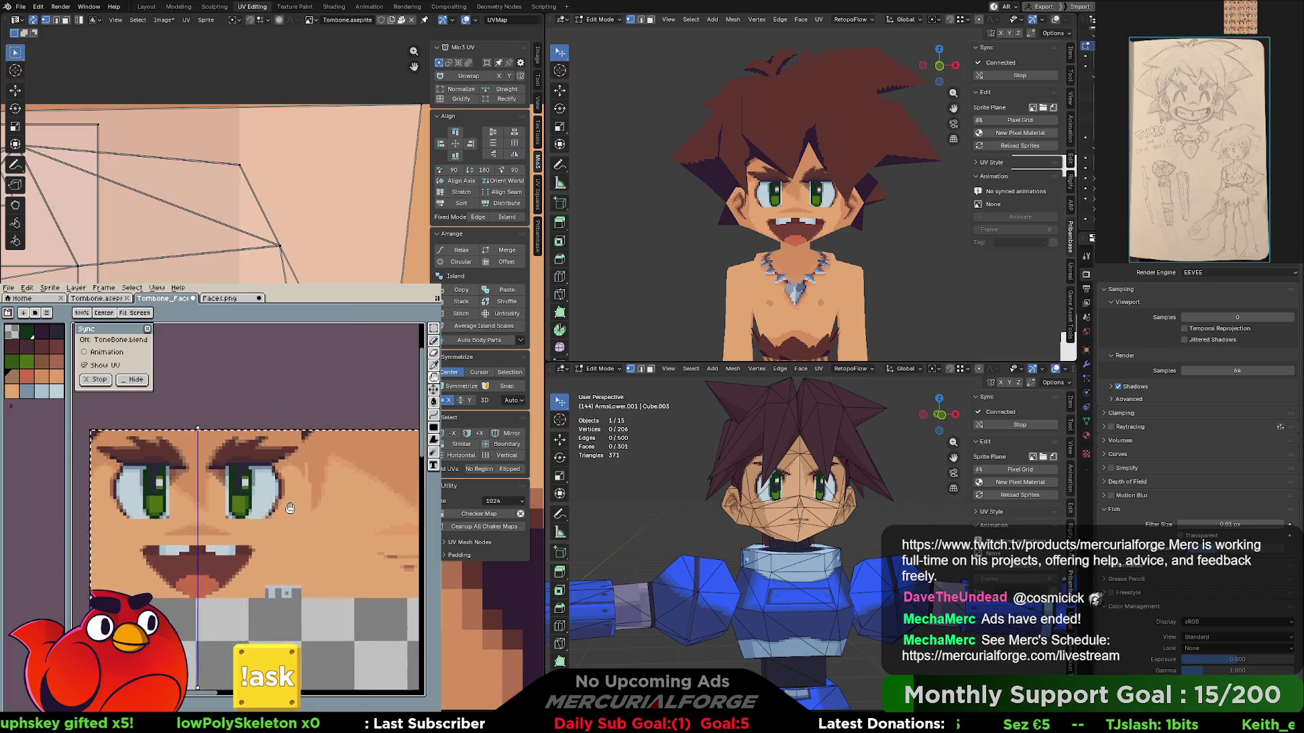
drag(290, 507, 326, 535)
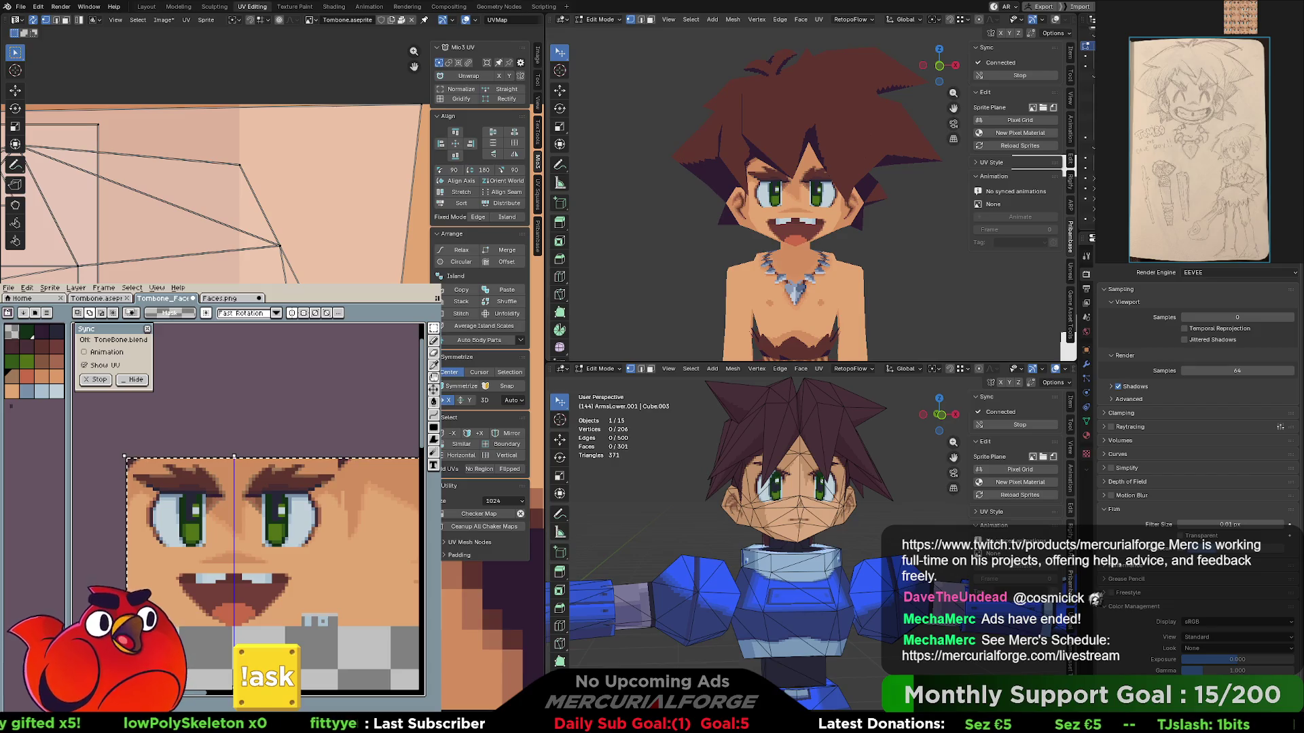
scroll(290, 488, up, 1)
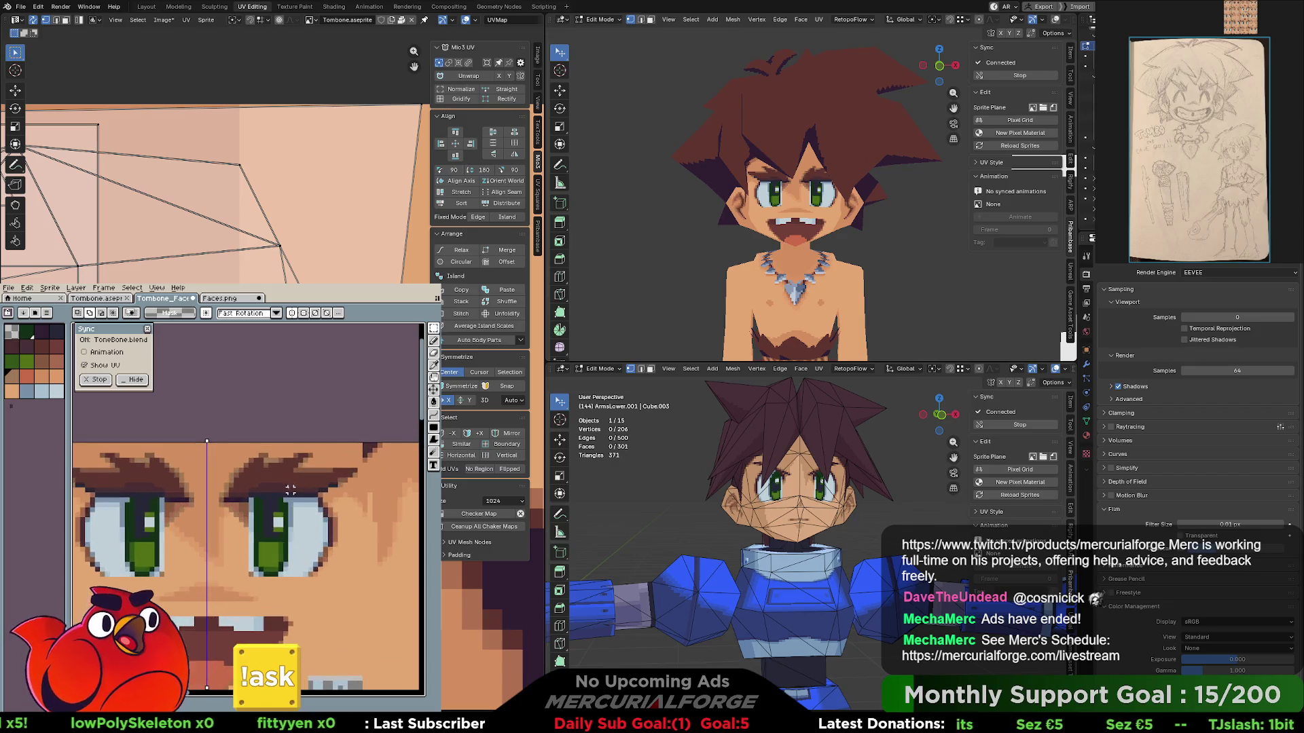
- Pencil a mirrored white outline around both eyebrows, then select the brow shapes and drop the outline
drag(291, 489, 341, 487)
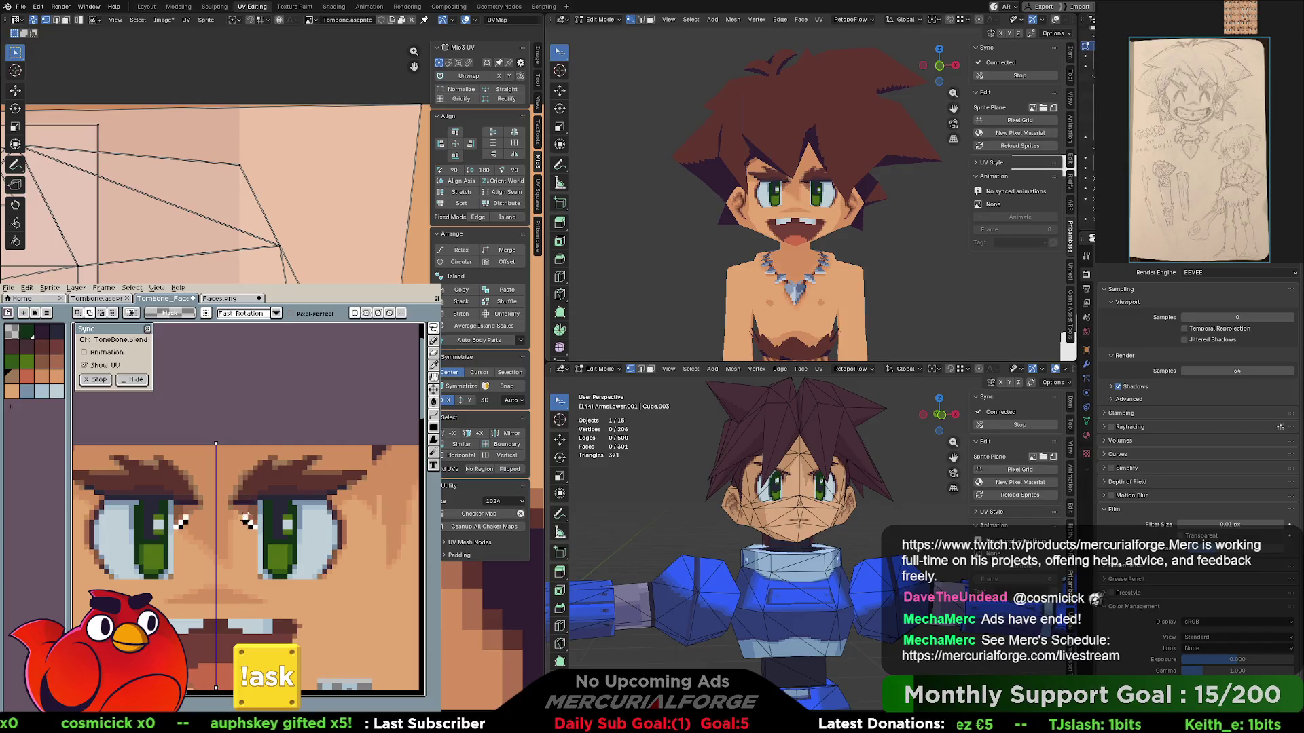
drag(235, 502, 236, 493)
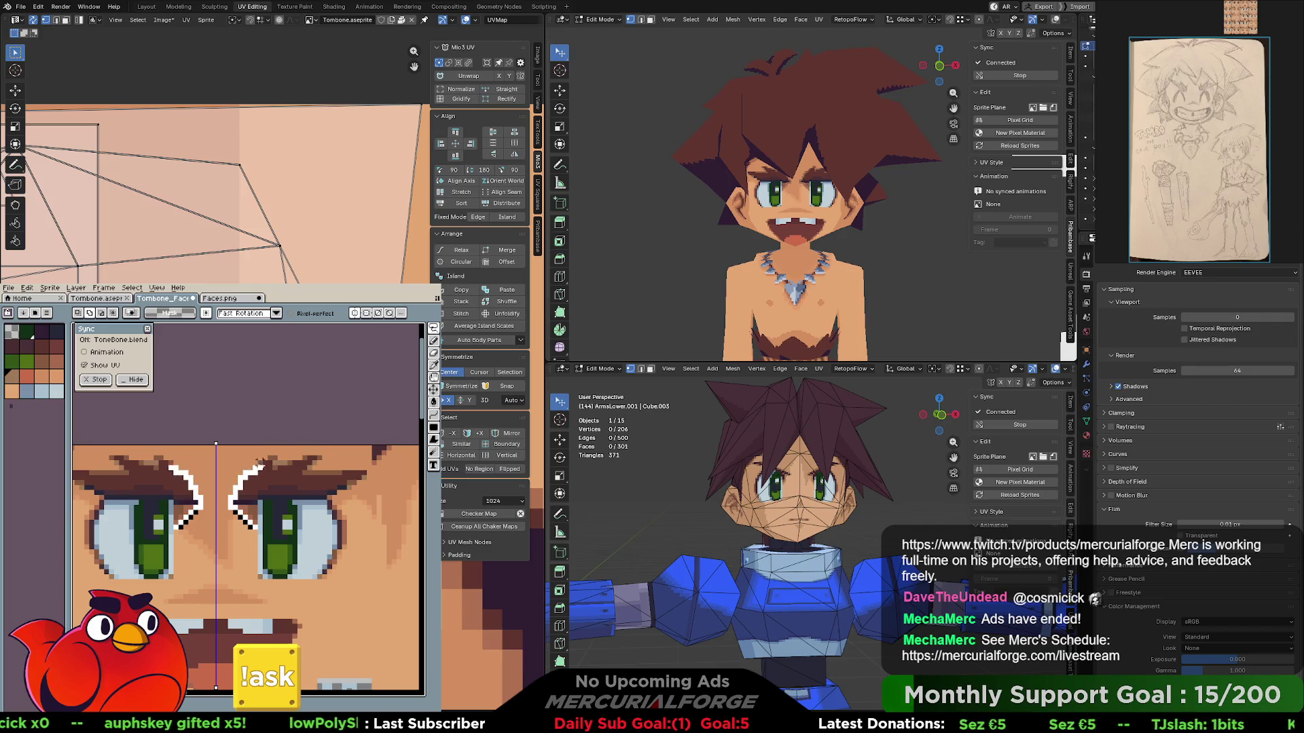
drag(273, 457, 291, 465)
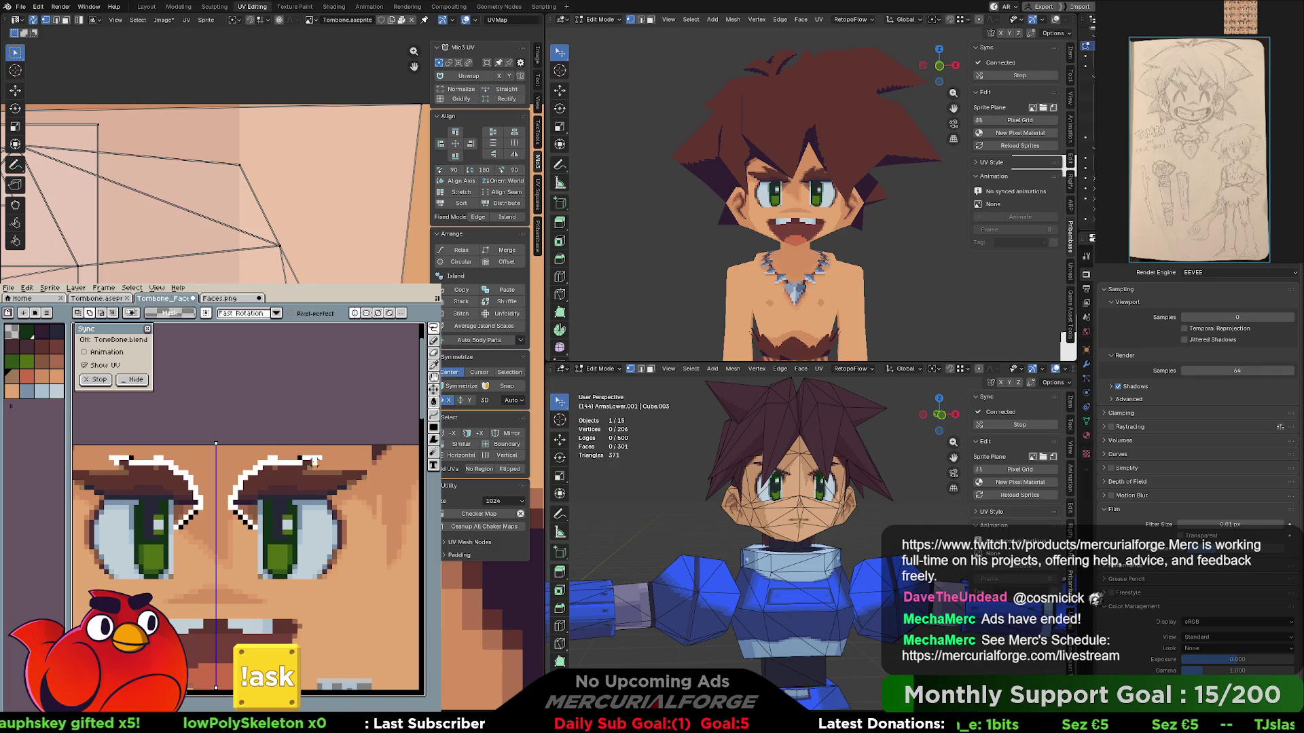
mouse_move(317, 472)
mouse_down()
mouse_move(348, 473)
mouse_move(350, 491)
mouse_up()
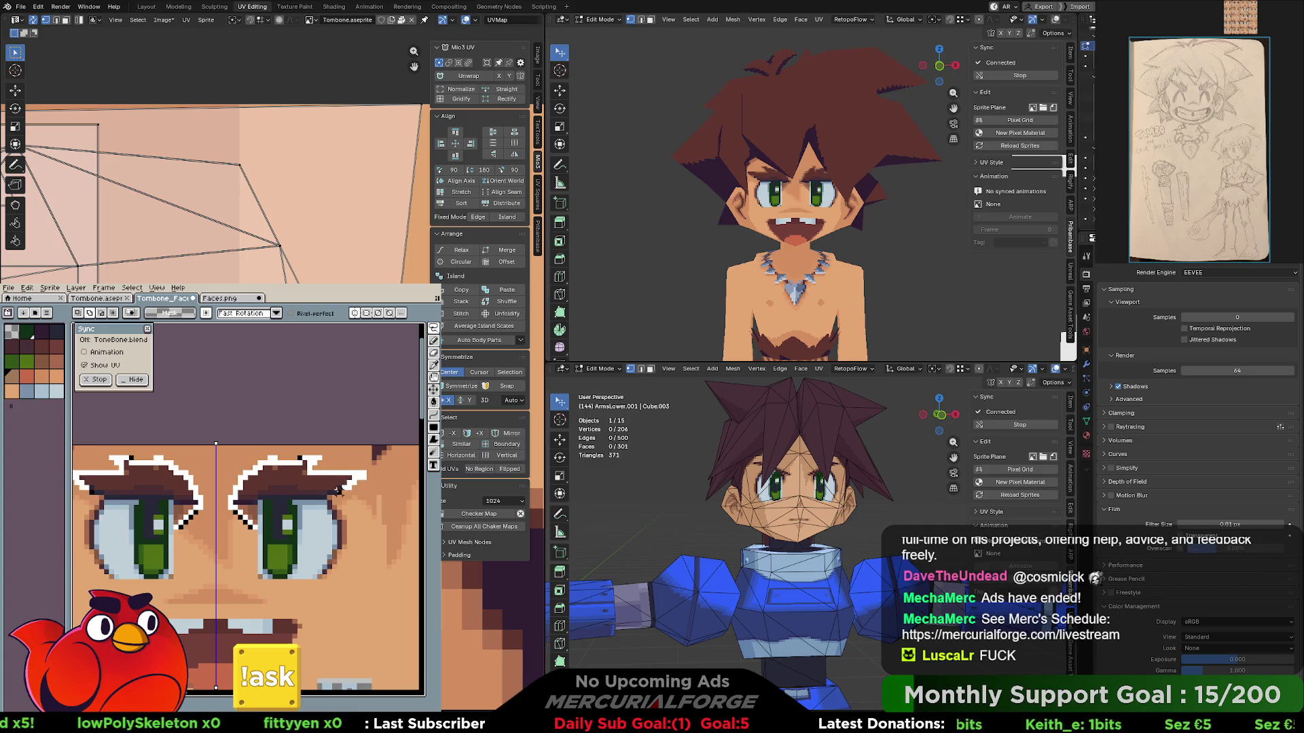
drag(310, 493, 258, 496)
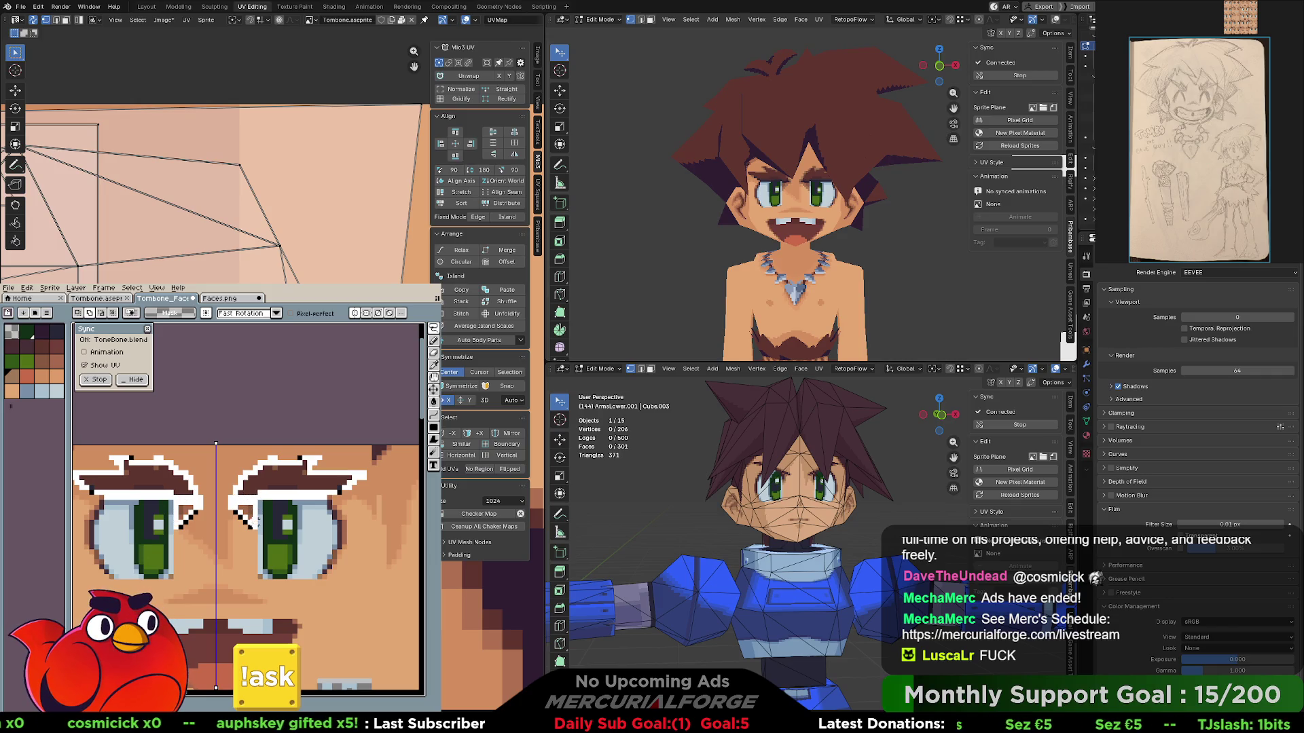
key(ctrl+z)
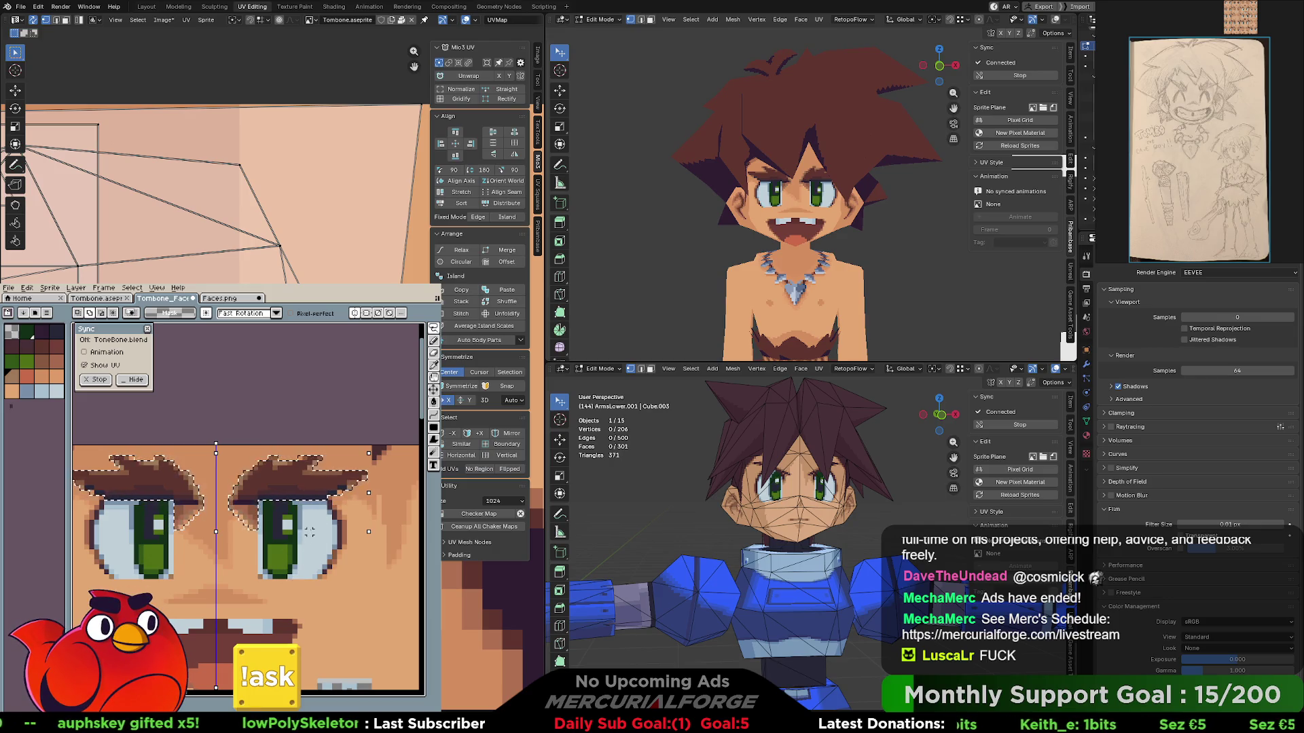
key(Delete)
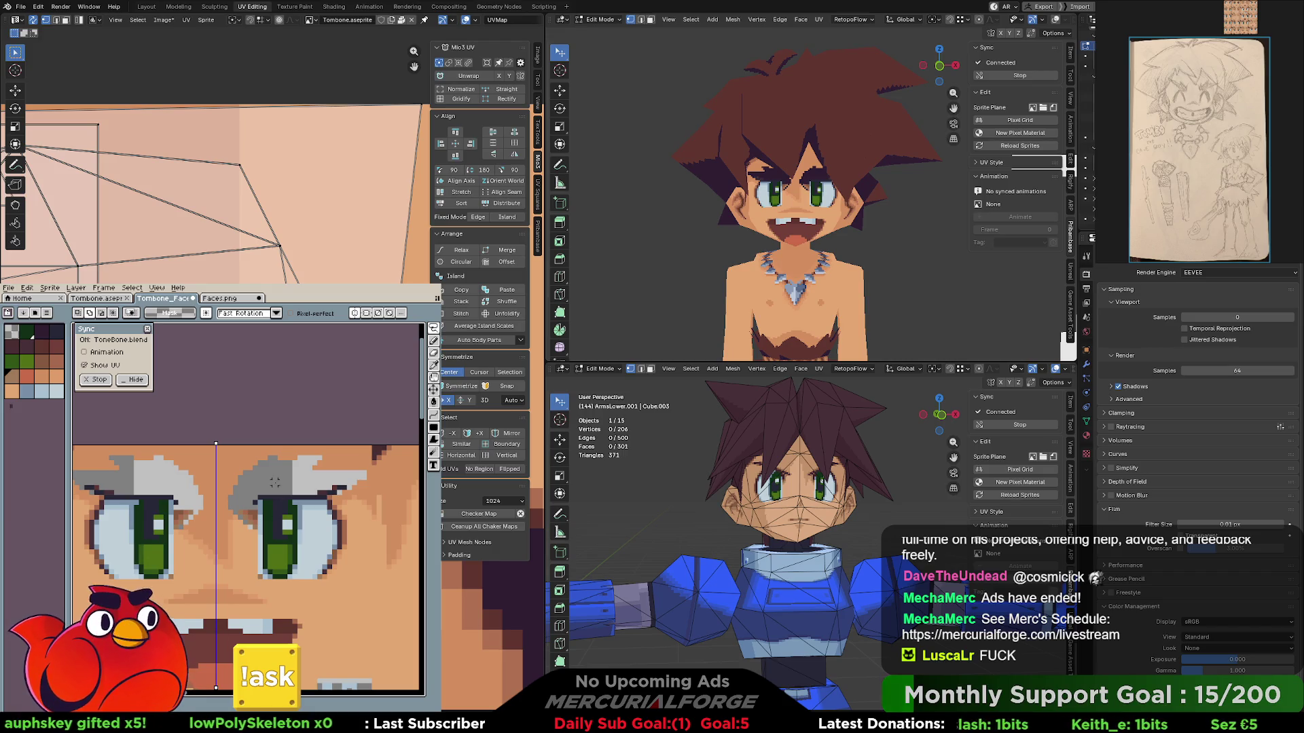
key(ctrl+z)
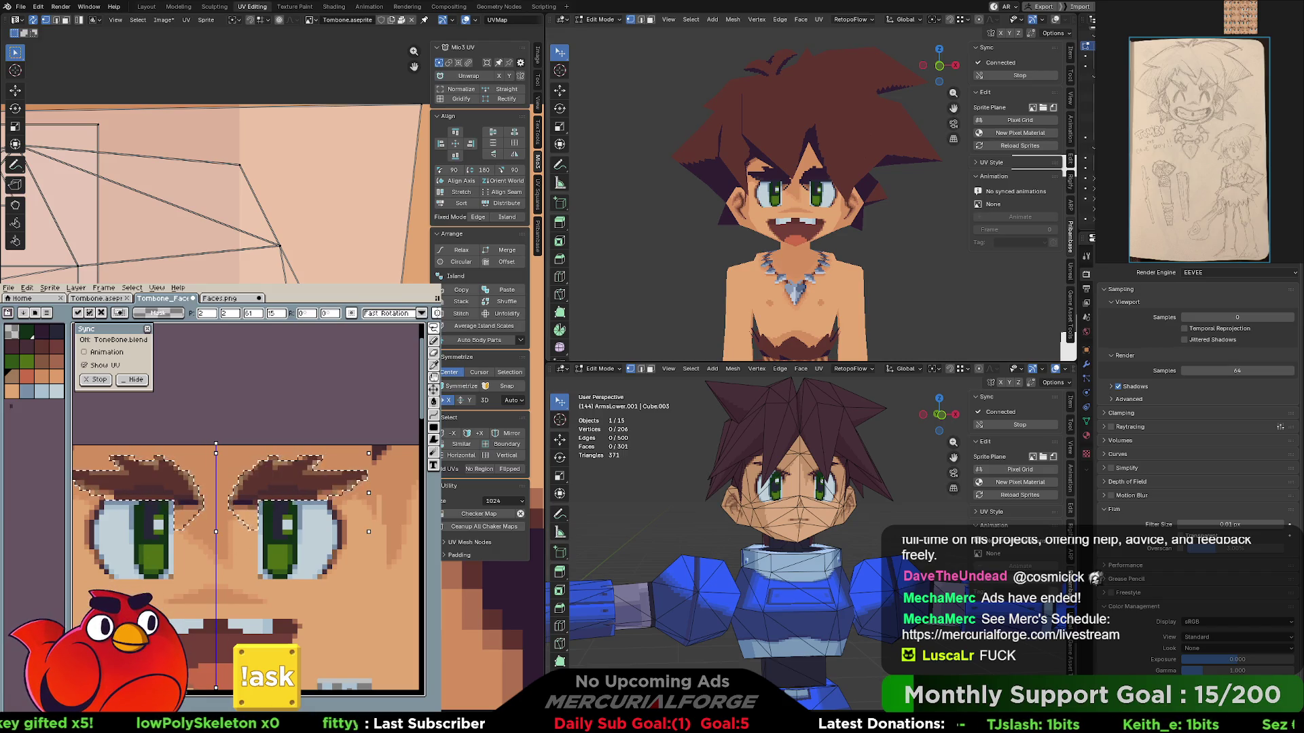
key(Delete)
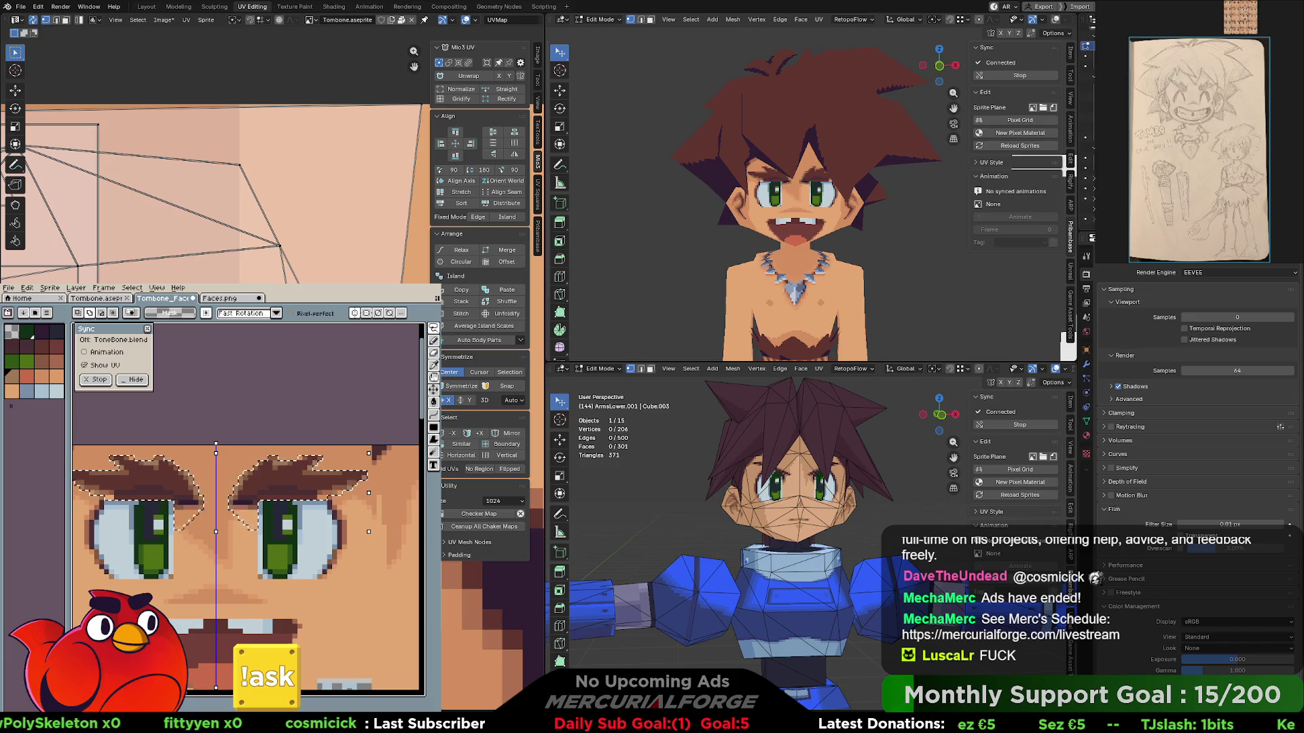
key(Delete)
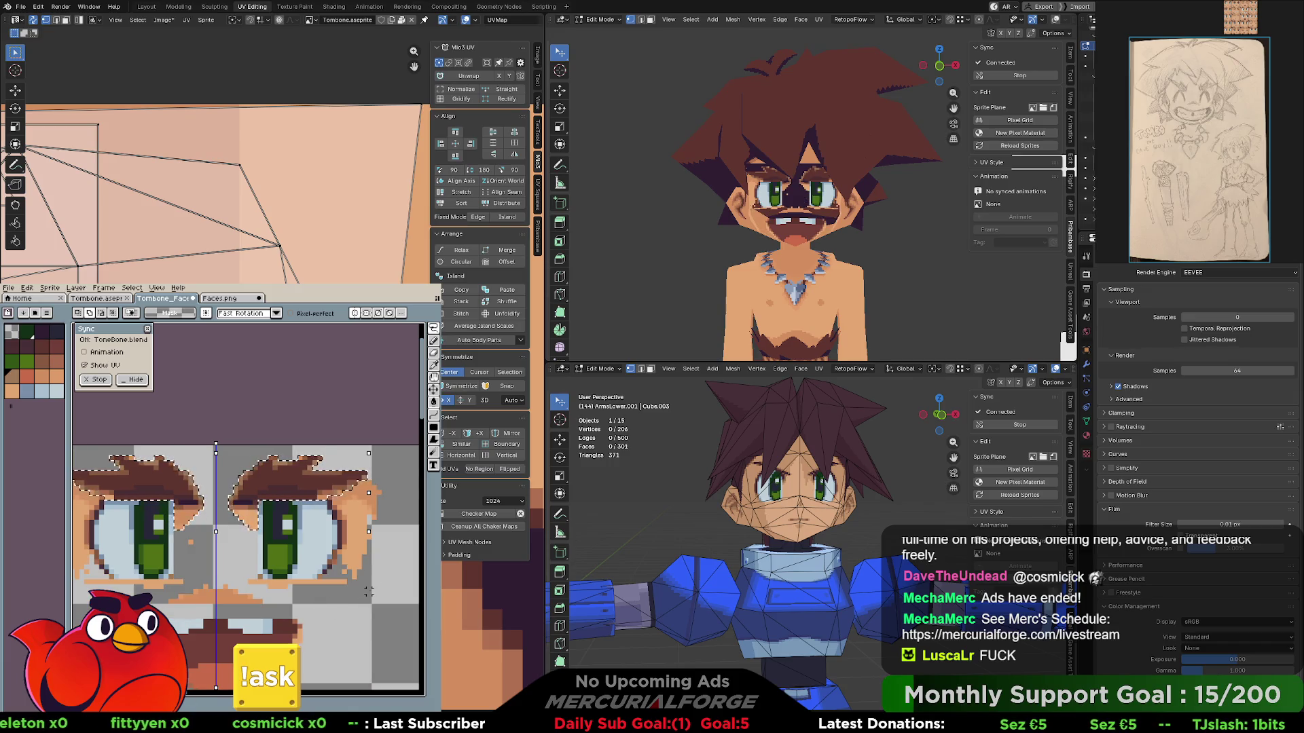
scroll(385, 428, up, 1)
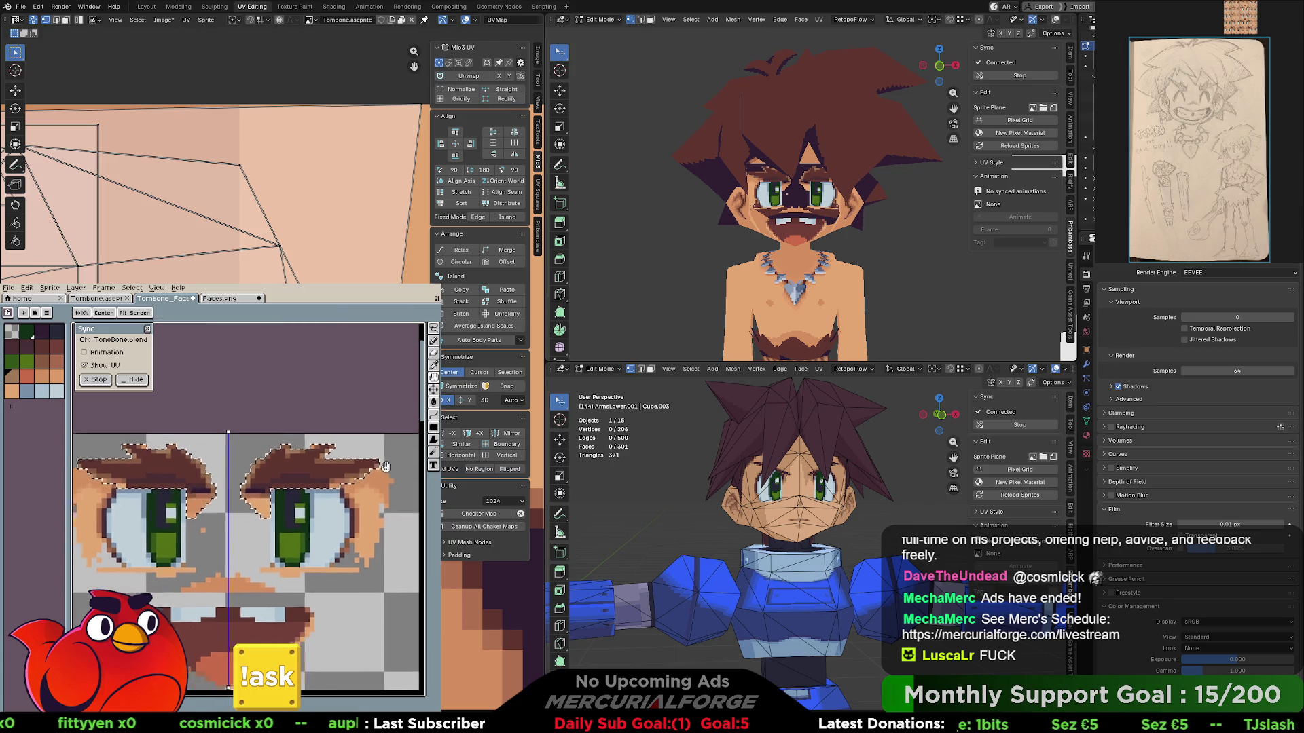
scroll(316, 472, down, 1)
scroll(316, 473, up, 1)
scroll(327, 477, down, 1)
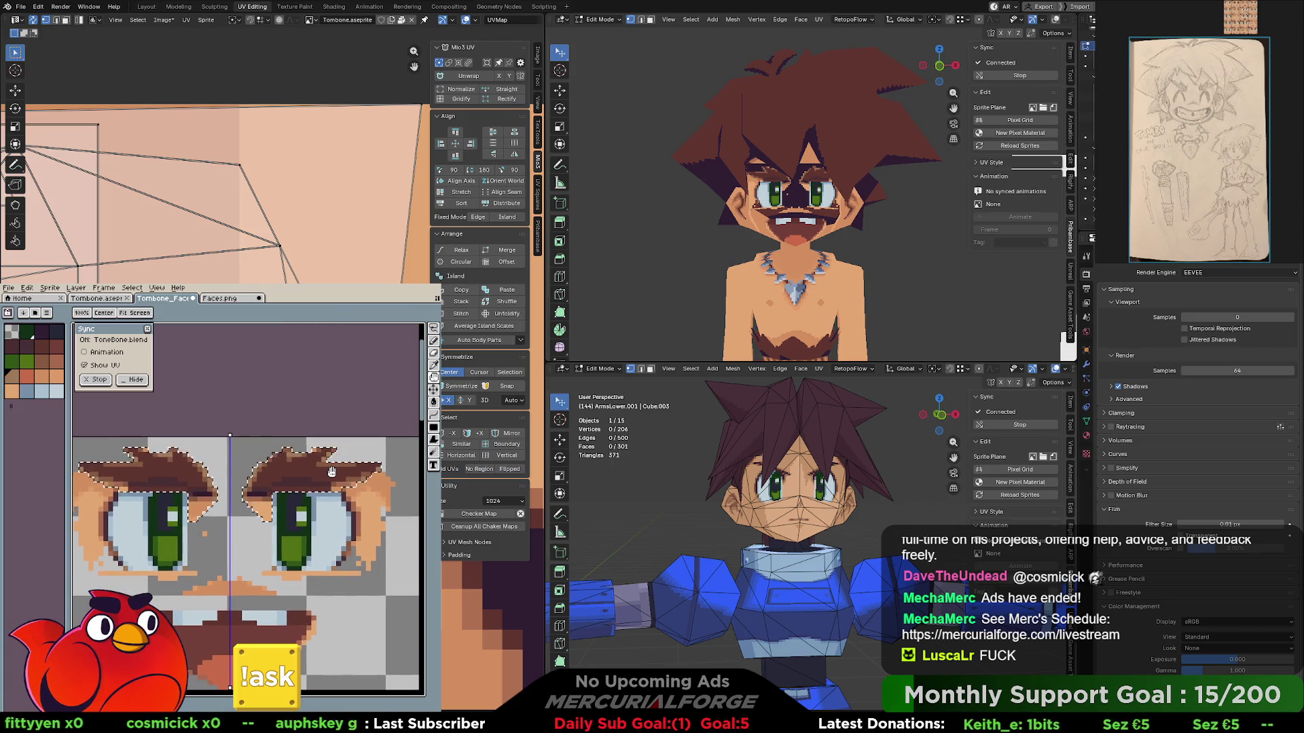
key(v)
key(Delete)
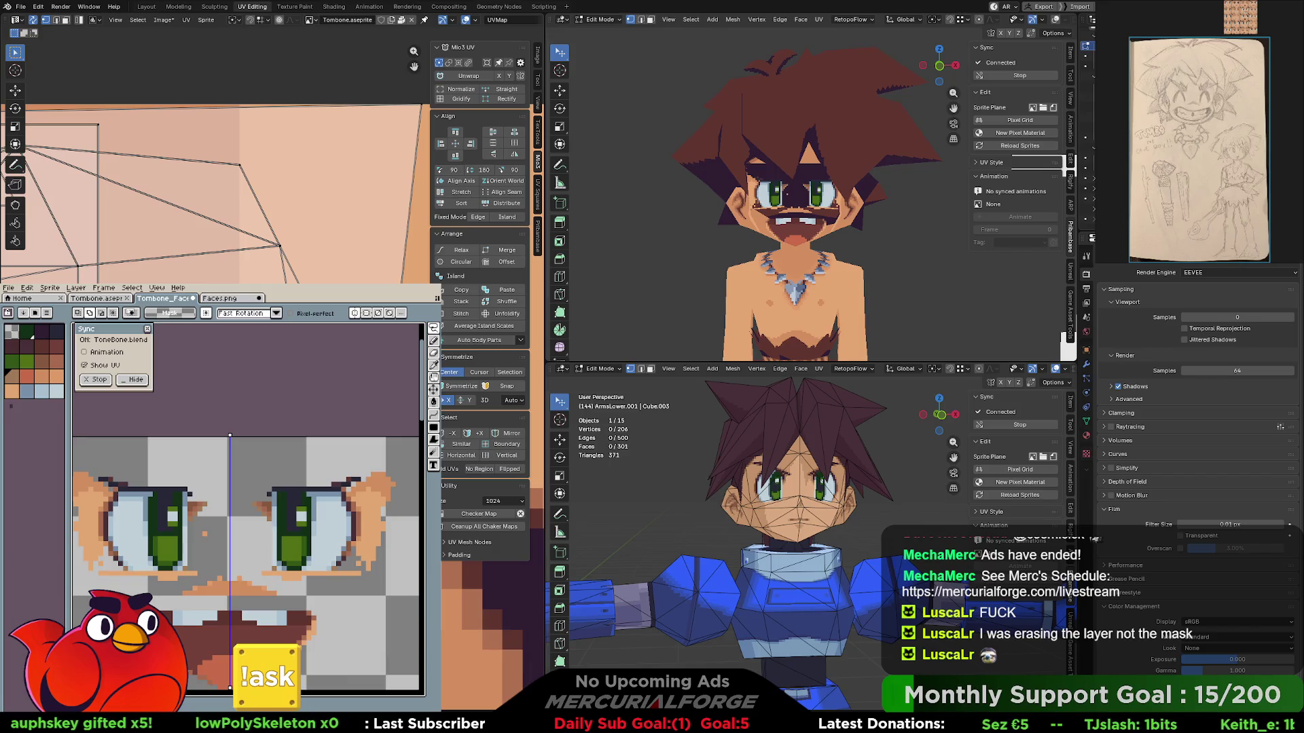
key(ctrl+z)
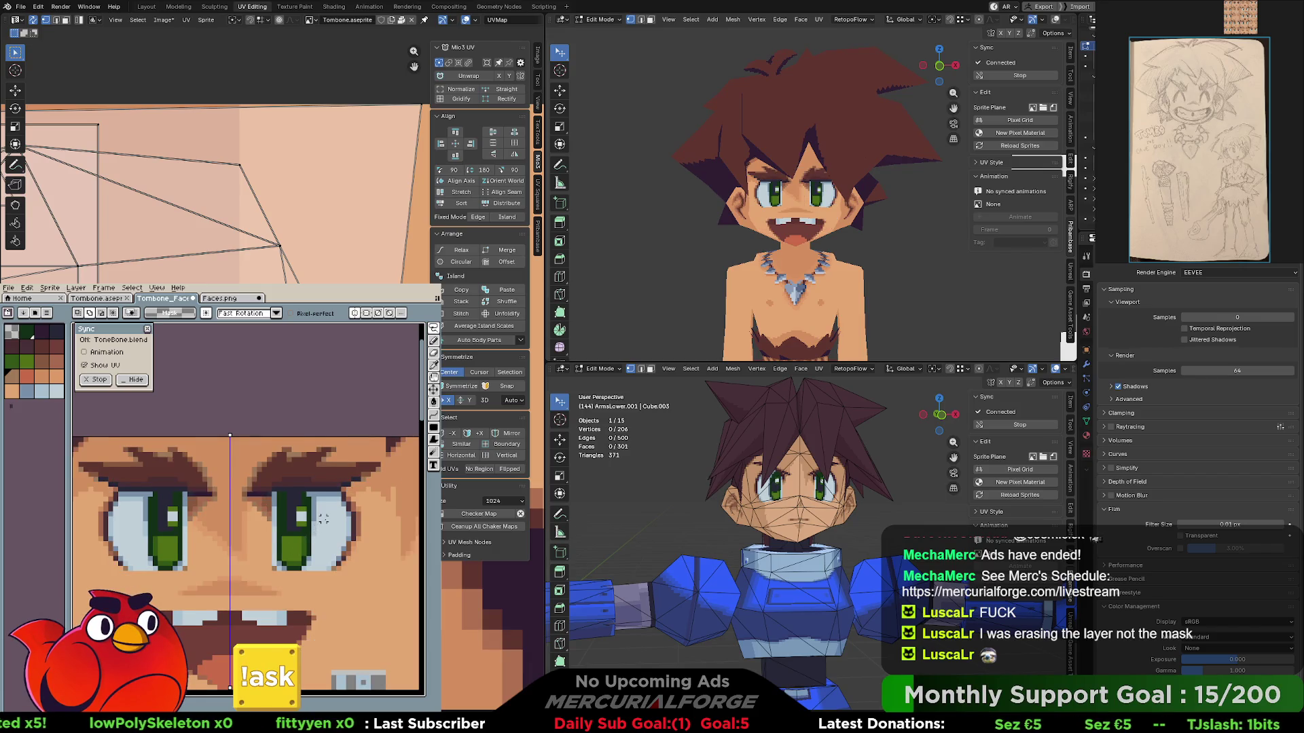
scroll(323, 519, down, 1)
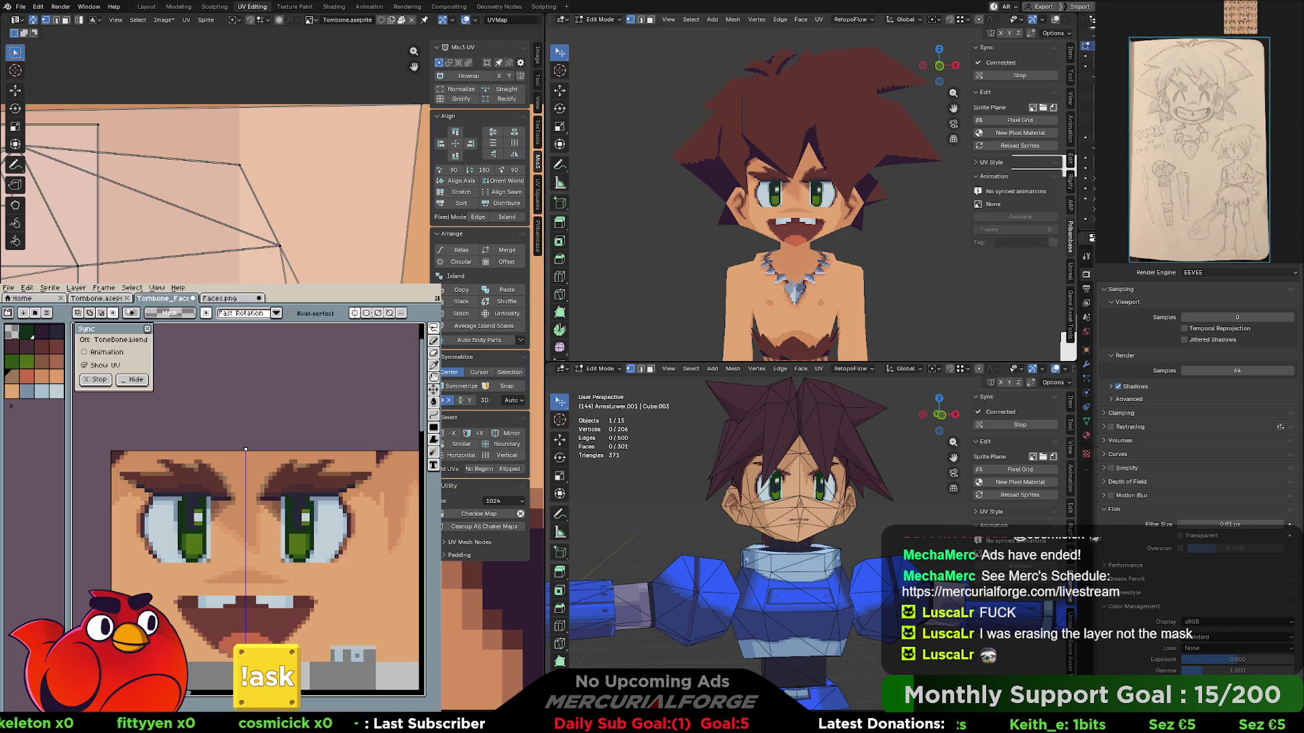
click(31, 289)
key(Escape)
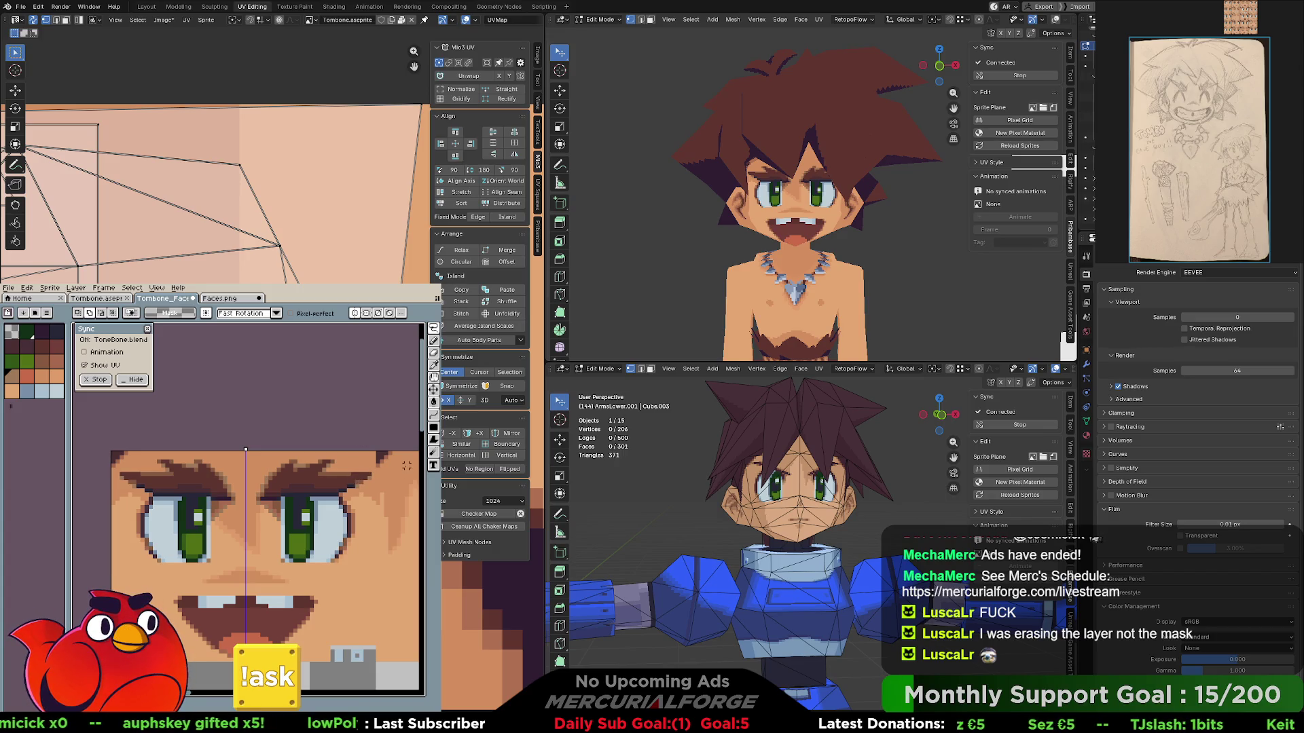
middle_drag(816, 214, 848, 217)
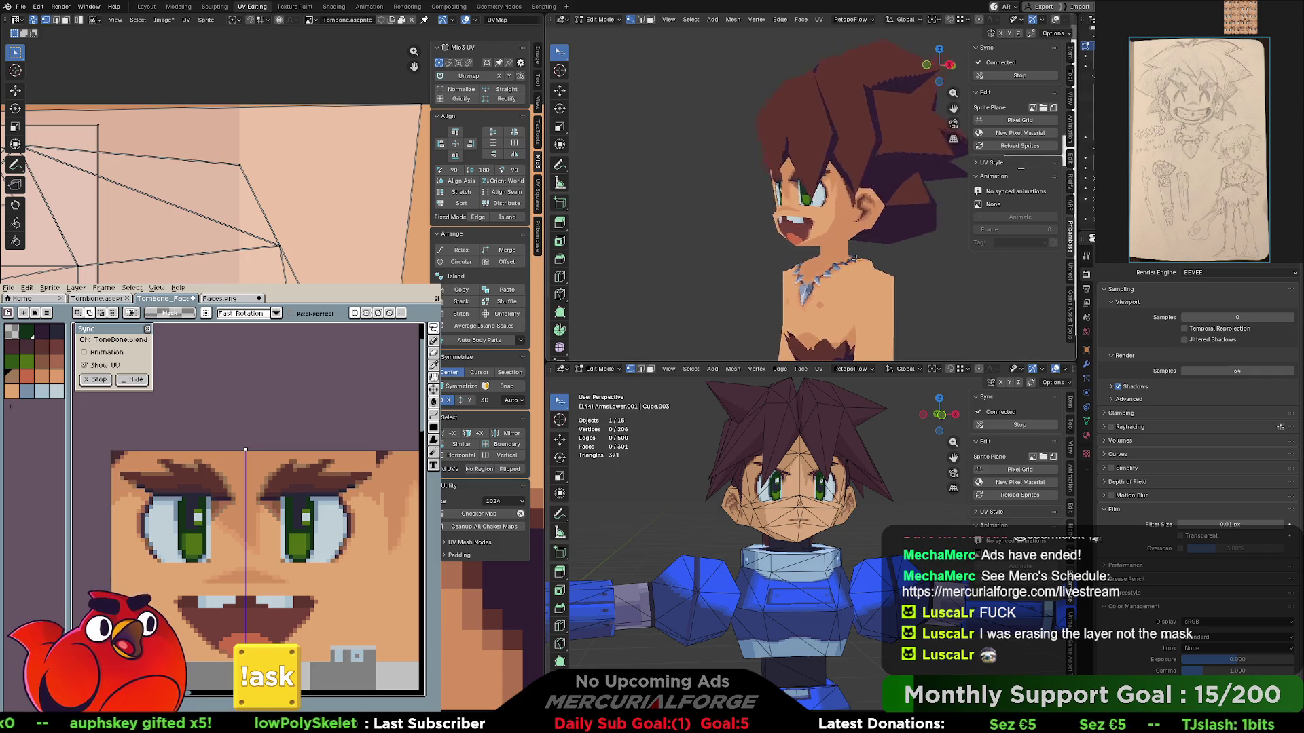
scroll(848, 218, up, 3)
scroll(848, 217, up, 2)
scroll(829, 211, up, 2)
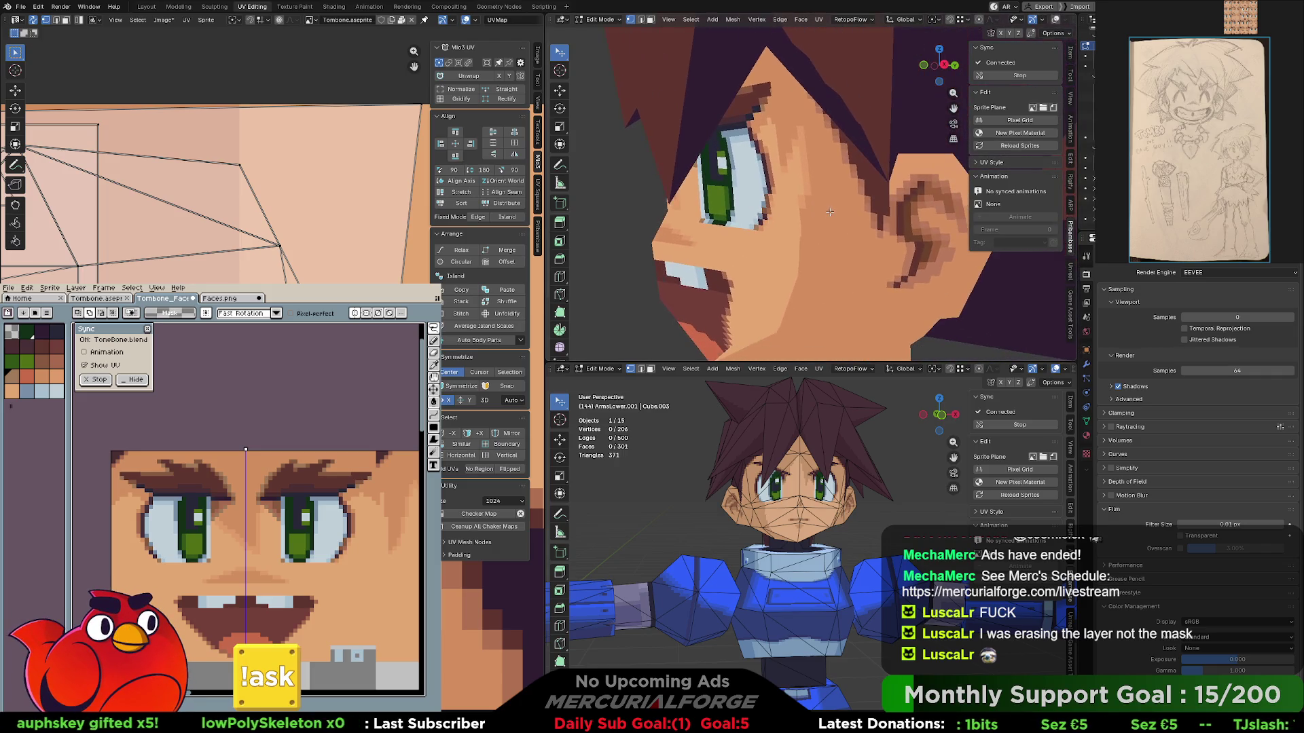
middle_drag(772, 179, 795, 207)
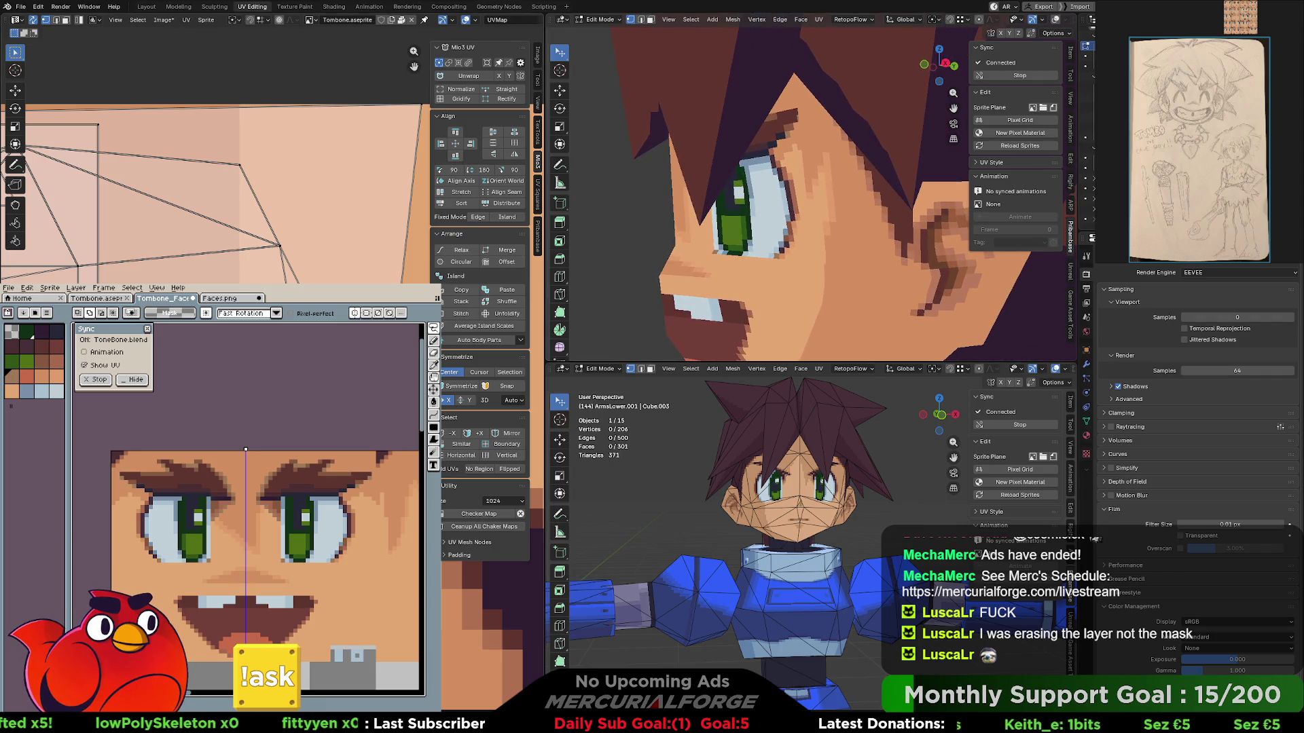
mouse_move(361, 486)
middle_down()
mouse_move(260, 475)
mouse_move(299, 473)
middle_up()
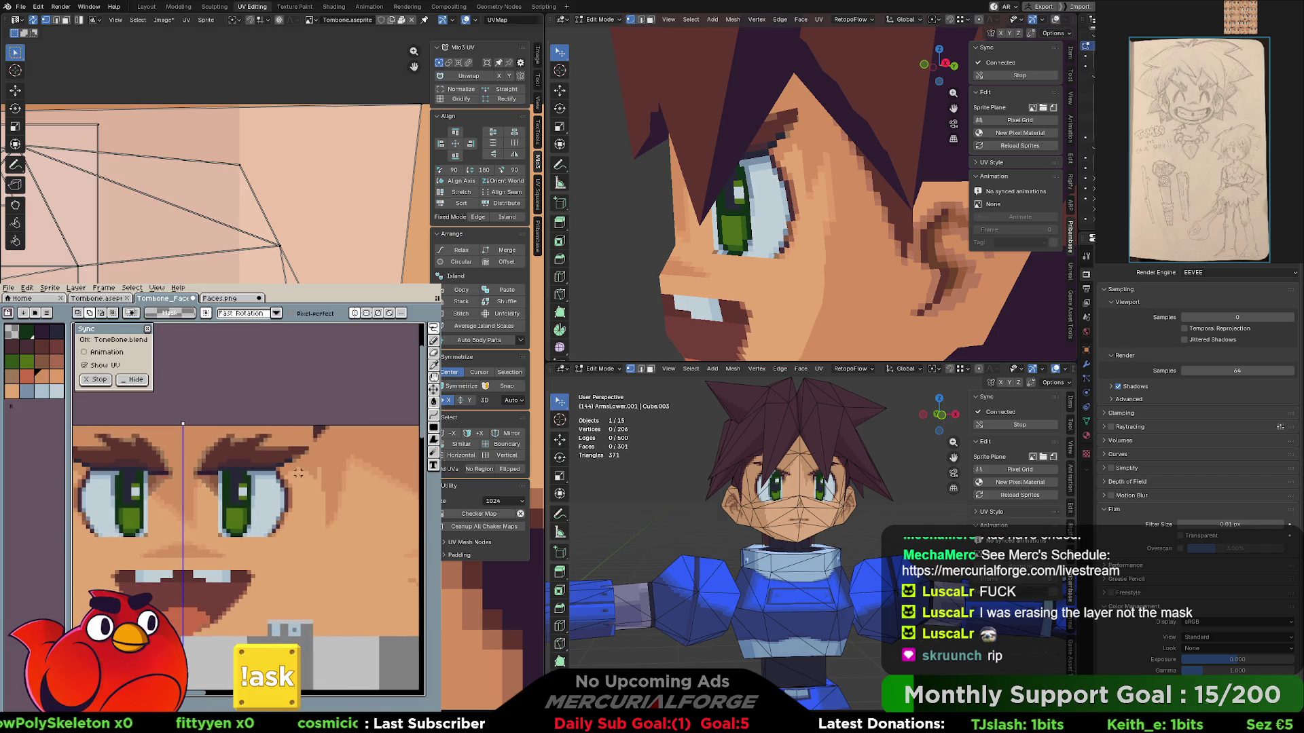
key(e)
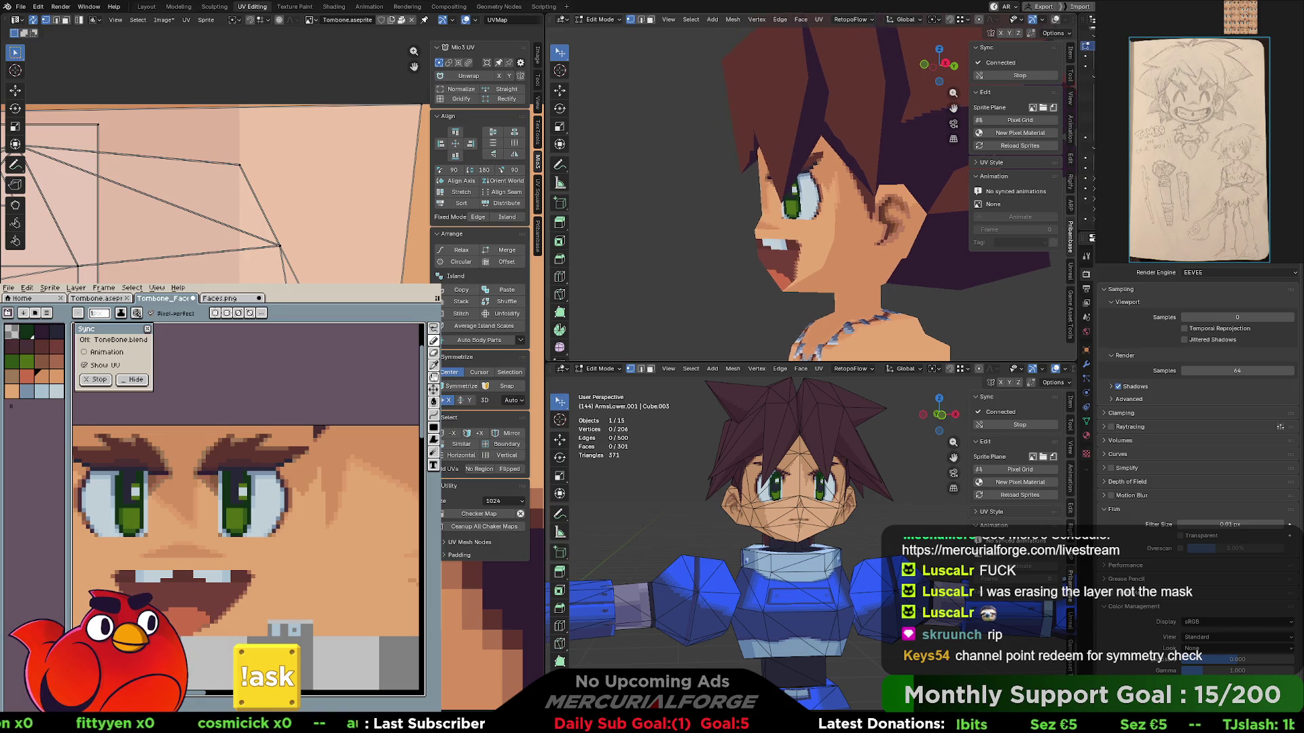
middle_drag(703, 239, 718, 250)
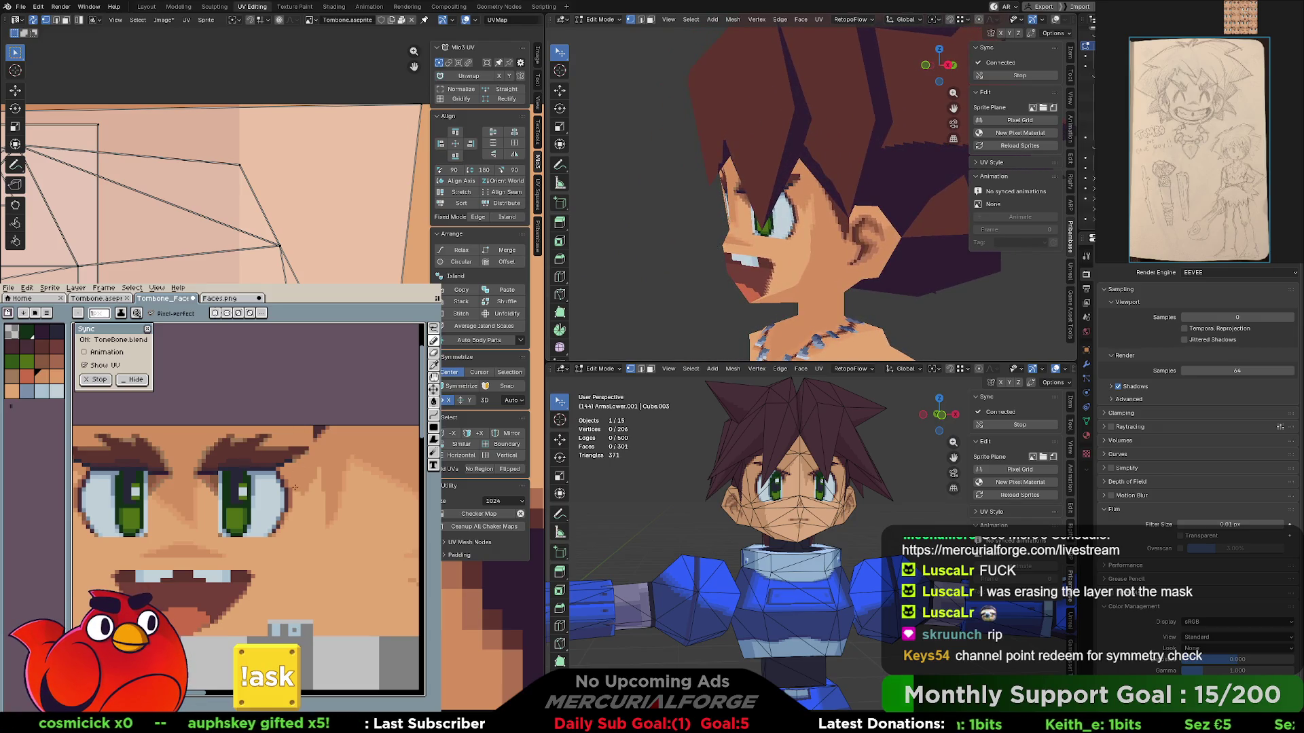
middle_drag(294, 489, 267, 495)
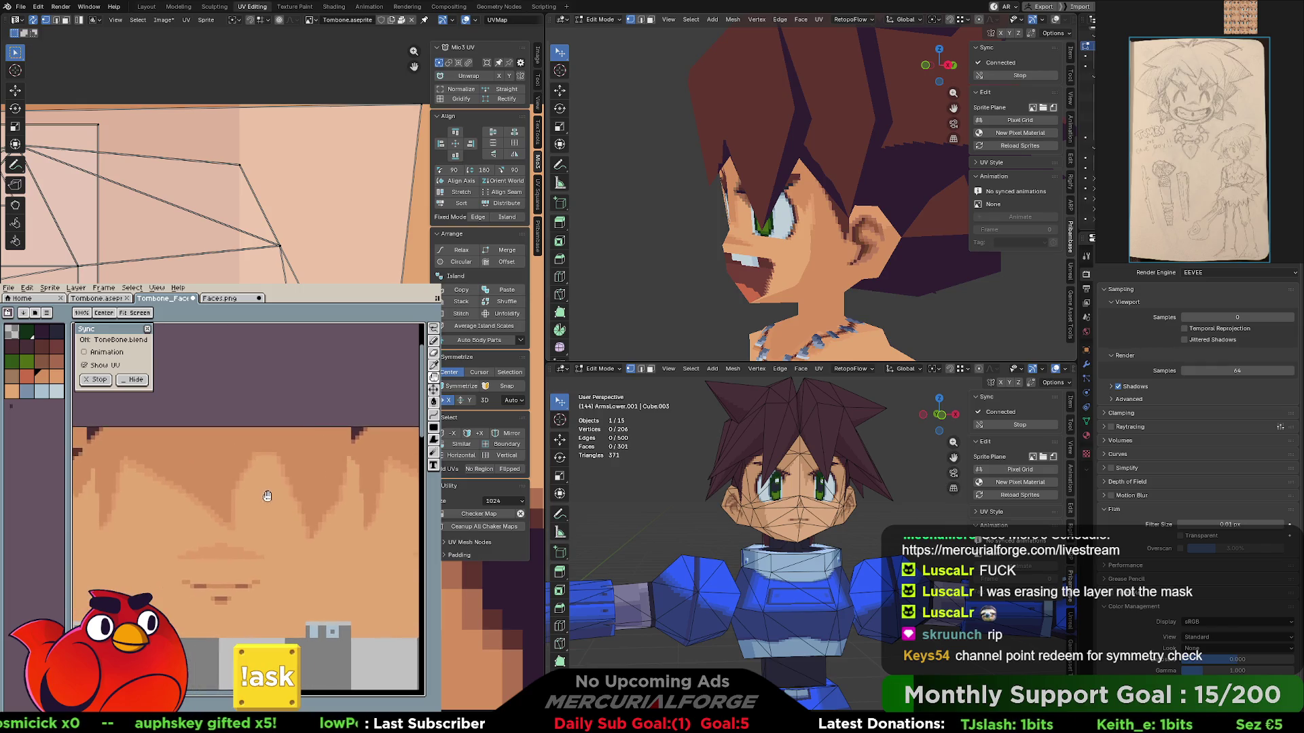
scroll(267, 496, down, 3)
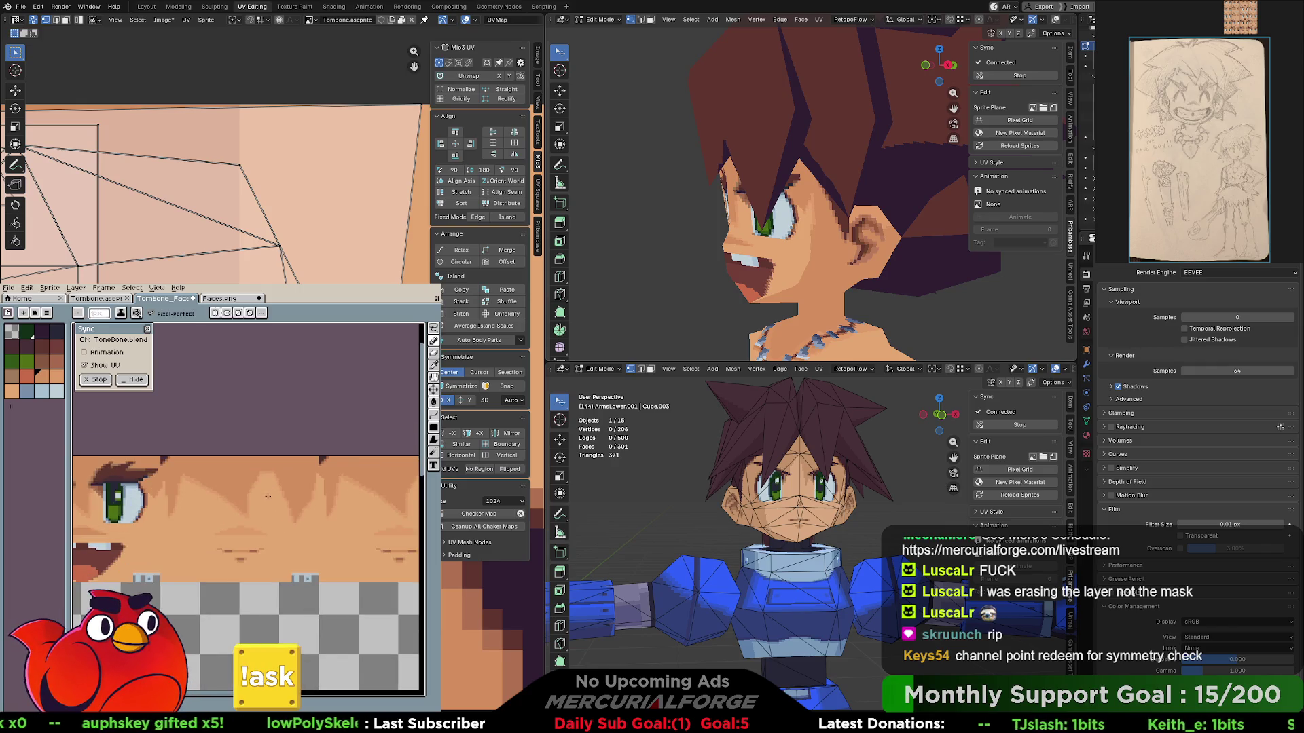
- Marquee a narrow hairline strip, try shifting it left, then undo and deselect
key(m)
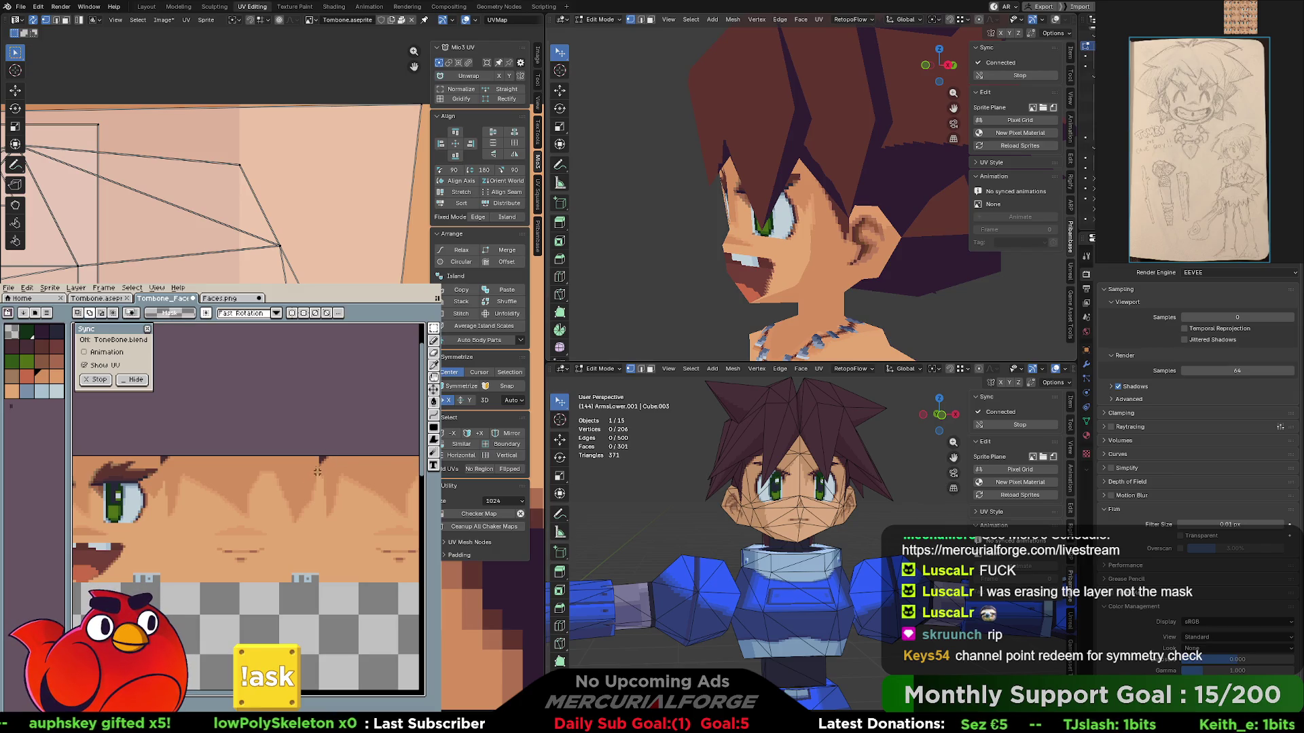
drag(314, 469, 300, 516)
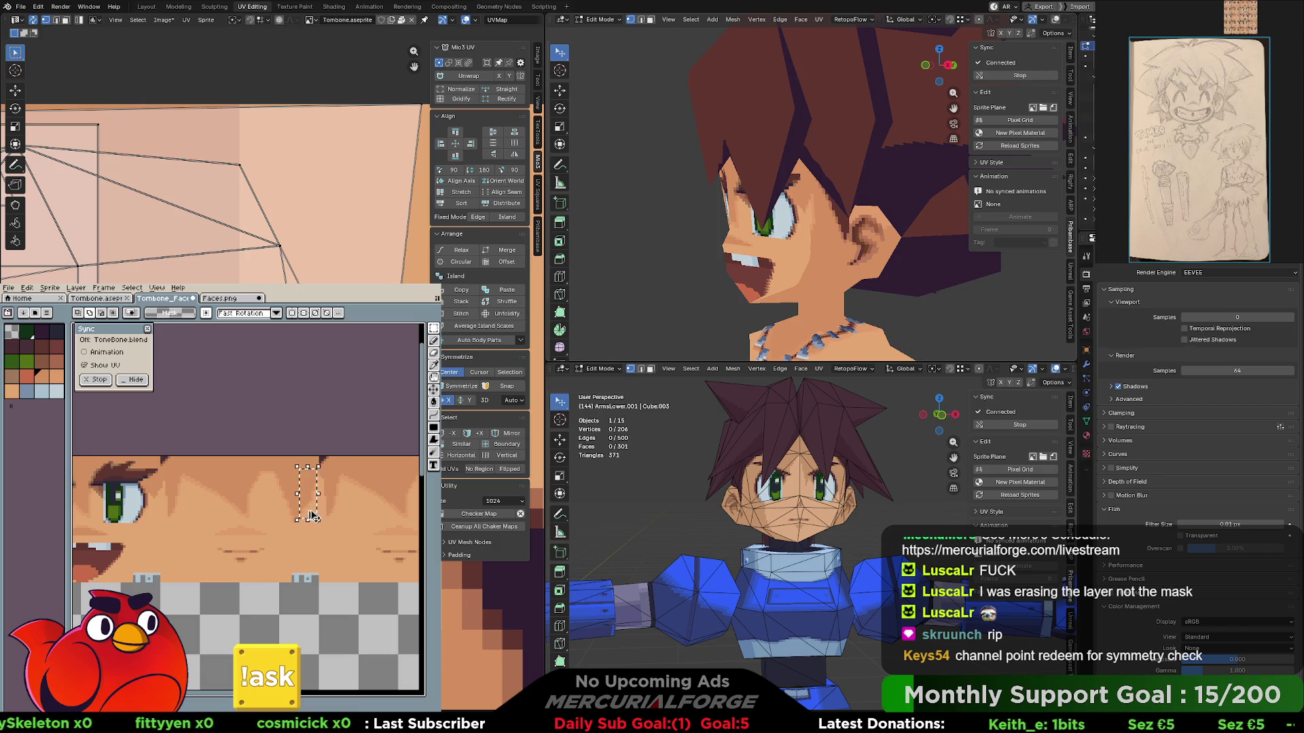
click(311, 517)
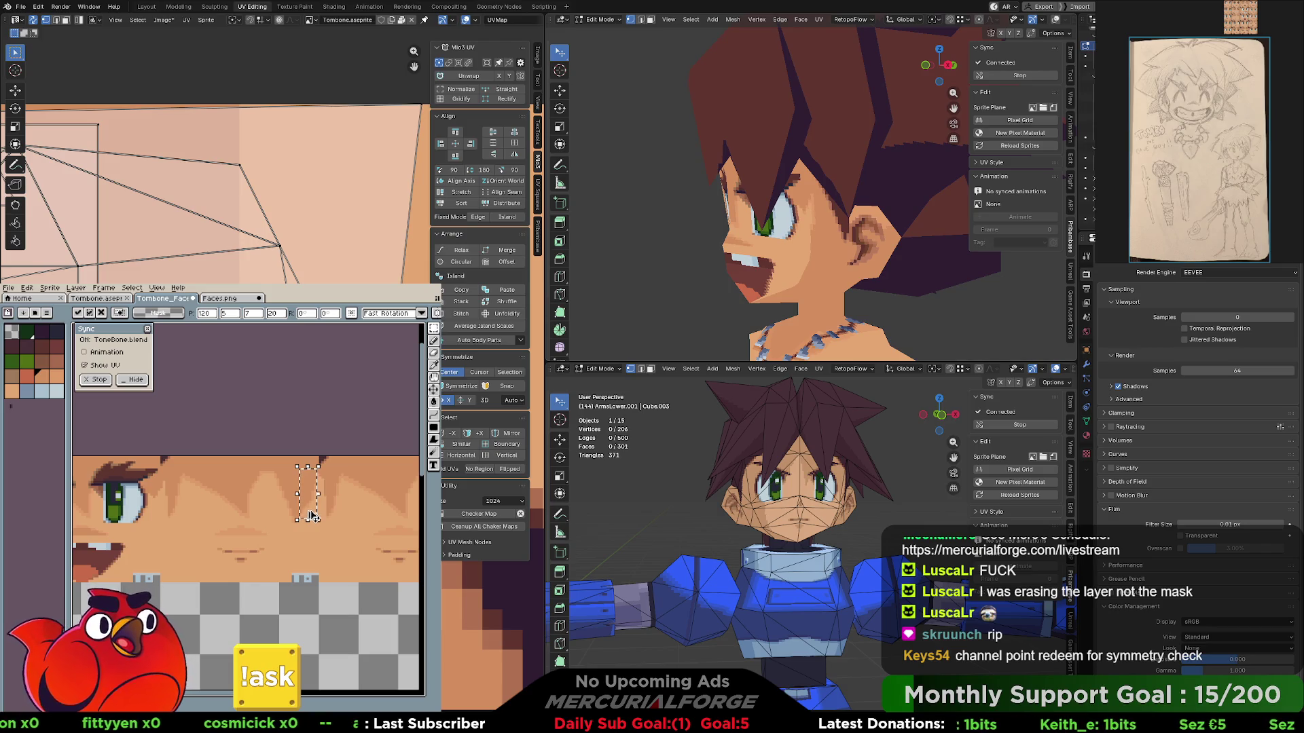
key(Return)
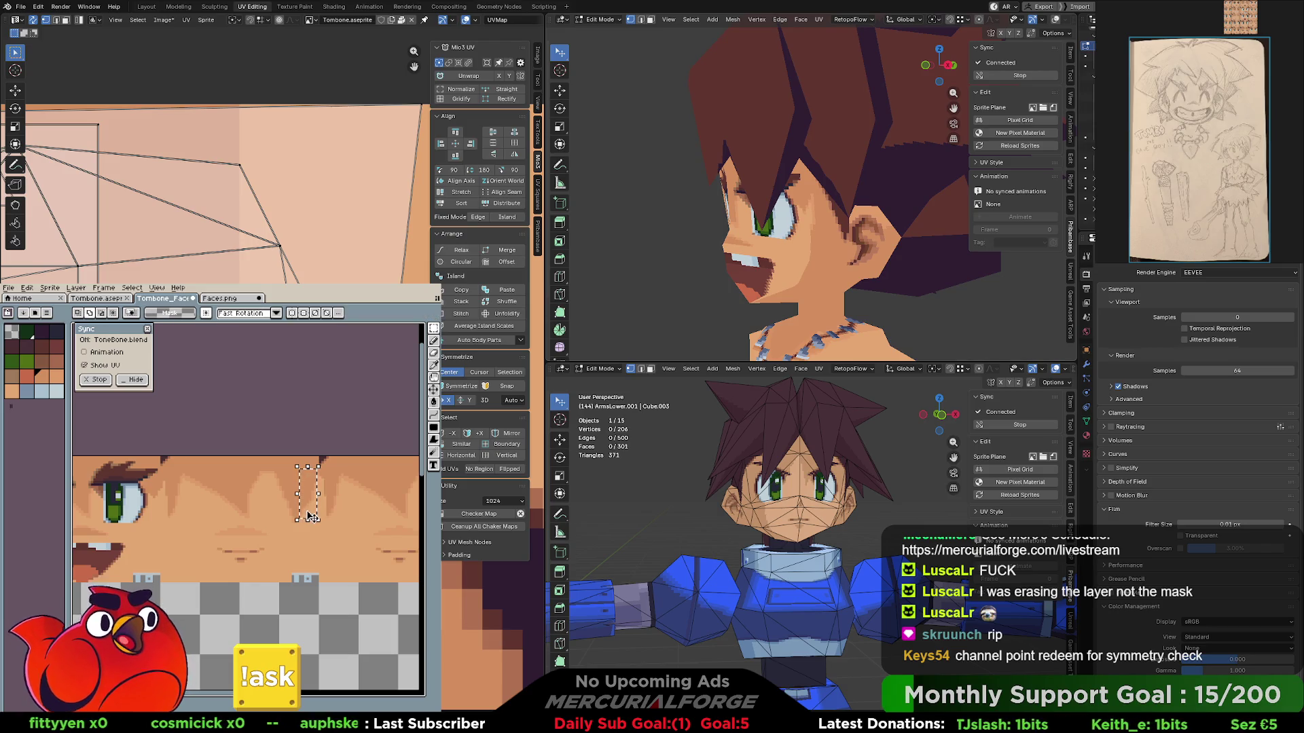
drag(311, 516, 246, 516)
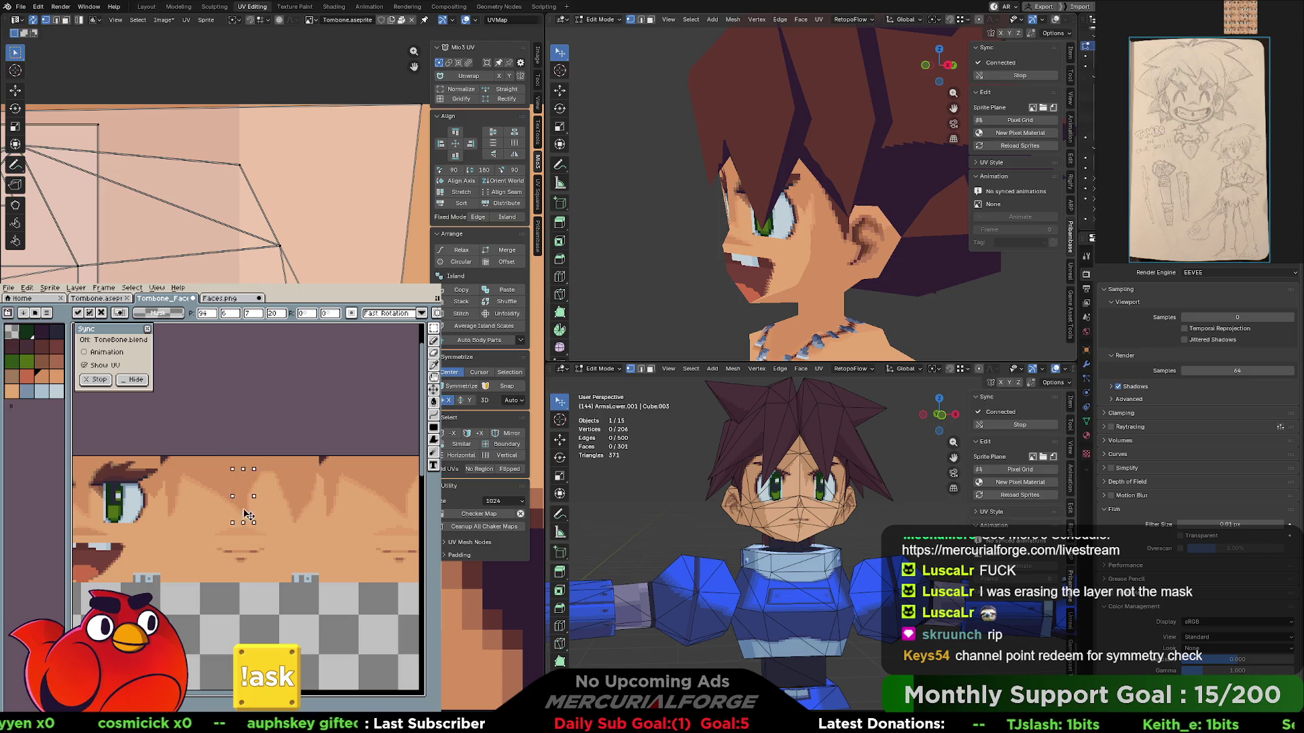
key(ctrl+z)
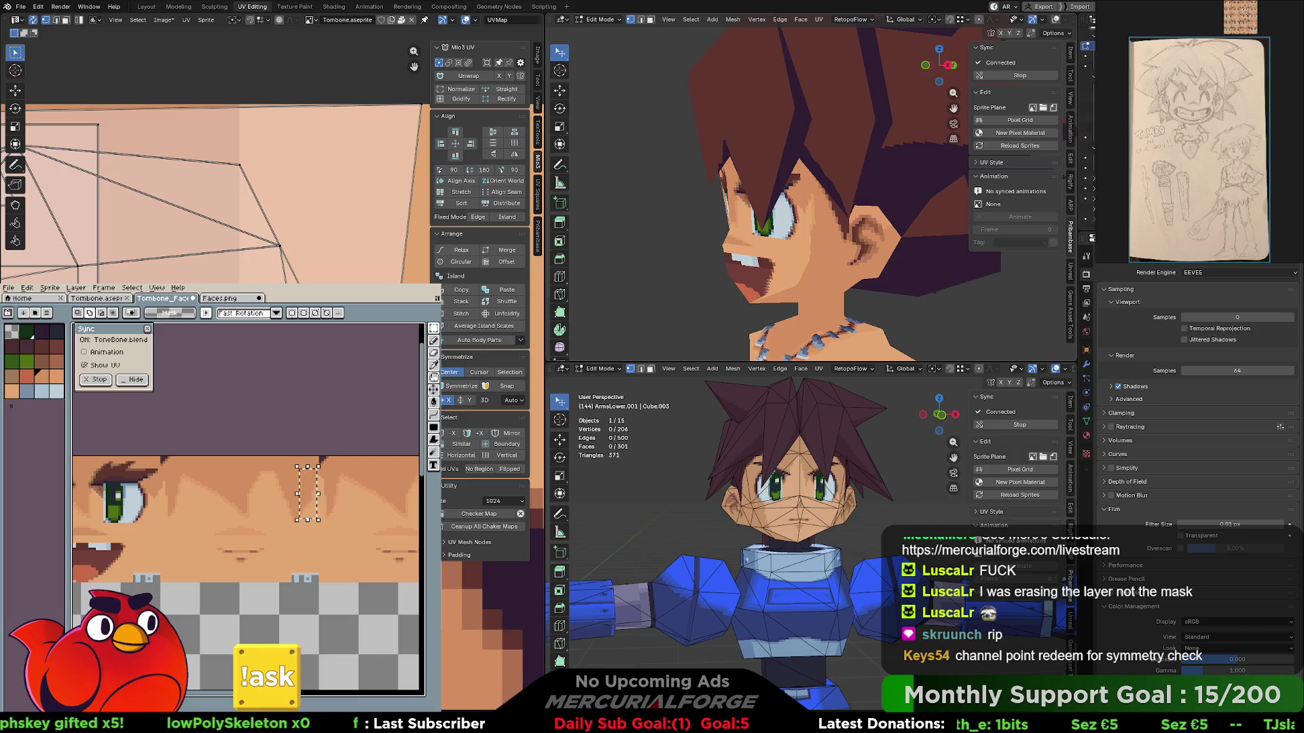
key(ctrl+d)
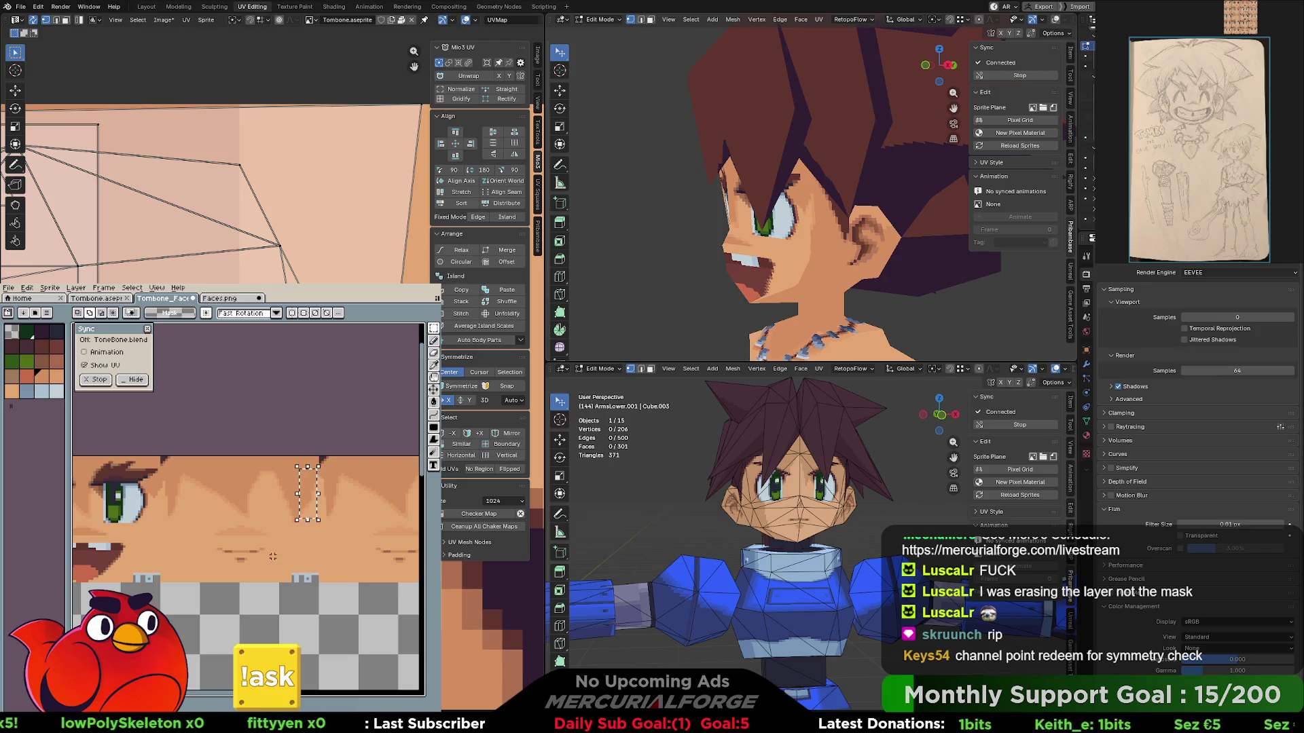
- Toggle the eye-and-mouth layer off and on to compare, then clear the selection
key(ctrl+z)
key(ctrl+y)
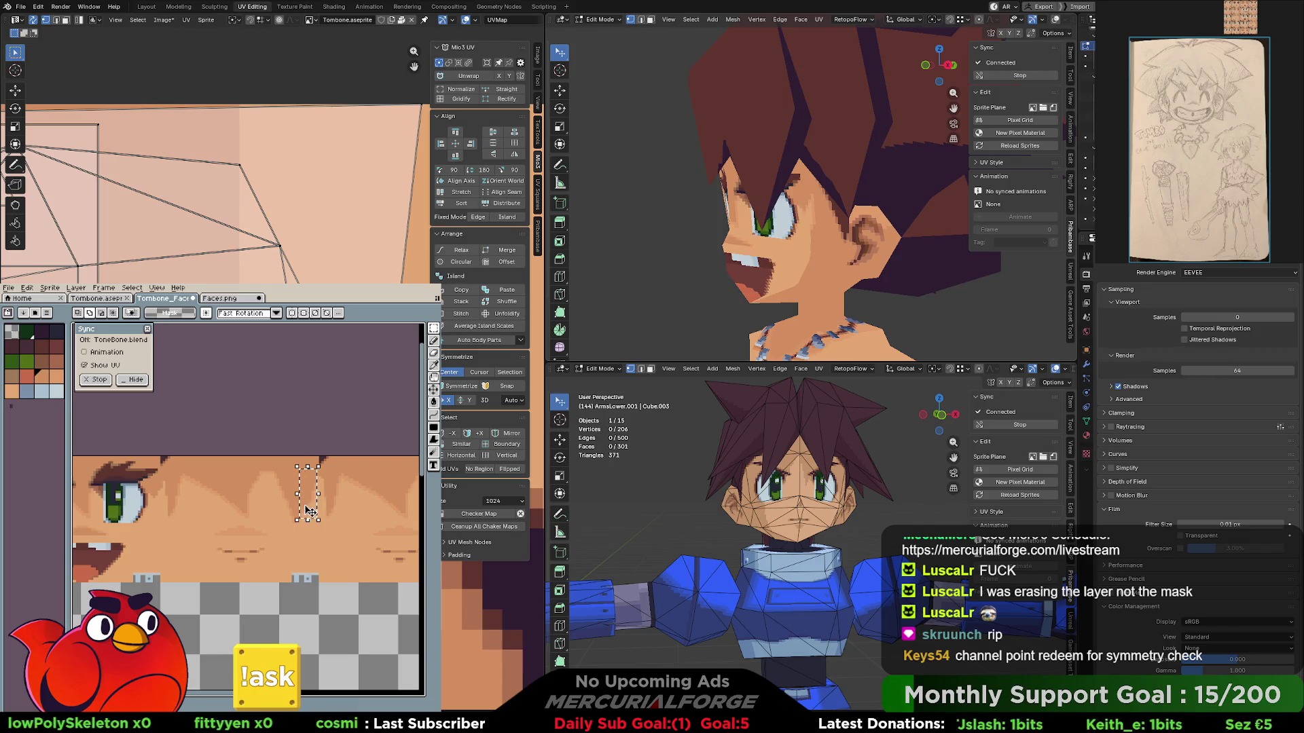
key(ctrl+d)
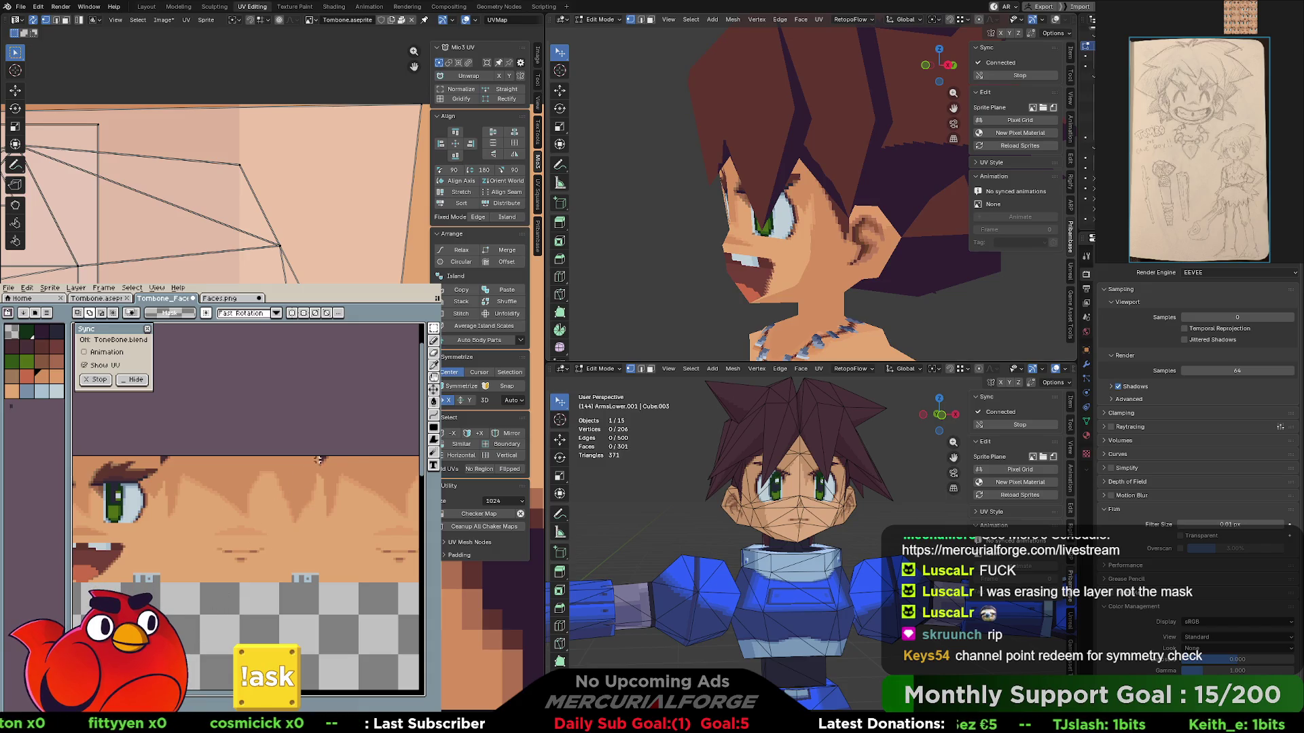
- Select a skin strip near the hair and drop it over the eye's right edge
drag(318, 455, 293, 530)
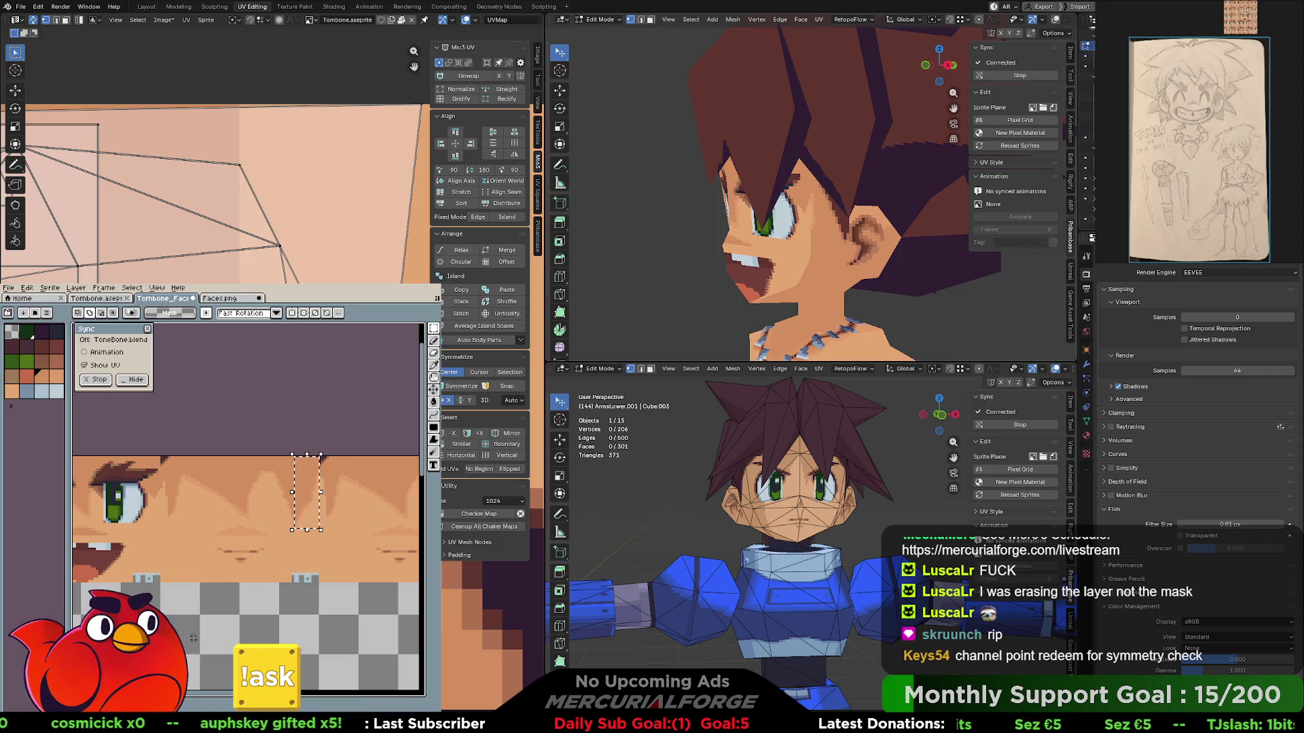
drag(279, 499, 150, 508)
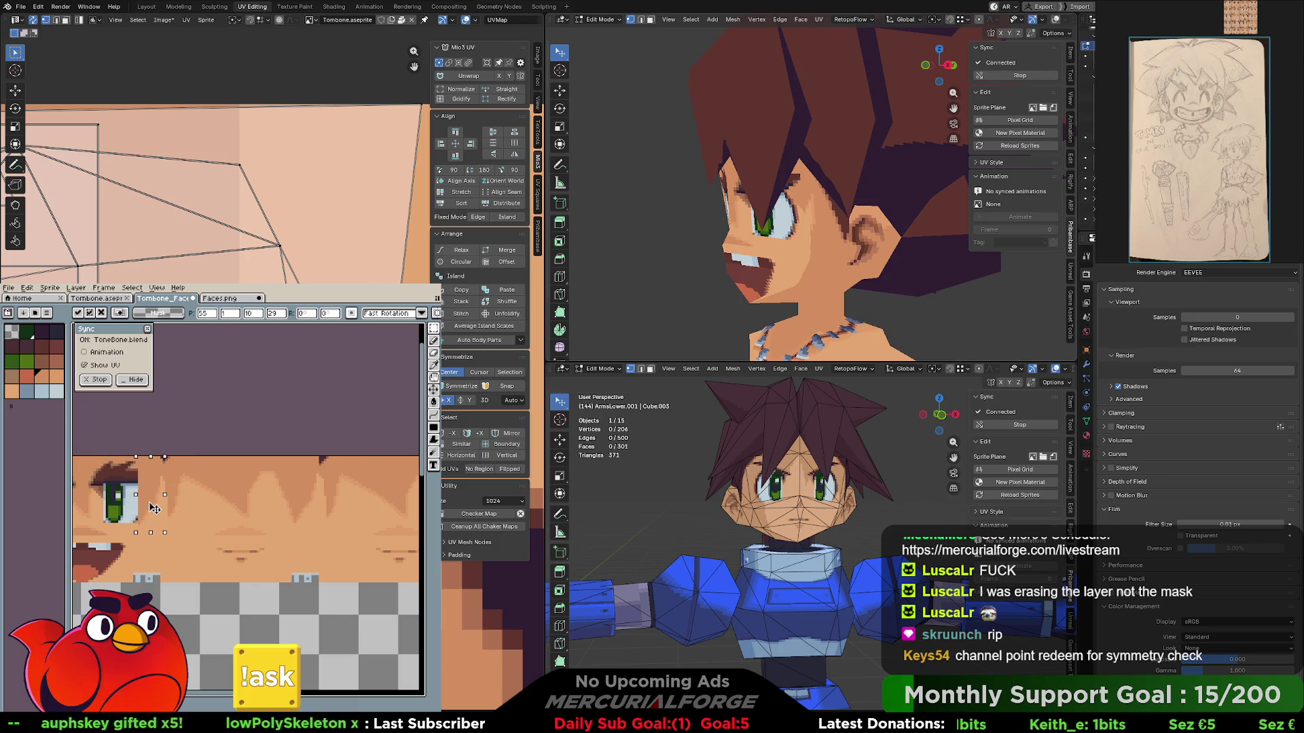
key(Return)
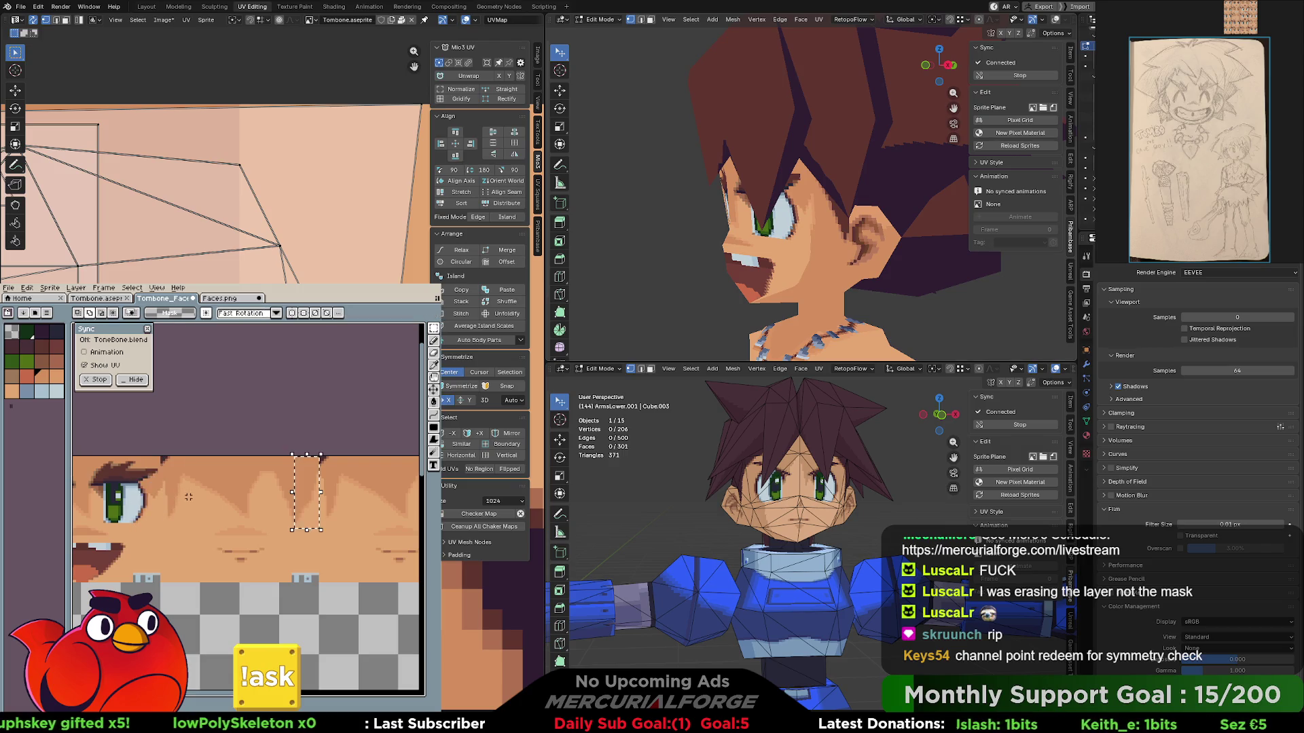
drag(302, 501, 295, 508)
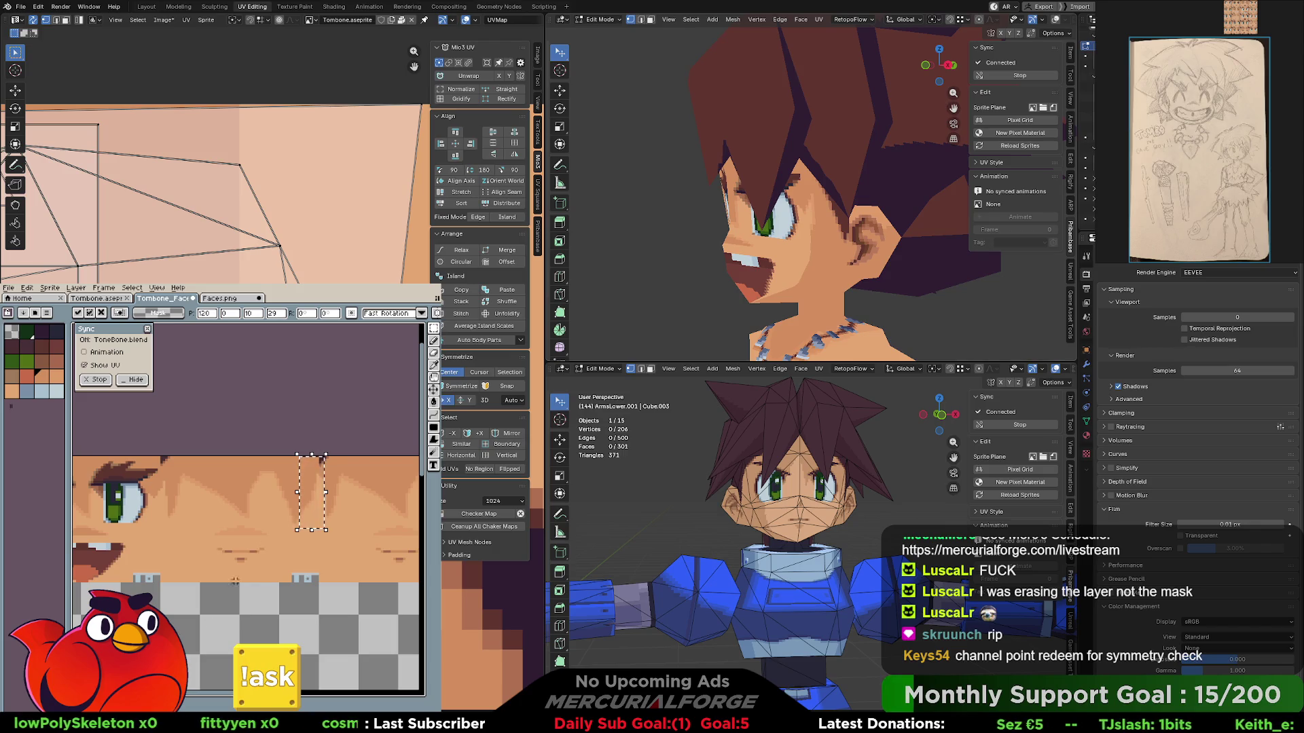
drag(317, 511, 159, 514)
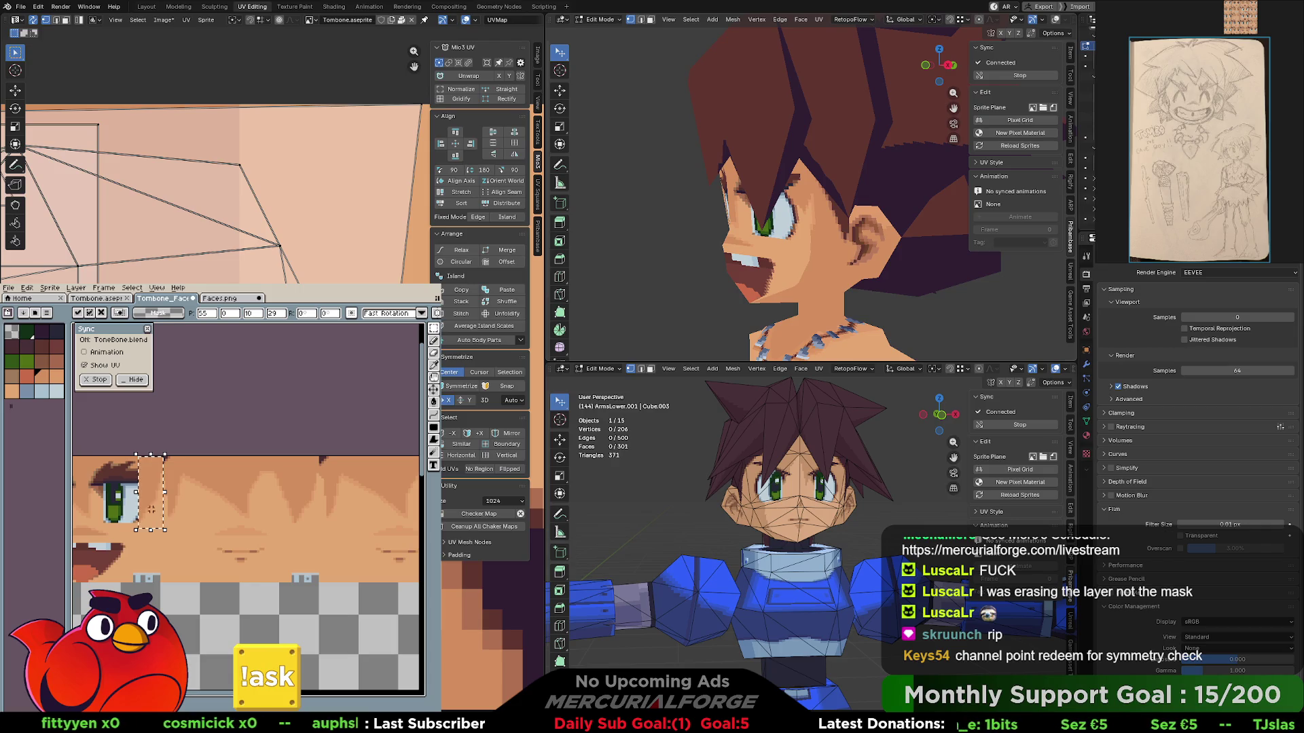
key(Return)
scroll(156, 493, up, 2)
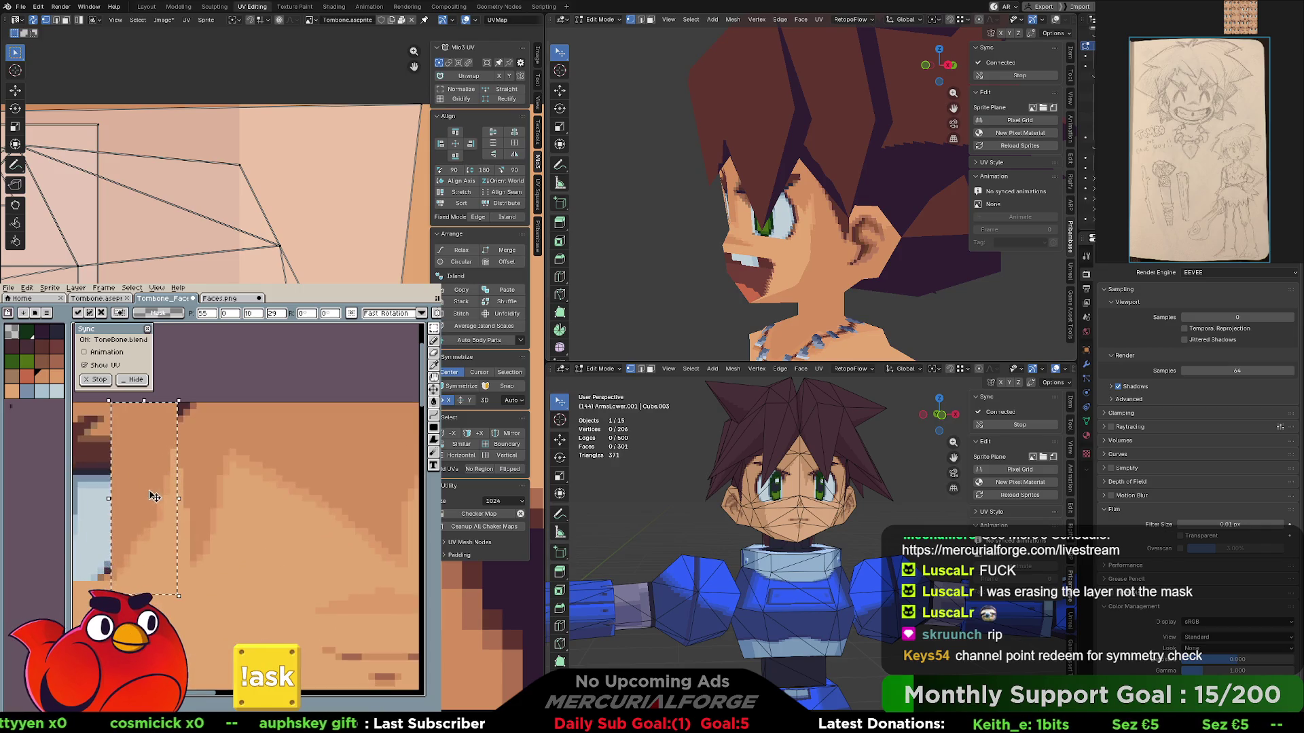
scroll(204, 499, up, 1)
- Set Layer 2's opacity to about 82–85% in Layer Properties, then switch back to the Pencil
middle_drag(226, 499, 318, 485)
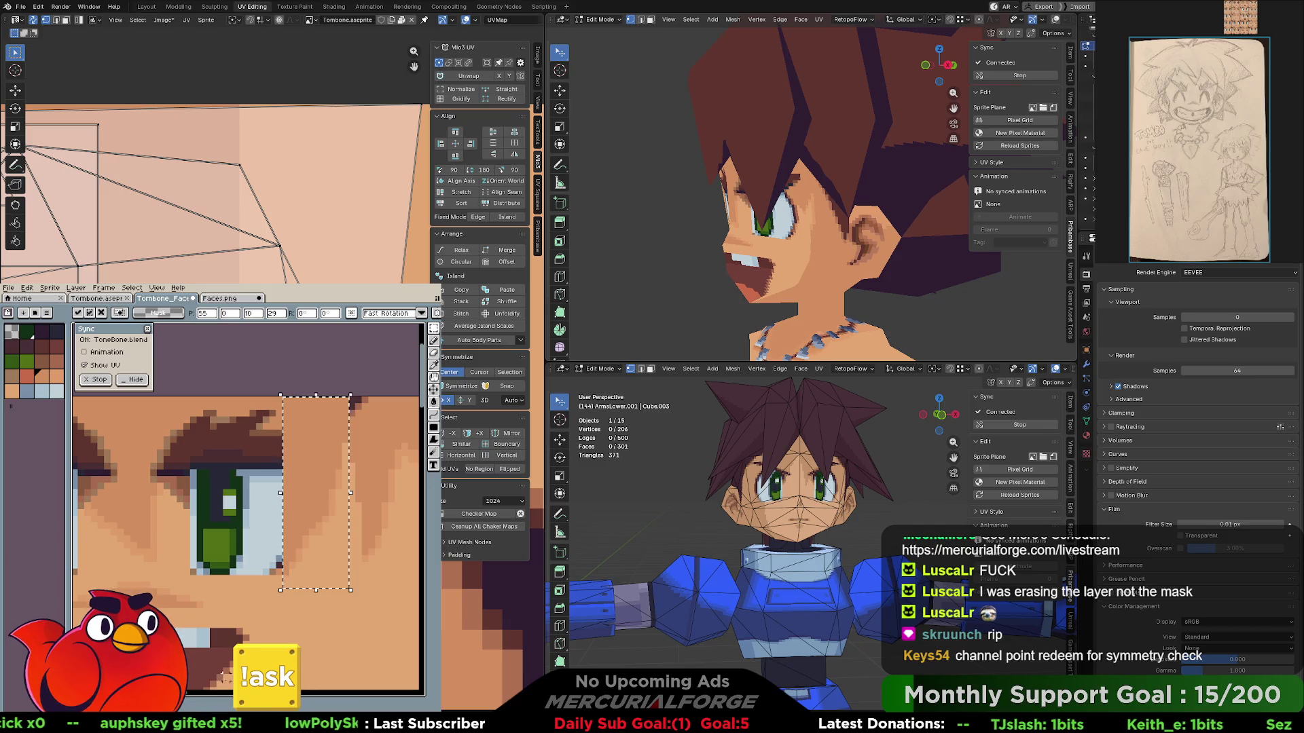
key(shift+p)
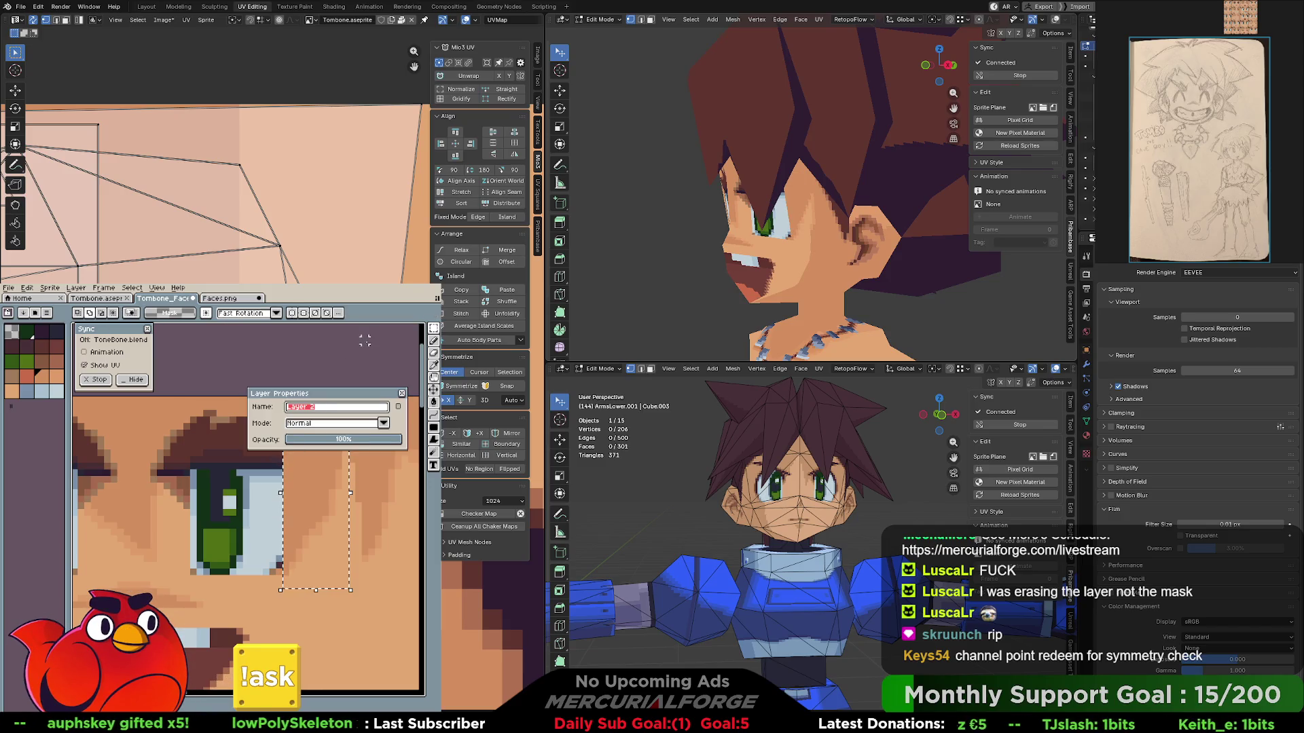
click(364, 441)
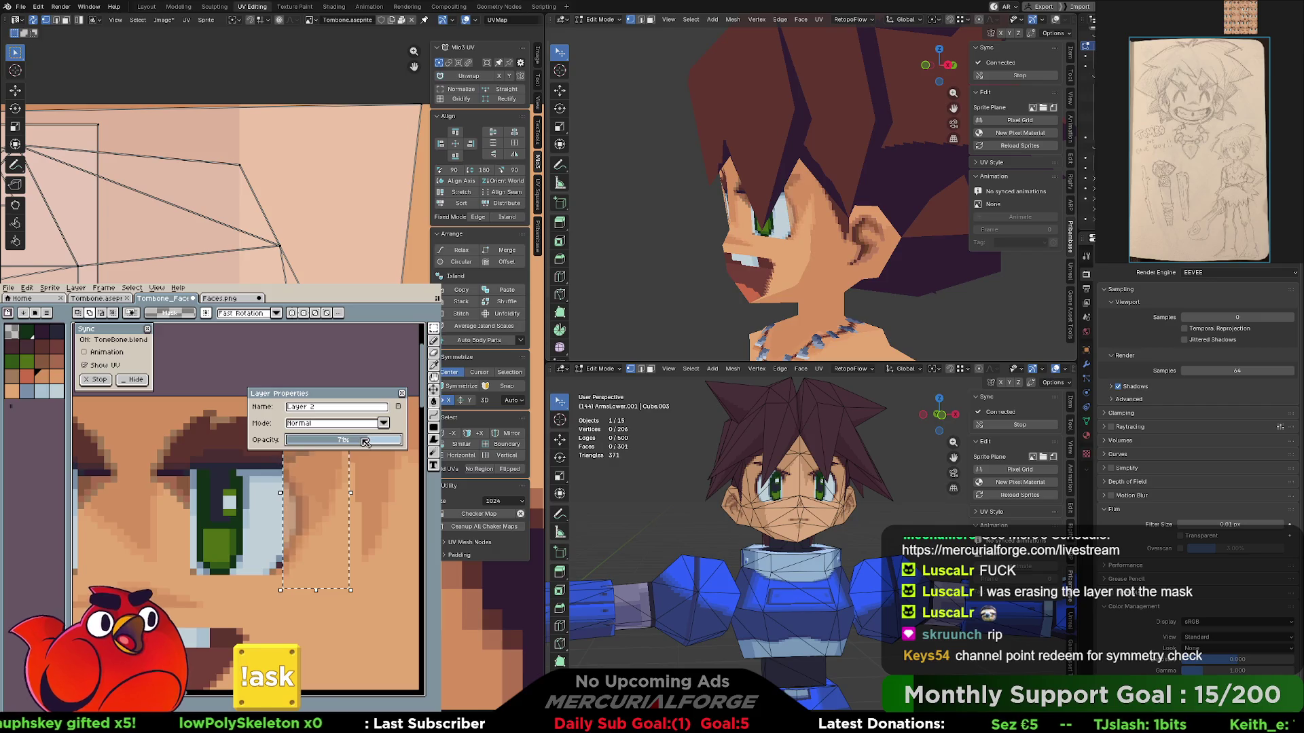
drag(364, 440, 391, 441)
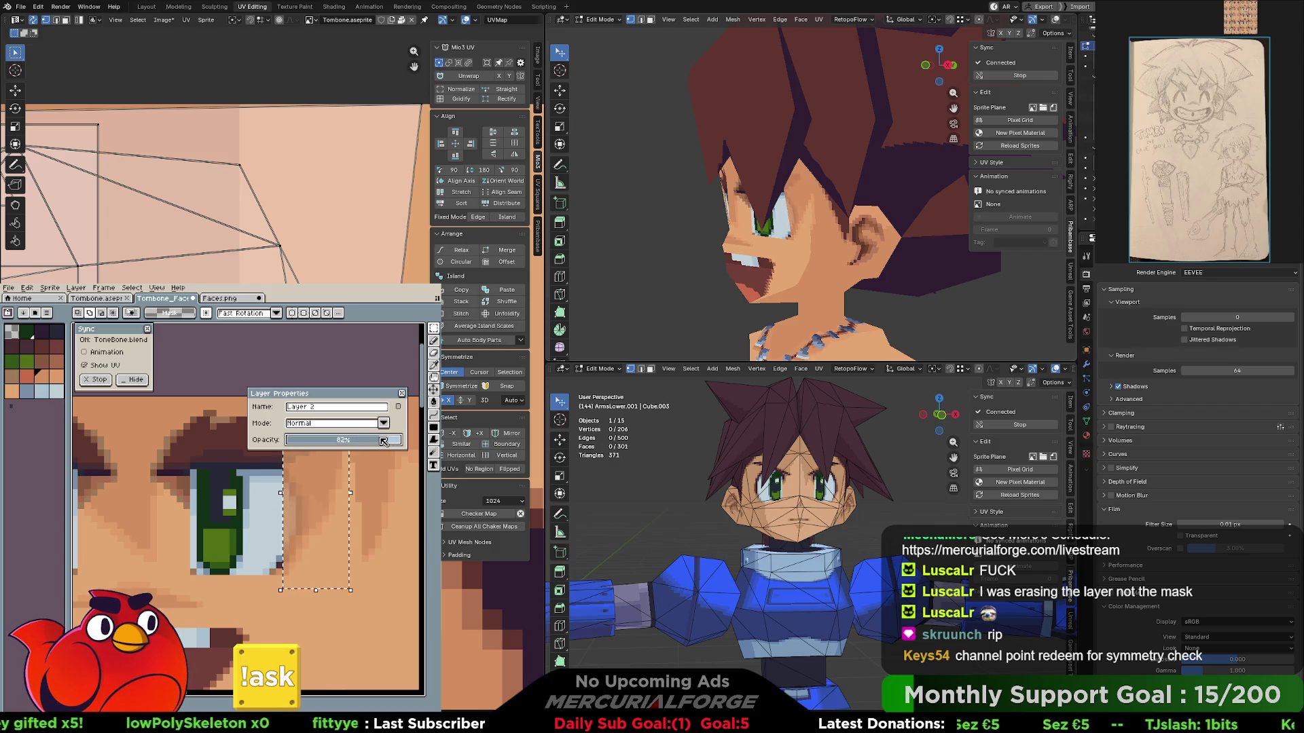
click(402, 395)
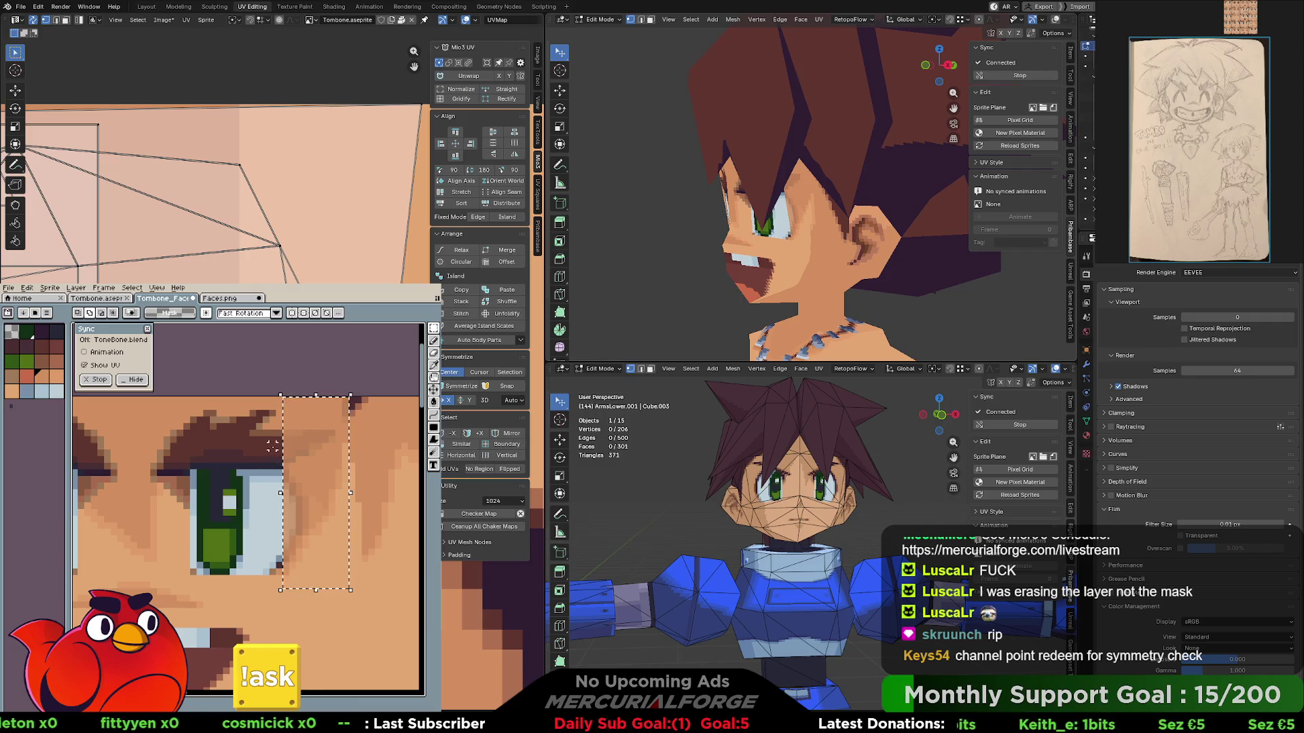
key(b)
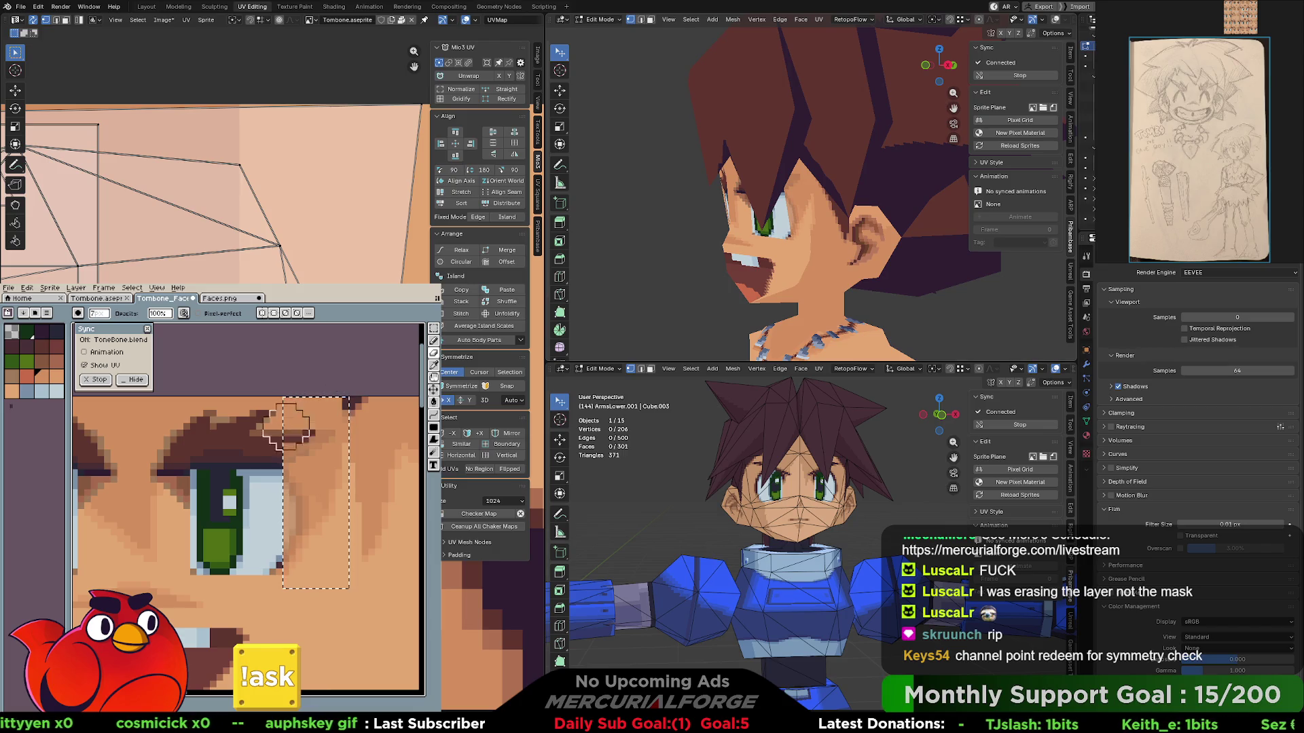
- Paint light-blue eye-white pixels and a dark-brown line down the eye's right edge
drag(263, 484, 269, 501)
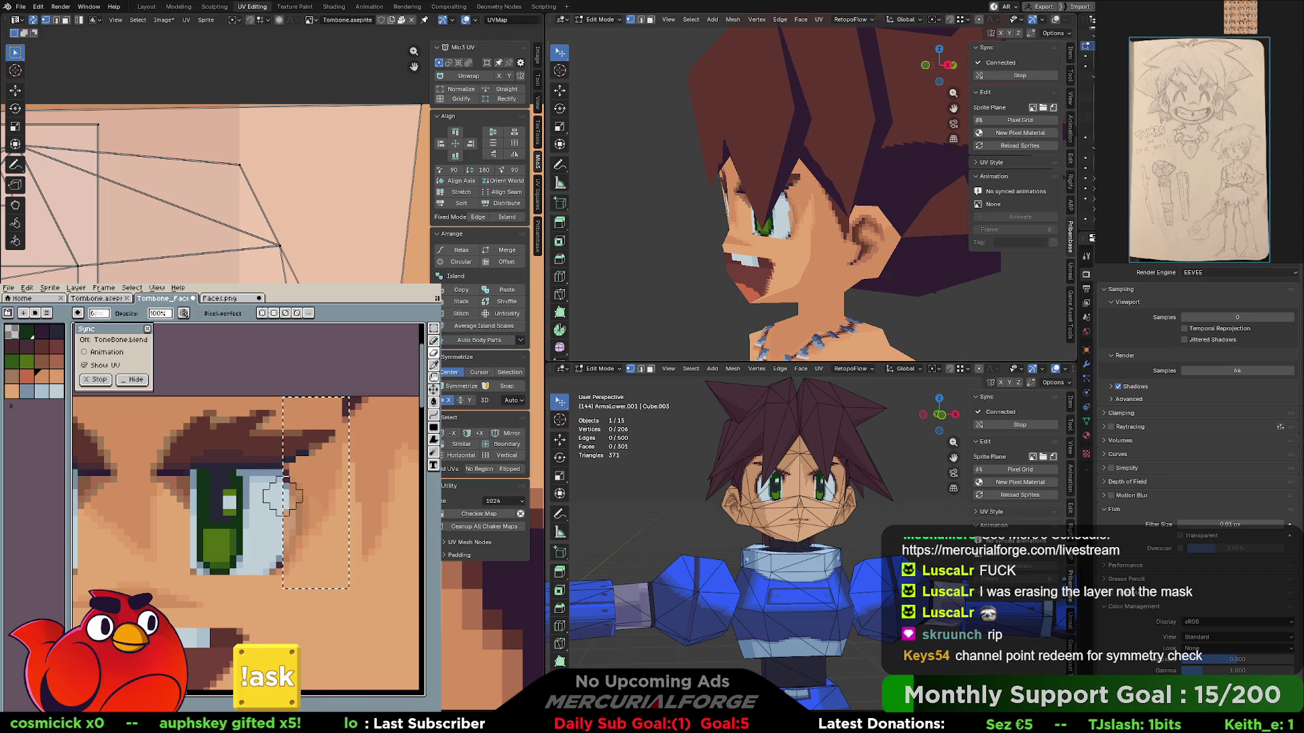
drag(297, 487, 306, 525)
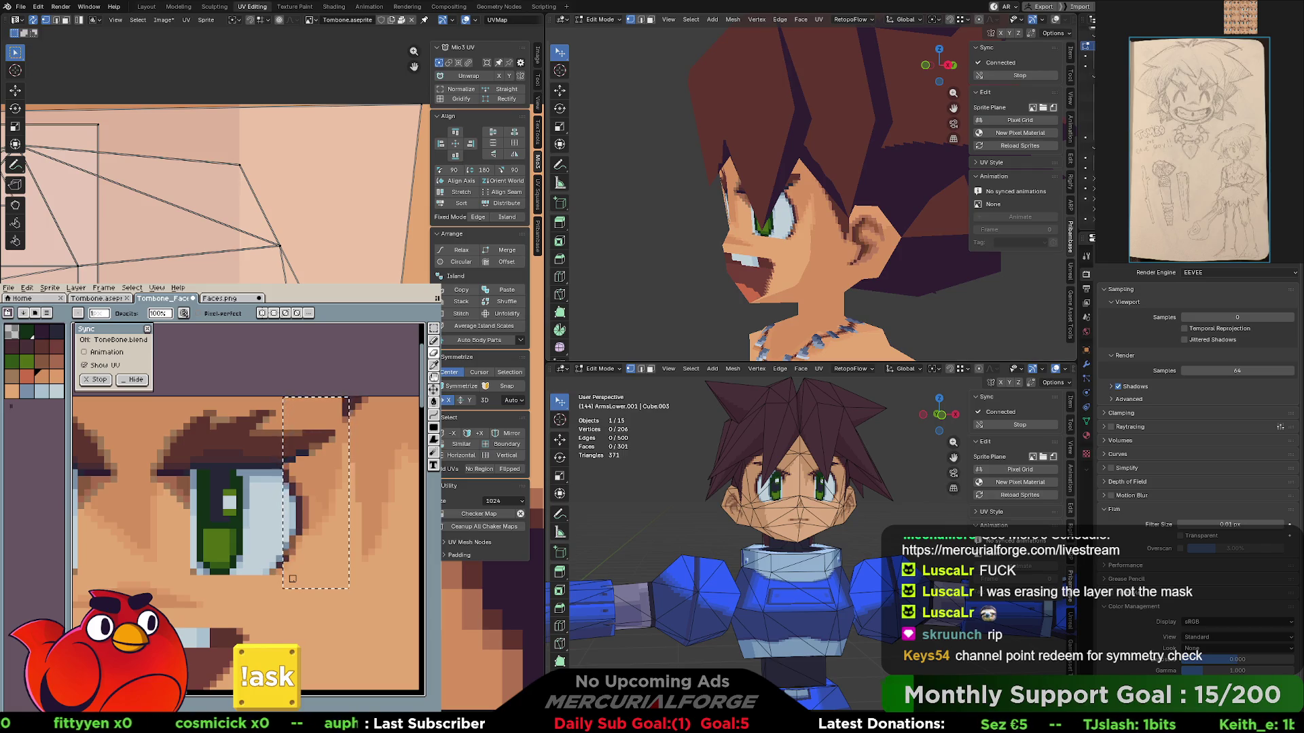
scroll(293, 579, down, 2)
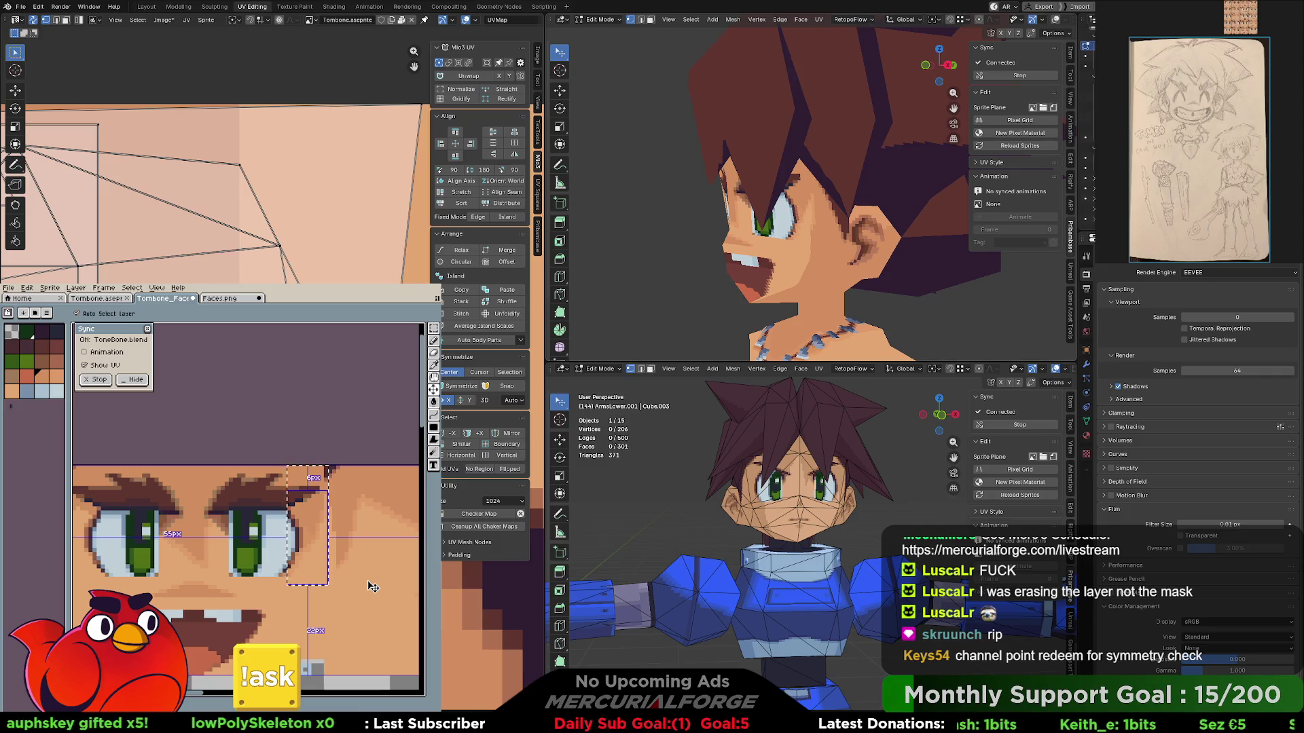
- Clear the selection, face the Blender head forward and pan to show eyes and mouth
key(ctrl+d)
key(b)
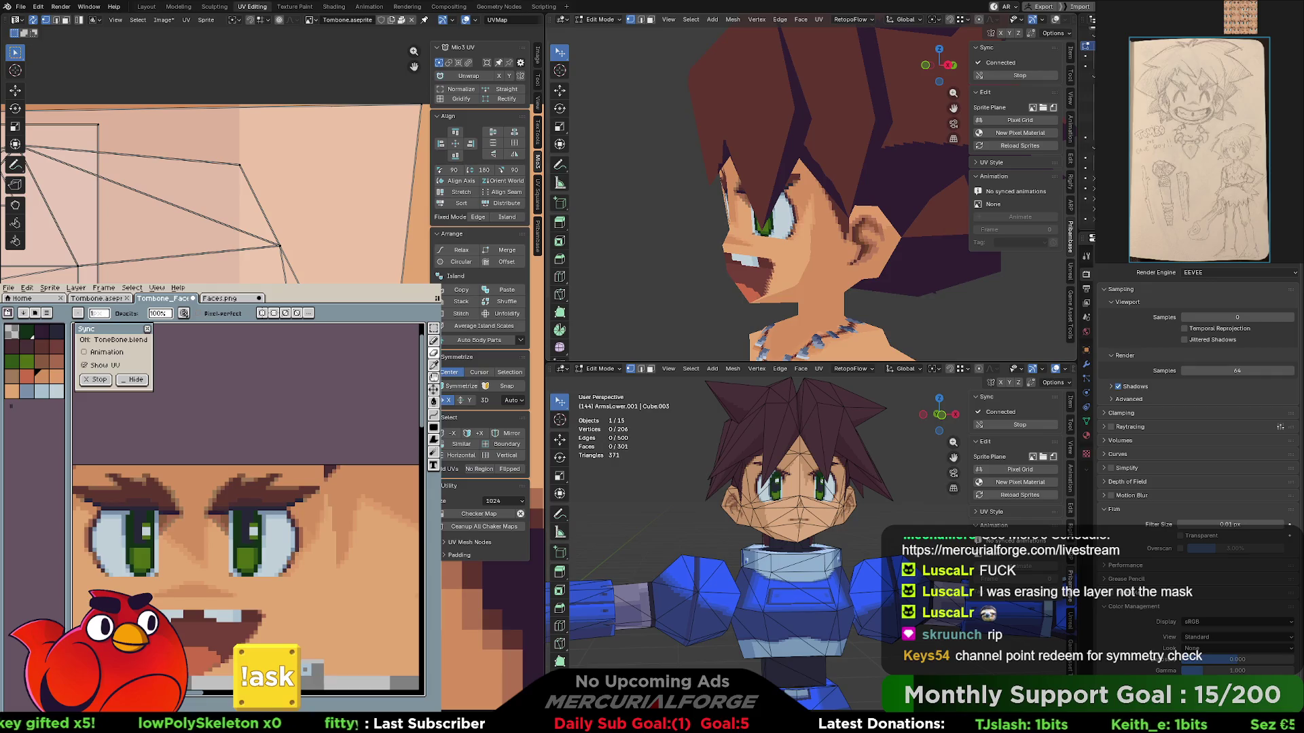
mouse_move(754, 235)
middle_down()
mouse_move(847, 243)
mouse_move(781, 252)
middle_up()
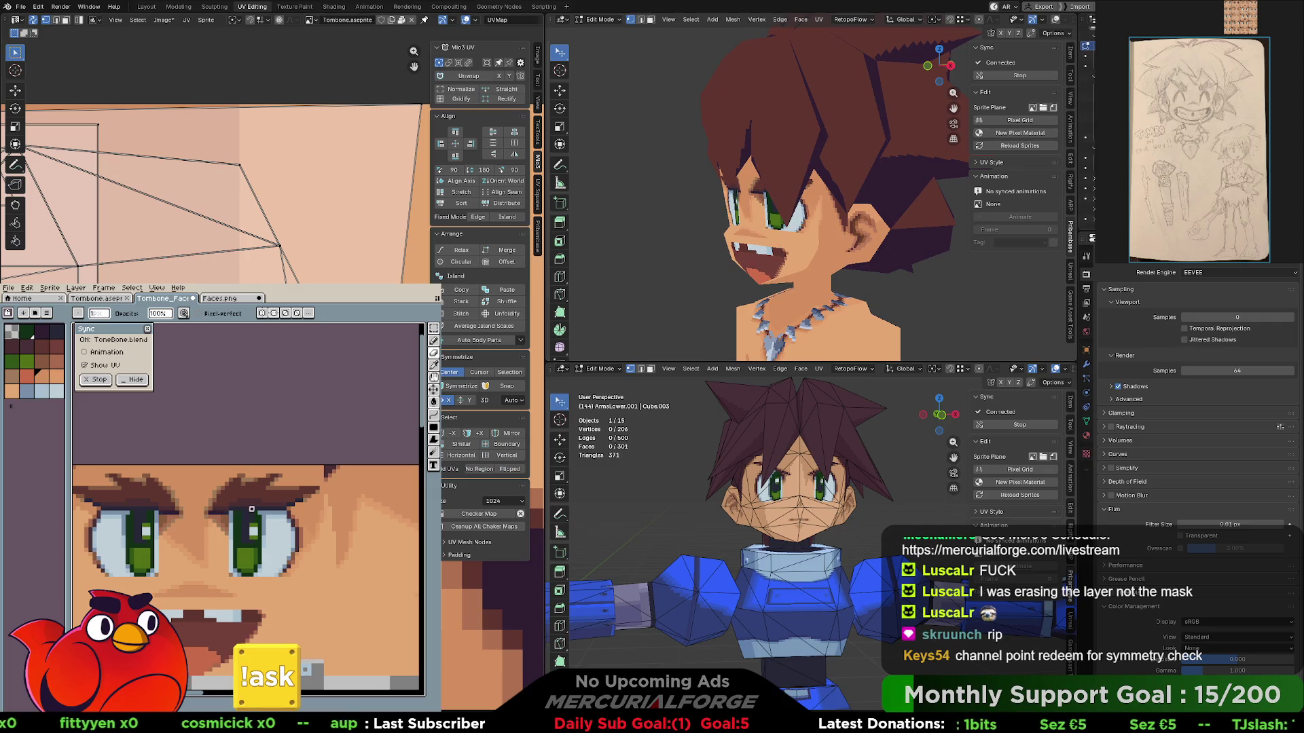
middle_drag(286, 446, 293, 409)
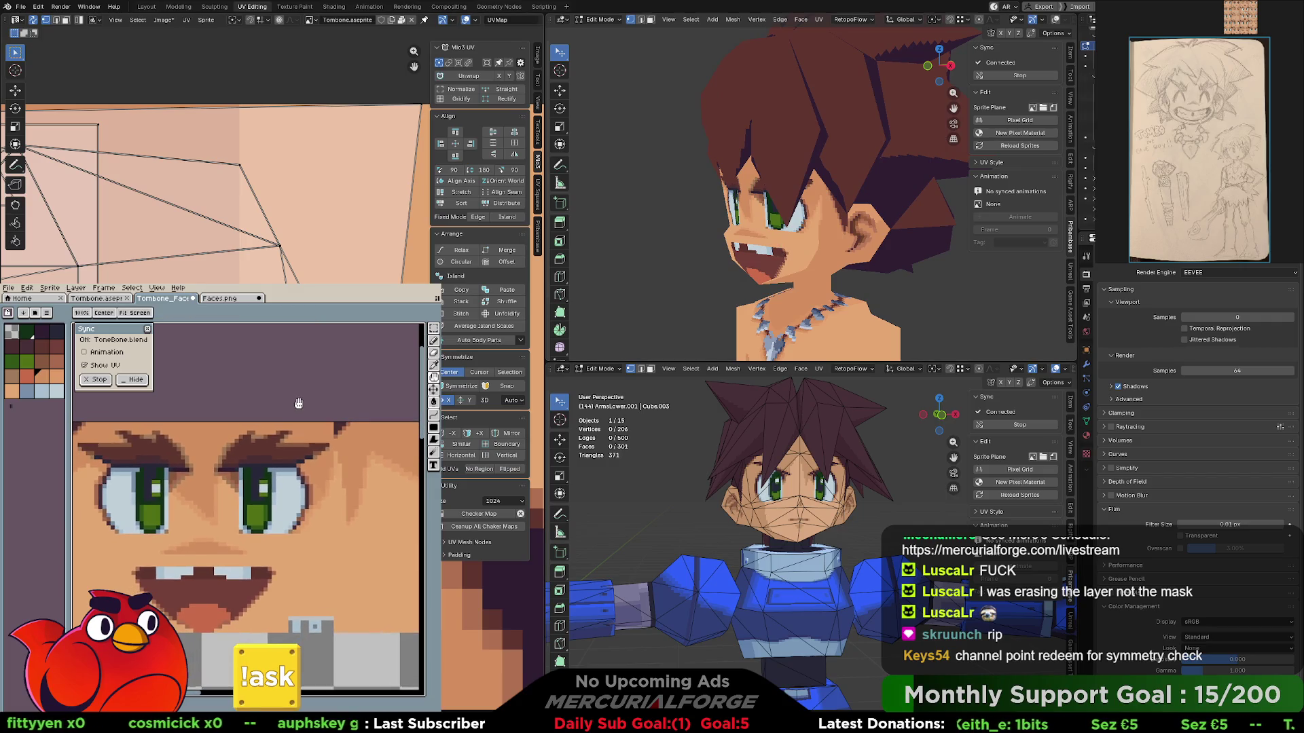
scroll(293, 409, left, 3)
scroll(294, 407, up, 1)
scroll(294, 404, up, 1)
scroll(296, 397, down, 1)
scroll(297, 392, down, 1)
scroll(296, 391, up, 2)
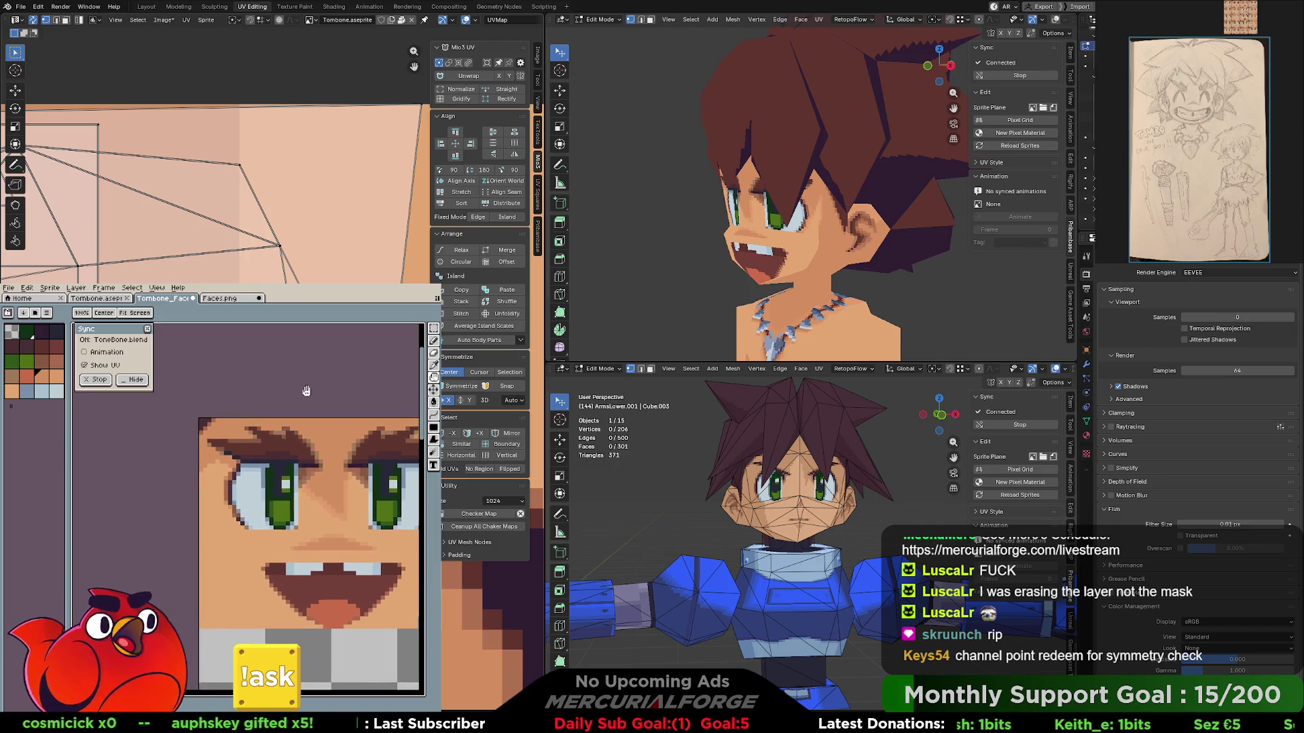
scroll(227, 434, down, 1)
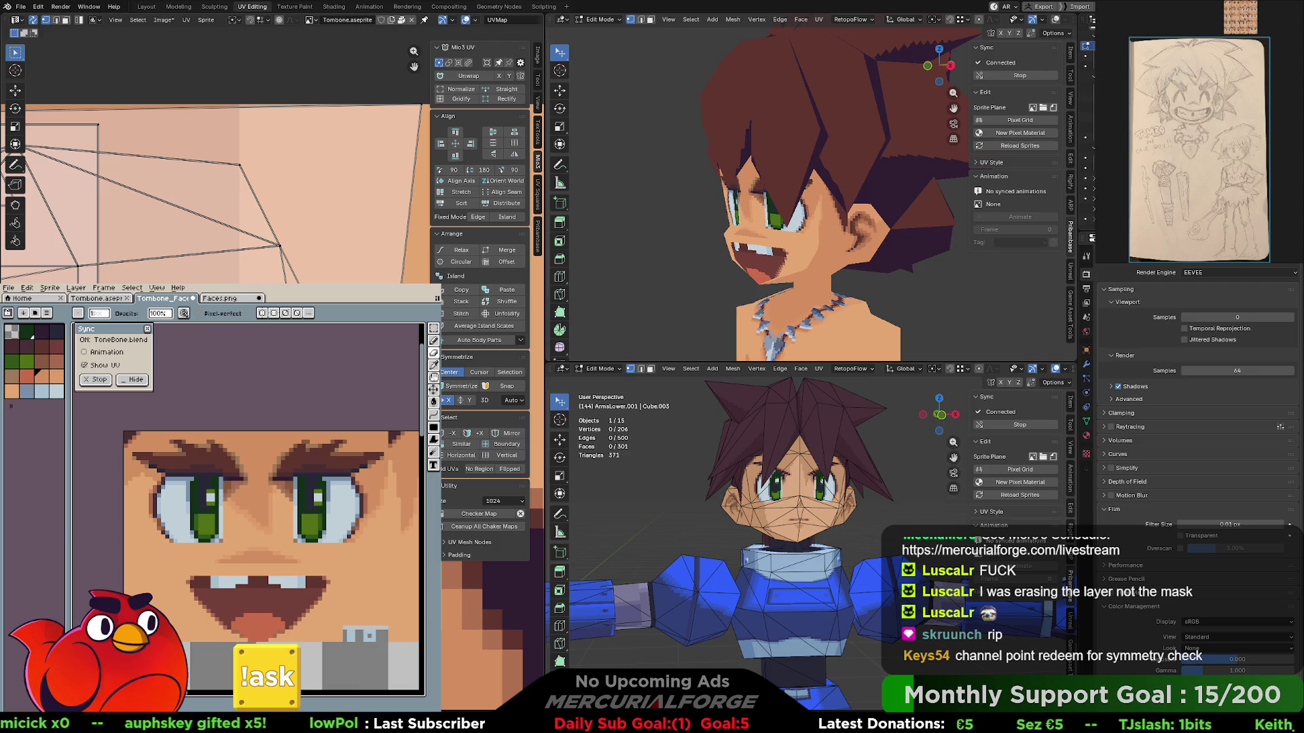
key(ctrl+z)
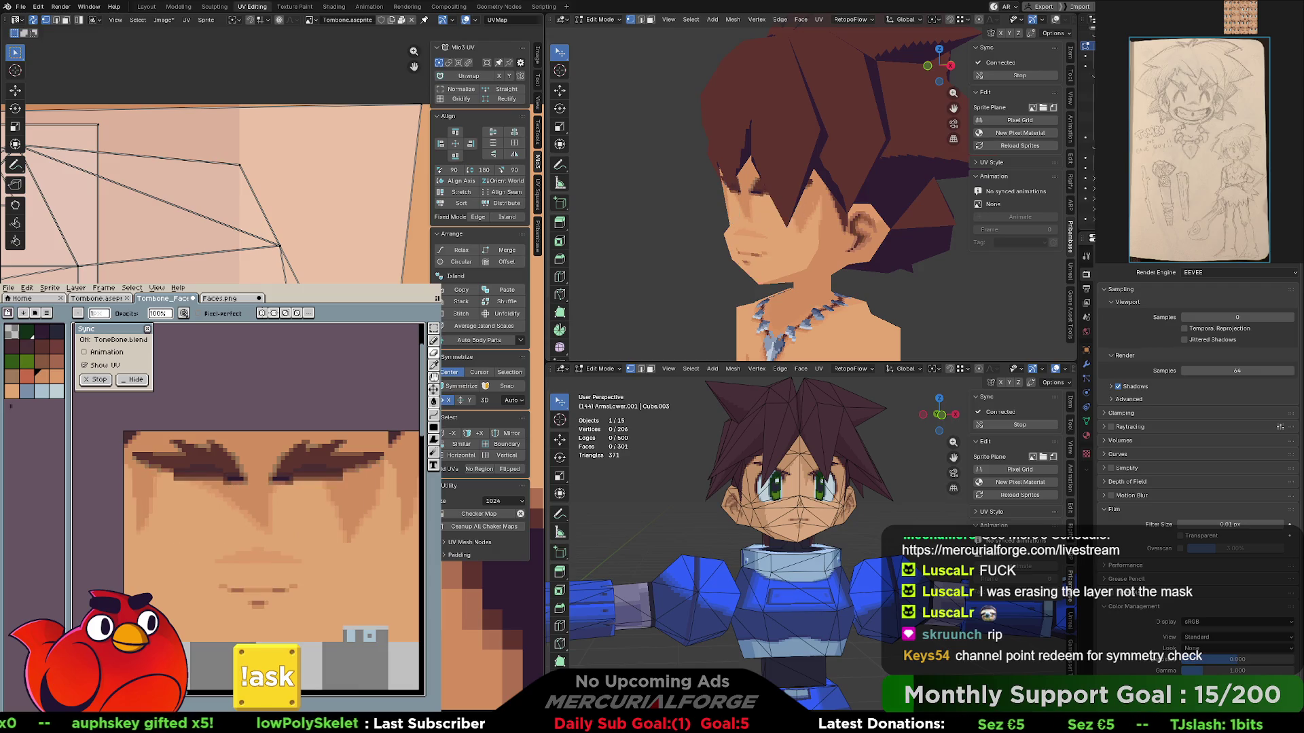
key(ctrl+y)
key(ctrl+z)
key(ctrl+y)
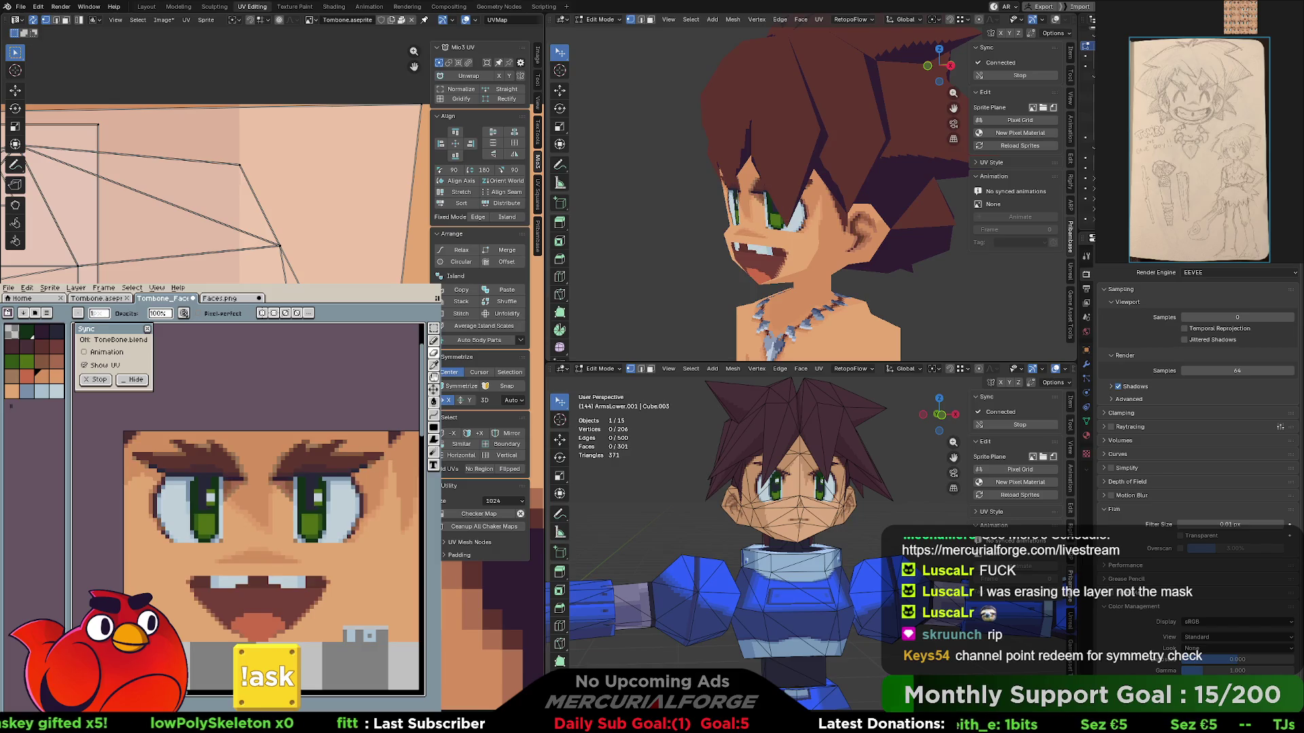
key(ctrl+z)
key(ctrl+y)
key(ctrl+z)
key(ctrl+y)
key(ctrl+z)
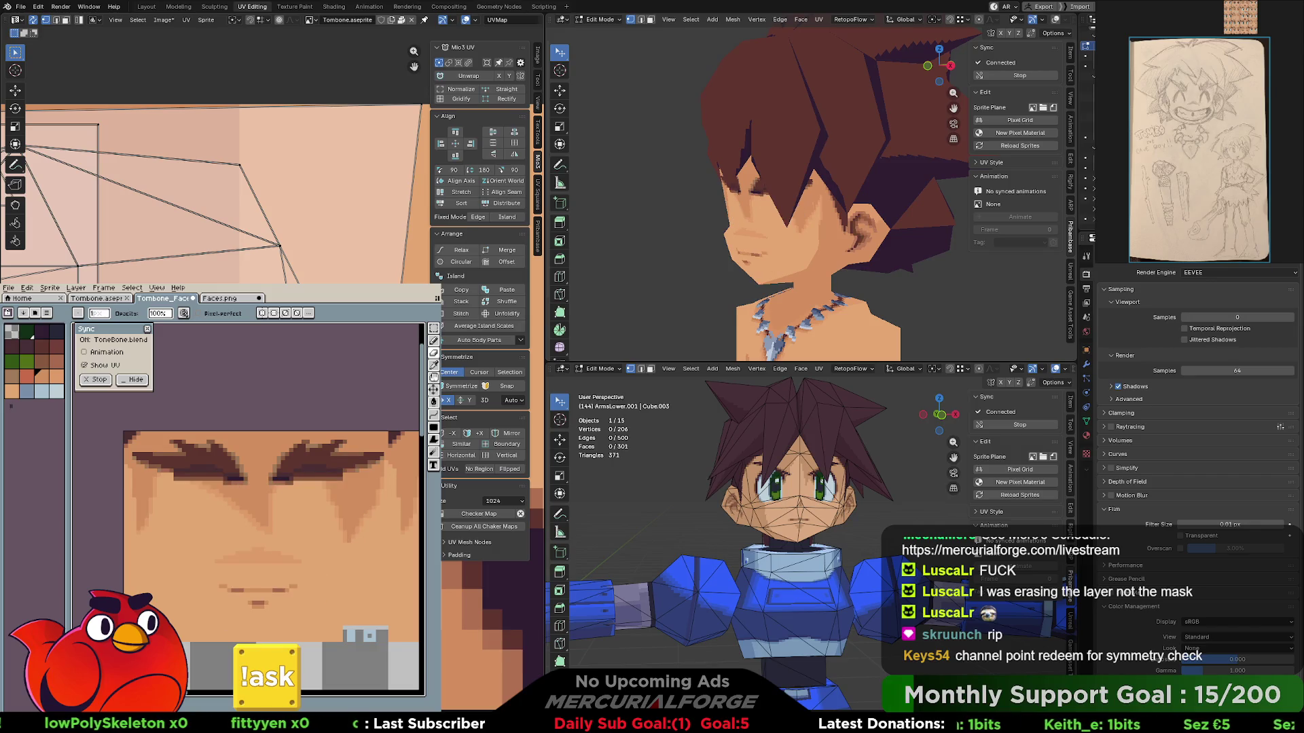
key(ctrl+y)
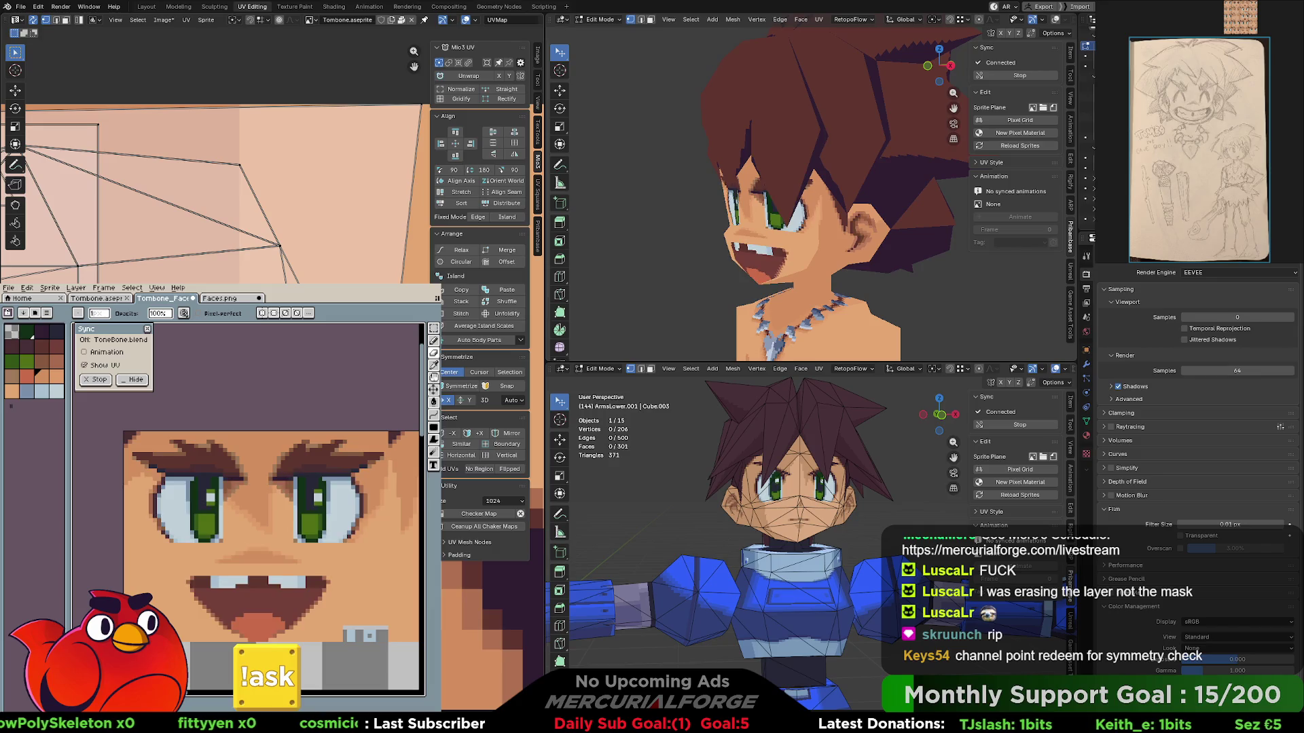
key(ctrl+z)
key(ctrl+y)
key(ctrl+z)
key(ctrl+y)
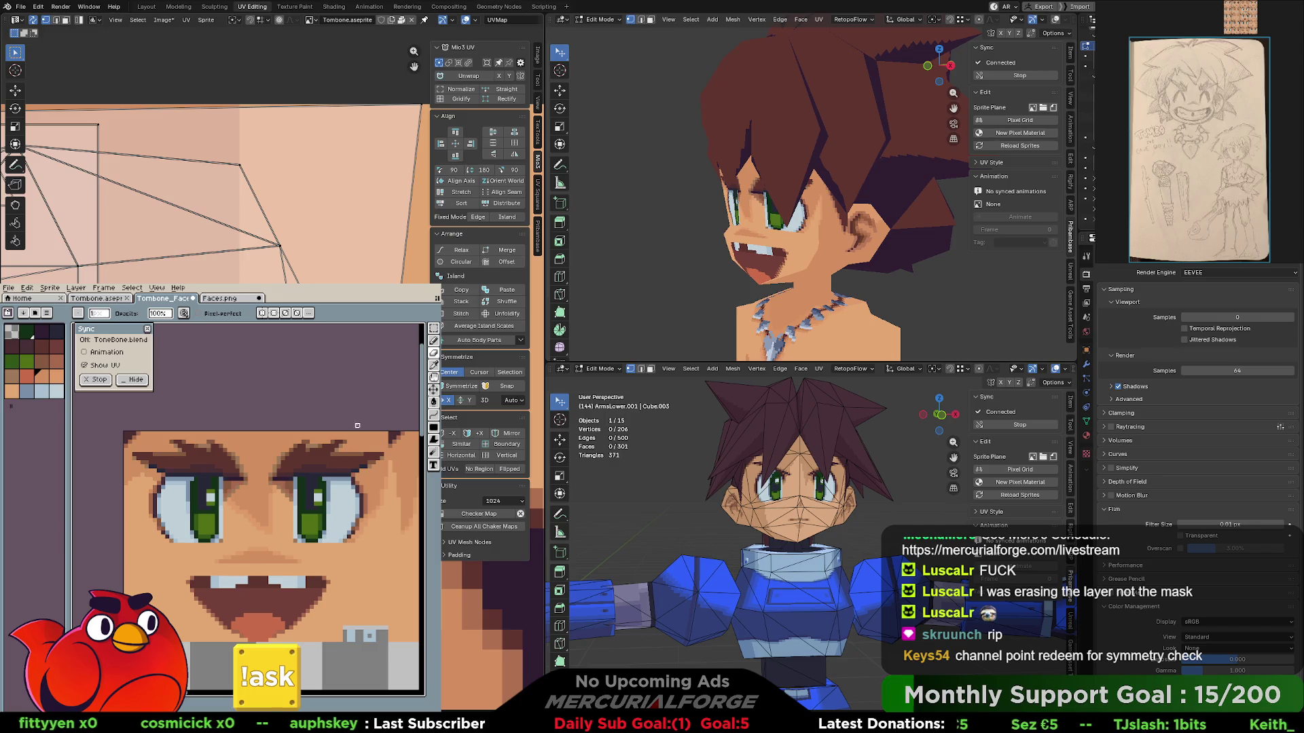
scroll(349, 474, right, 1)
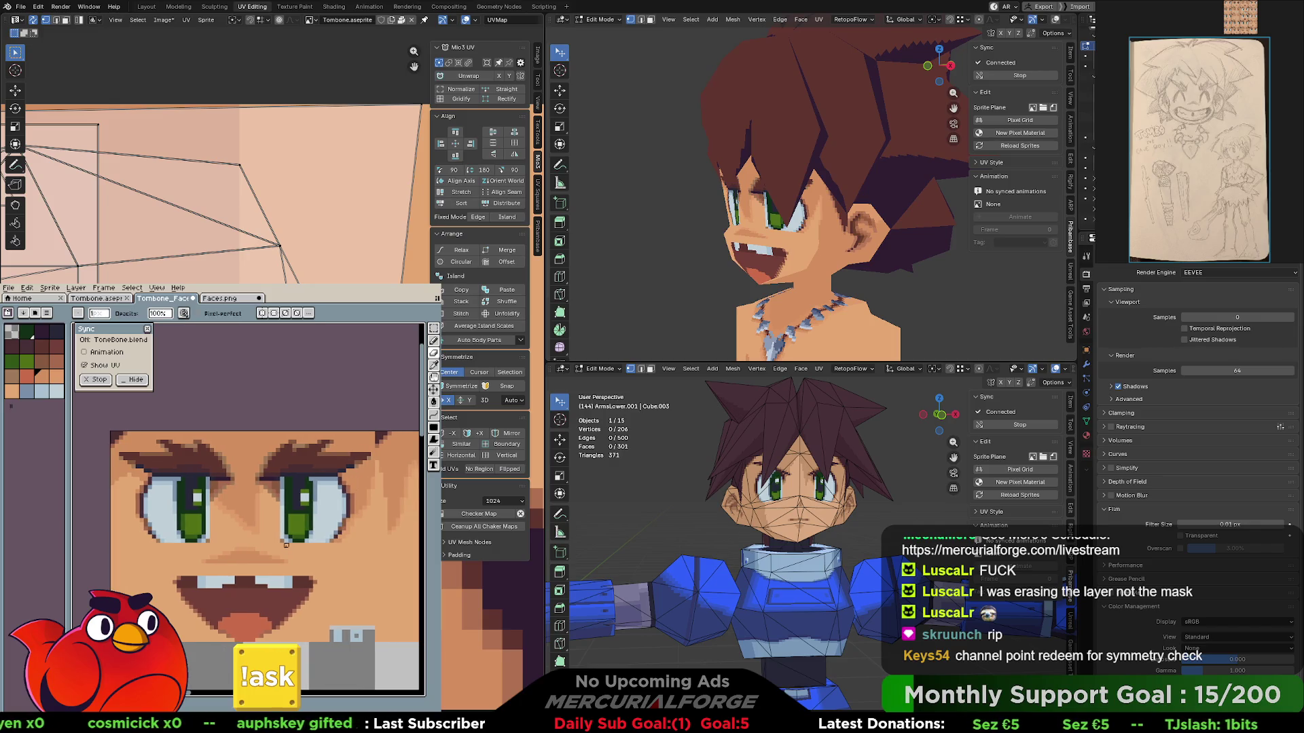
click(433, 328)
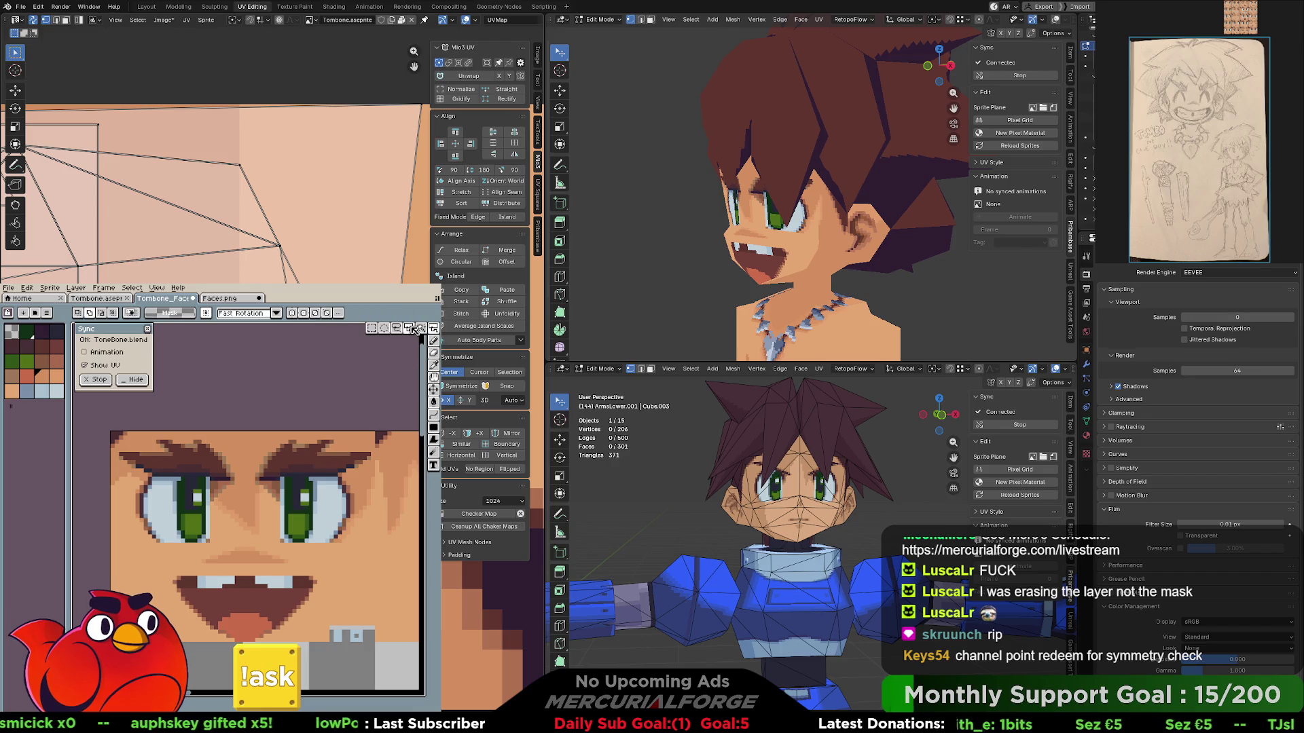
click(413, 328)
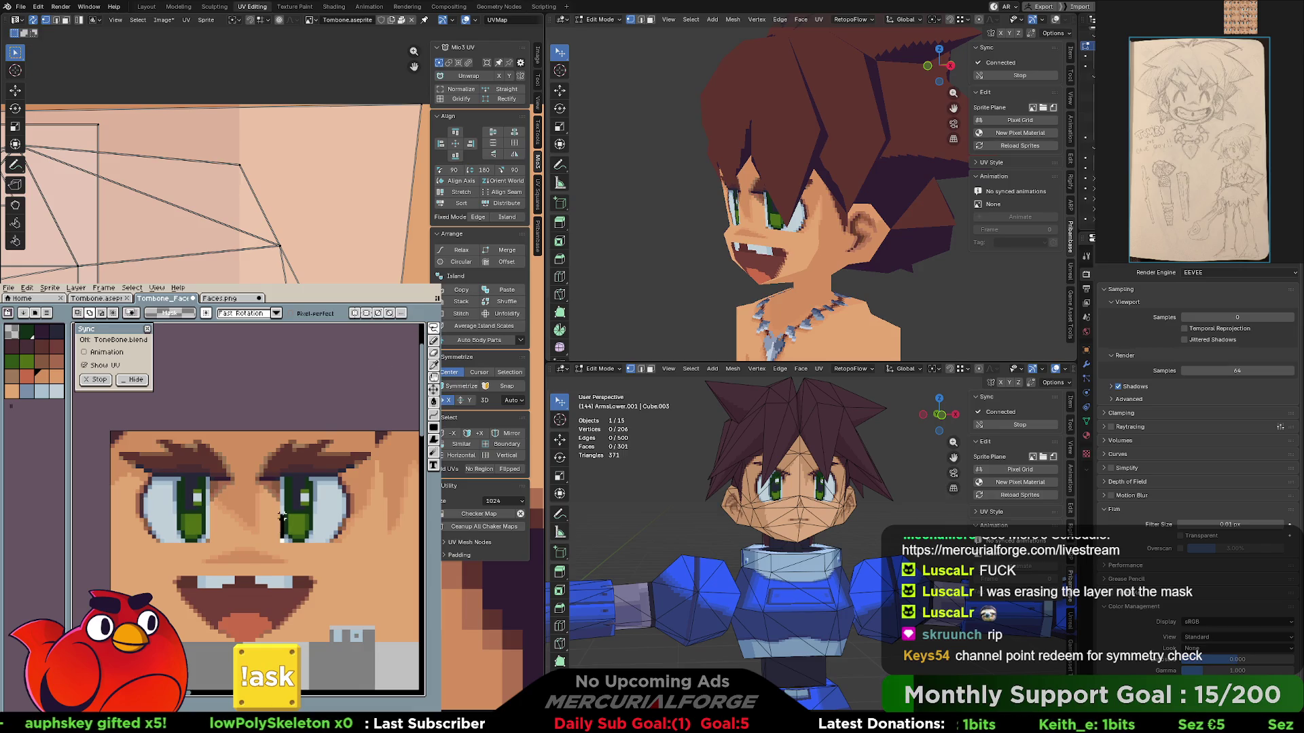
drag(274, 495, 255, 480)
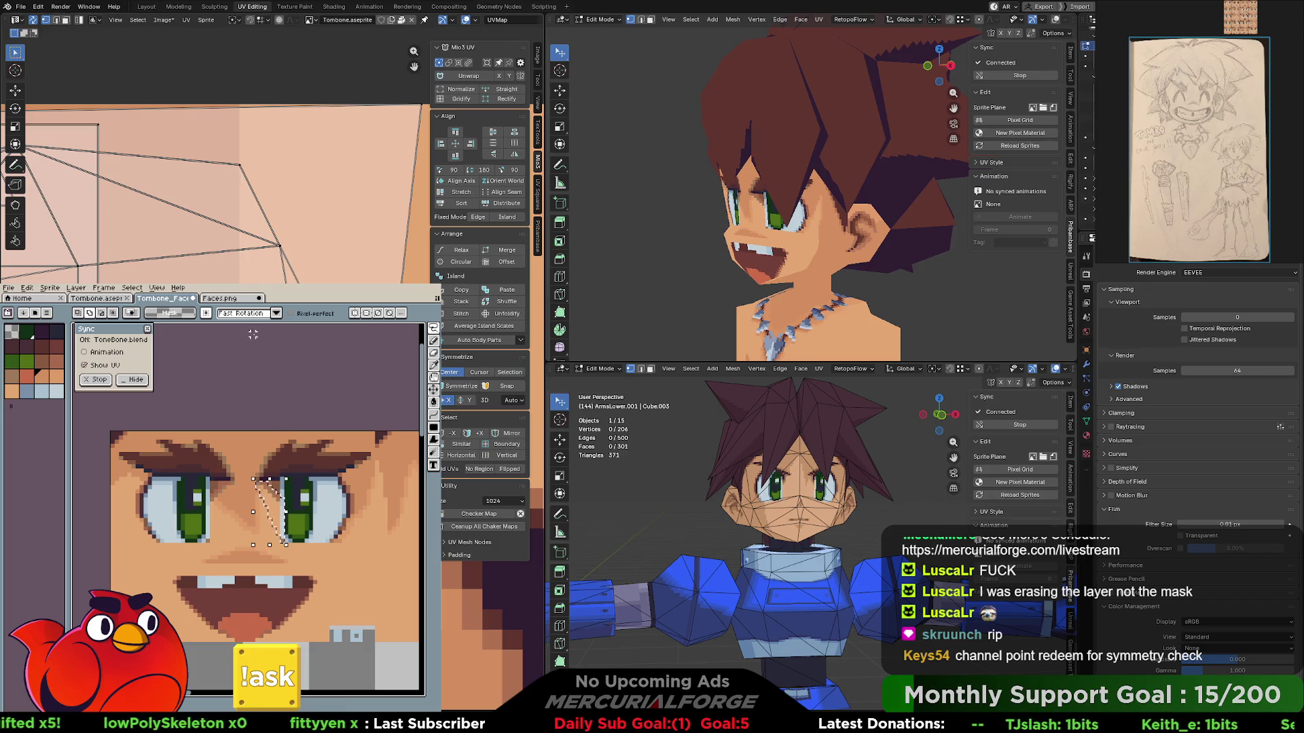
- Add mirrored pixels and a line beside the eyes toward the brows with symmetry on
drag(257, 483, 285, 544)
key(ctrl+d)
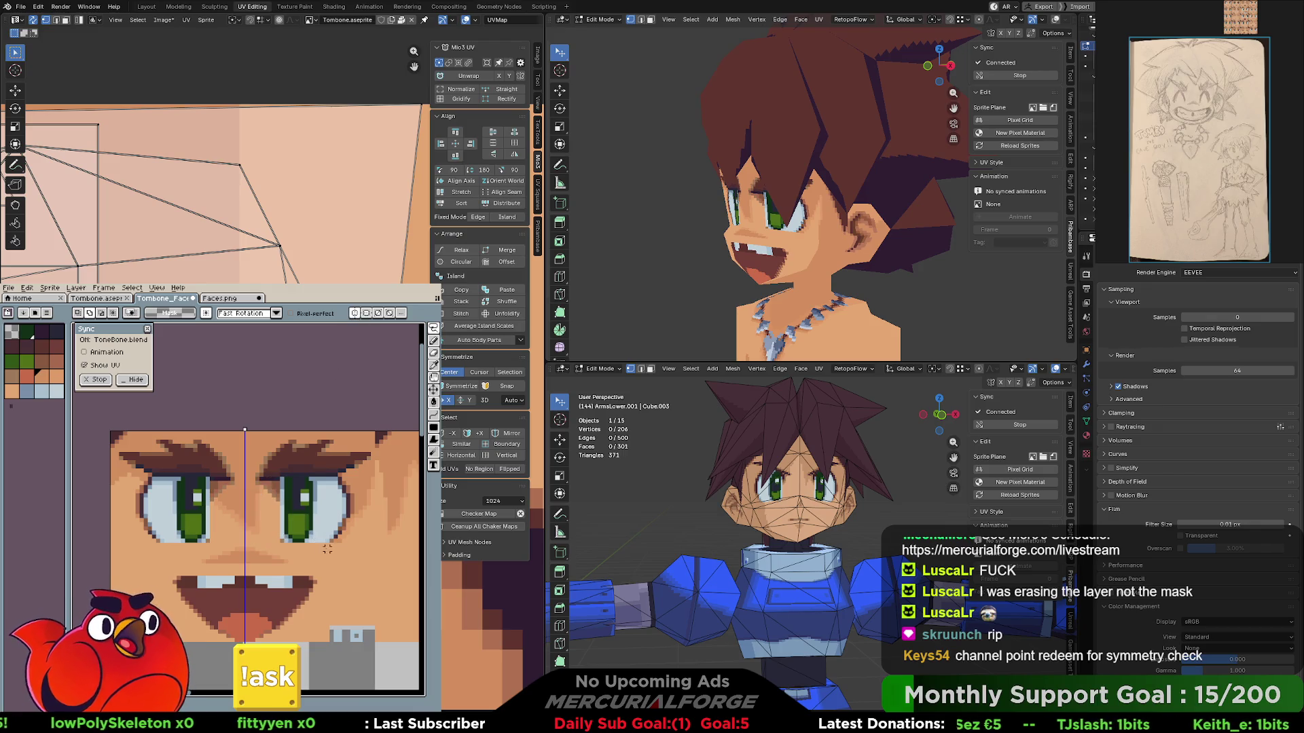
click(274, 496)
mouse_move(273, 492)
mouse_down()
mouse_move(257, 478)
mouse_move(291, 445)
mouse_move(359, 445)
mouse_move(373, 455)
mouse_move(339, 479)
mouse_move(346, 520)
mouse_up()
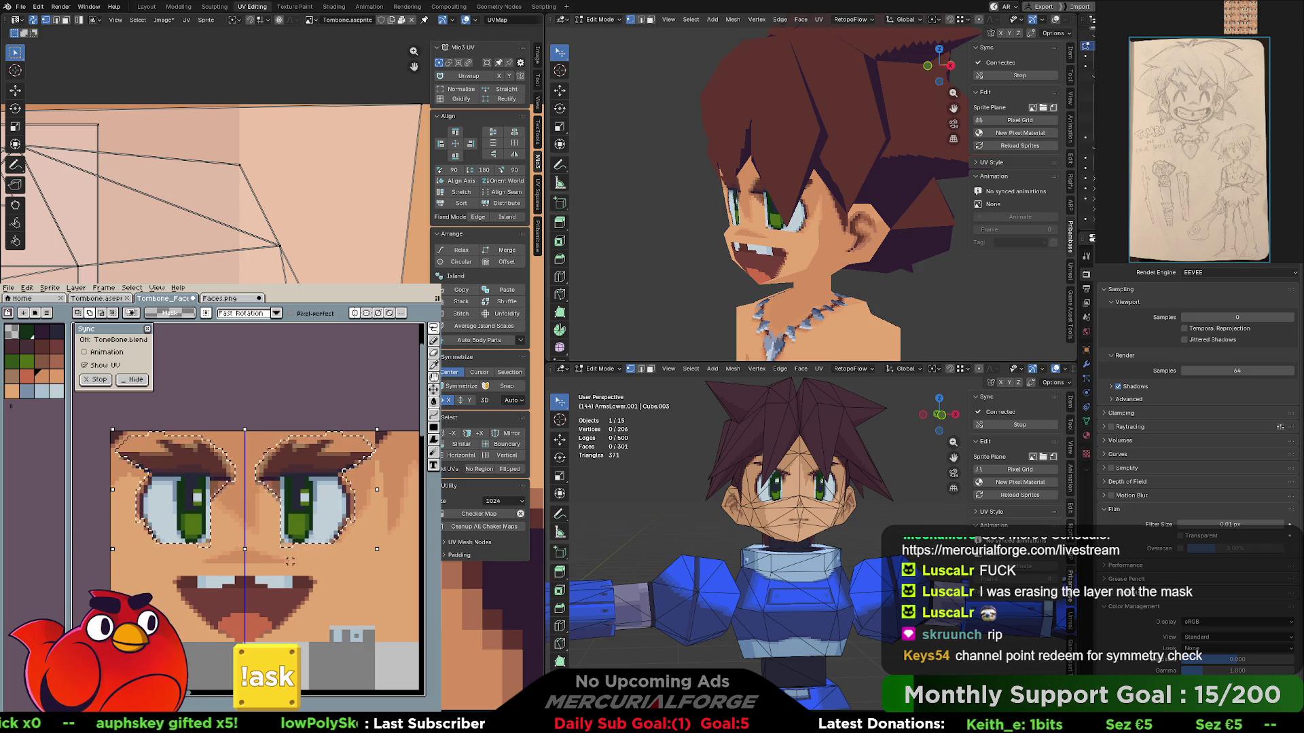
key(ctrl+z)
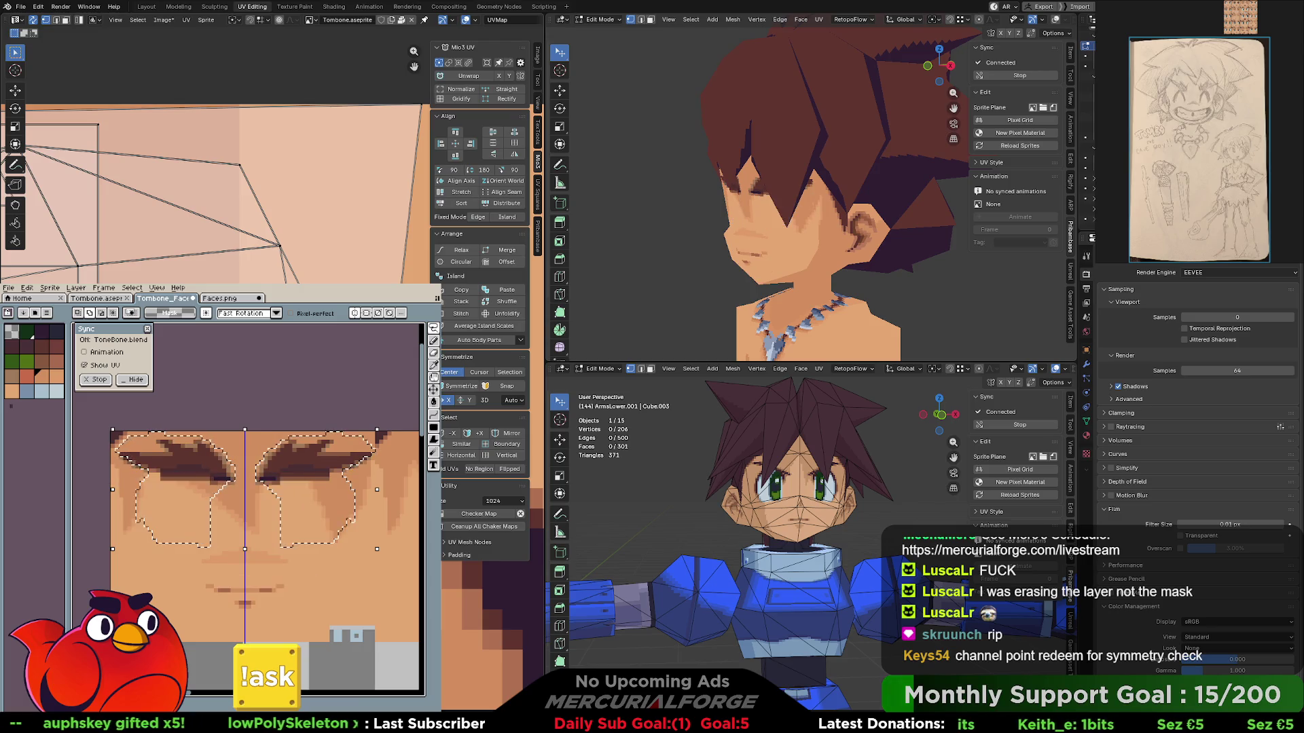
key(ctrl+y)
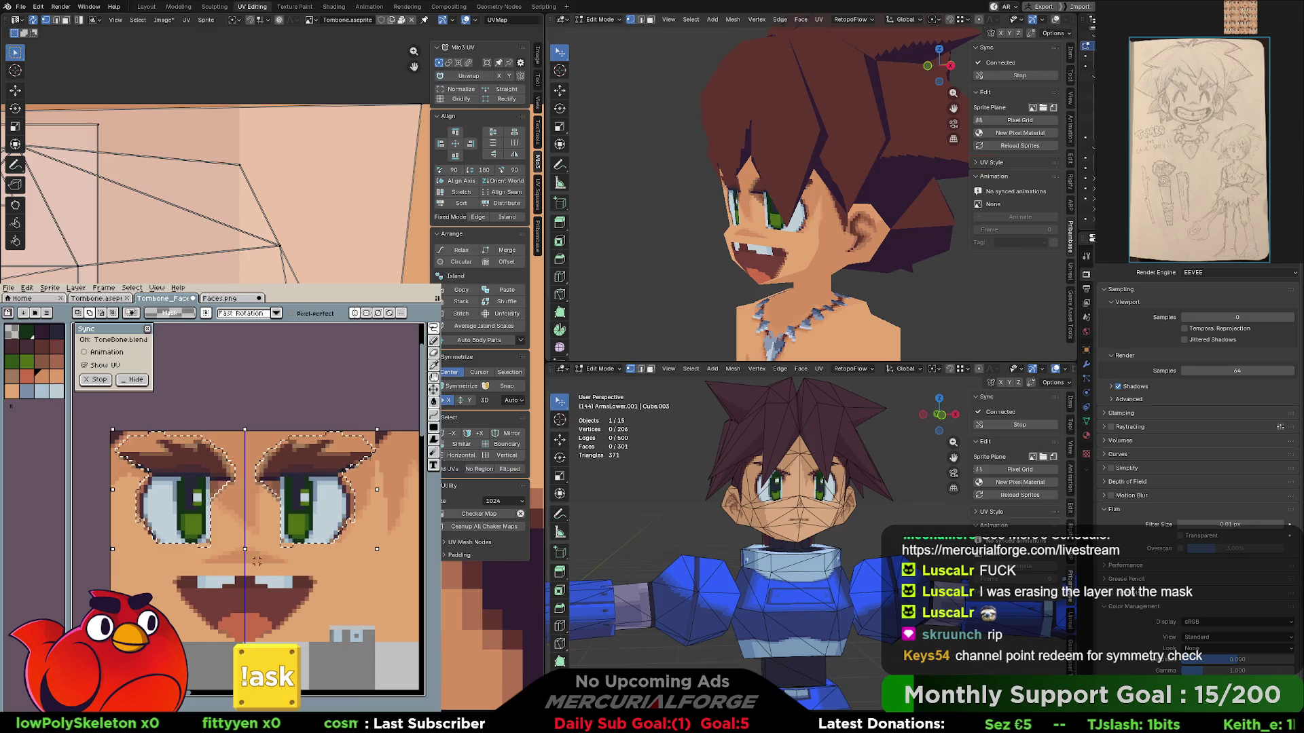
key(v)
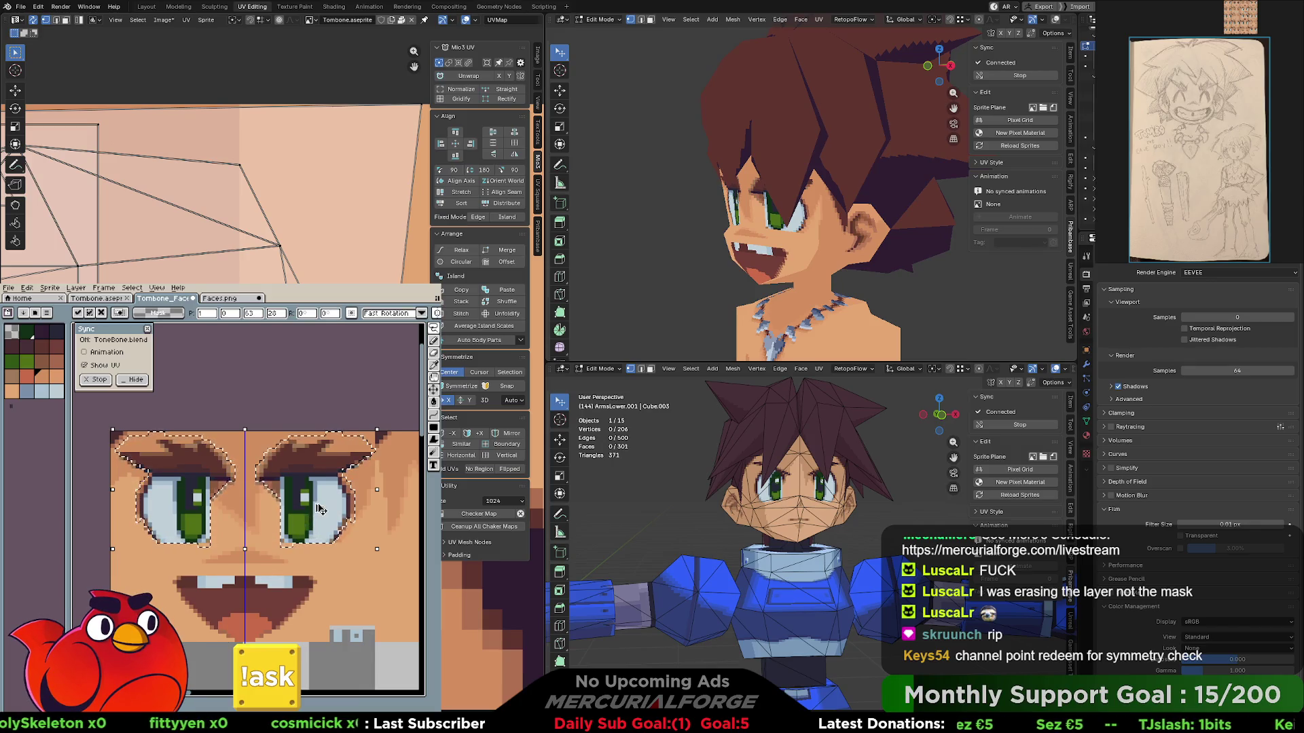
key(Return)
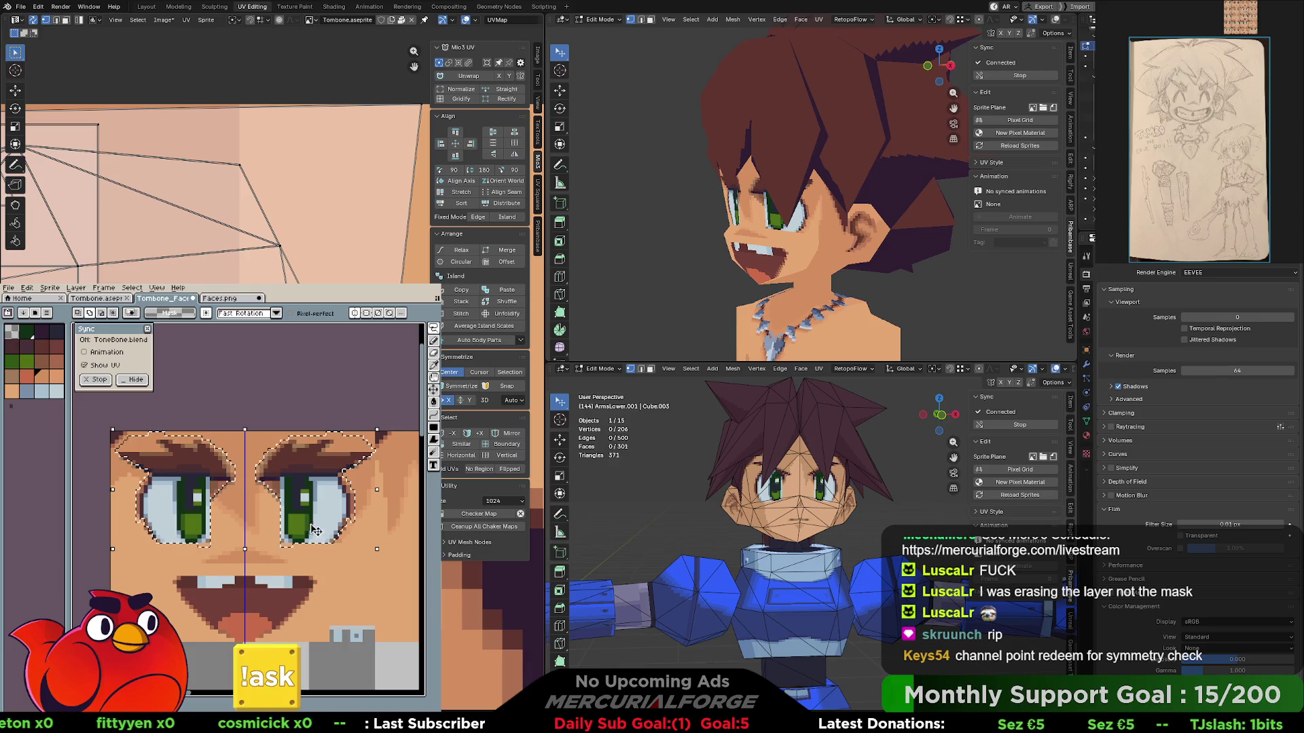
click(319, 506)
key(Delete)
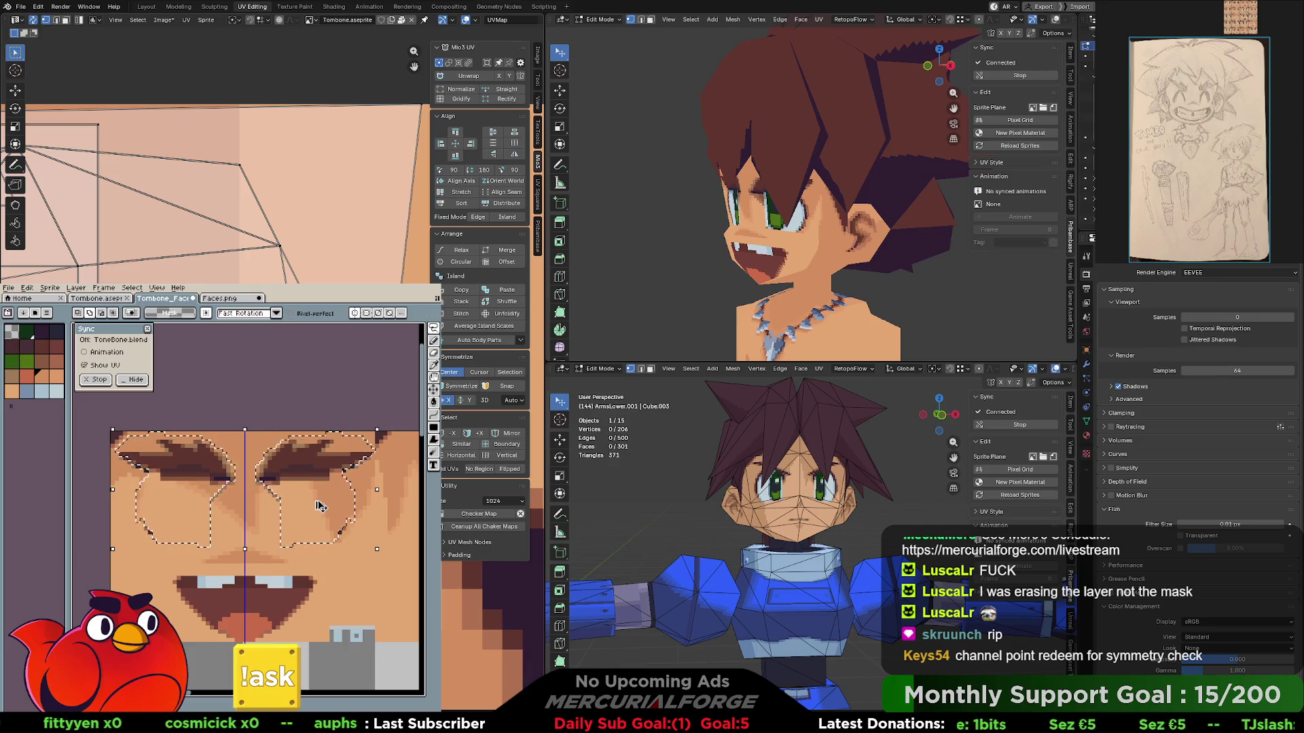
key(ctrl+z)
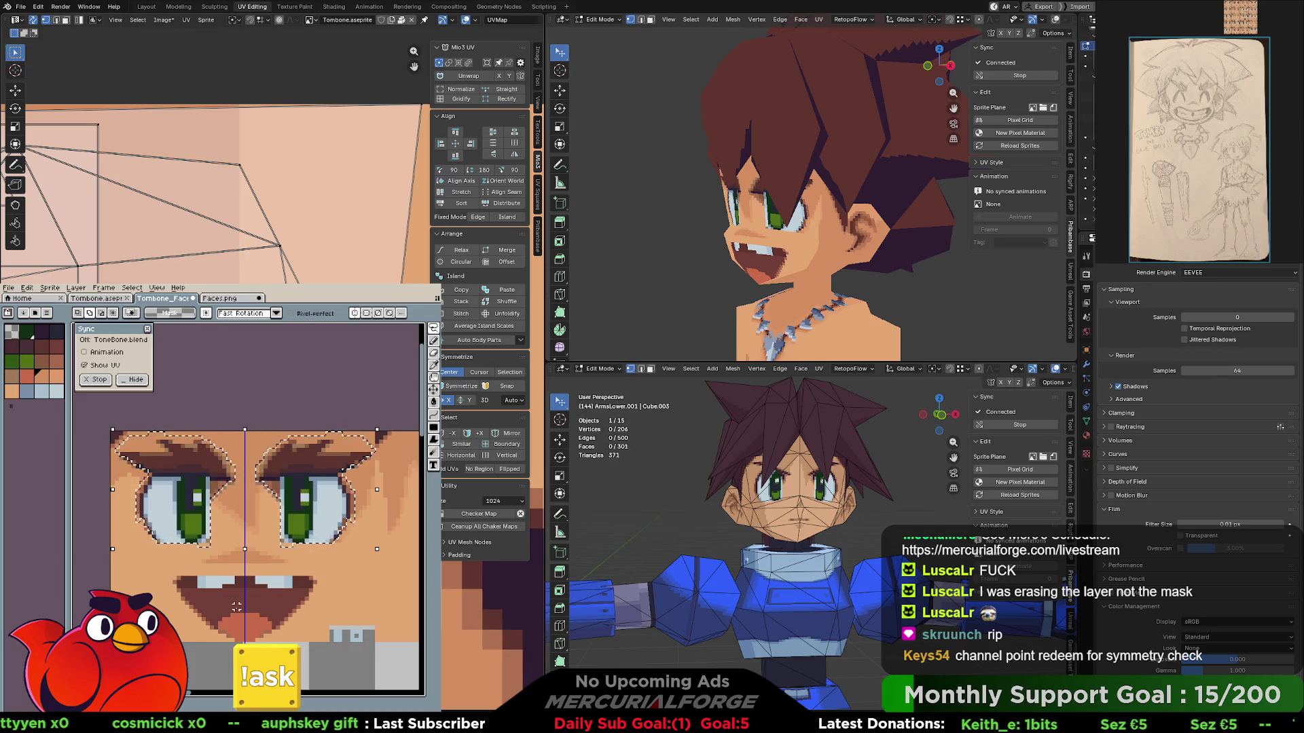
key(Delete)
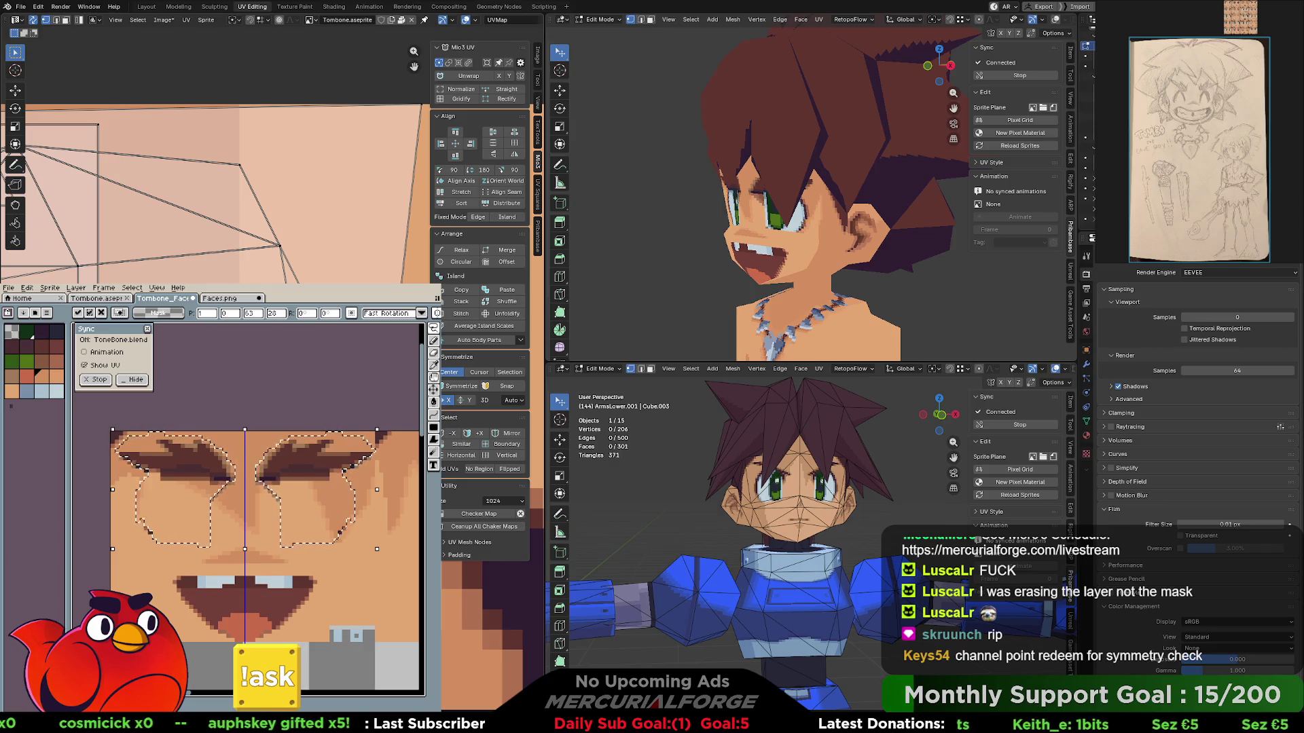
key(Return)
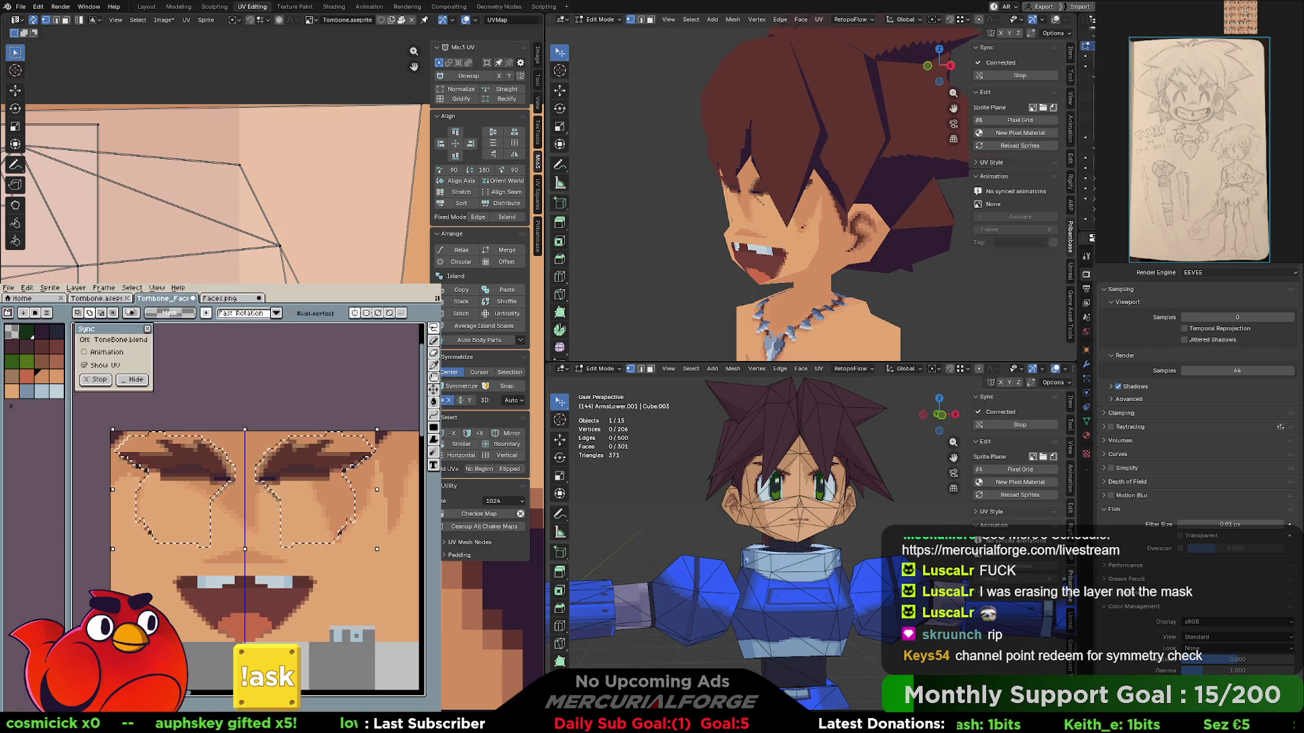
key(ctrl+z)
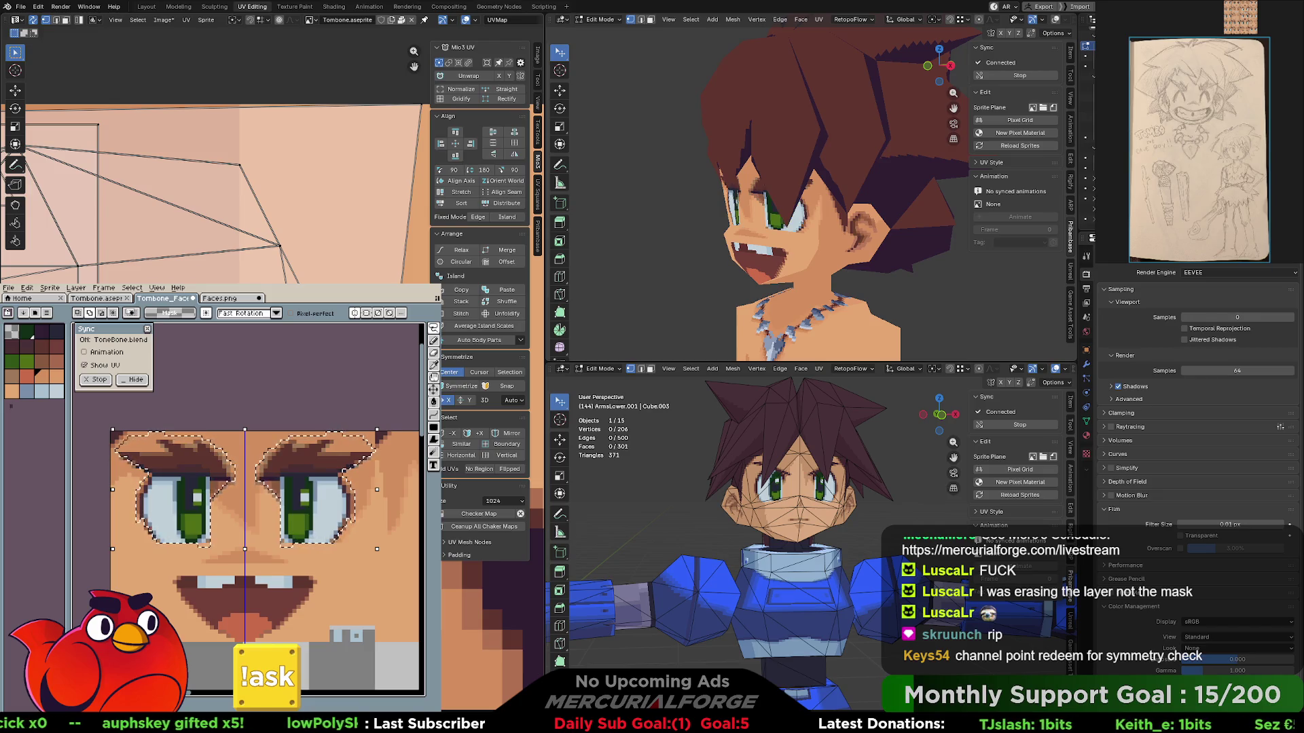
click(330, 523)
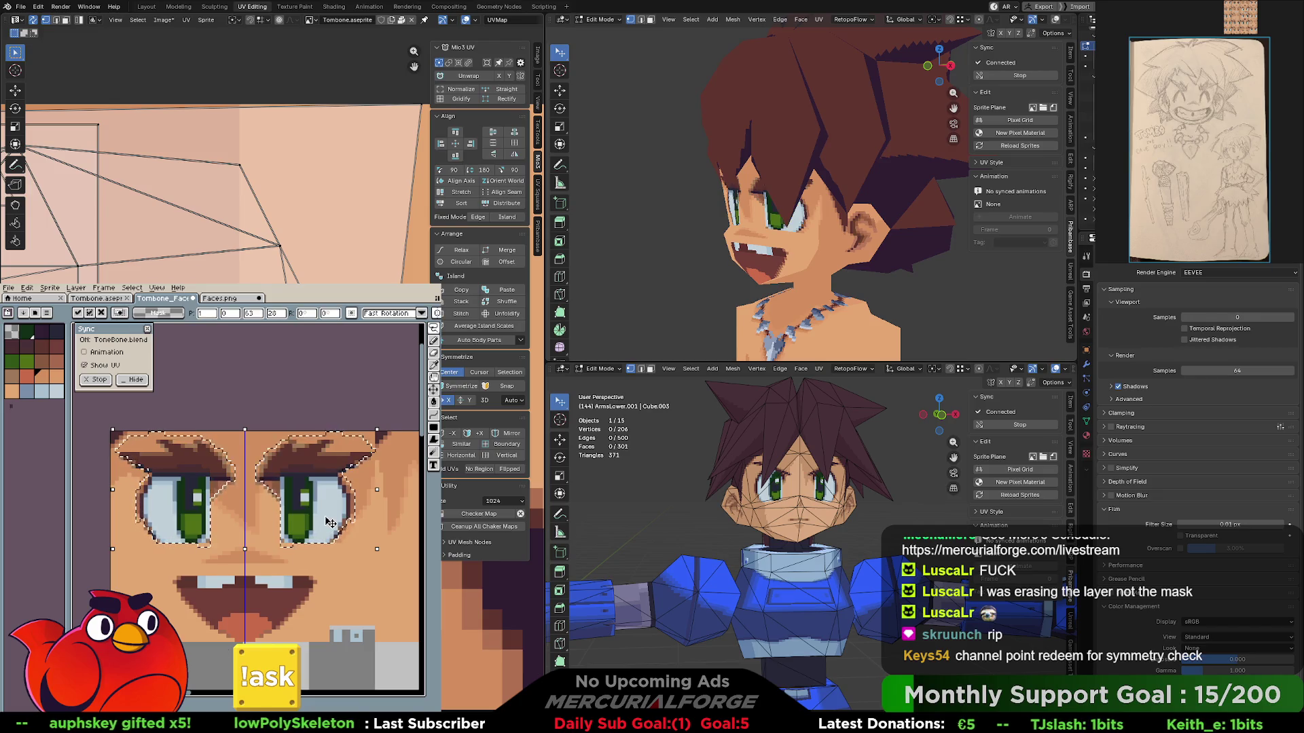
key(Return)
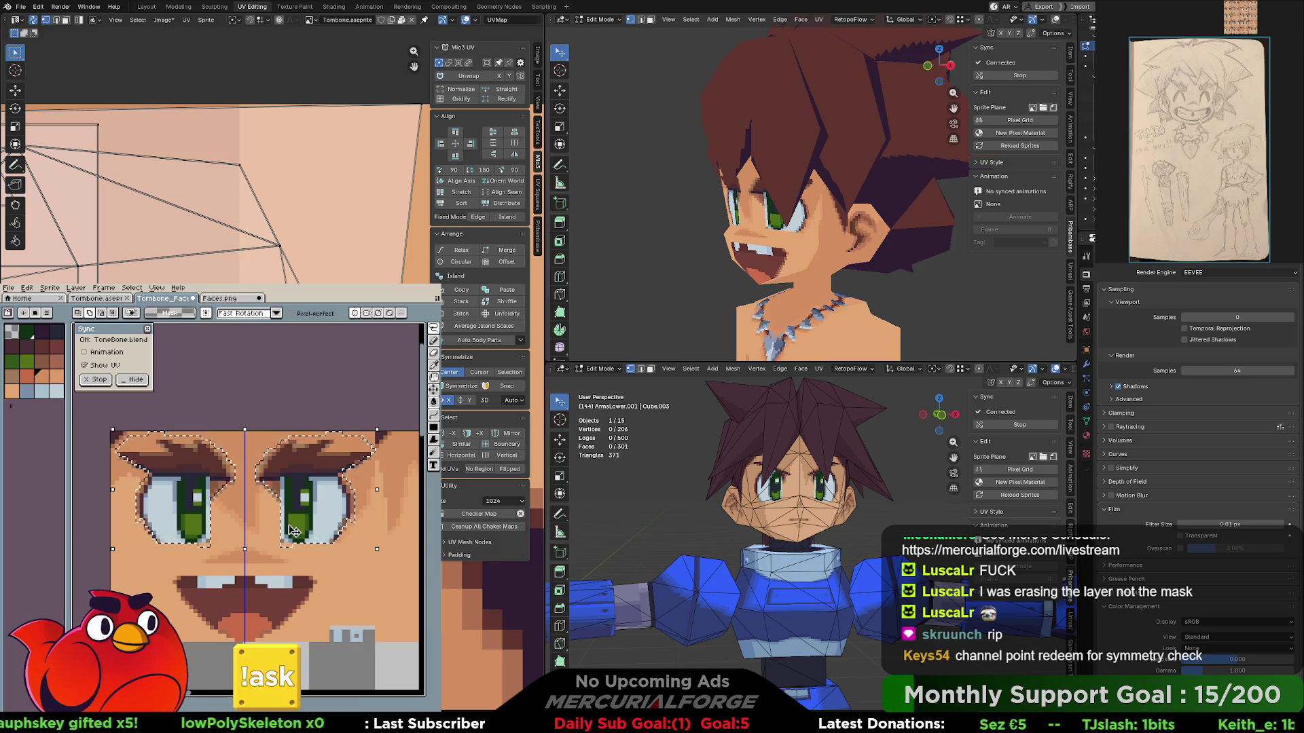
key(Delete)
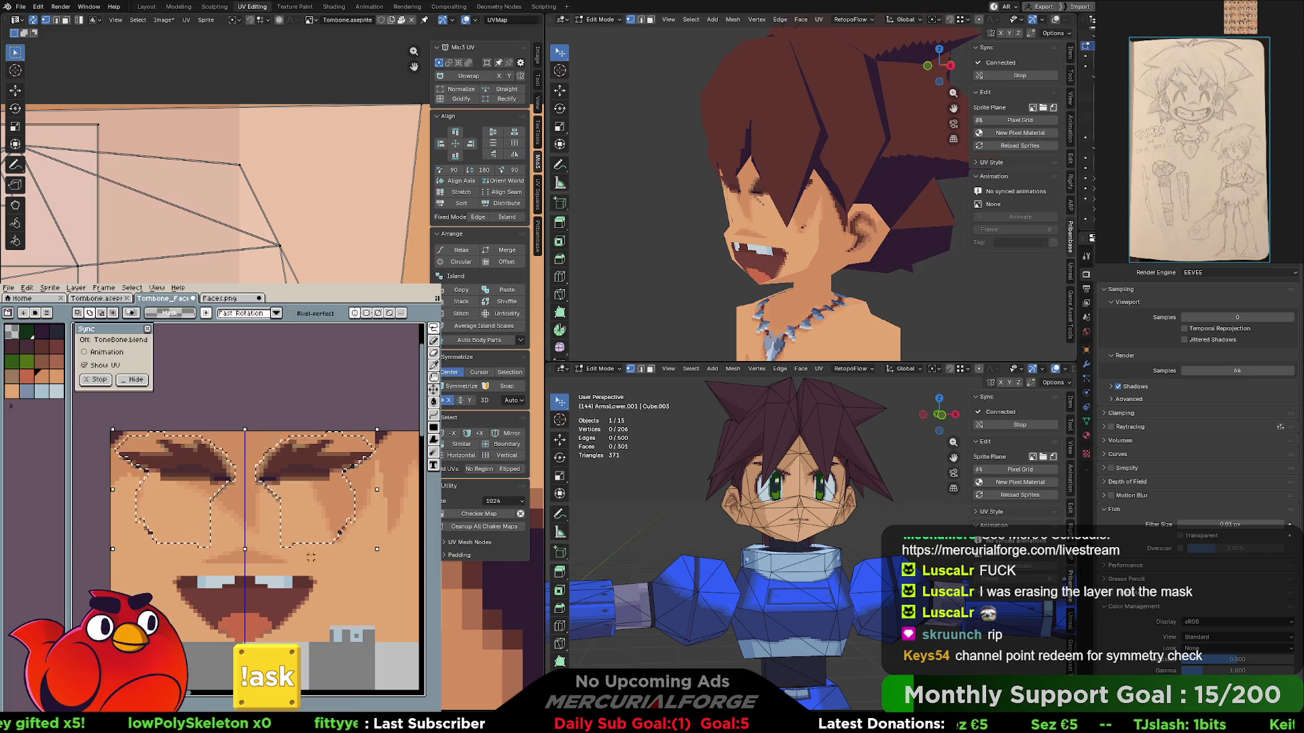
key(ctrl+z)
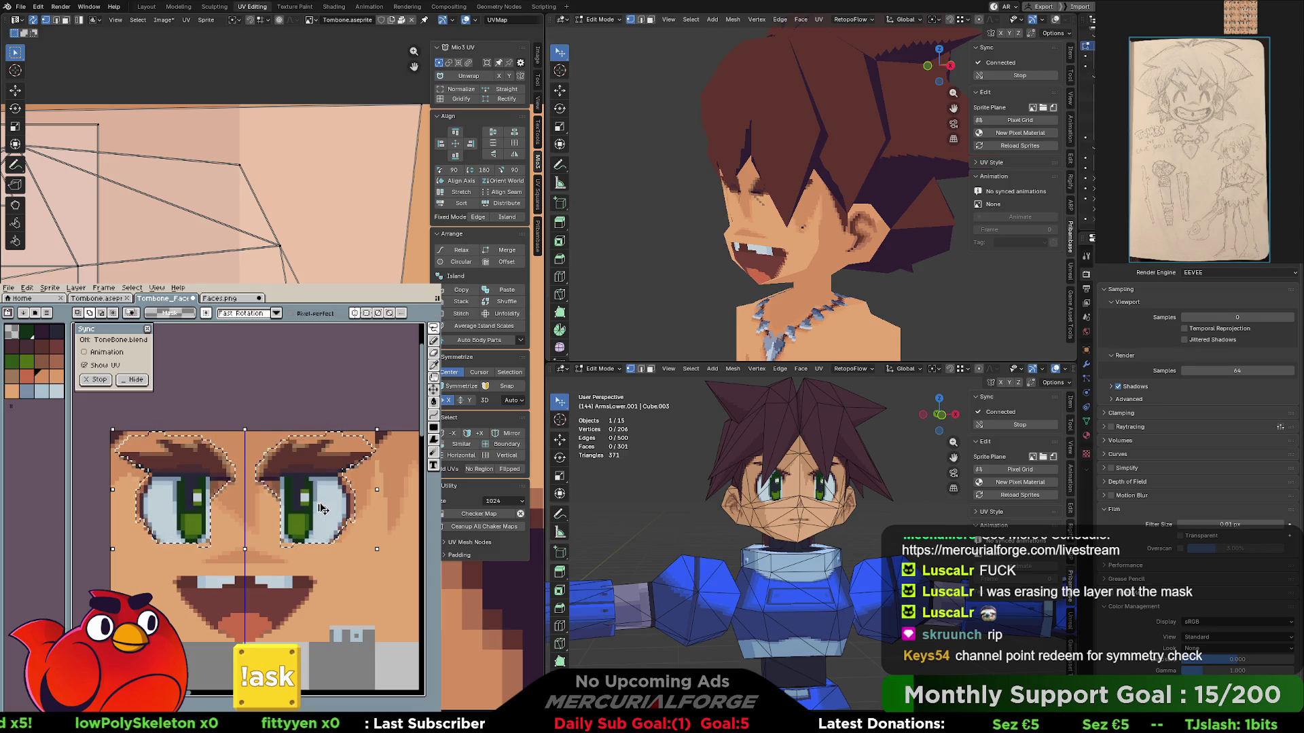
click(320, 508)
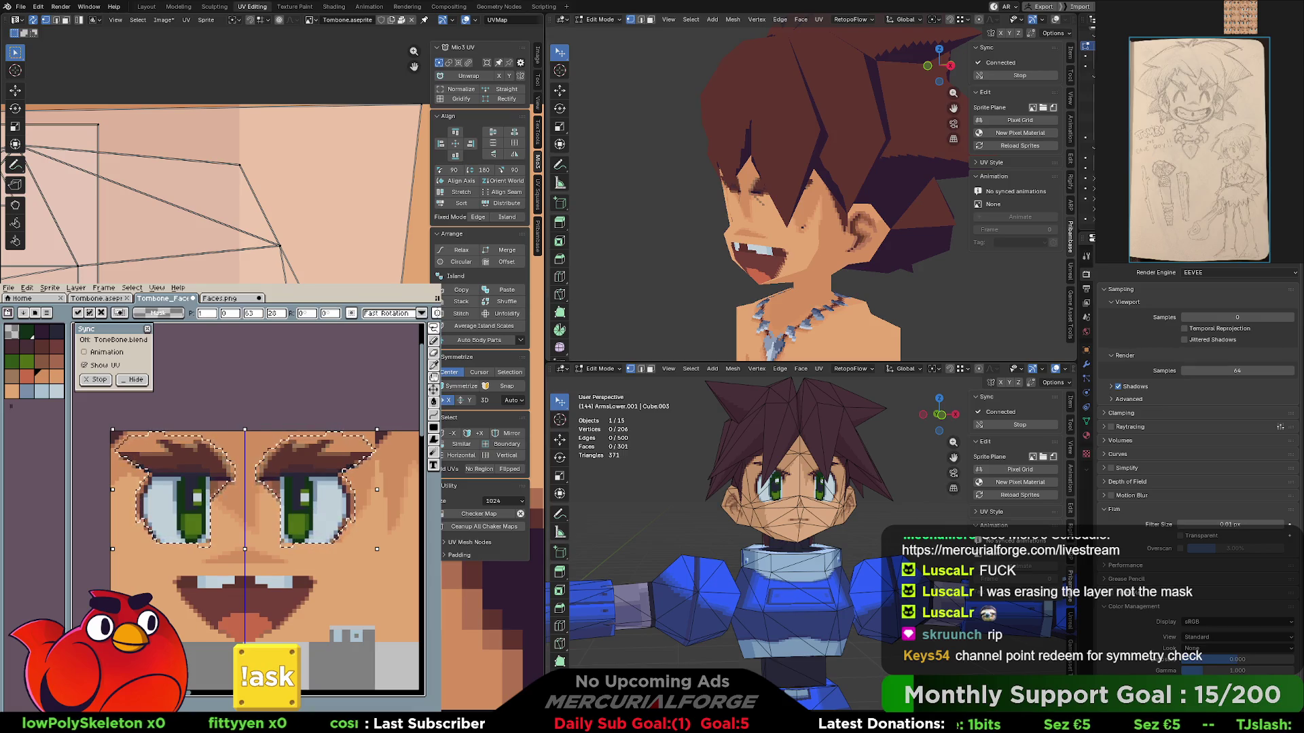
key(ctrl+z)
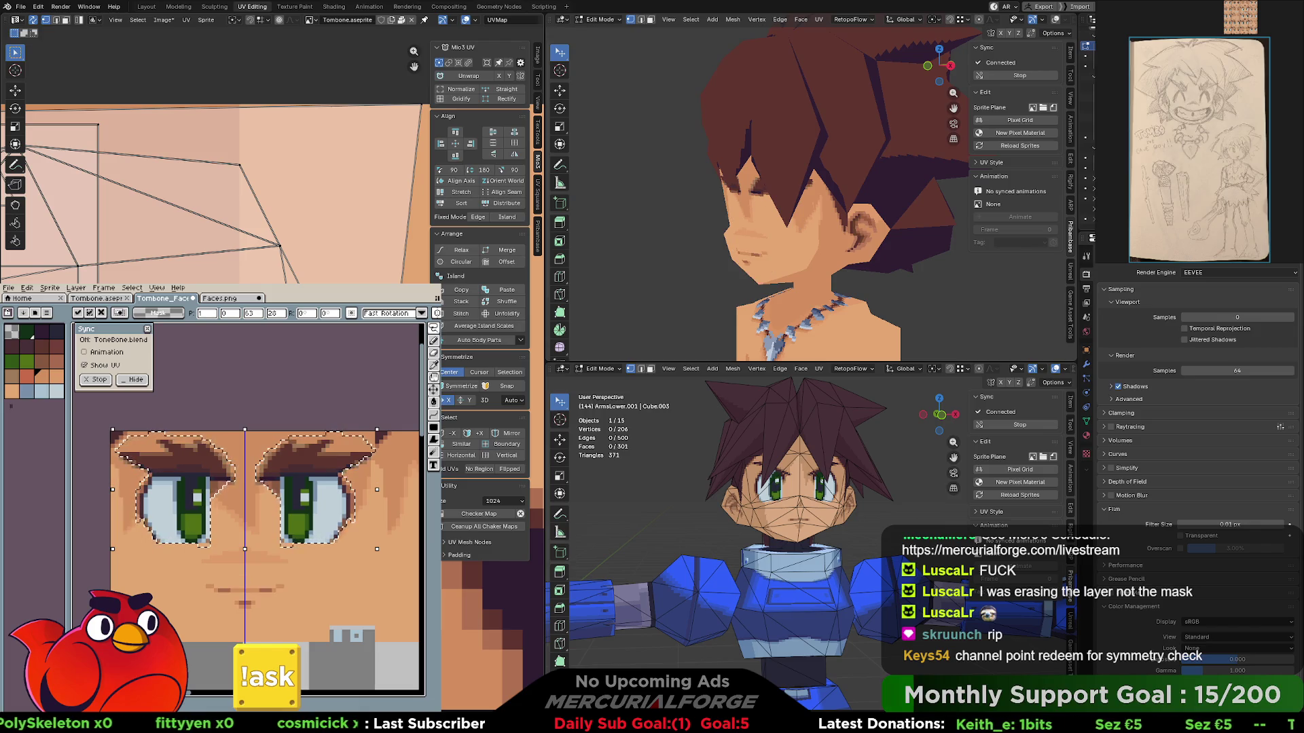
key(ctrl+y)
key(ctrl+d)
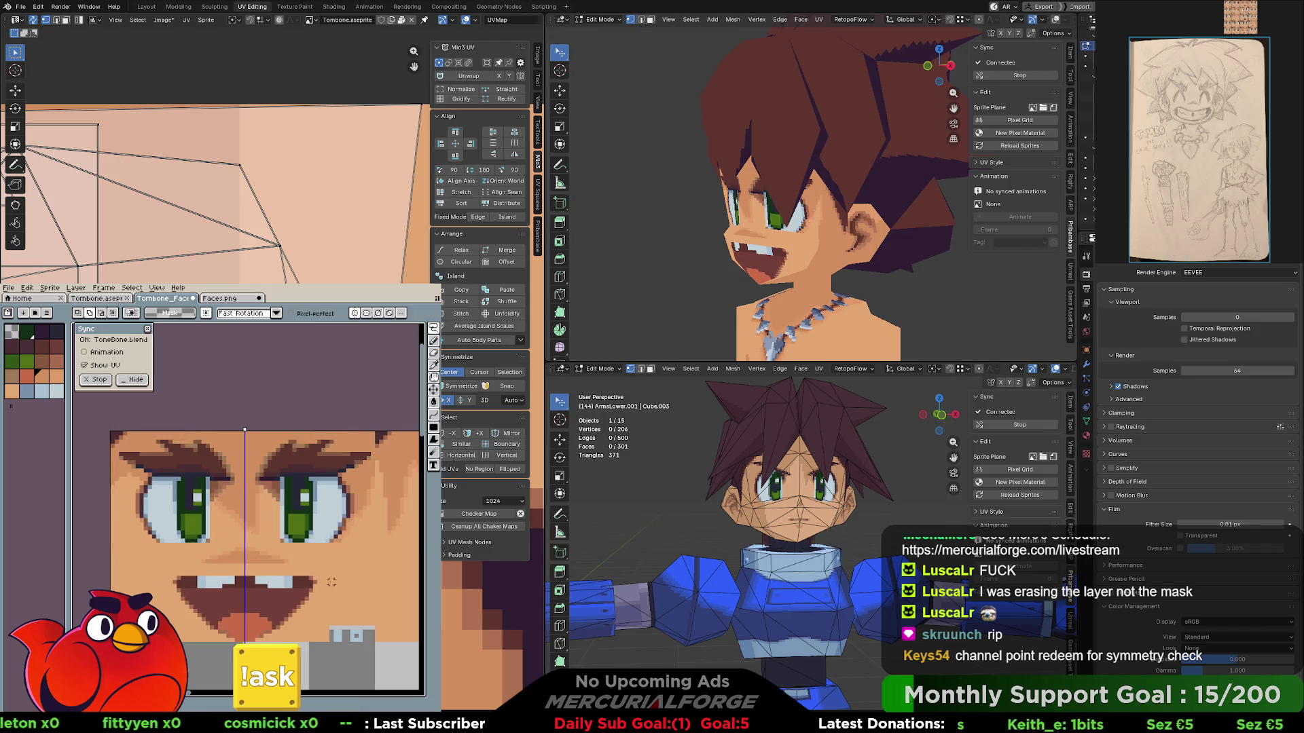
key(ctrl+z)
key(ctrl+y)
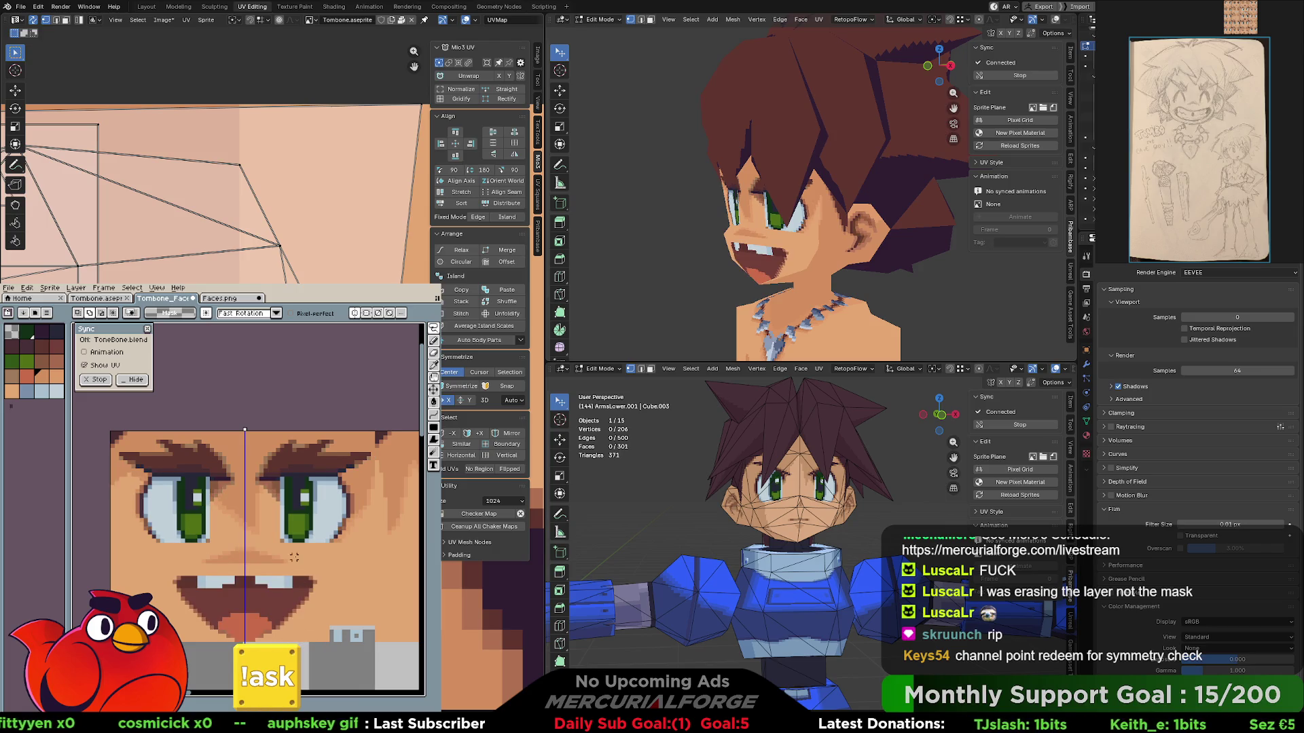
key(m)
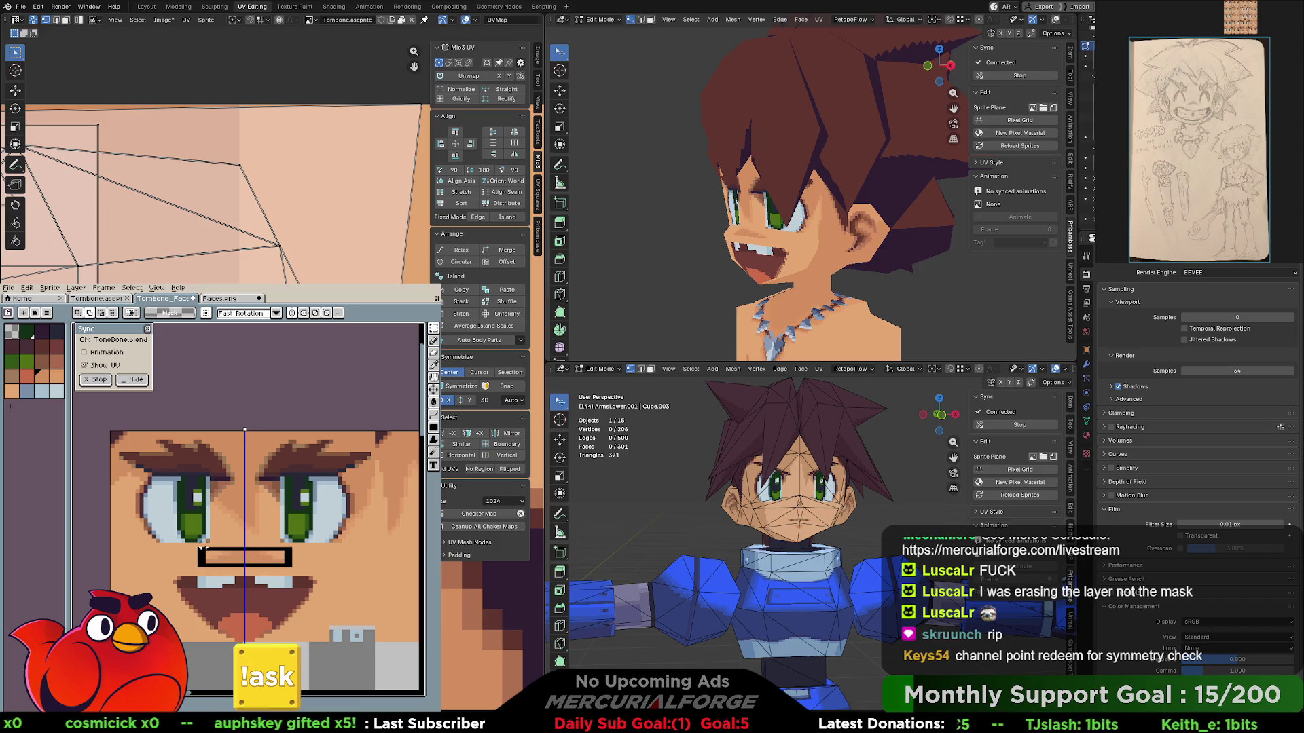
- Try moving and pasting a copy of the mouth area, then discard and undo it
drag(197, 546, 296, 569)
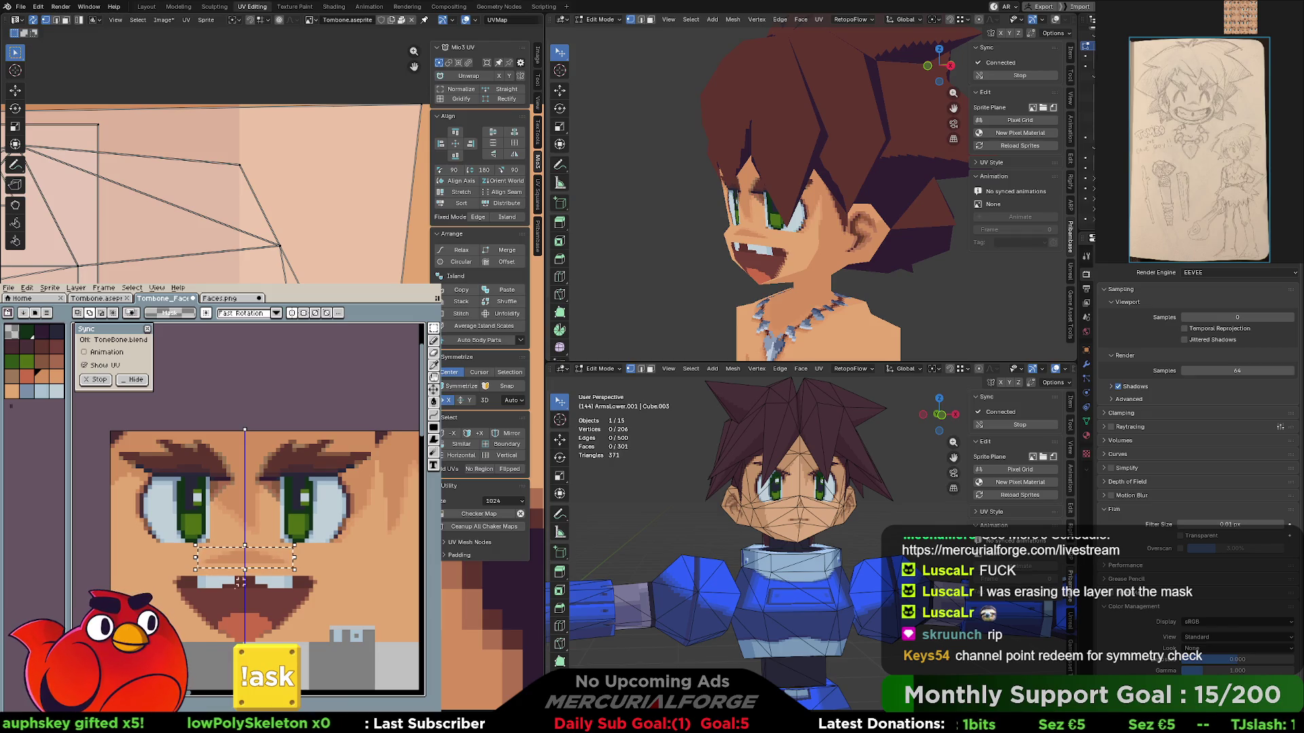
drag(268, 575, 268, 567)
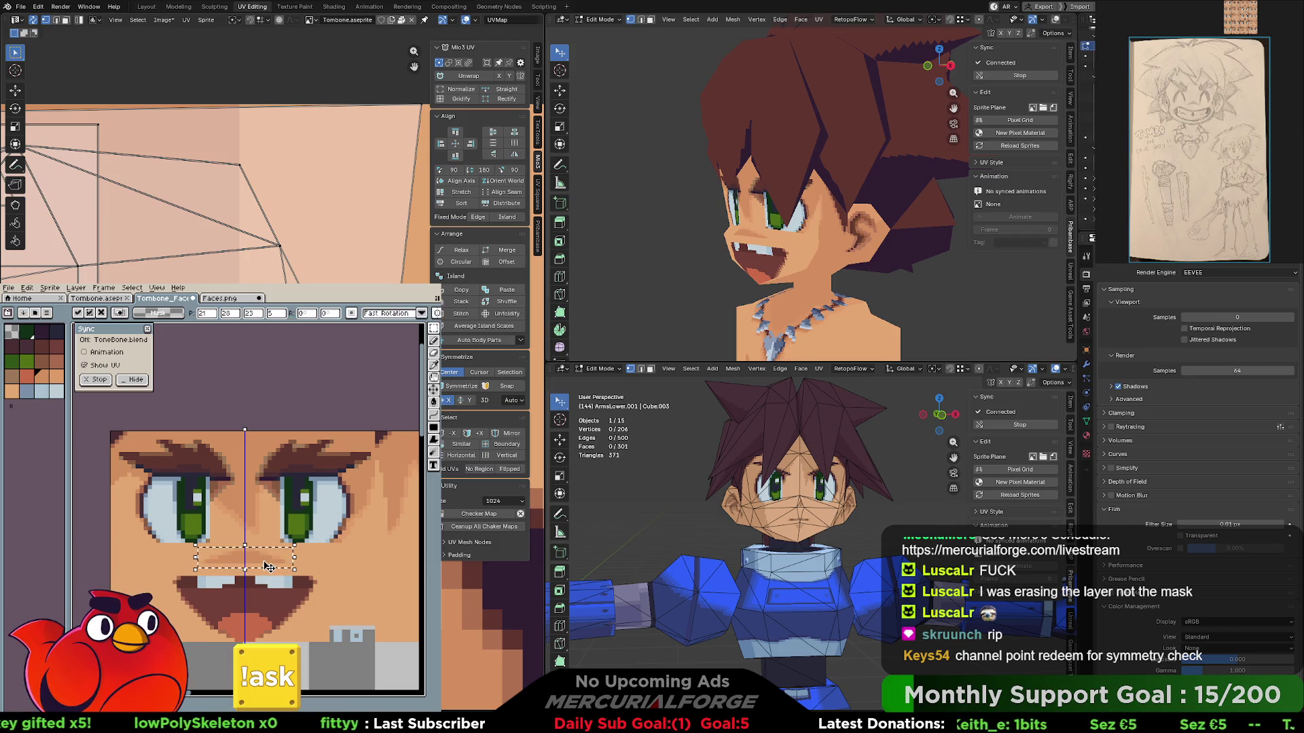
key(ctrl+d)
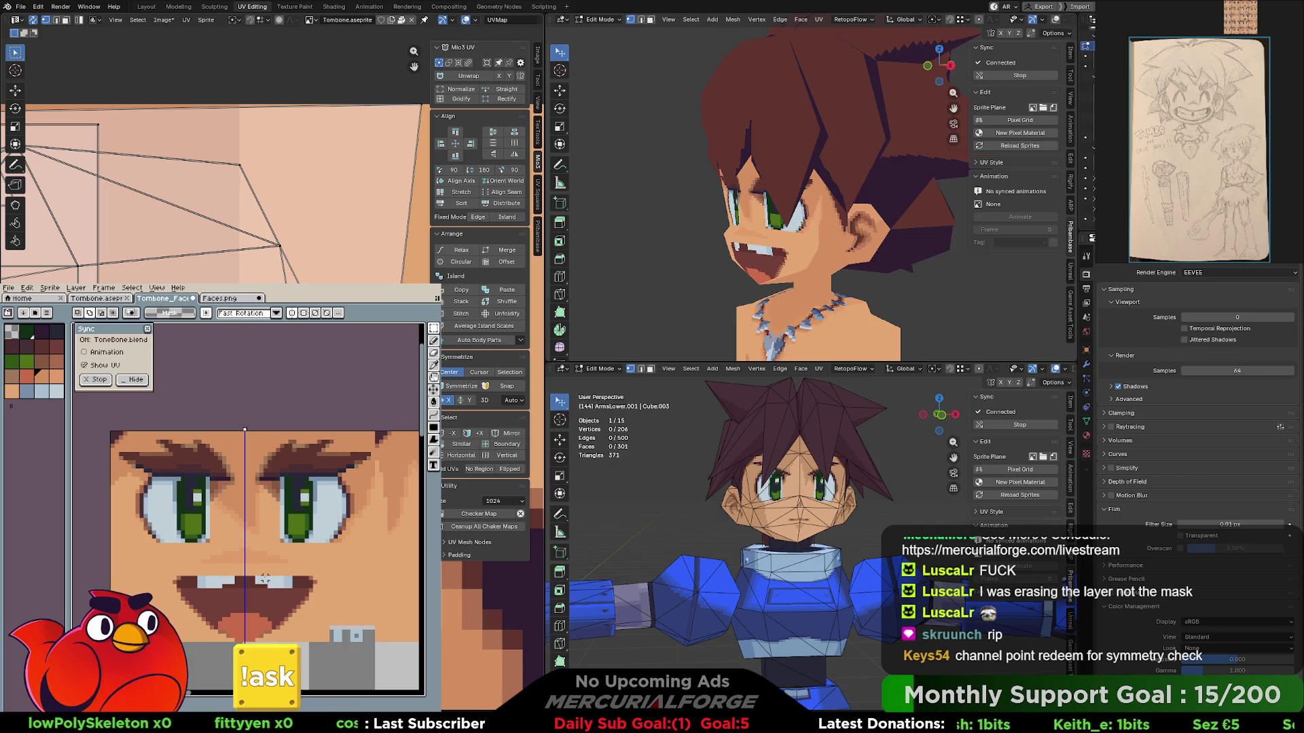
key(ctrl+v)
key(Return)
key(ctrl+z)
key(ctrl+y)
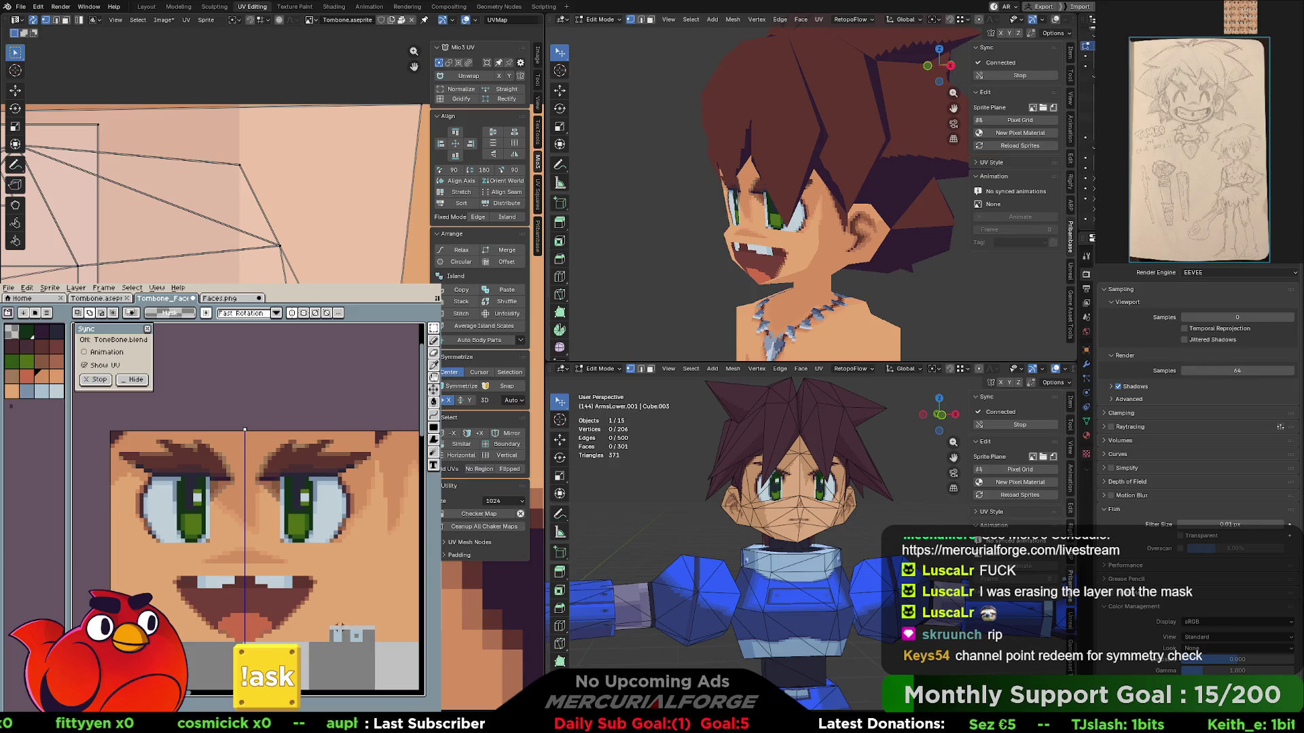
- Marquee the mouth, erase it, paste the open-mouth graphic and delete that too
drag(319, 639, 154, 569)
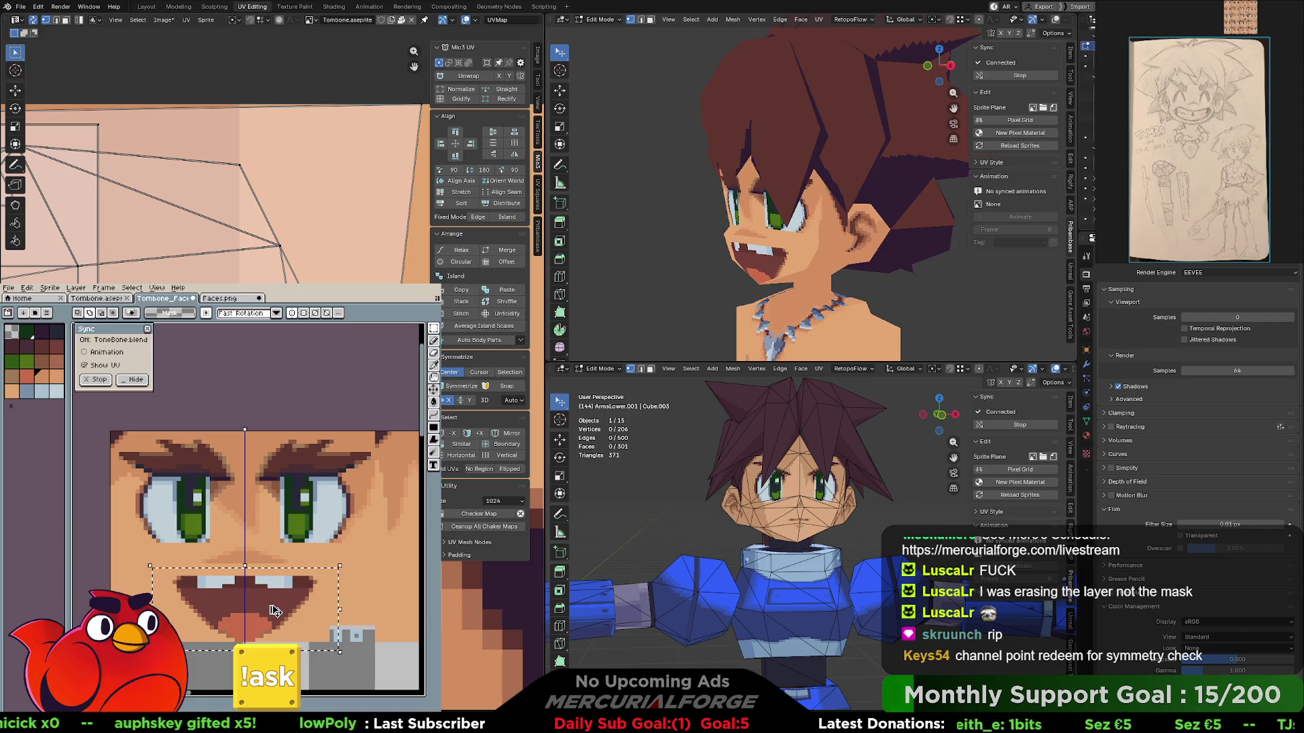
click(273, 610)
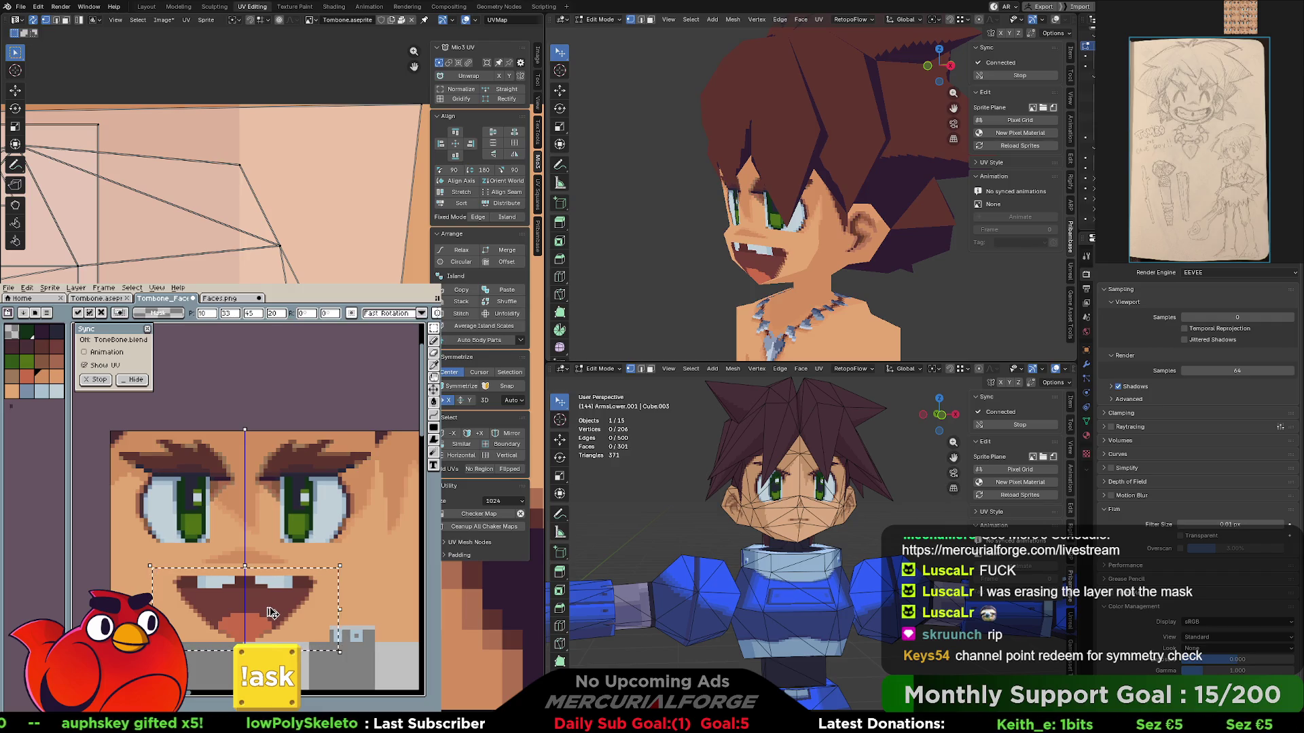
key(Delete)
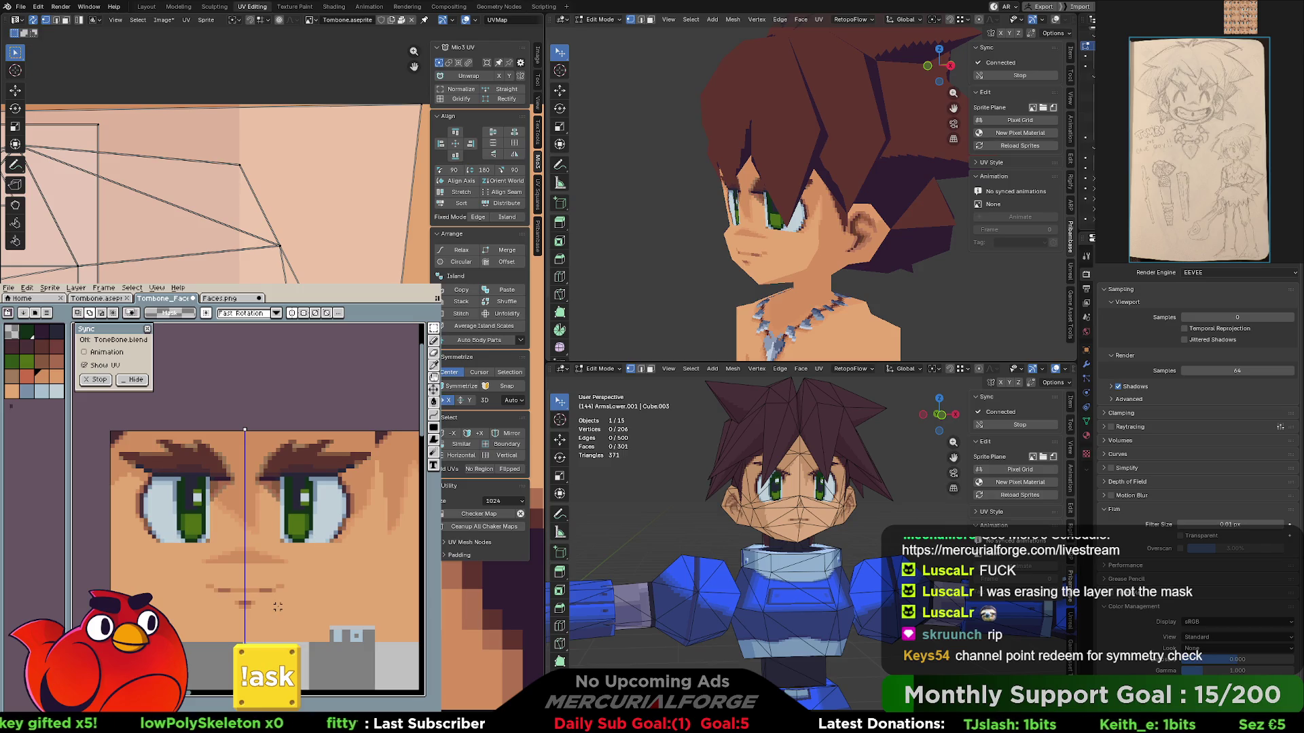
key(ctrl+z)
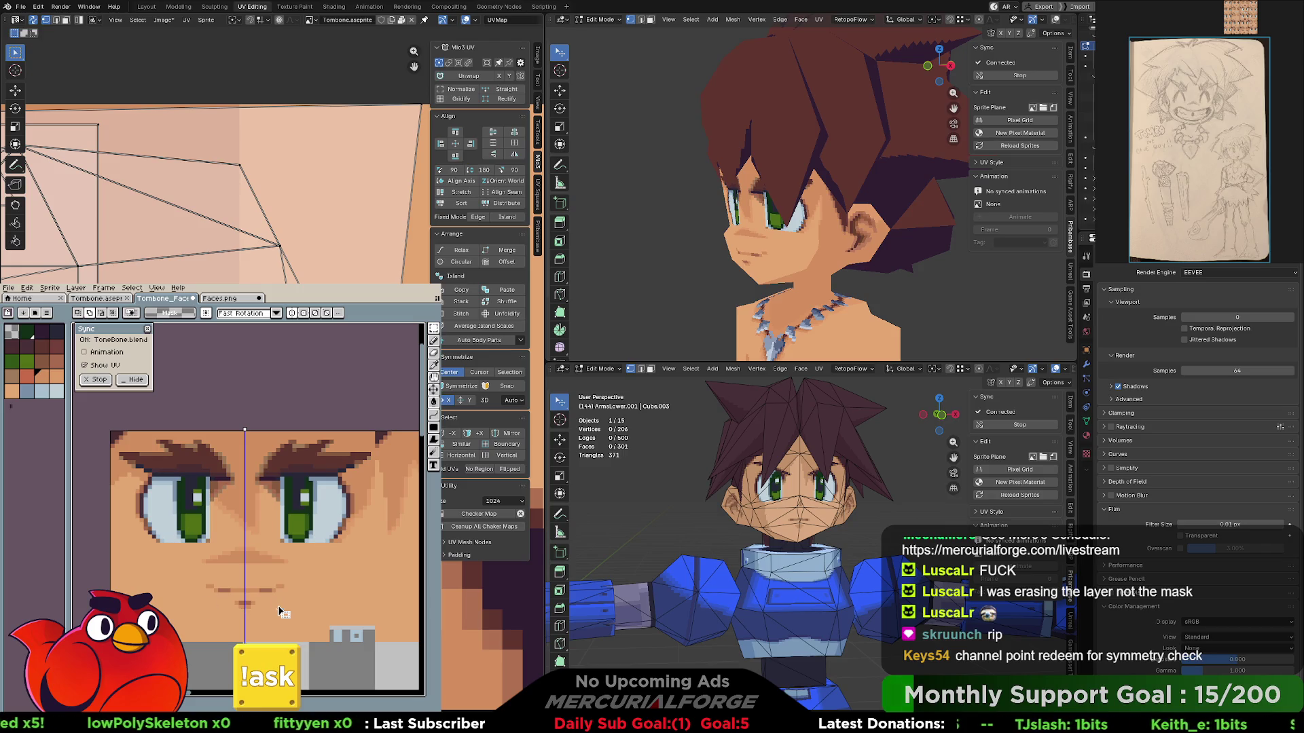
key(ctrl+v)
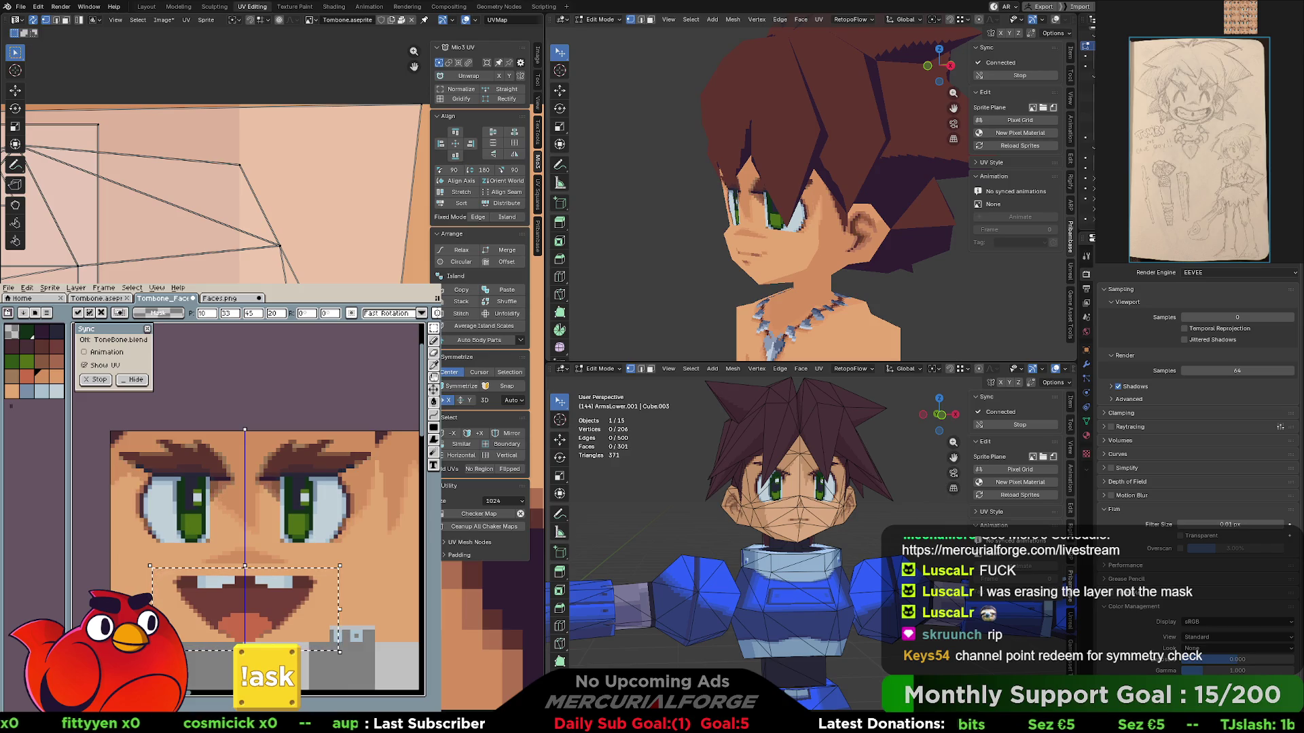
key(Delete)
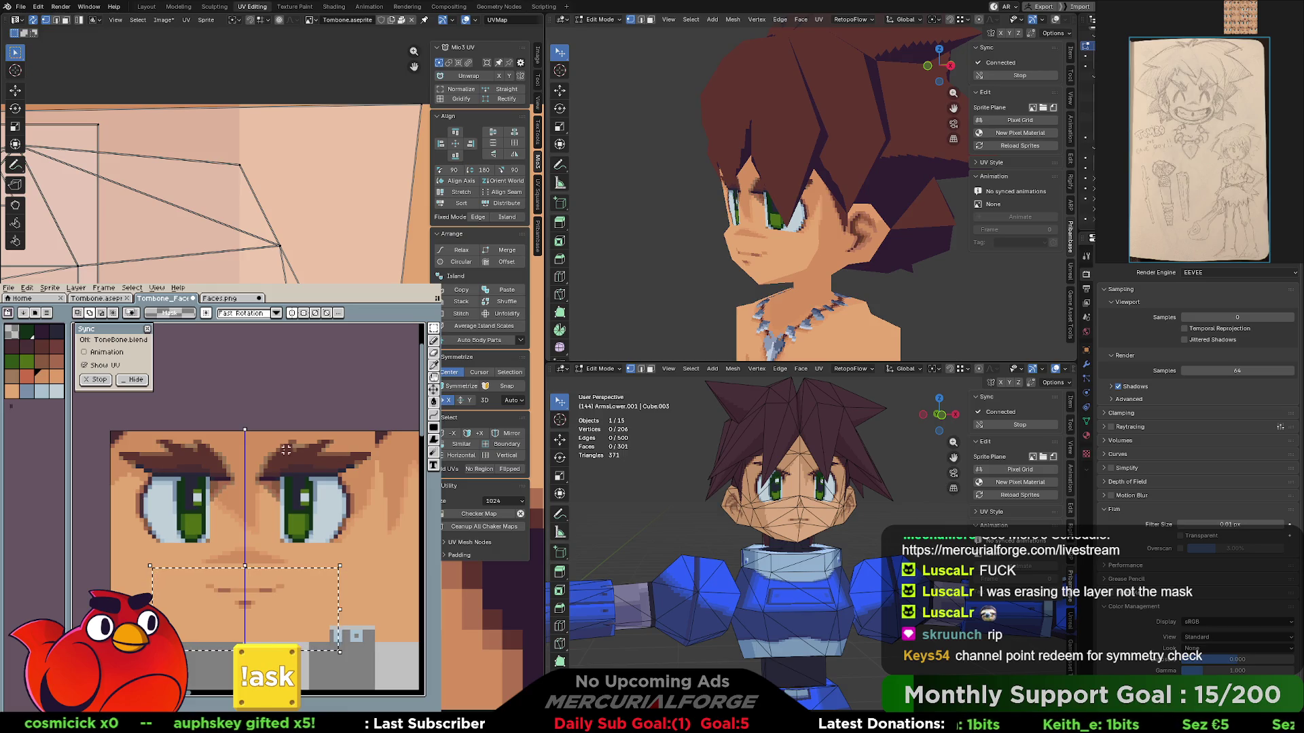
scroll(253, 499, up, 1)
scroll(262, 504, down, 1)
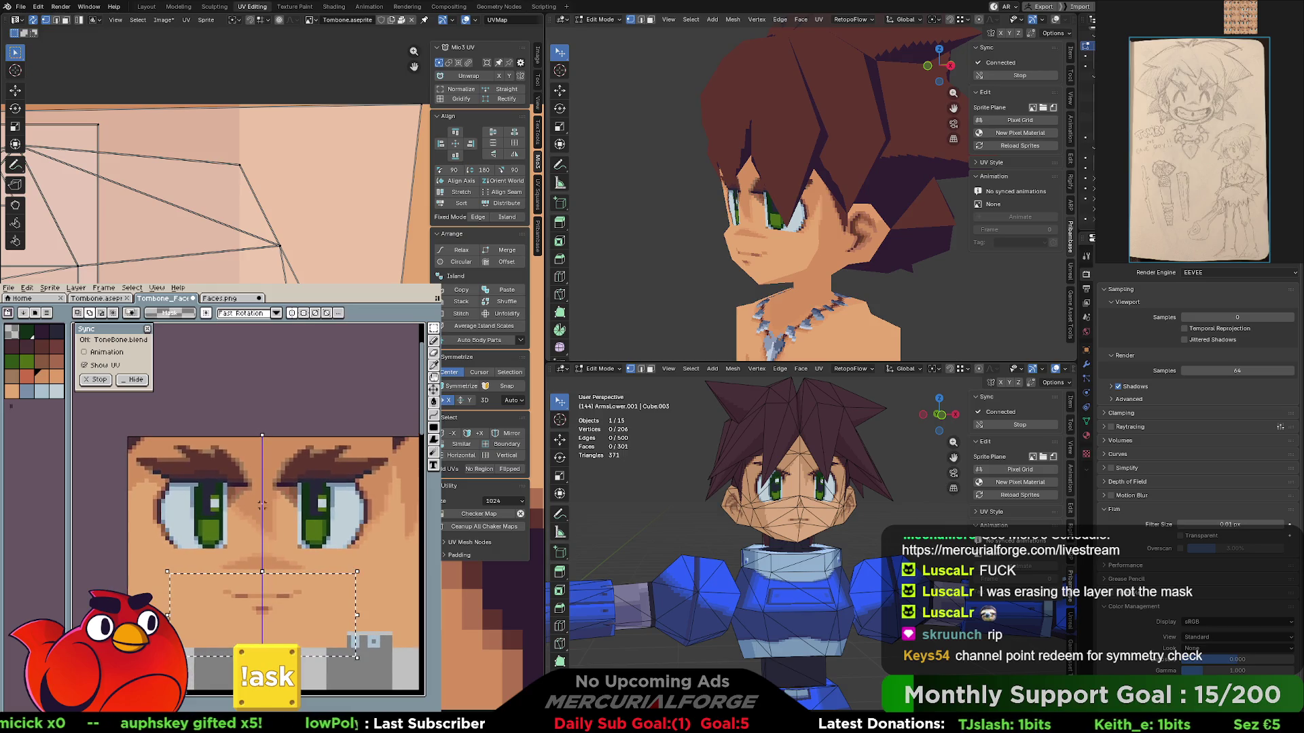
- Commit and deselect the mouth edit, then pencil a light line along both upper eyelids
key(Return)
key(ctrl+d)
key(b)
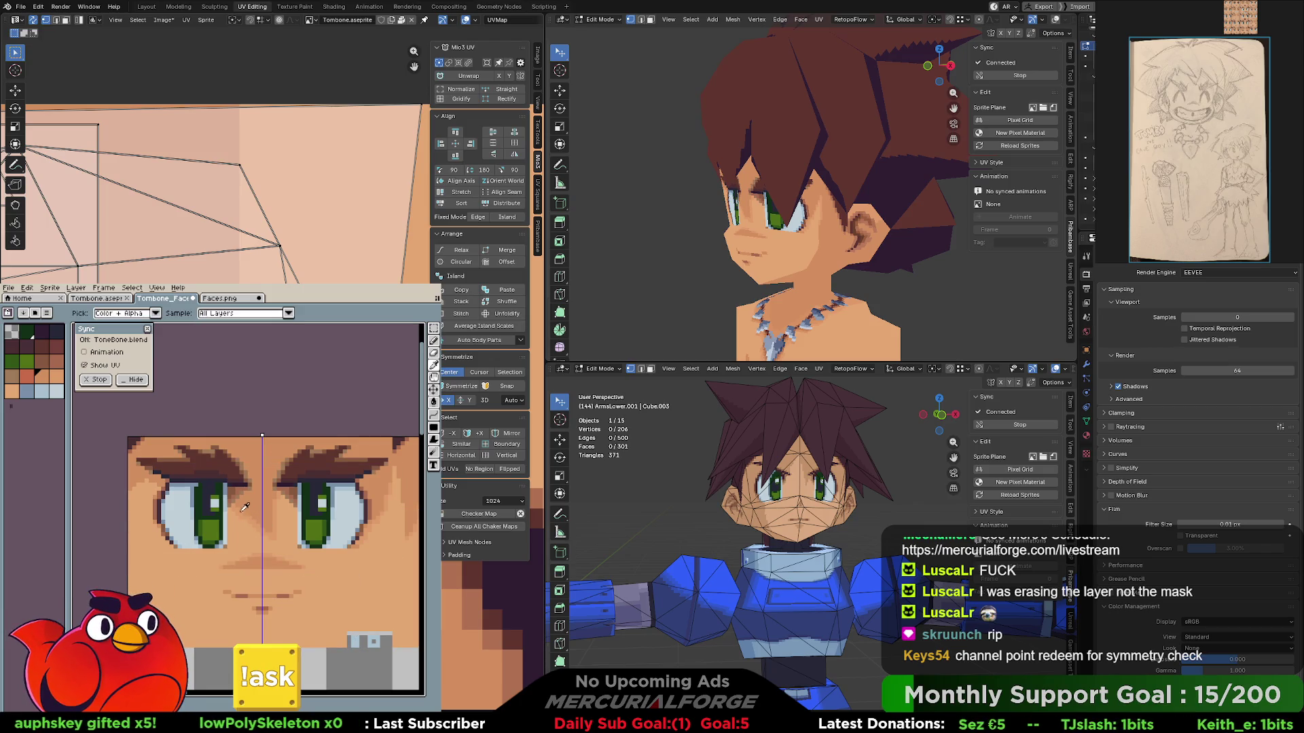
drag(227, 507, 171, 481)
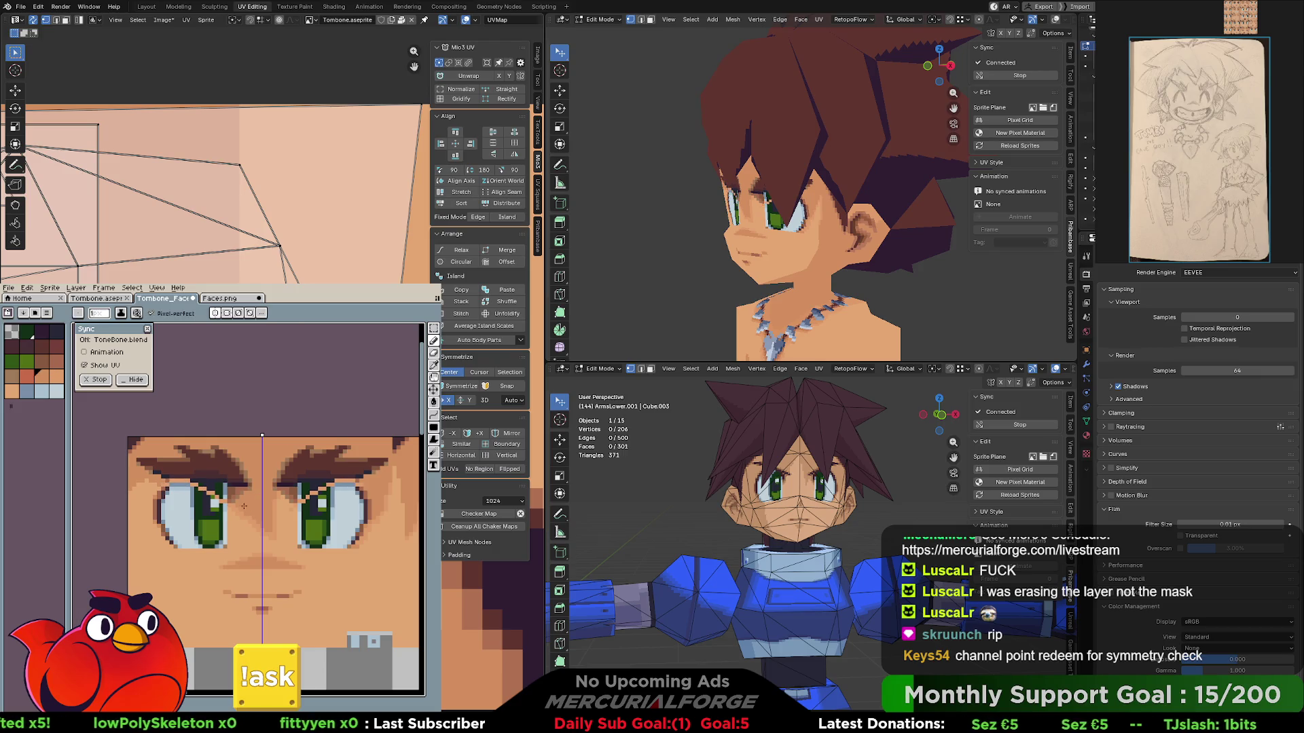
- Lighten more upper-eyelid pixels symmetrically, then cut the brows and dark lid pixels
click(433, 440)
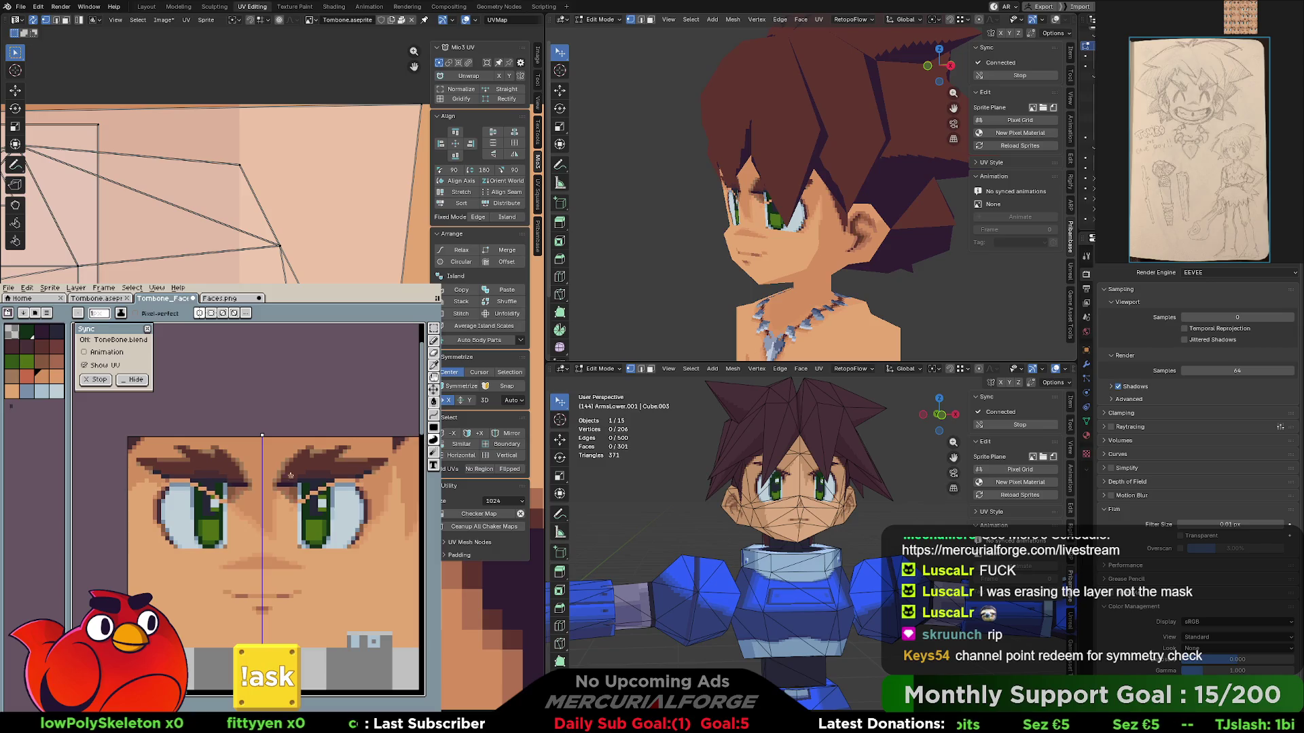
drag(223, 497, 194, 480)
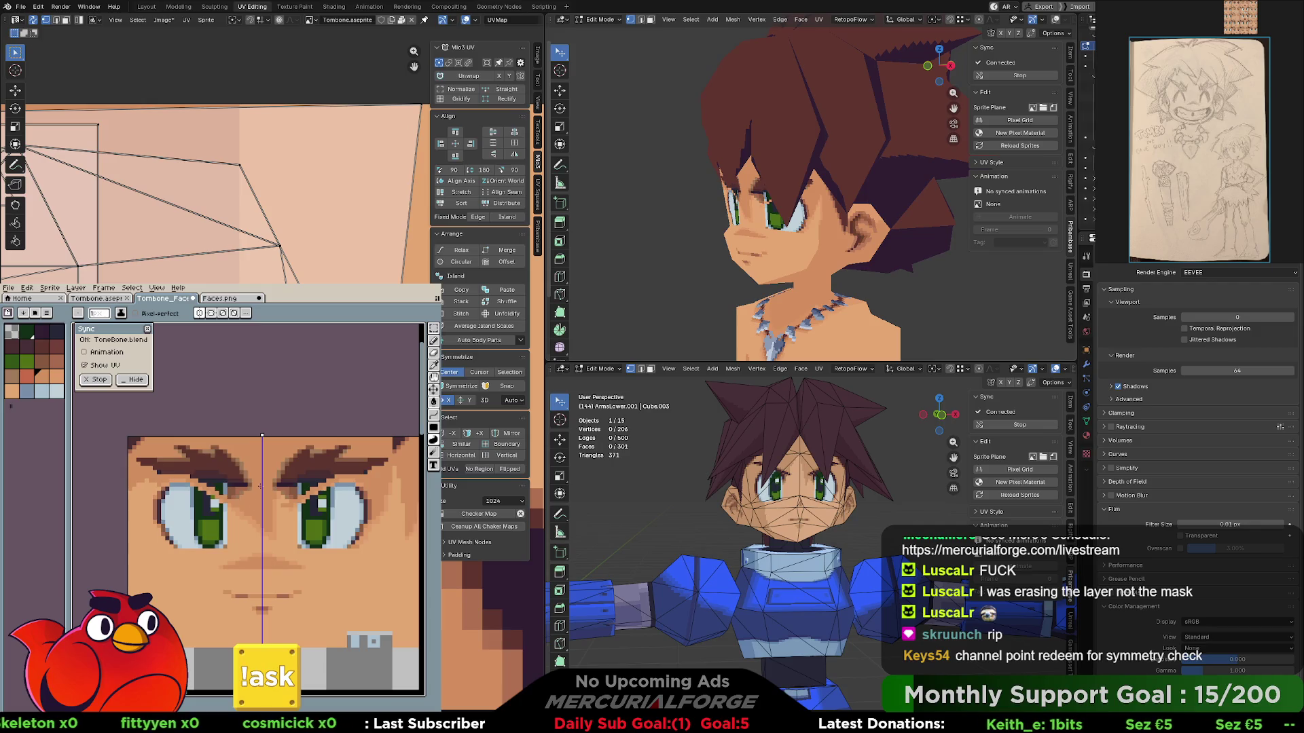
key(ctrl+z)
middle_drag(270, 487, 245, 486)
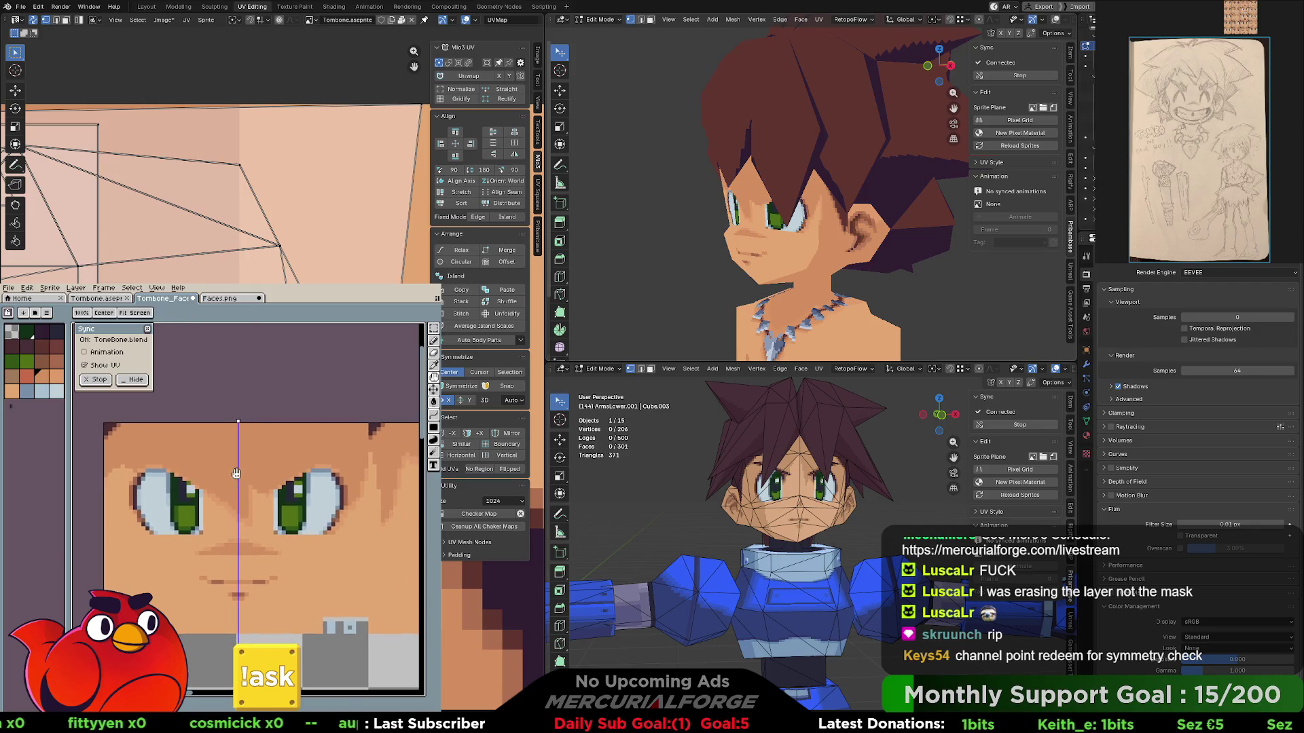
- Paste the eyebrows back onto the face and turn off mirror symmetry
key(ctrl+y)
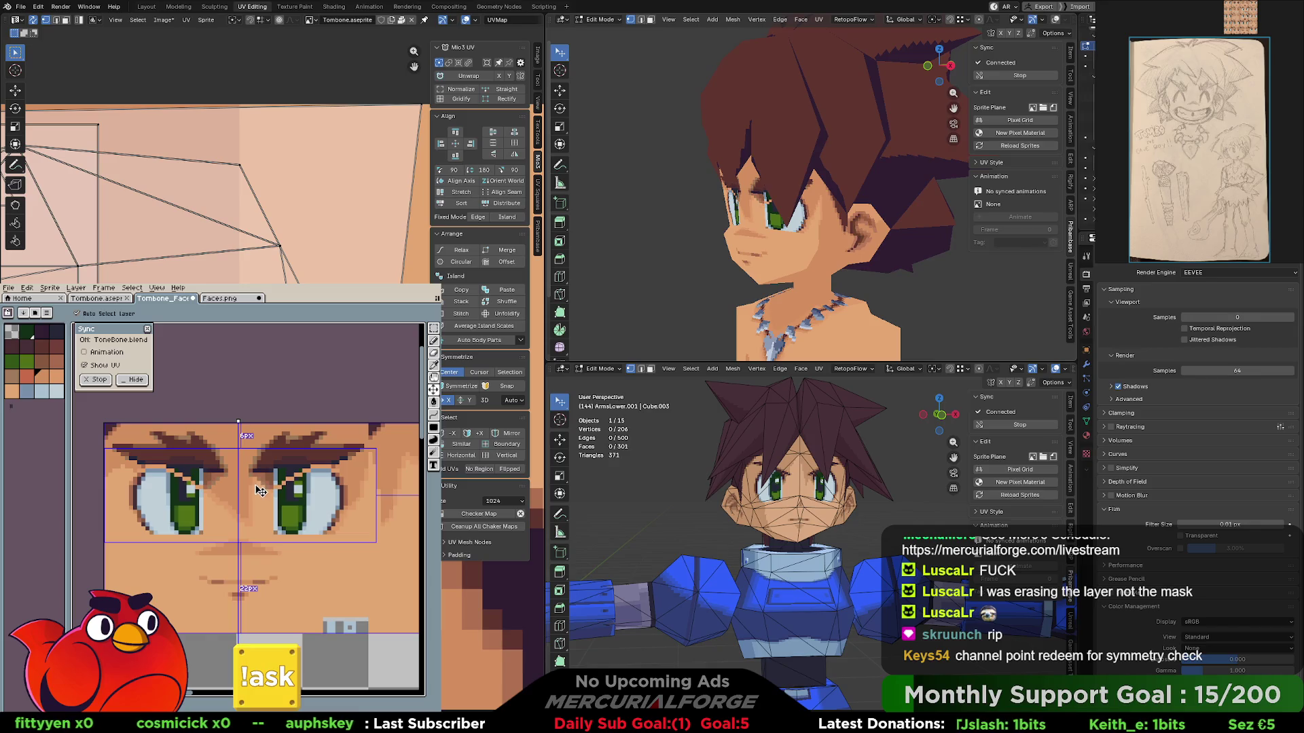
scroll(264, 503, up, 2)
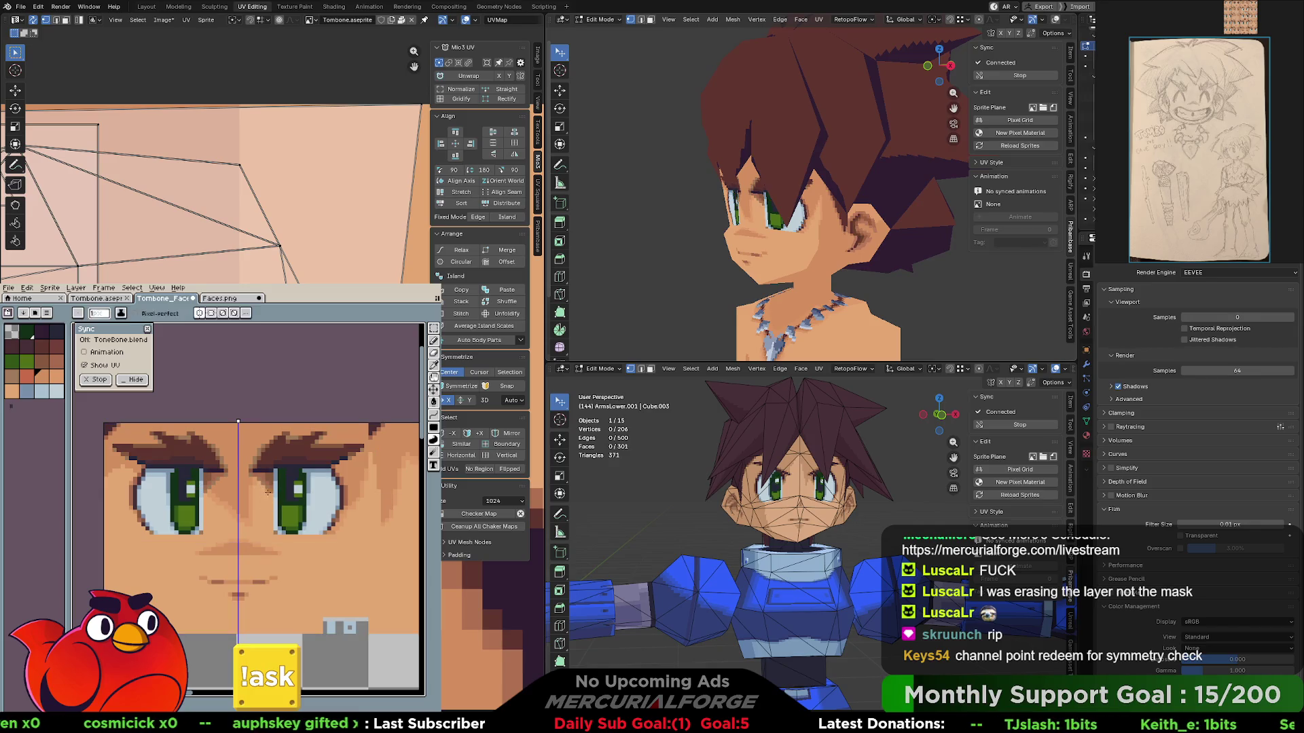
scroll(137, 485, down, 2)
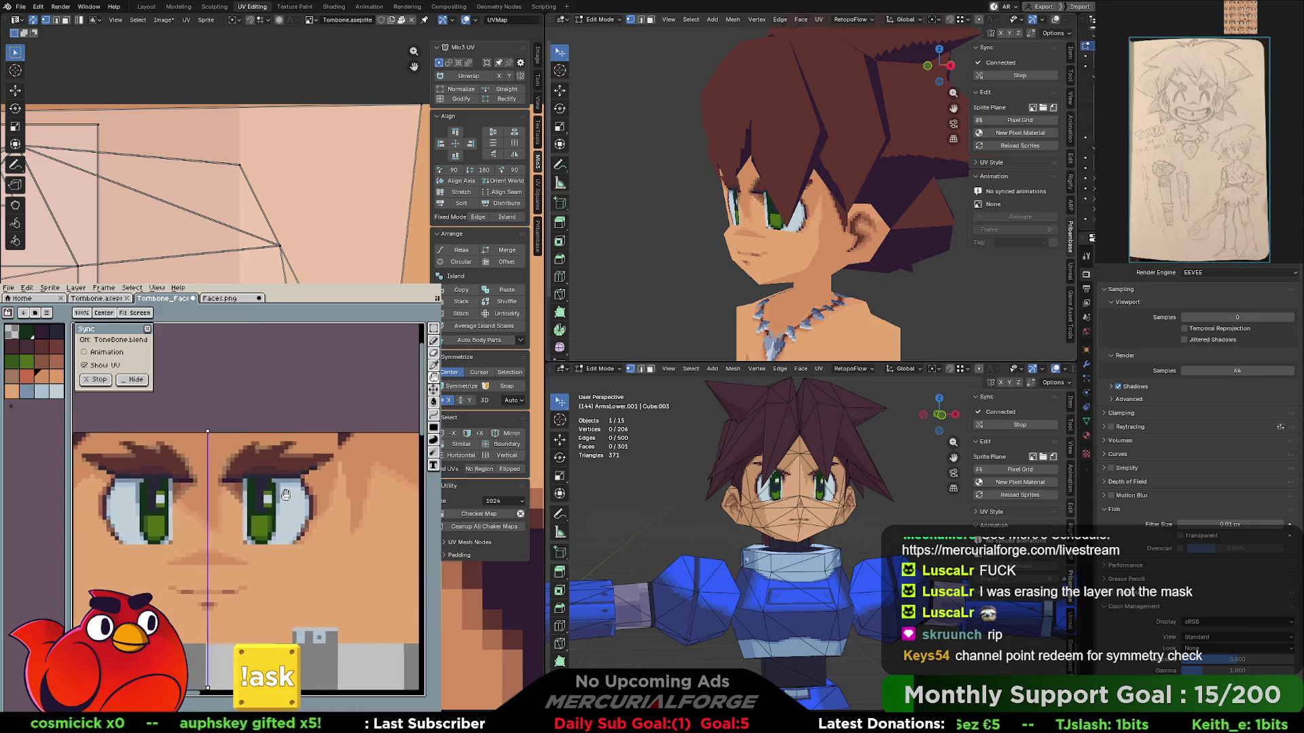
key(i)
key(m)
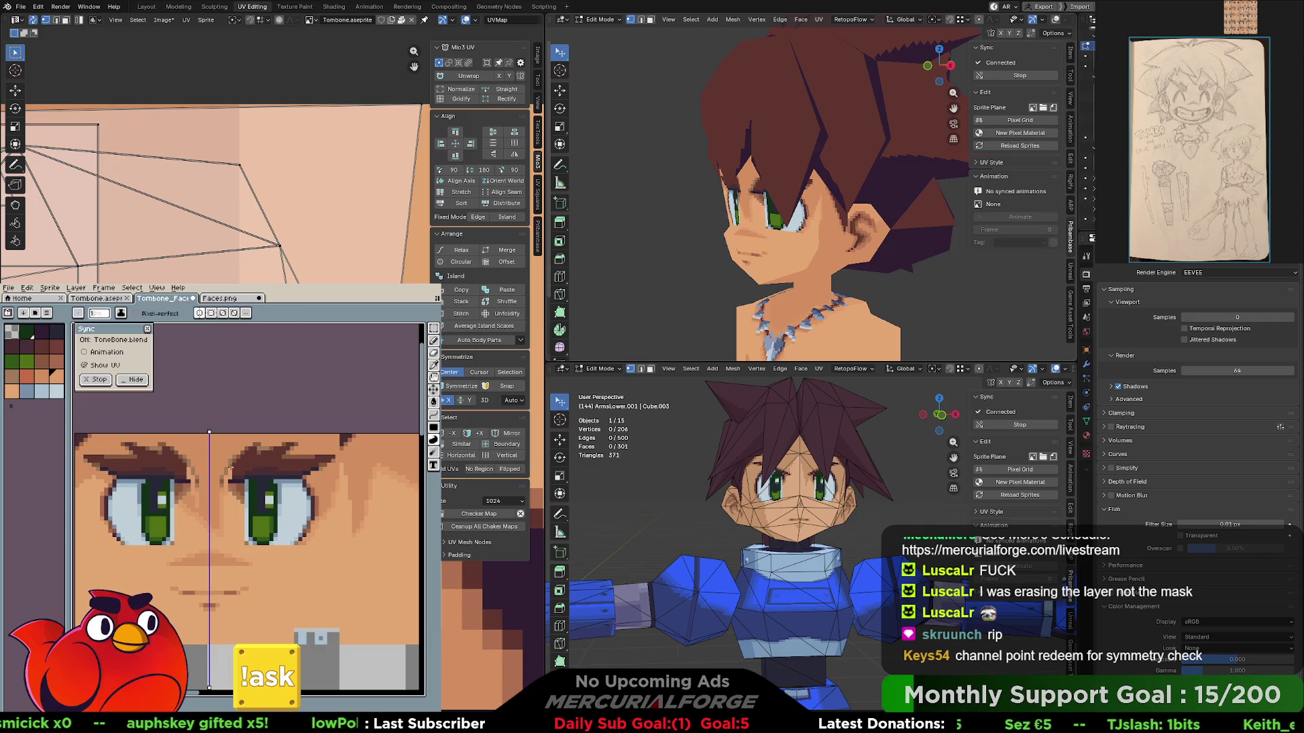
click(205, 315)
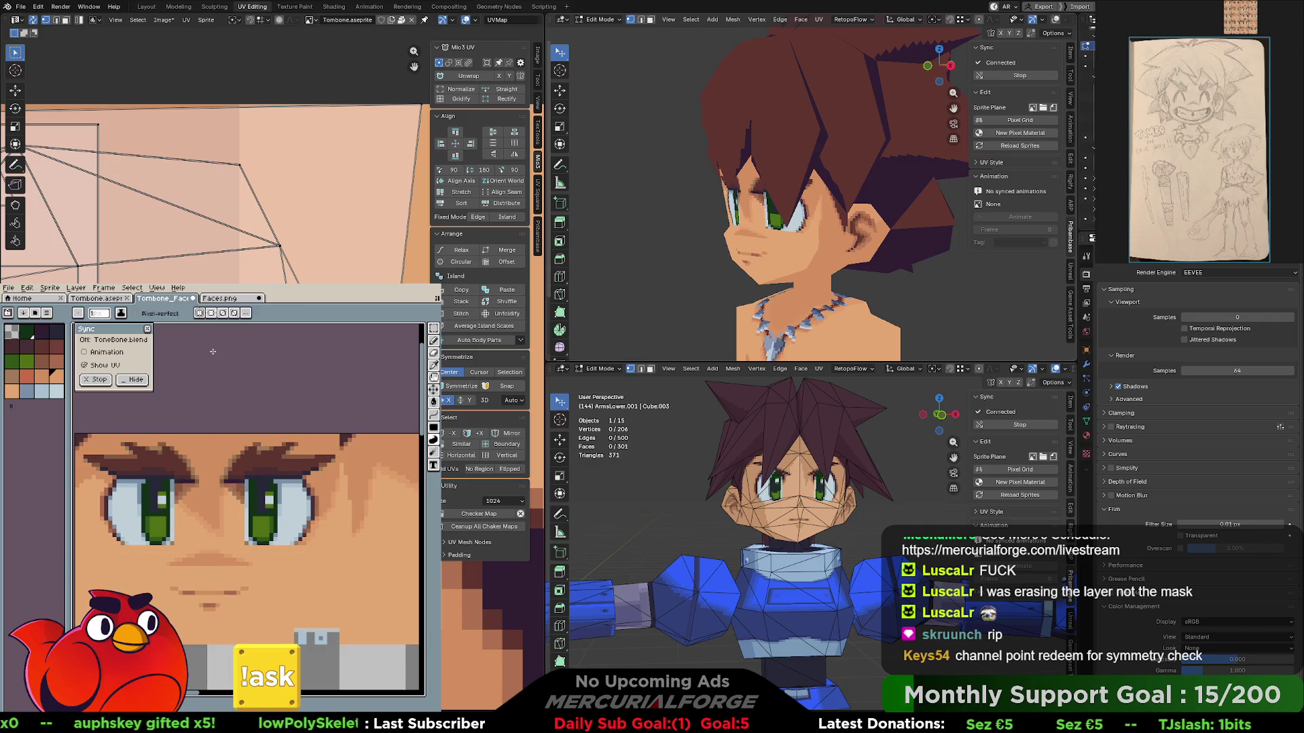
scroll(262, 468, up, 1)
scroll(261, 468, down, 1)
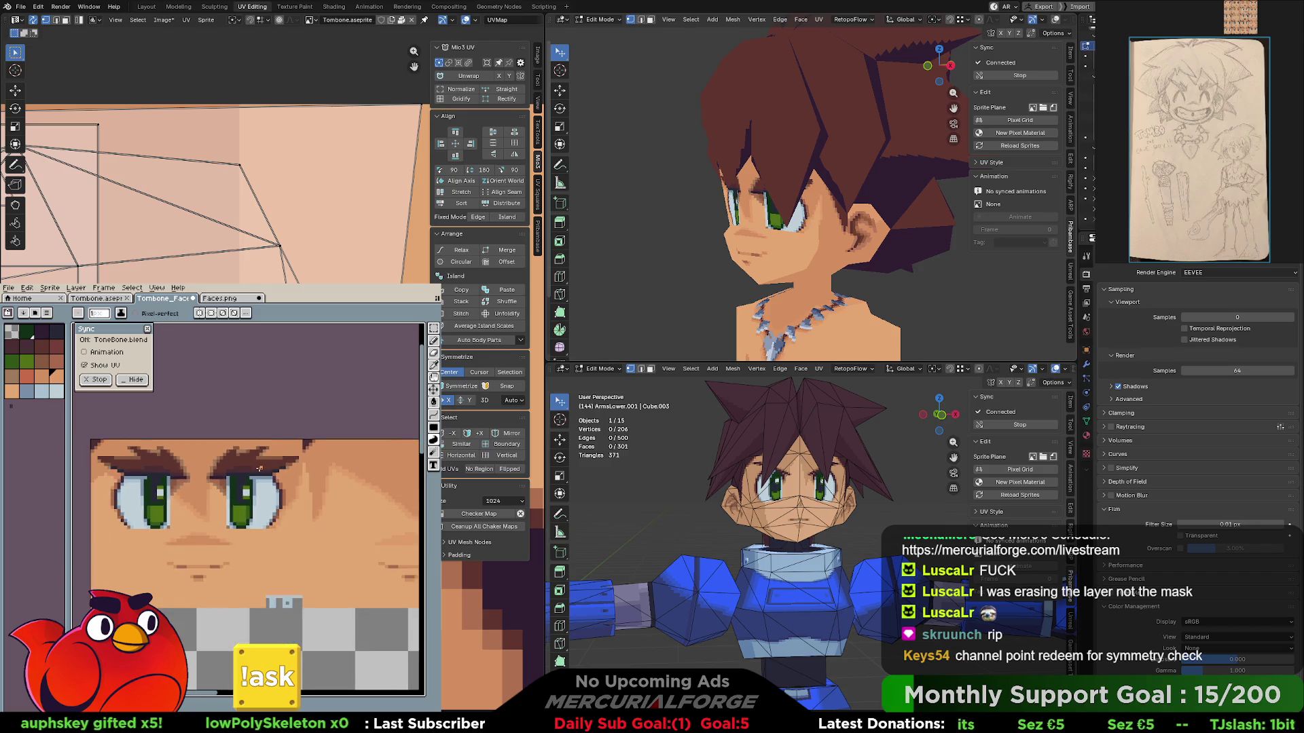
scroll(261, 469, down, 1)
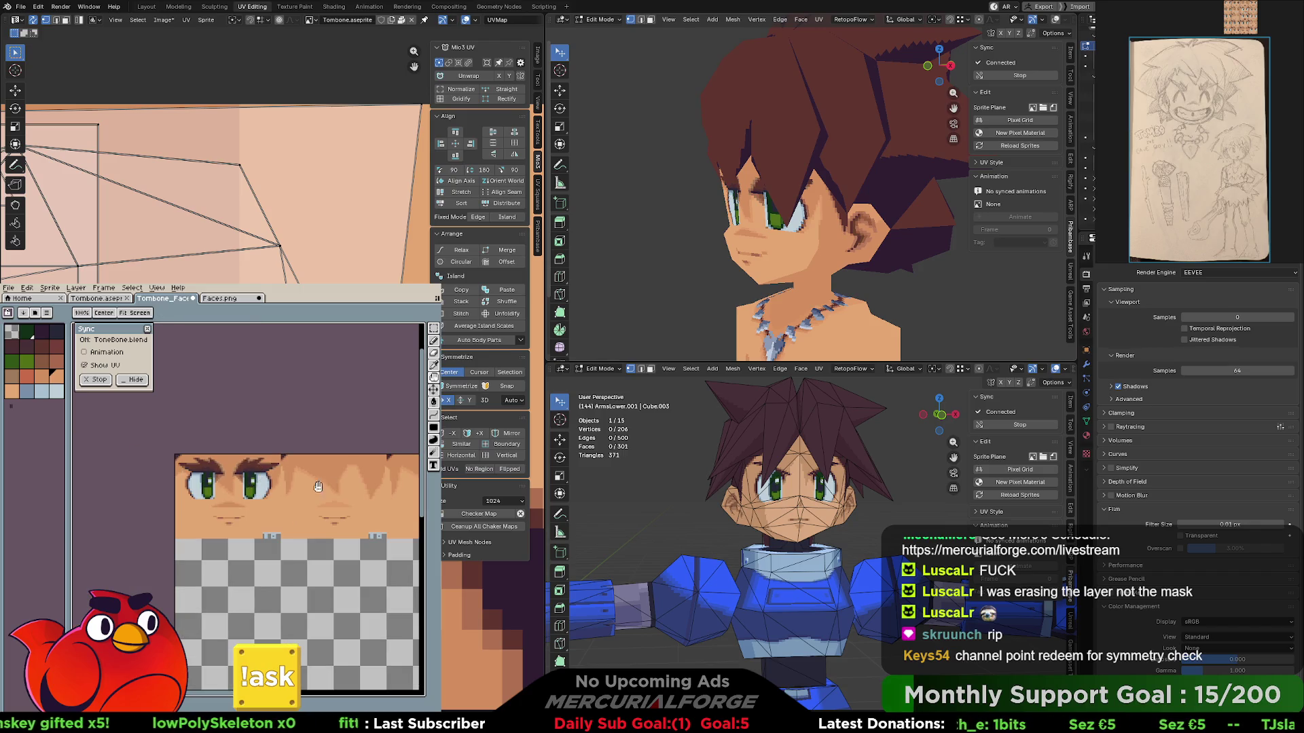
- Pan across the face and hide the face layer so it vanishes from Blender too
middle_drag(250, 488, 351, 489)
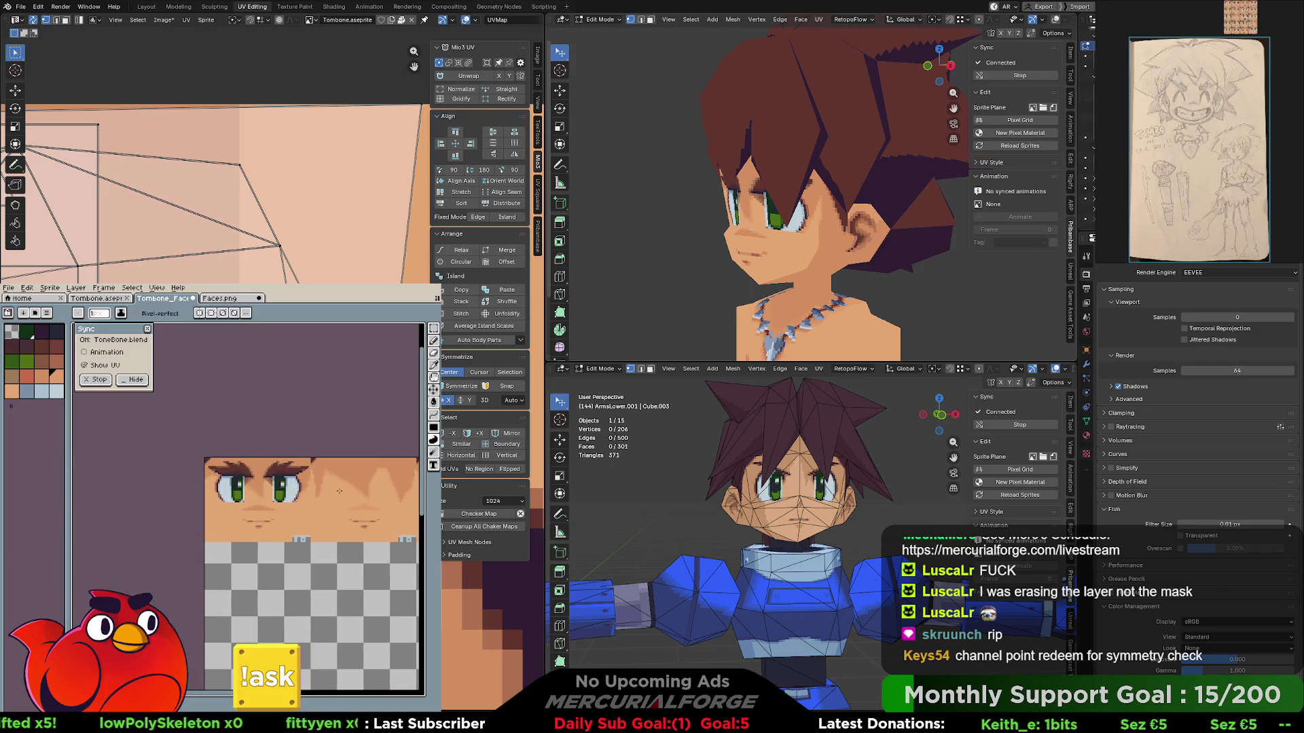
scroll(227, 491, up, 2)
middle_drag(224, 491, 225, 503)
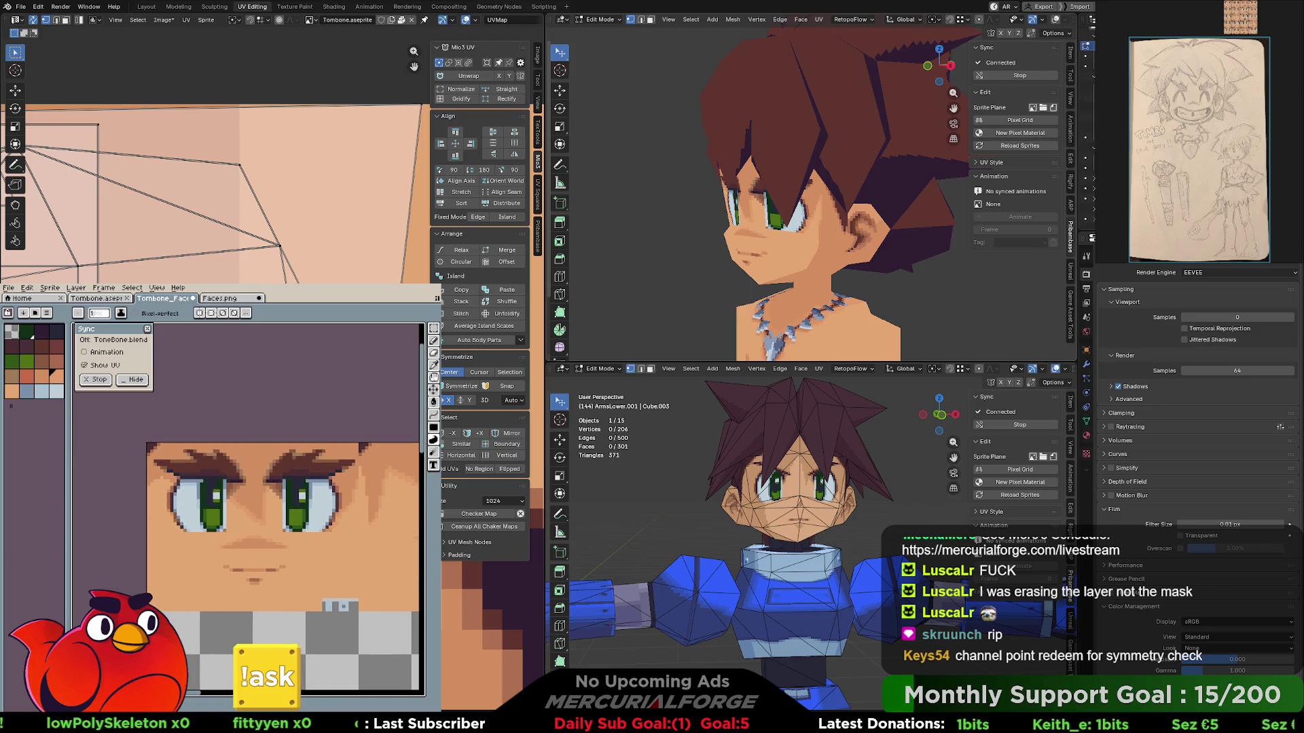
key(ctrl+z)
key(ctrl+z)
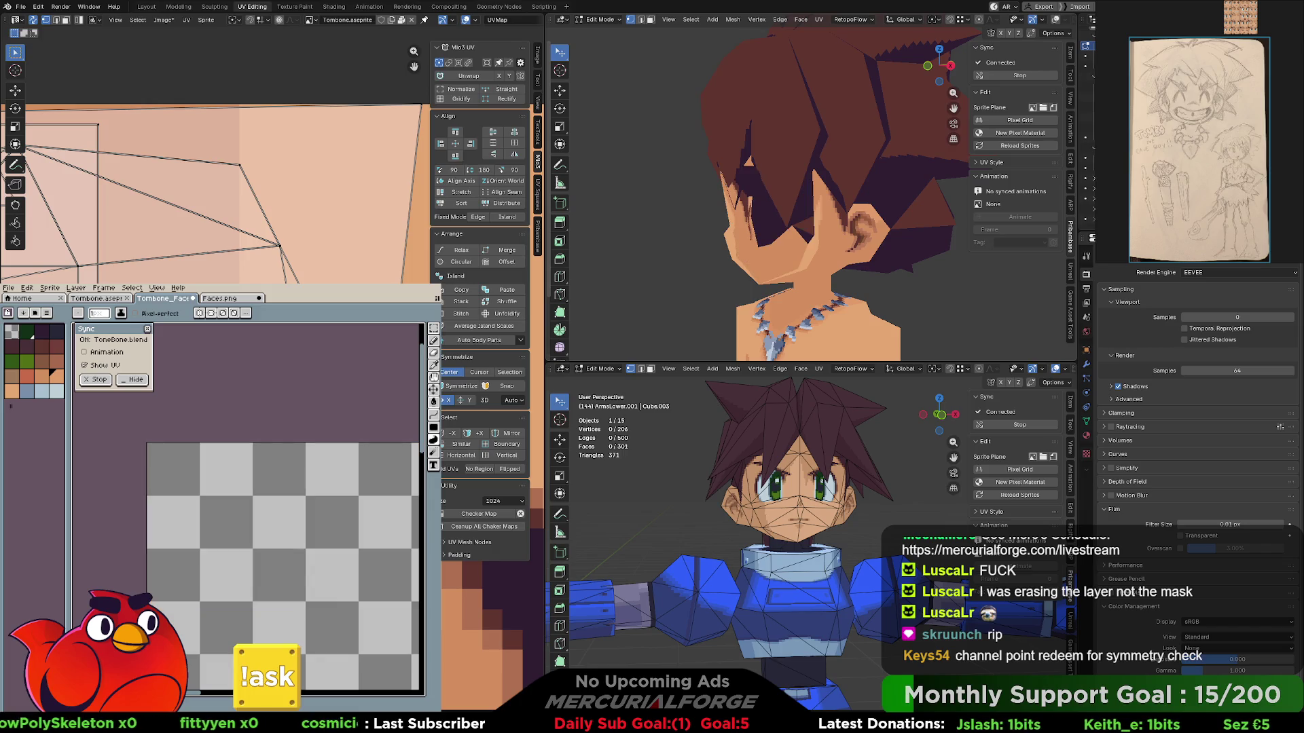
- Show the face layer, re-enable symmetry and erase the light pixel row under both eyes
key(ctrl+y)
scroll(317, 587, up, 1)
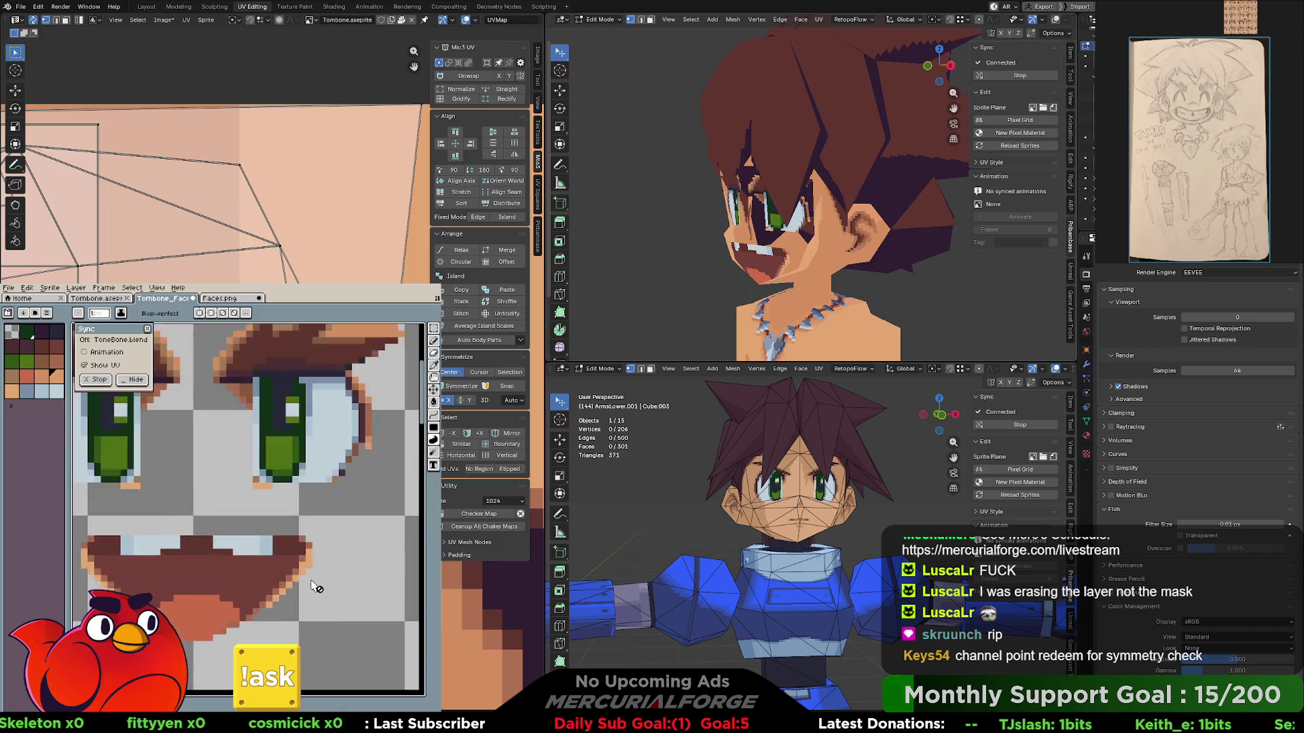
scroll(317, 588, up, 1)
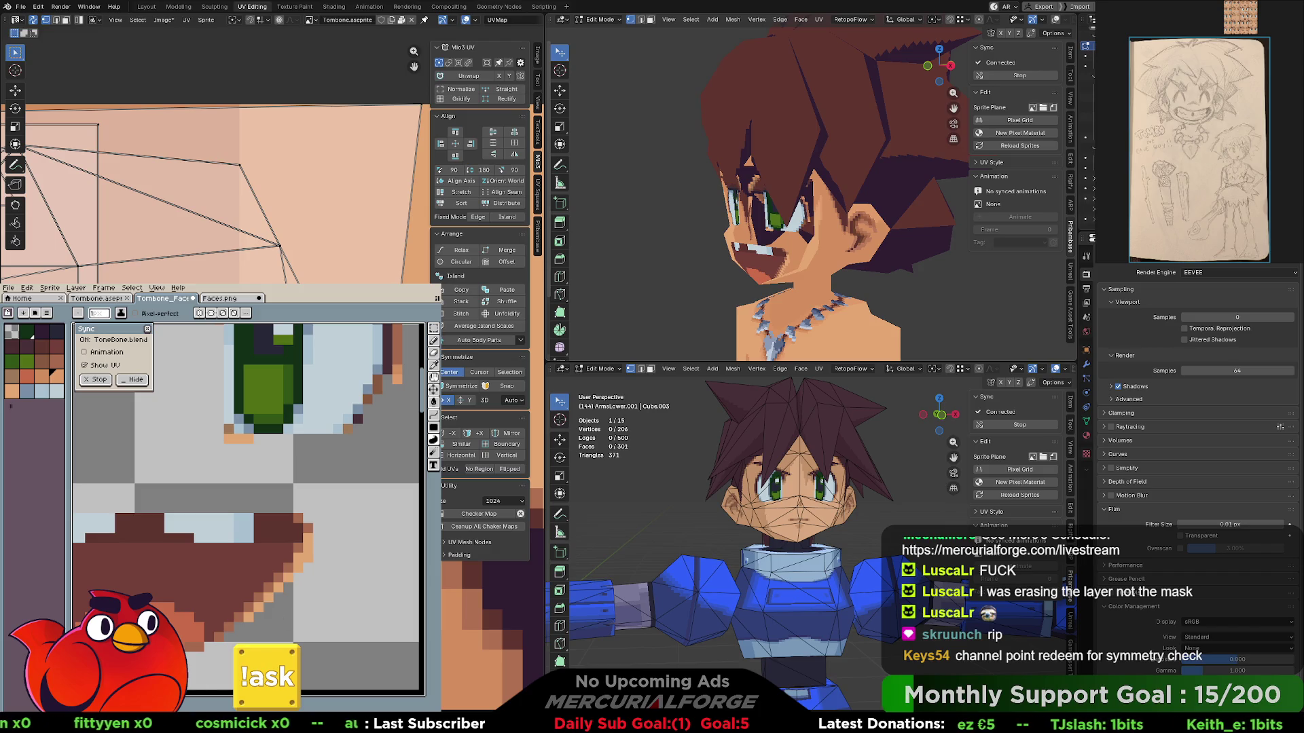
scroll(329, 523, down, 1)
scroll(319, 537, up, 1)
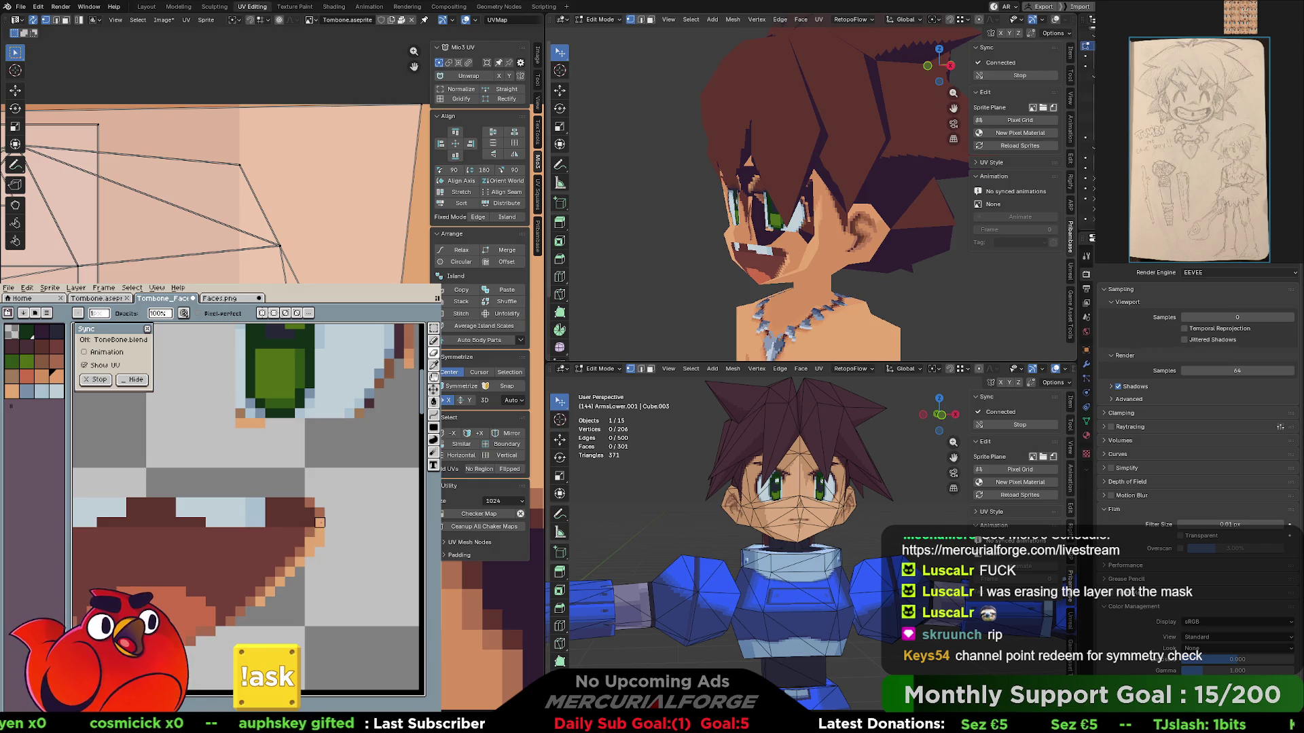
click(263, 315)
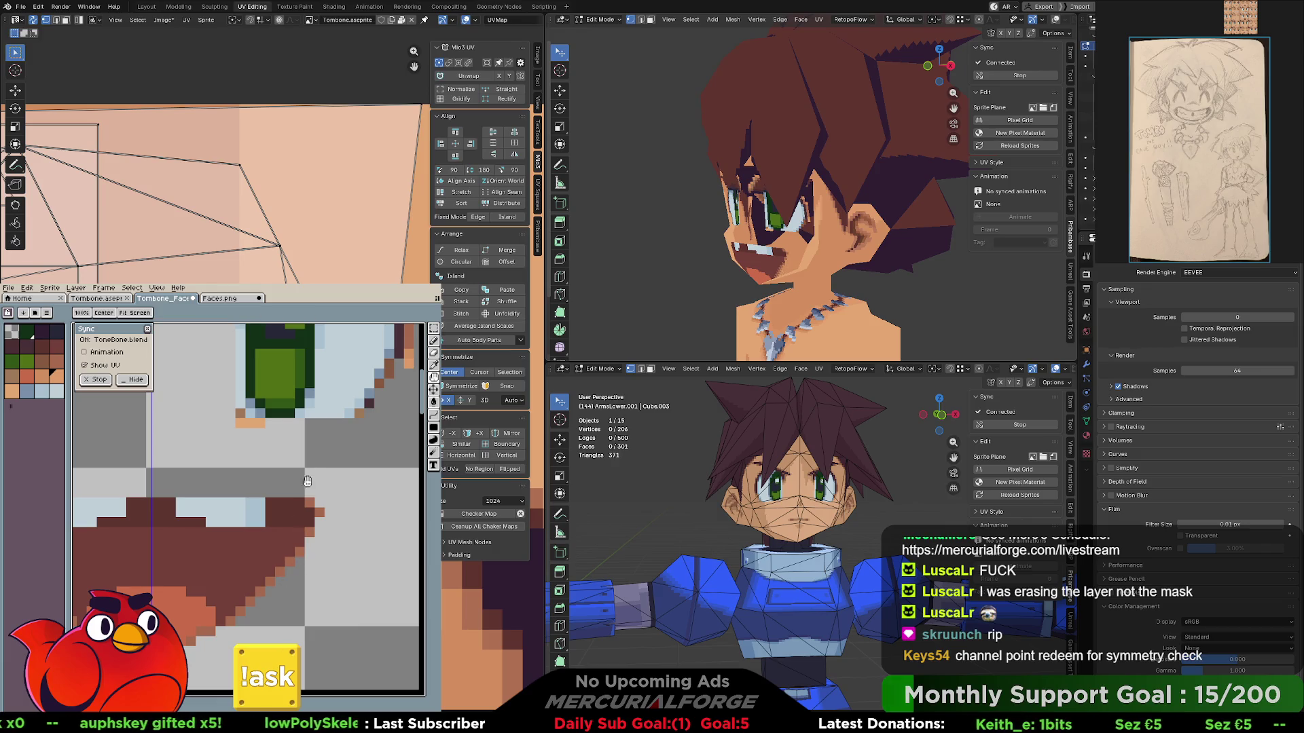
middle_drag(313, 489, 231, 601)
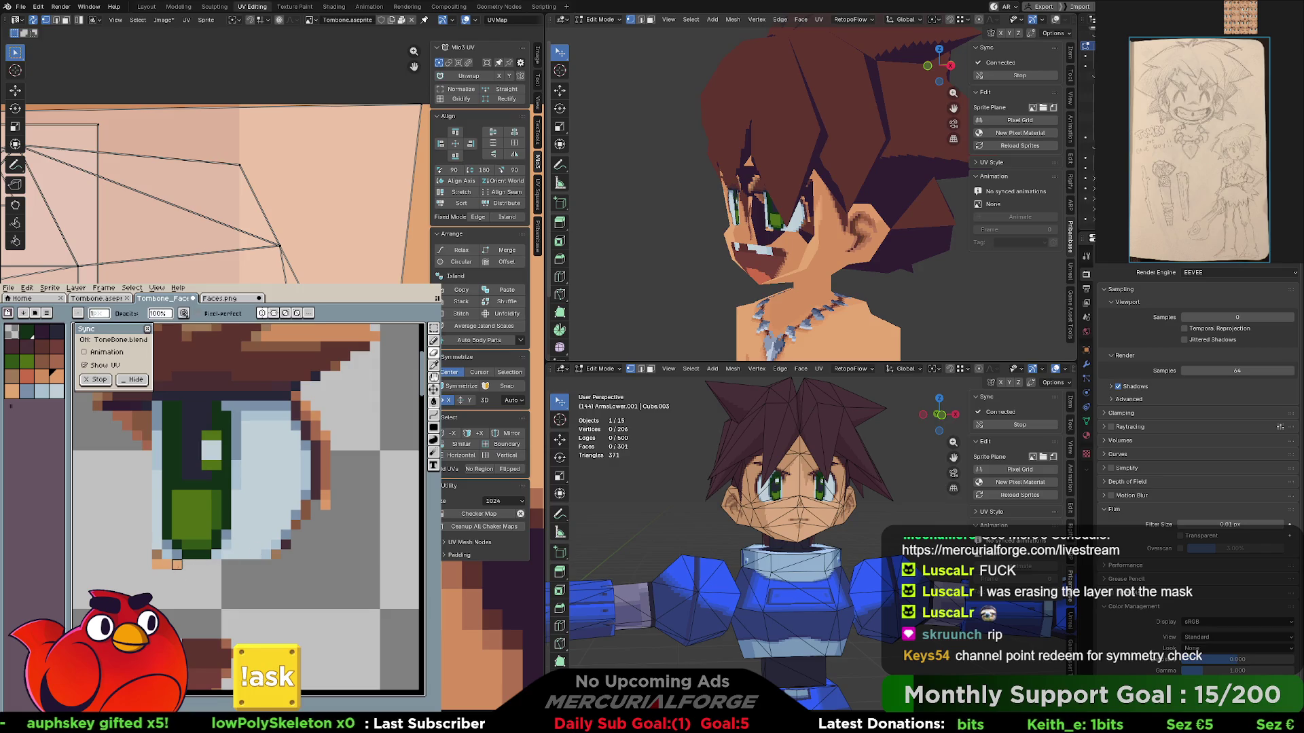
drag(178, 564, 157, 564)
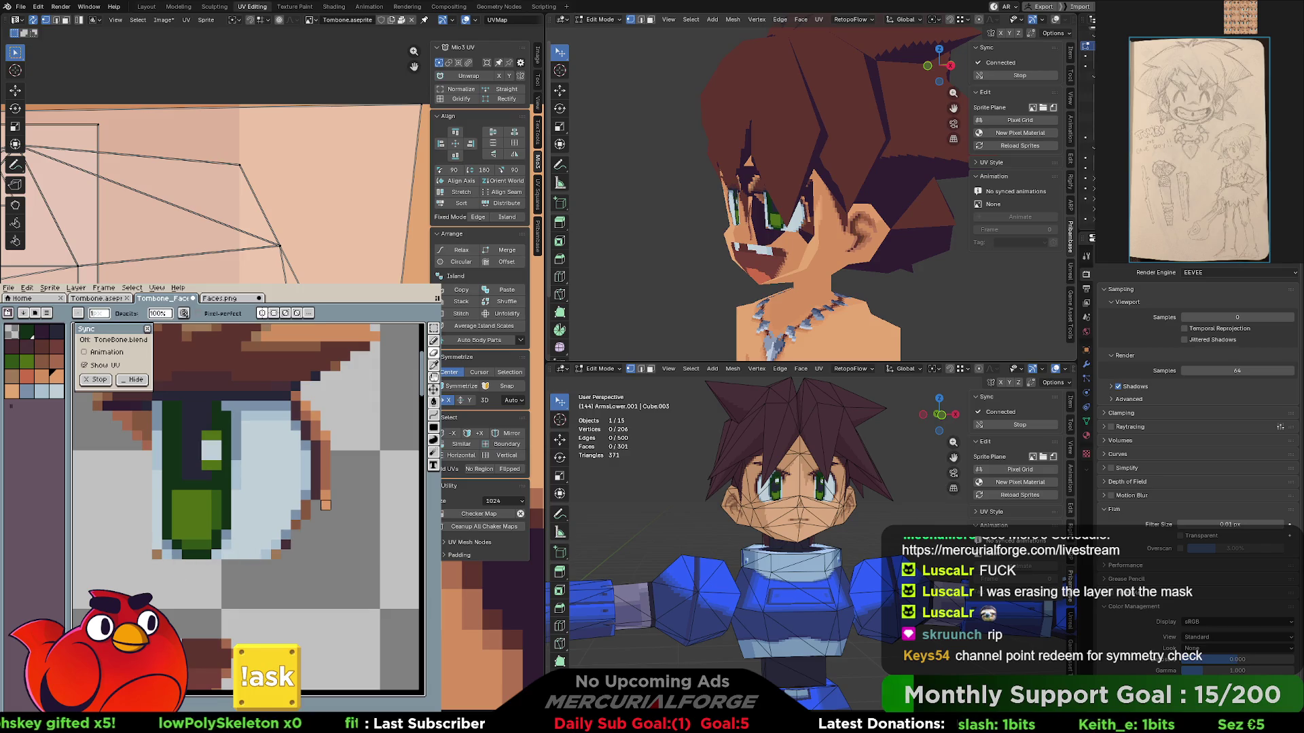
- Reshape the eyebrows' top edge: lighten a row, erase two orange rows, restore one edge pixel
mouse_move(356, 466)
middle_down()
mouse_move(334, 498)
mouse_move(341, 520)
middle_up()
drag(377, 454, 273, 455)
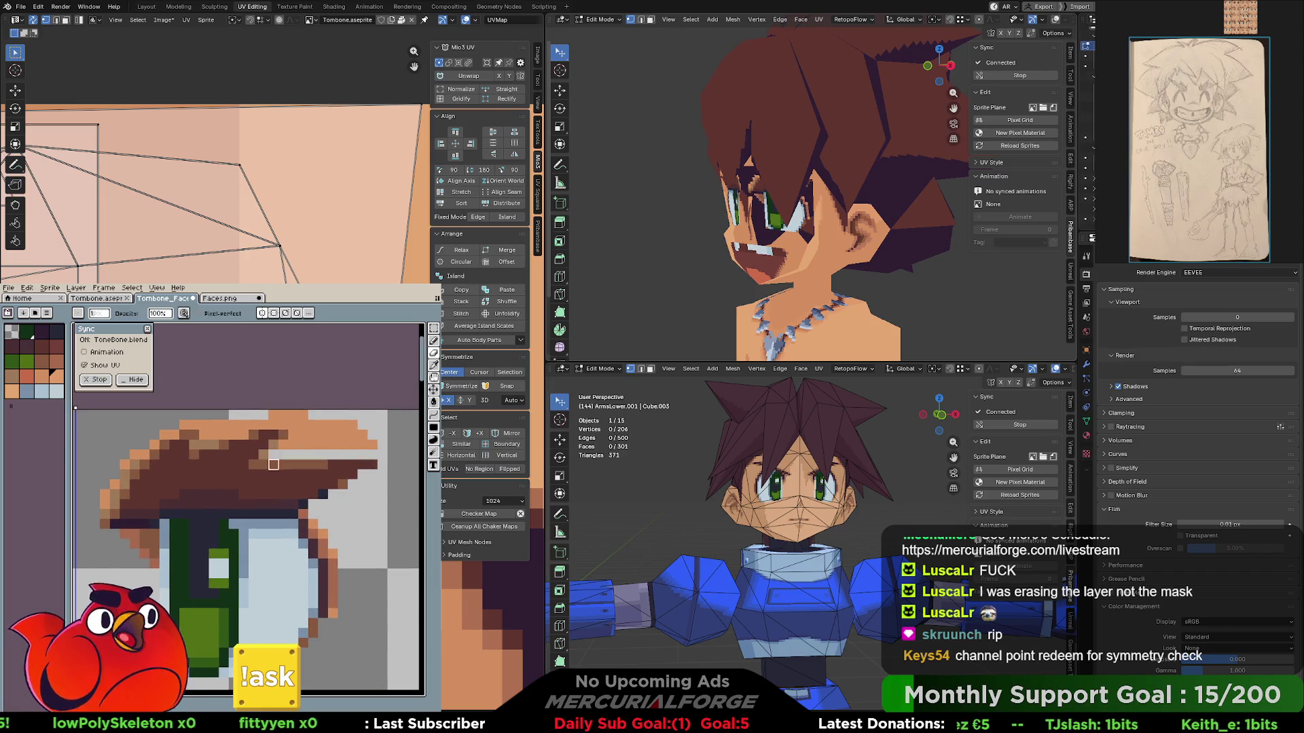
drag(377, 444, 279, 444)
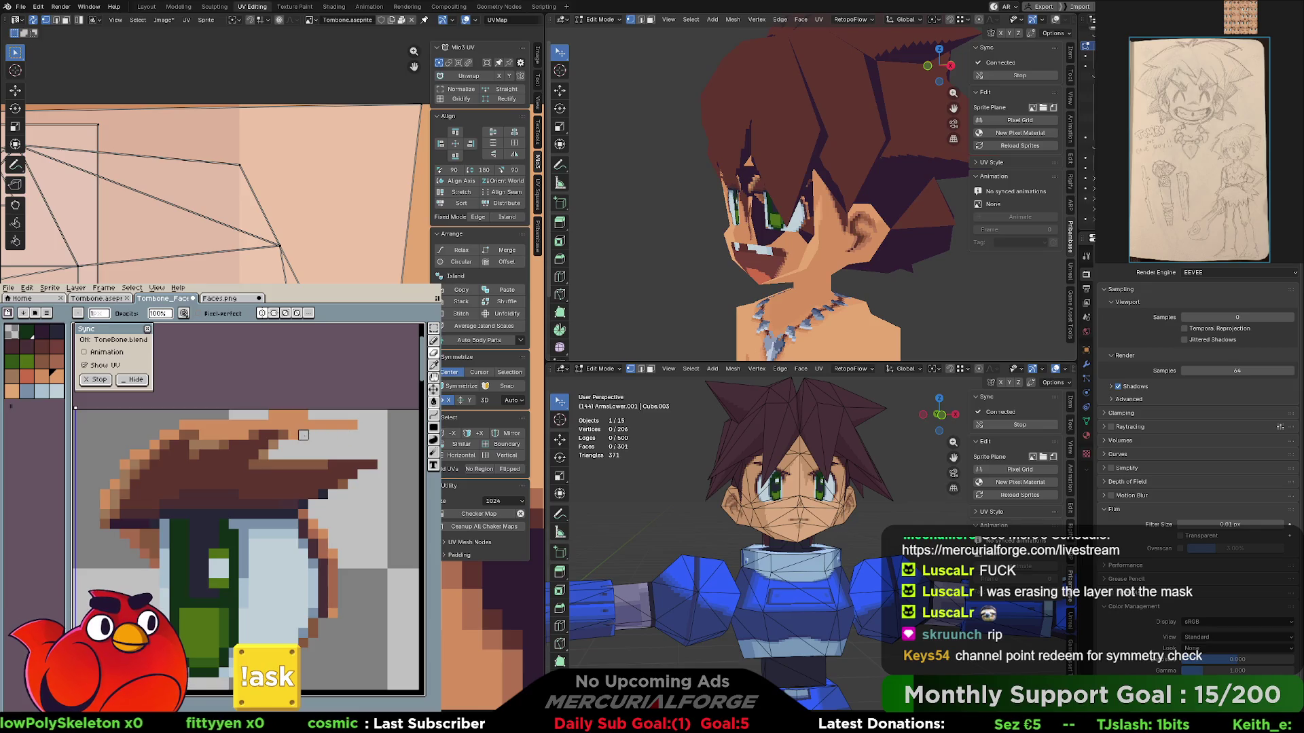
drag(354, 425, 183, 425)
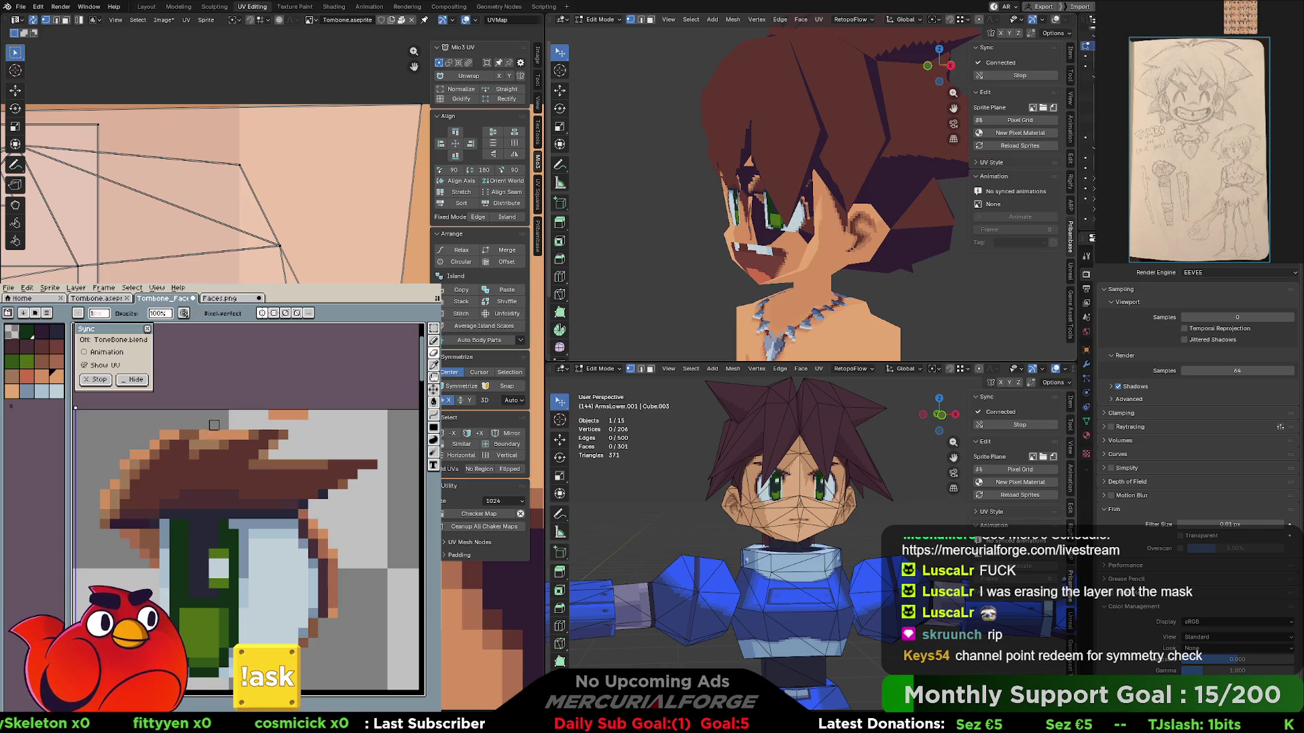
middle_drag(227, 434, 357, 416)
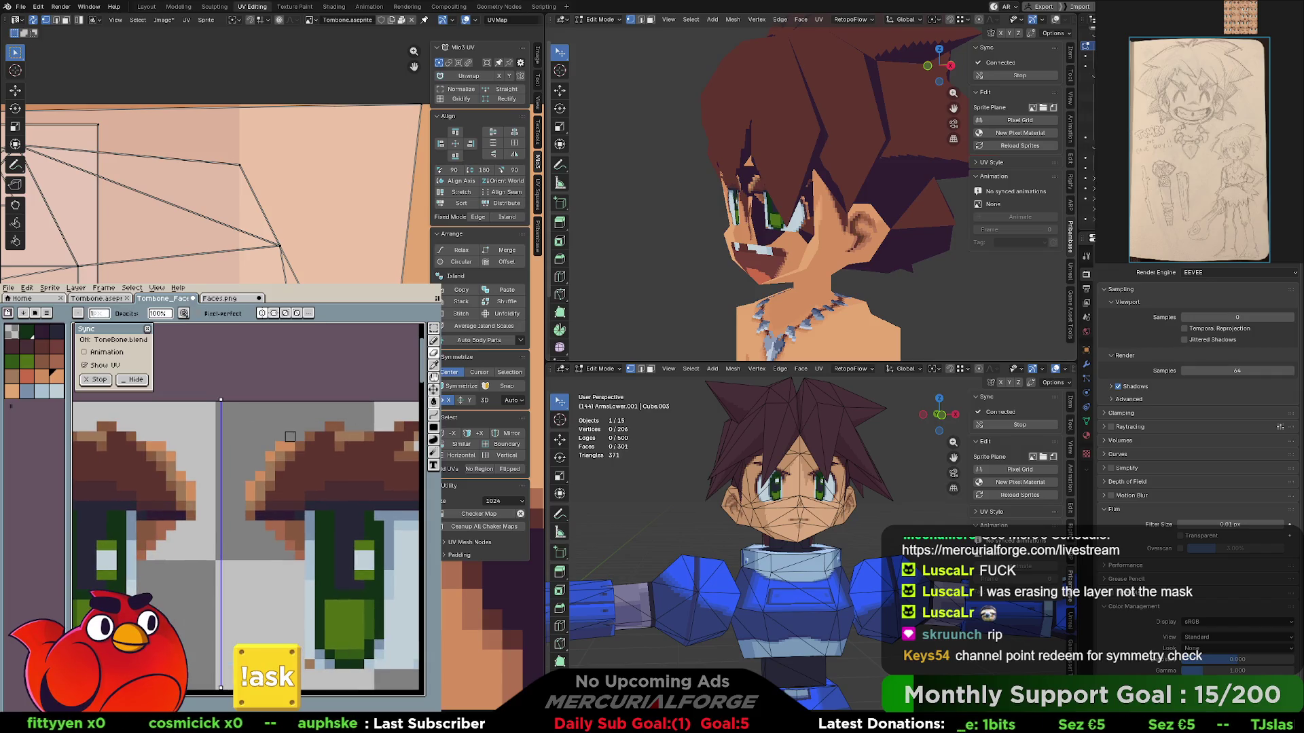
click(251, 489)
middle_drag(66, 577, 259, 540)
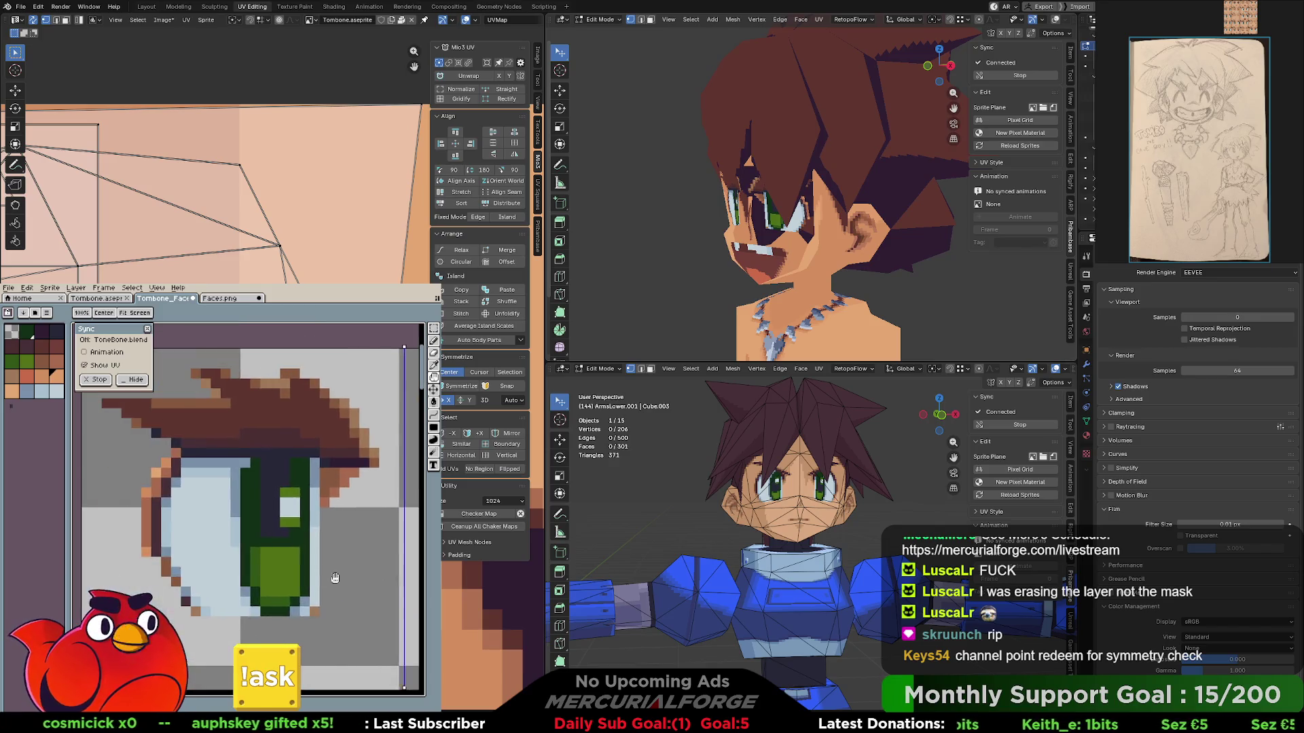
scroll(260, 541, up, 1)
scroll(260, 540, up, 1)
scroll(199, 504, down, 2)
scroll(199, 503, down, 2)
scroll(234, 514, down, 1)
scroll(264, 519, down, 1)
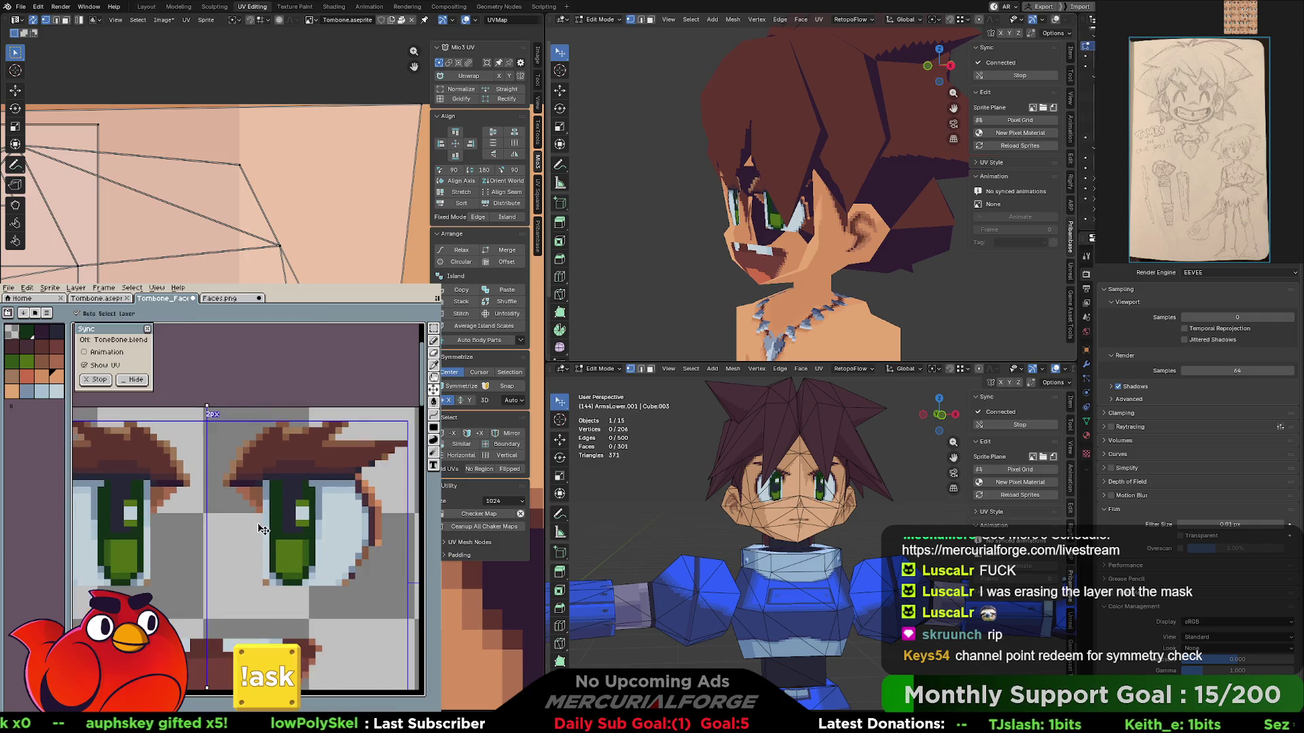
scroll(264, 519, down, 1)
scroll(230, 512, left, 1)
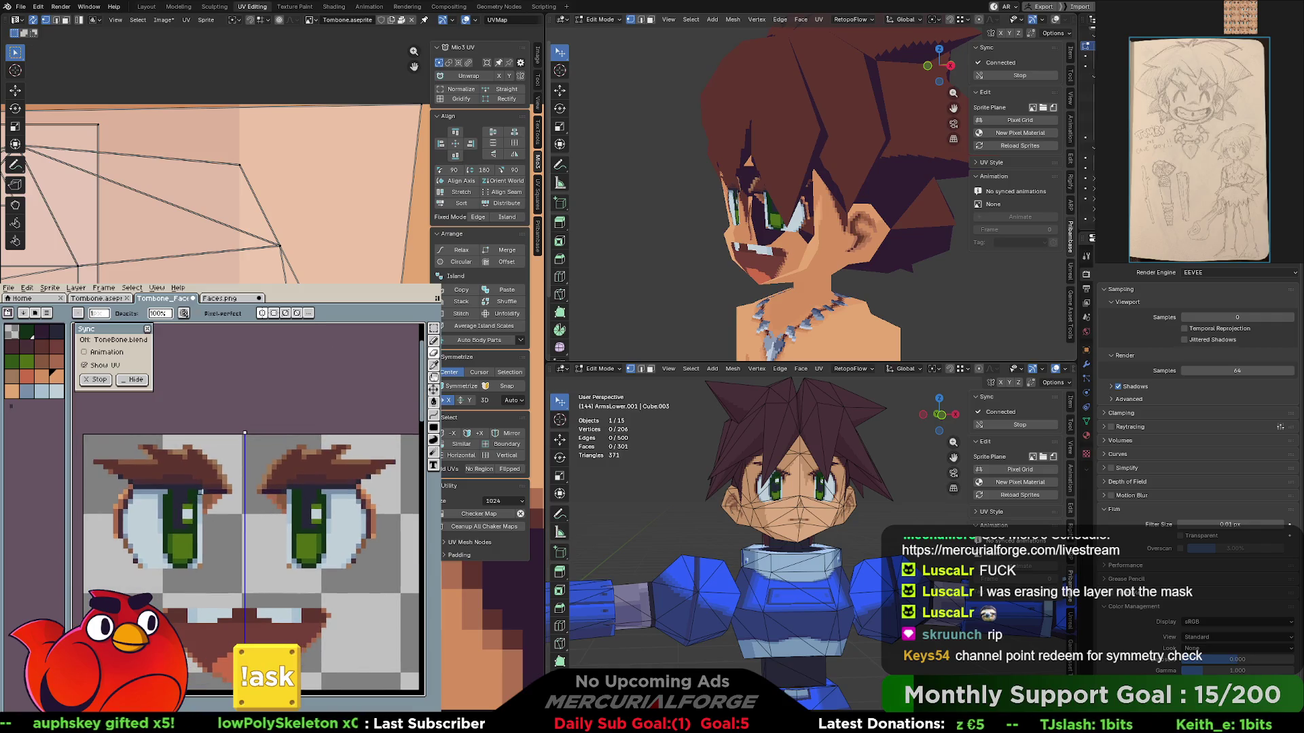
- Switch to the pixel-perfect pencil and undo the accidental erasing of skin around the eyes
key(i)
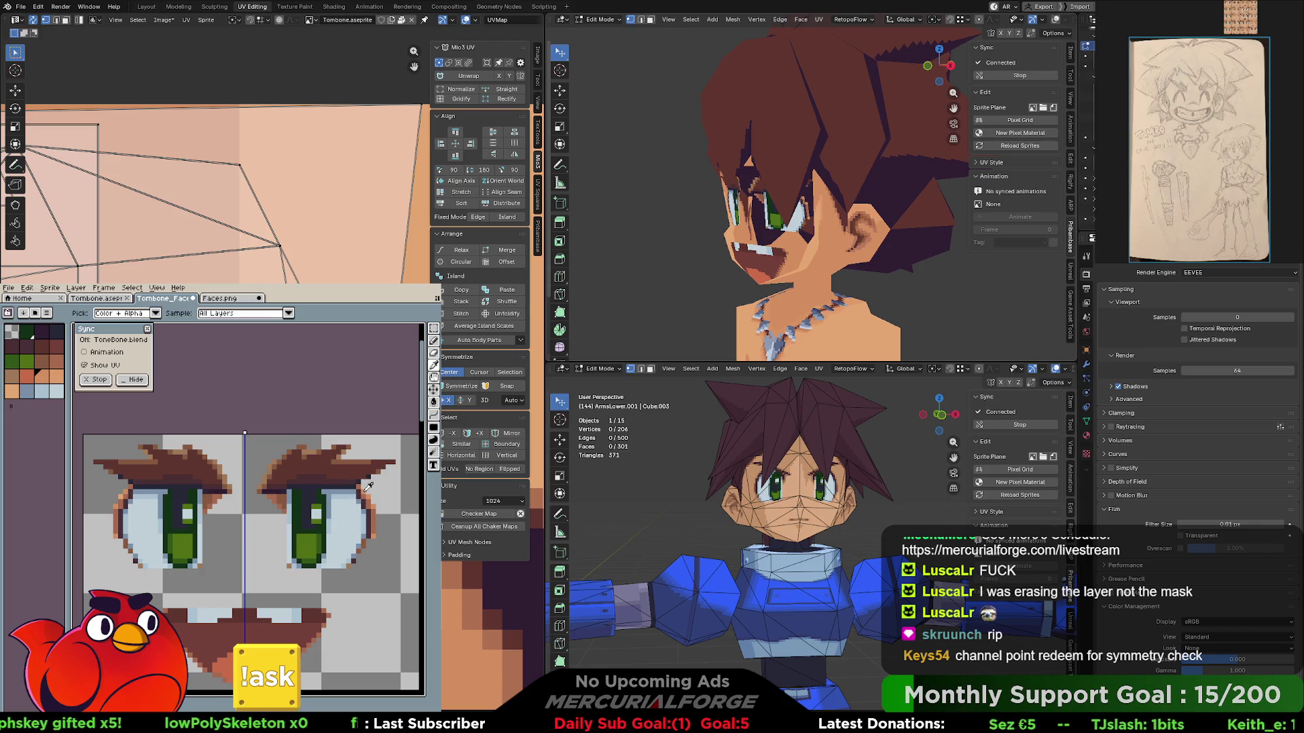
key(b)
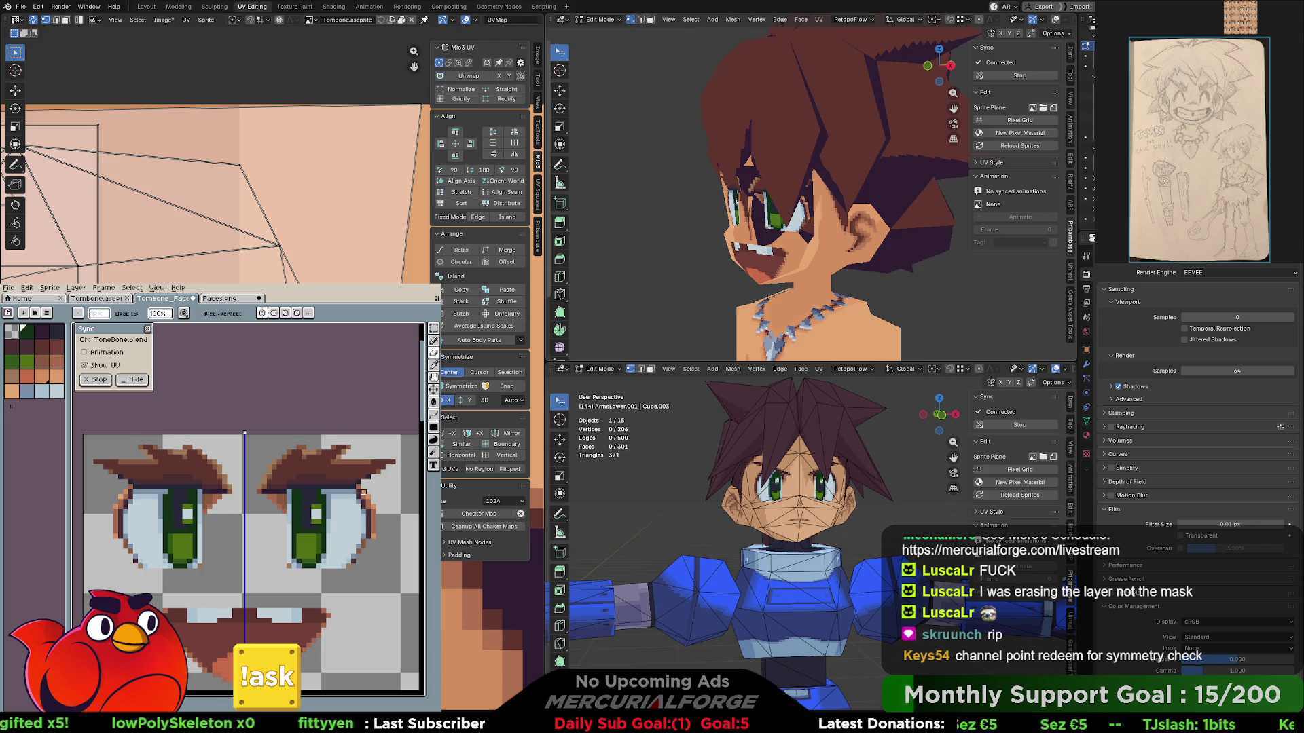
key(e)
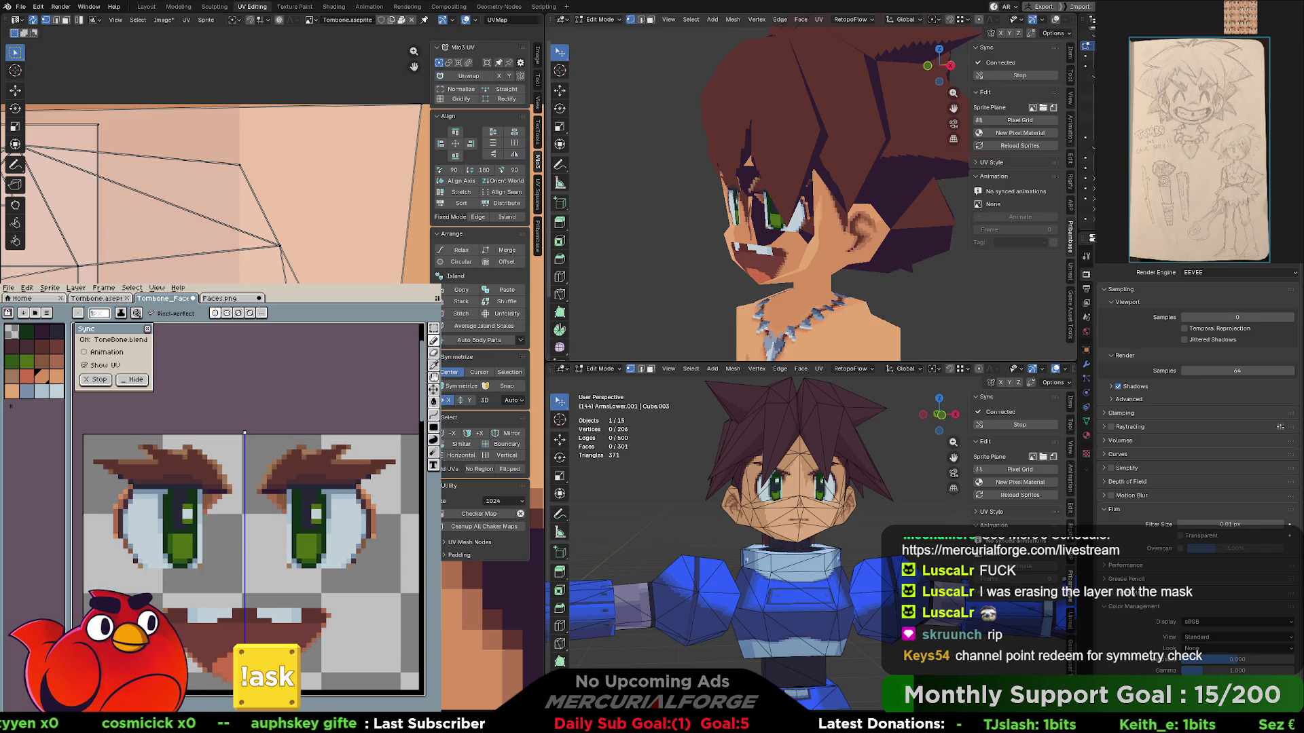
key(ctrl+z)
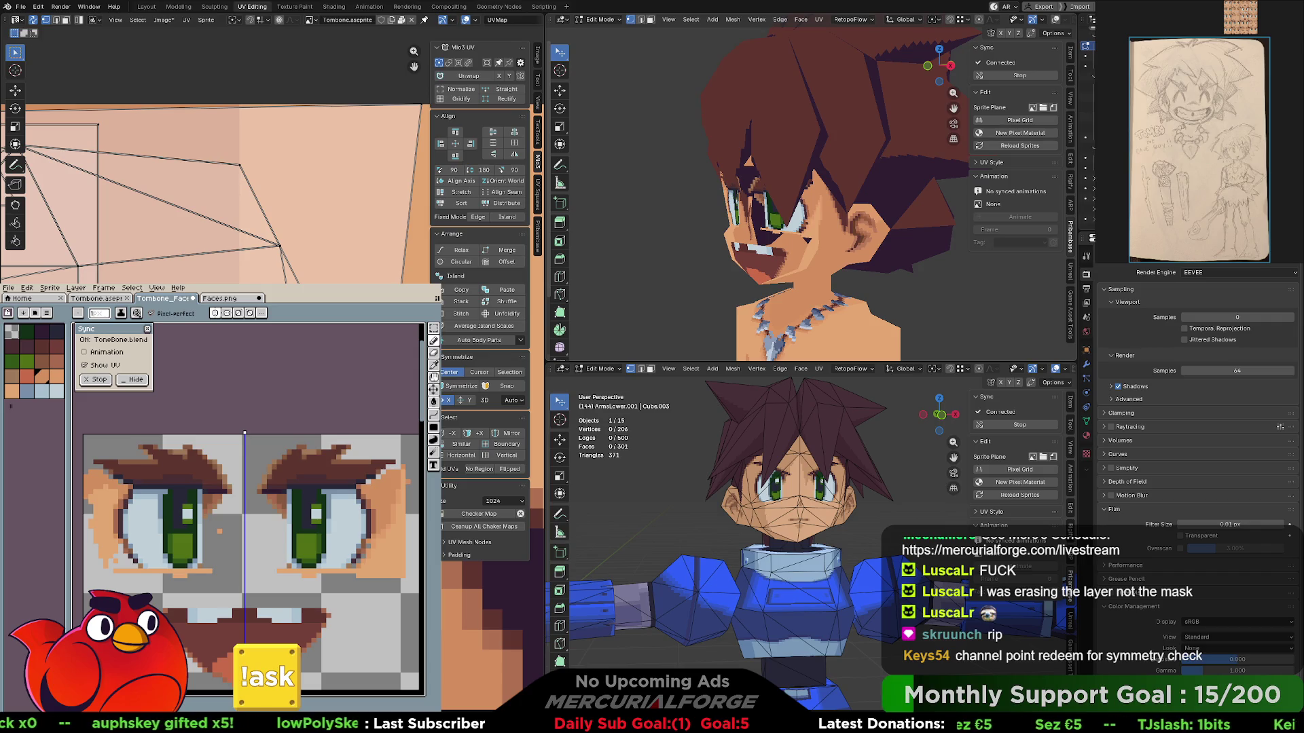
- Toggle the skin layer to check the eyes, then pick the Eraser
key(ctrl+z)
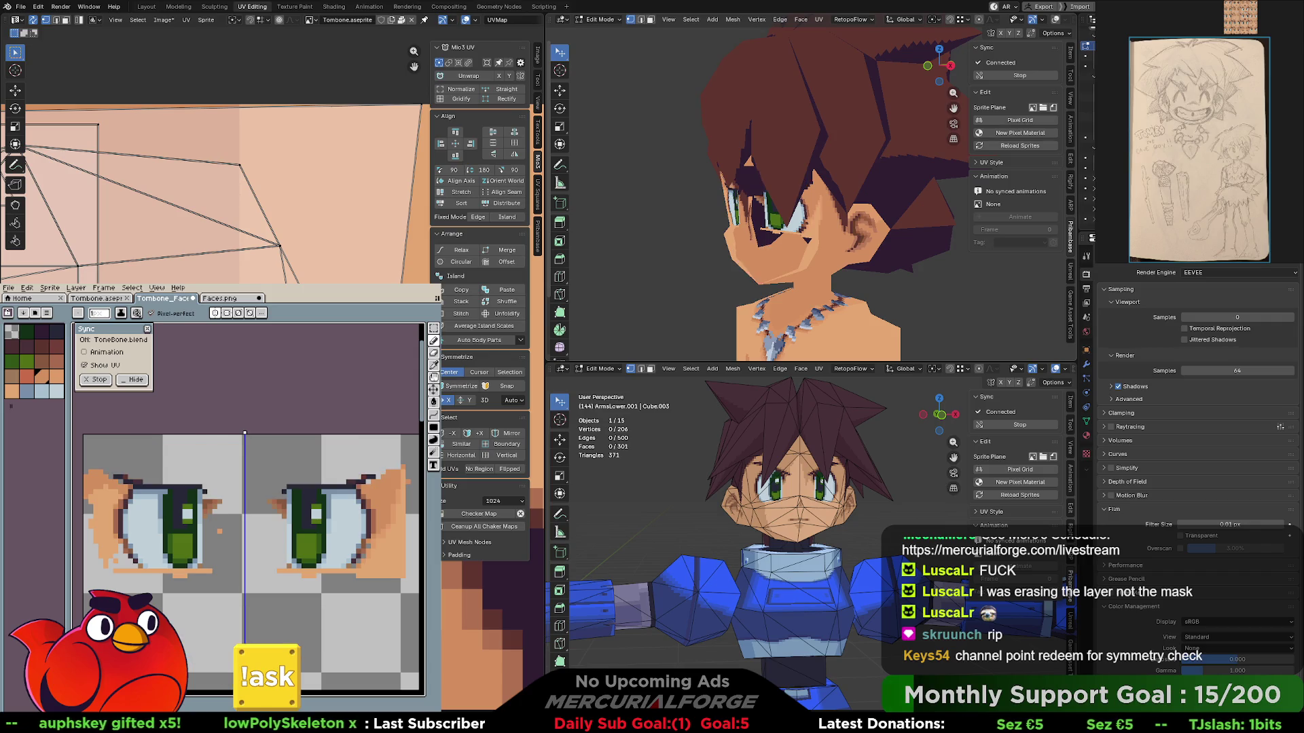
key(ctrl+z)
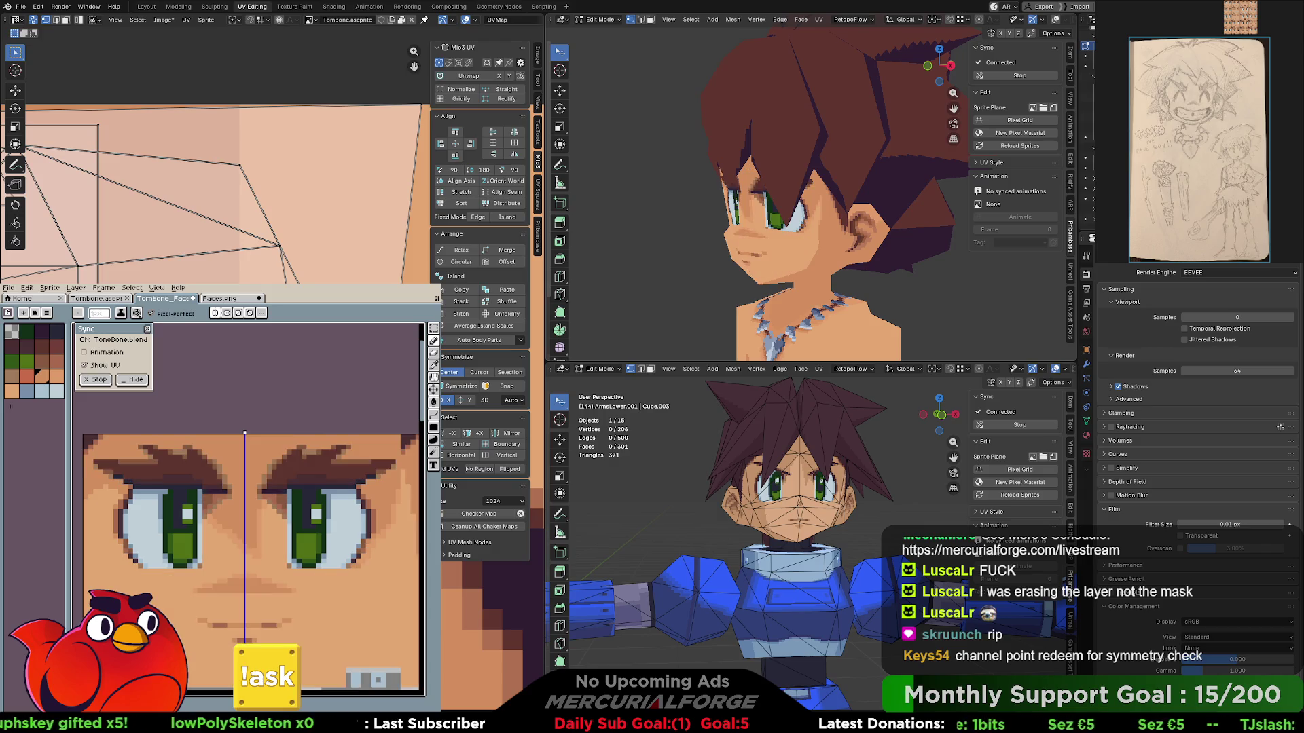
key(b)
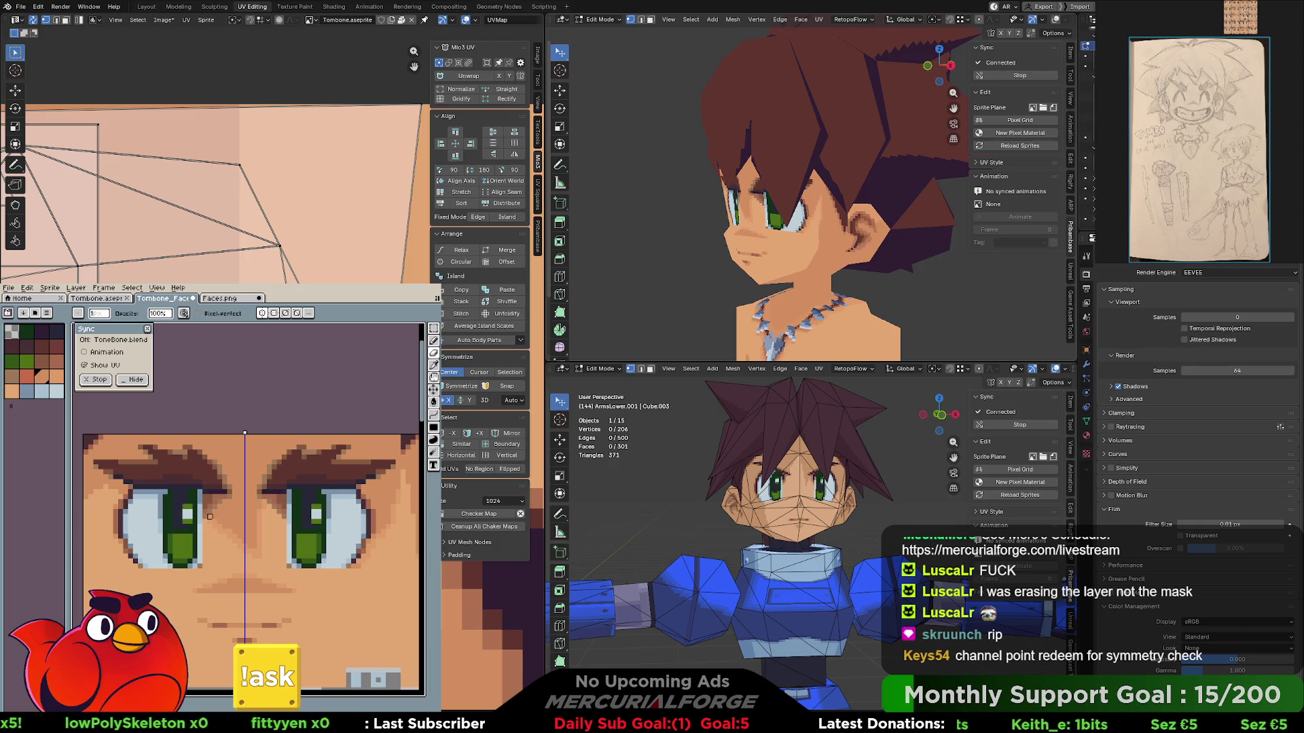
key(e)
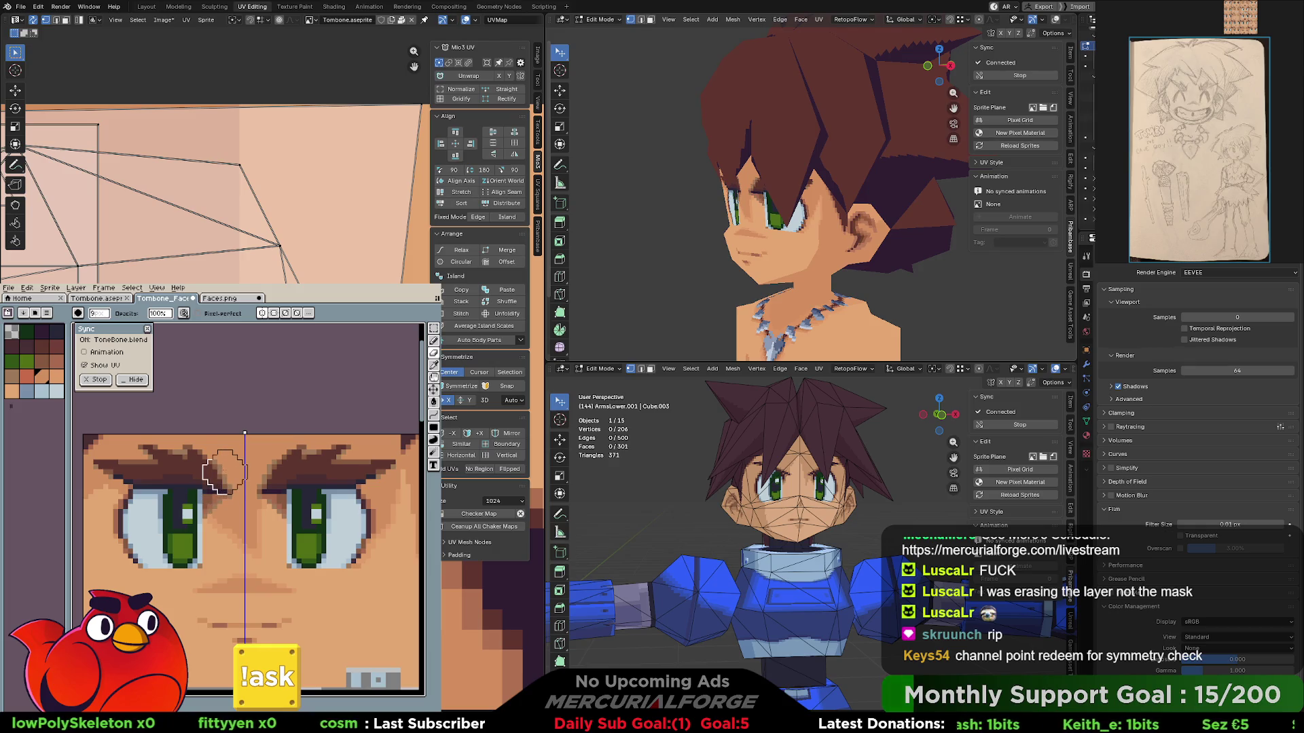
- Undo a stray erase, wipe out both eye whites and irises symmetrically, then hide the layer
mouse_move(227, 471)
mouse_down()
mouse_move(296, 480)
mouse_move(290, 524)
mouse_up()
key(ctrl+z)
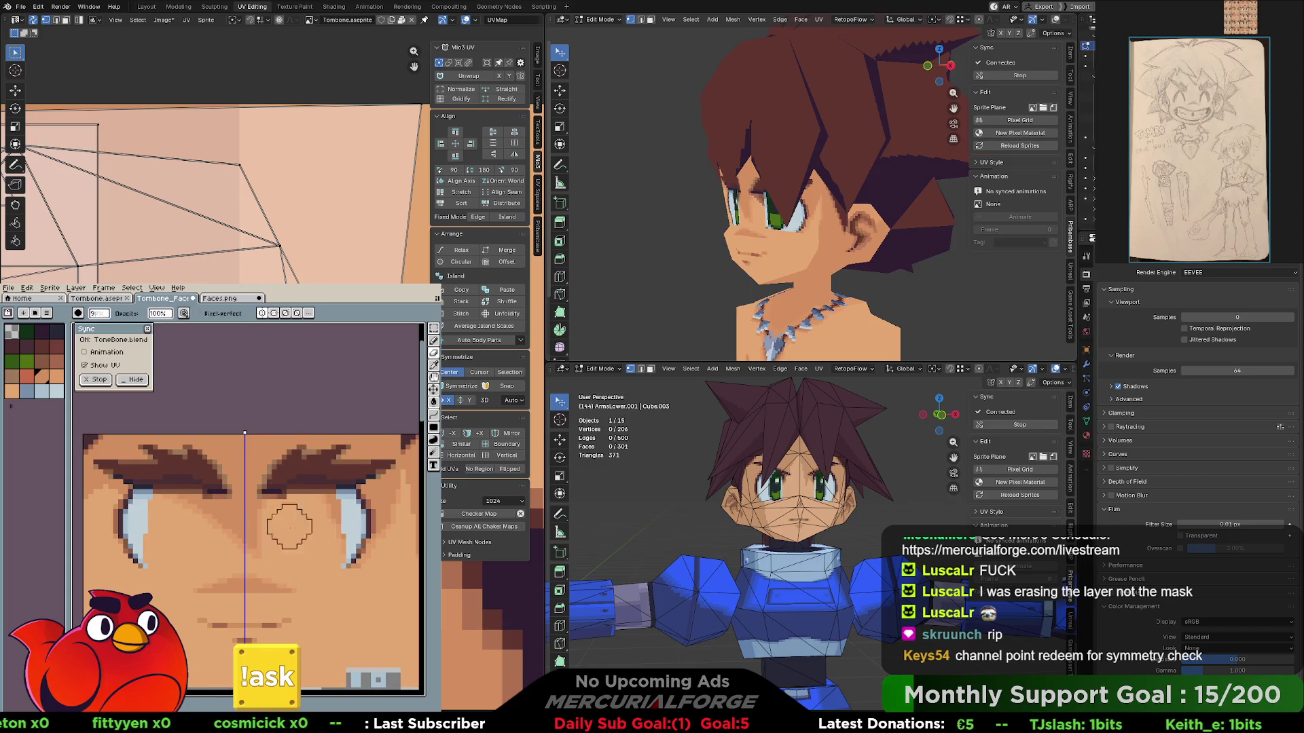
drag(143, 497, 139, 550)
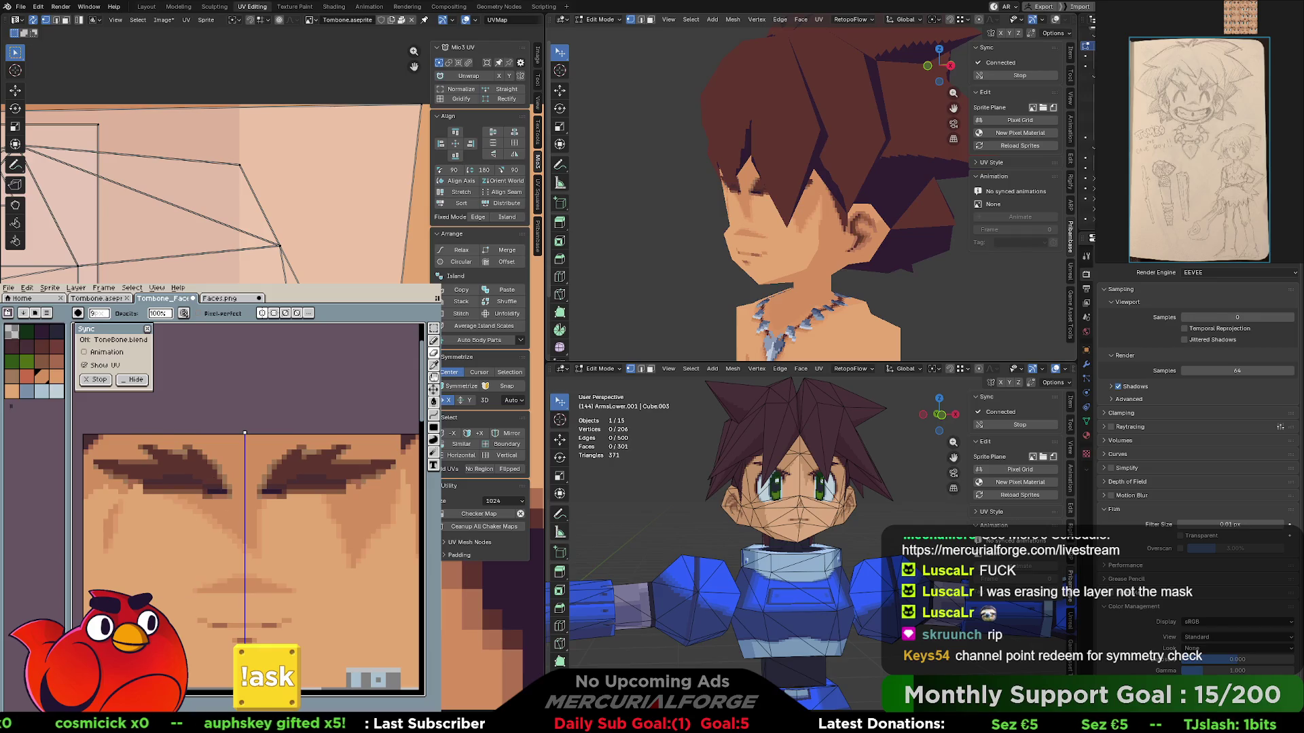
key(shift+x)
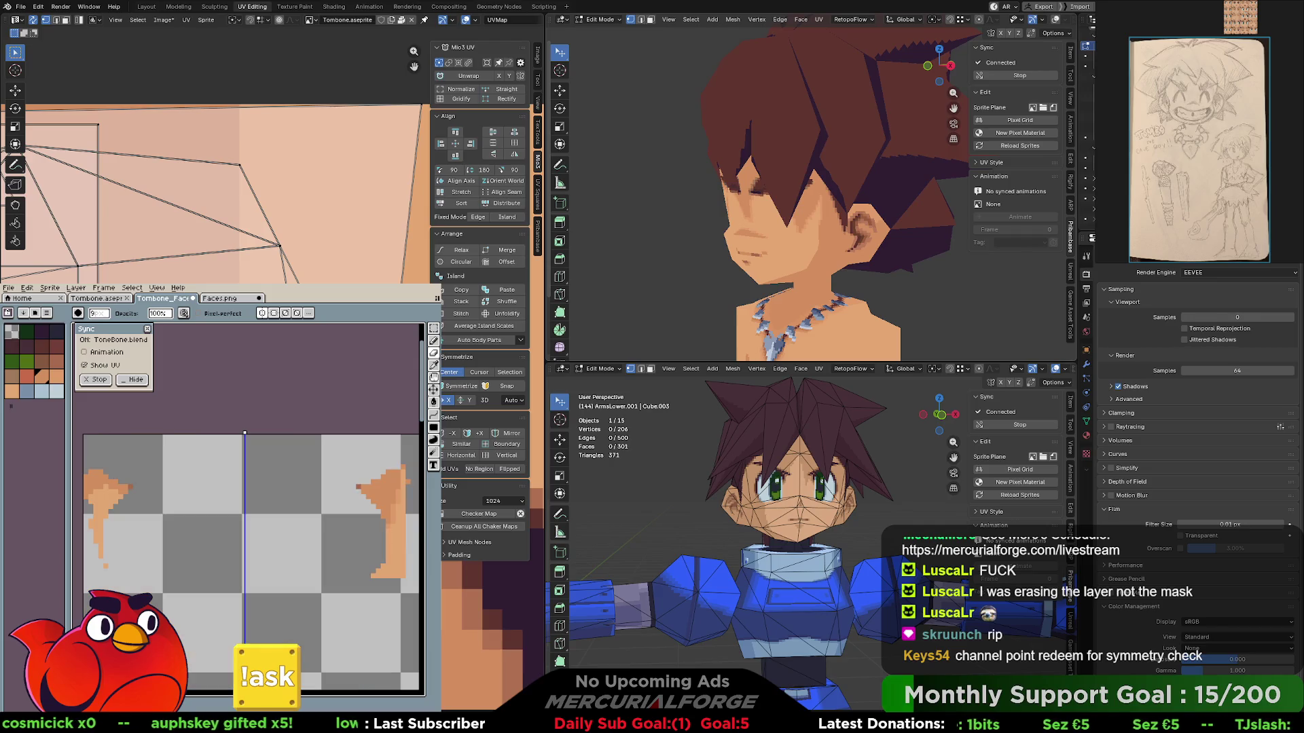
- Show the face layer, eyedropper a skin colour and orbit the Blender head to front view
key(ctrl+z)
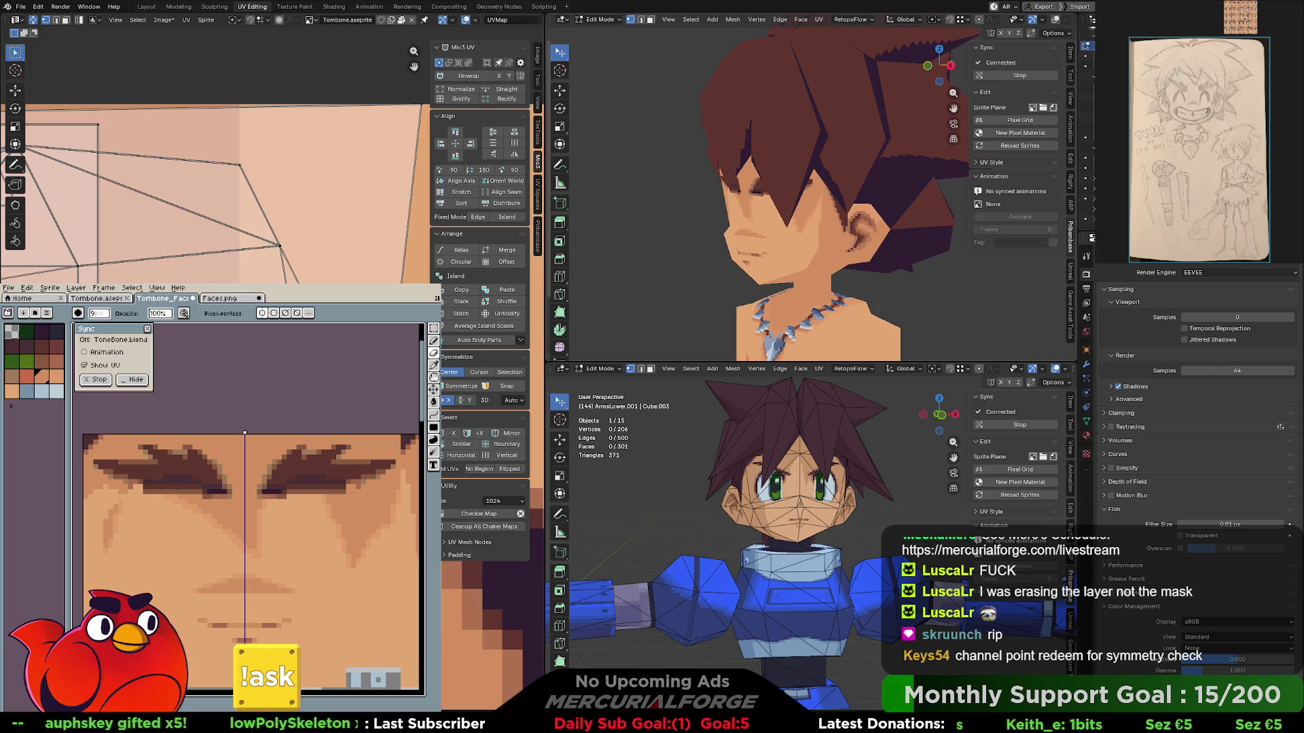
key(i)
click(164, 535)
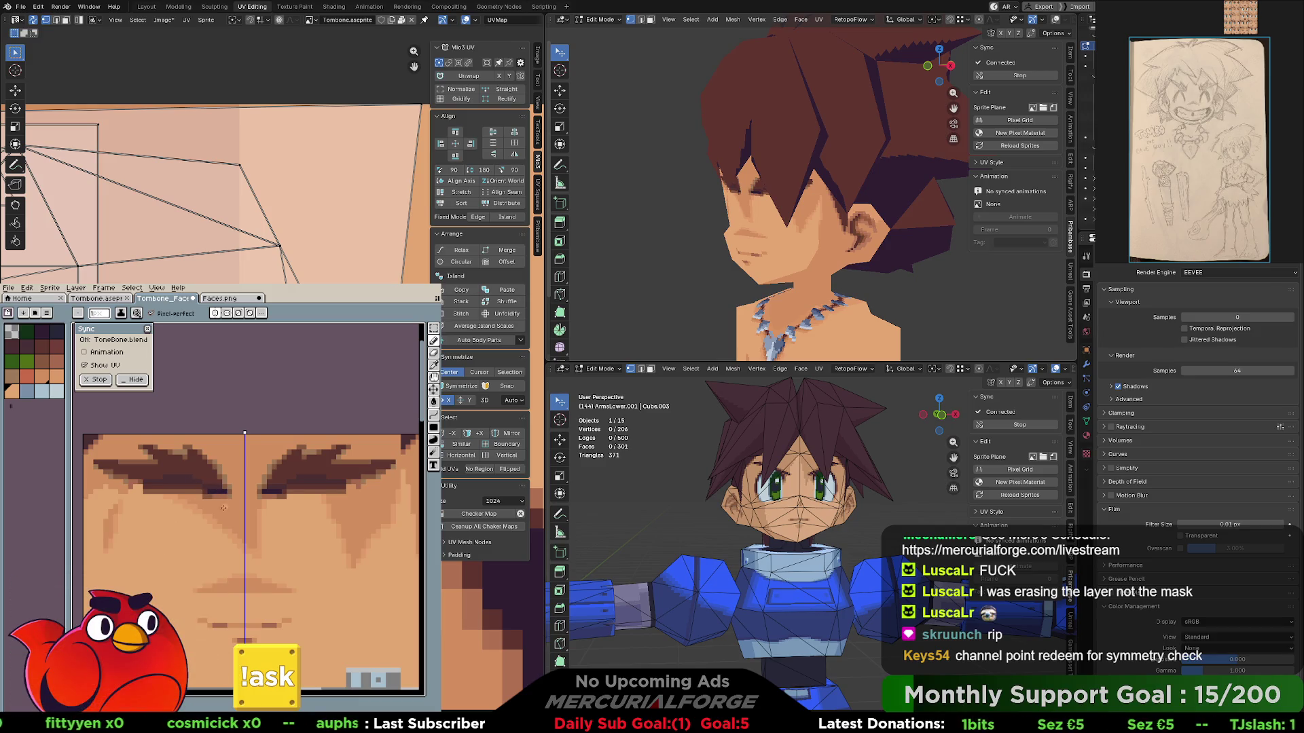
scroll(223, 506, up, 1)
scroll(186, 523, down, 1)
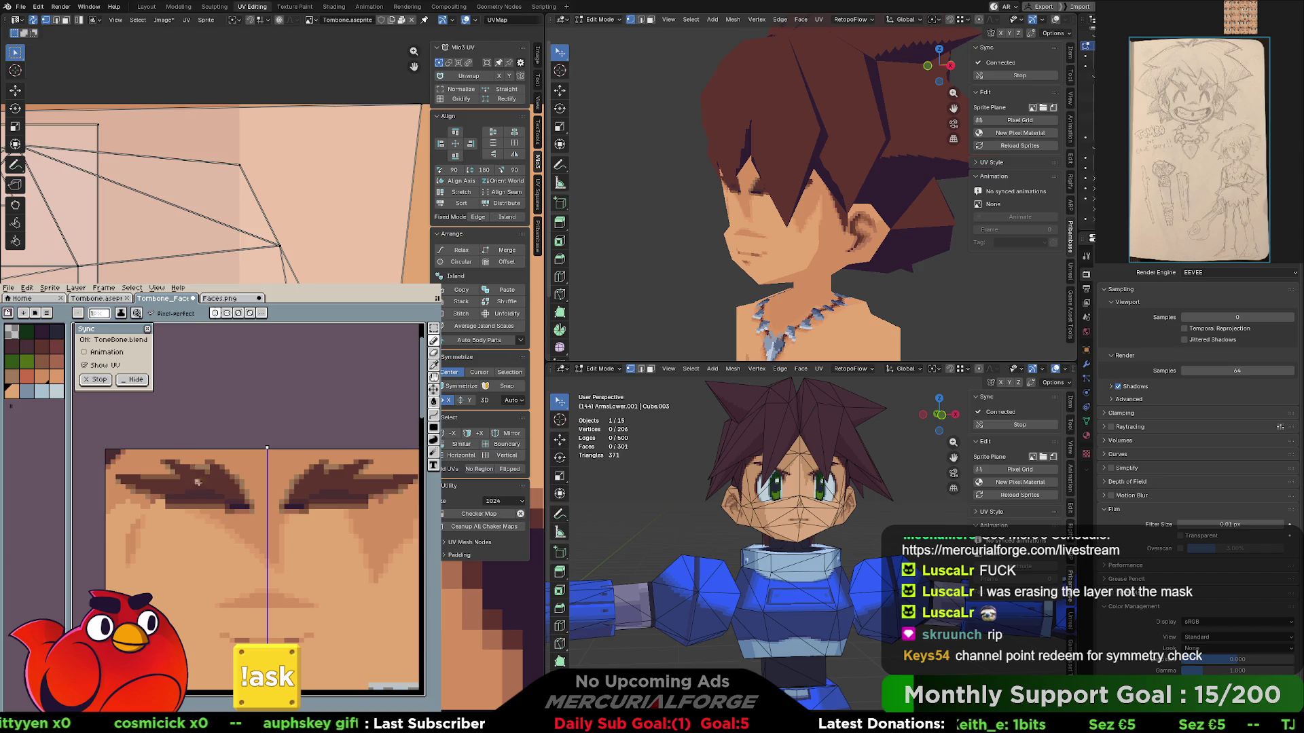
middle_drag(713, 209, 810, 209)
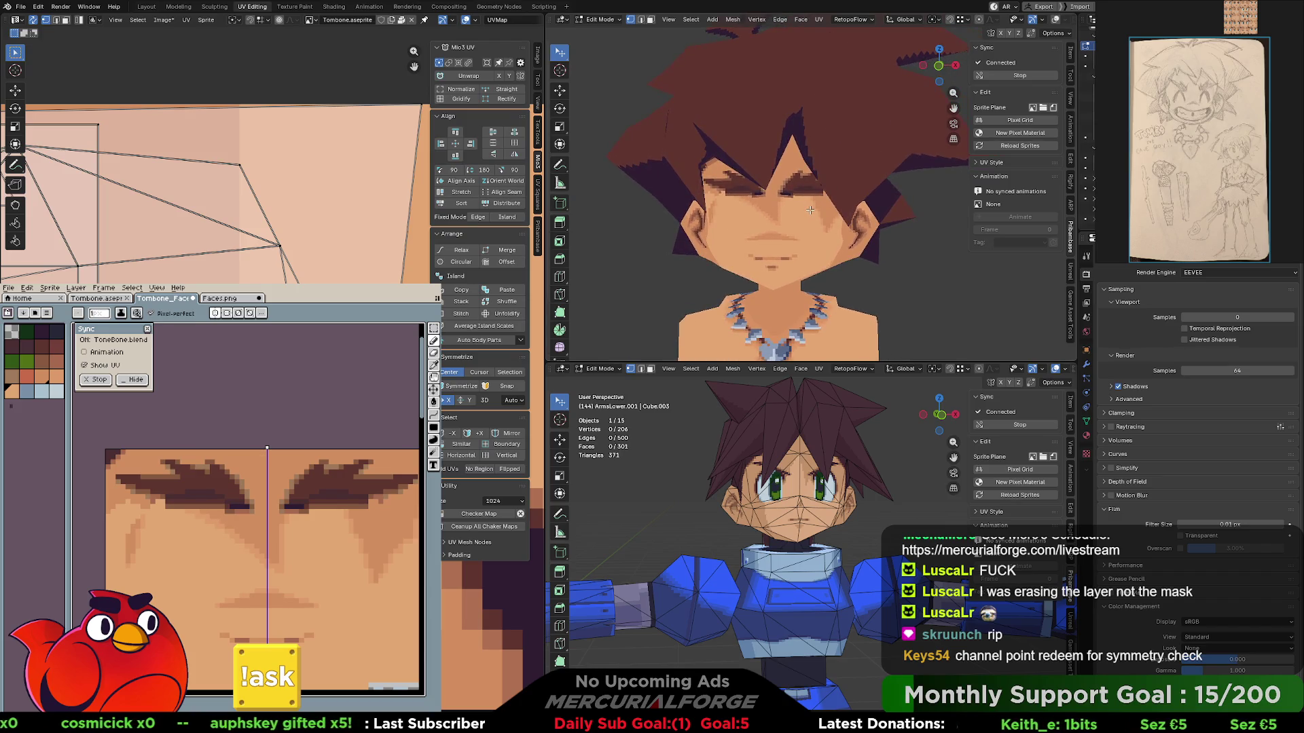
- Sample a skin colour from the face and turn off mirrored drawing
middle_drag(186, 471, 213, 463)
key(i)
alt+click(276, 518)
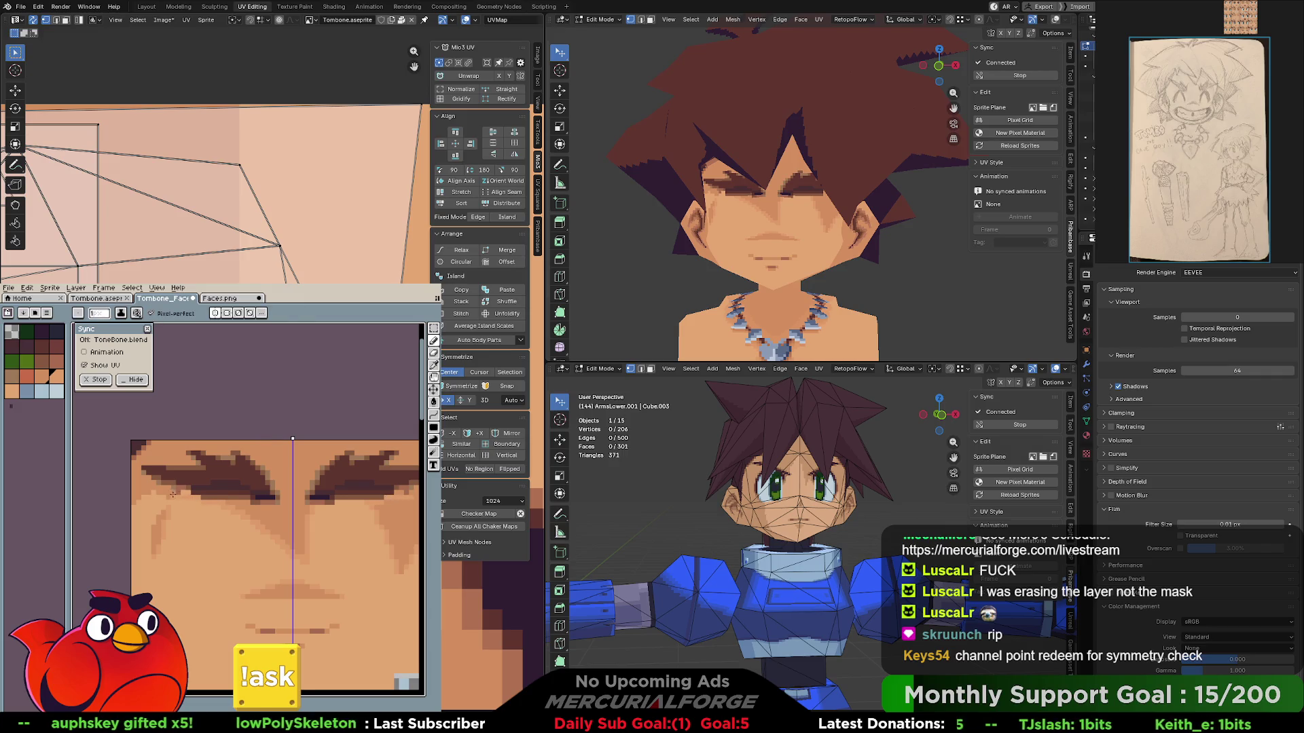
middle_drag(234, 503, 224, 499)
click(215, 316)
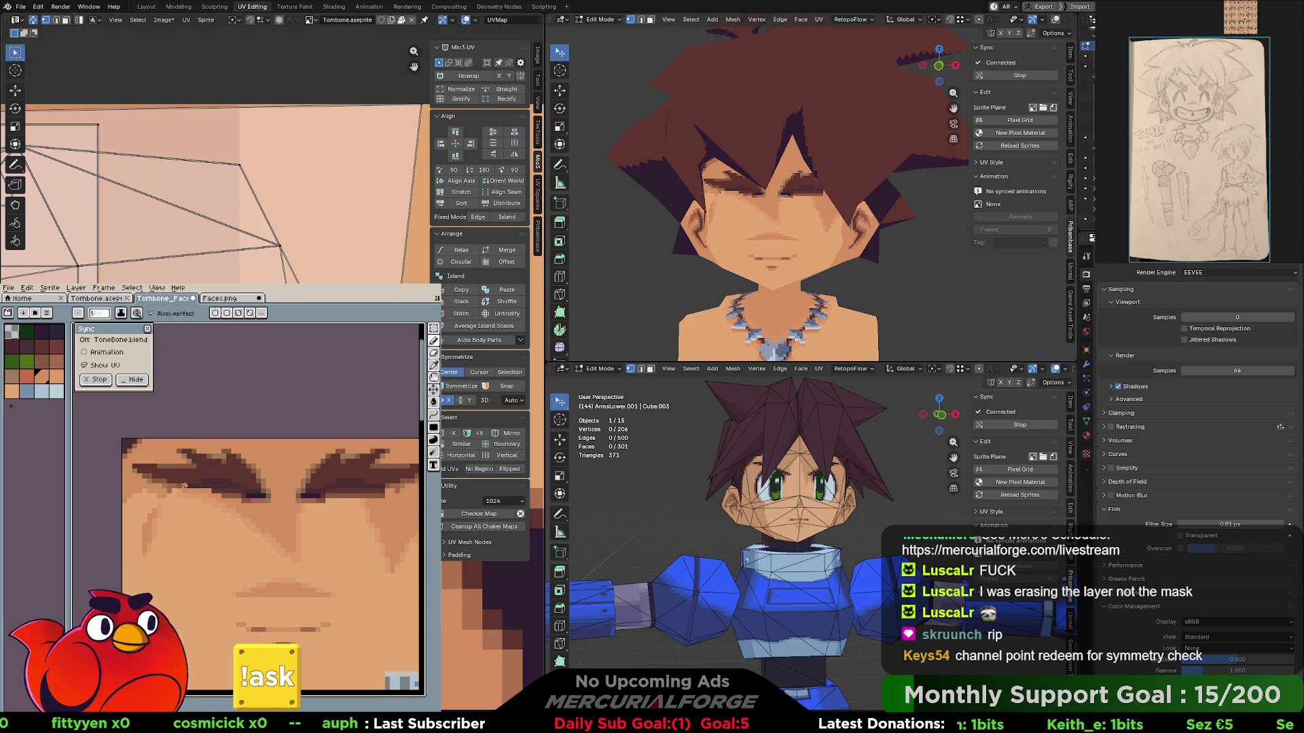
- Paint skin over the left eyebrow's outer tip and lower edge, then view the head three-quarter
mouse_move(137, 478)
mouse_down()
mouse_move(201, 454)
mouse_move(233, 474)
mouse_up()
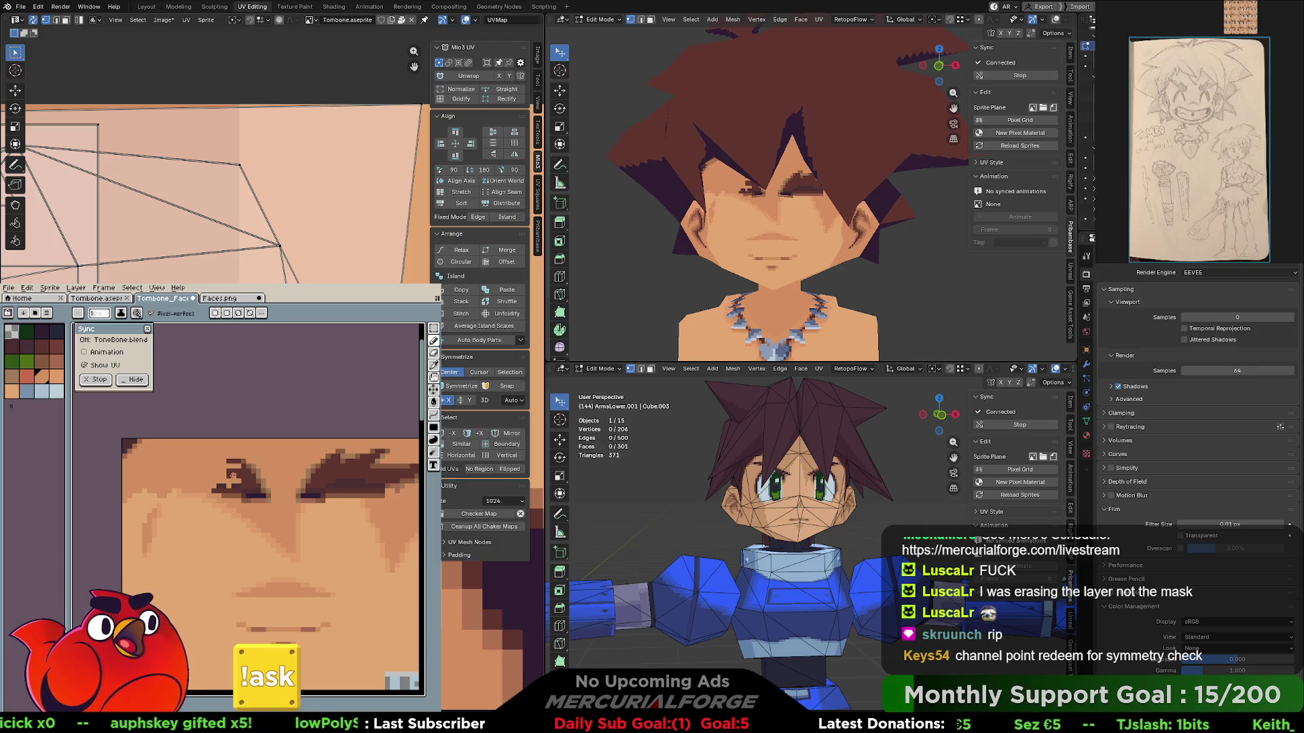
mouse_move(226, 485)
mouse_down()
mouse_move(253, 497)
mouse_move(250, 477)
mouse_move(304, 463)
mouse_up()
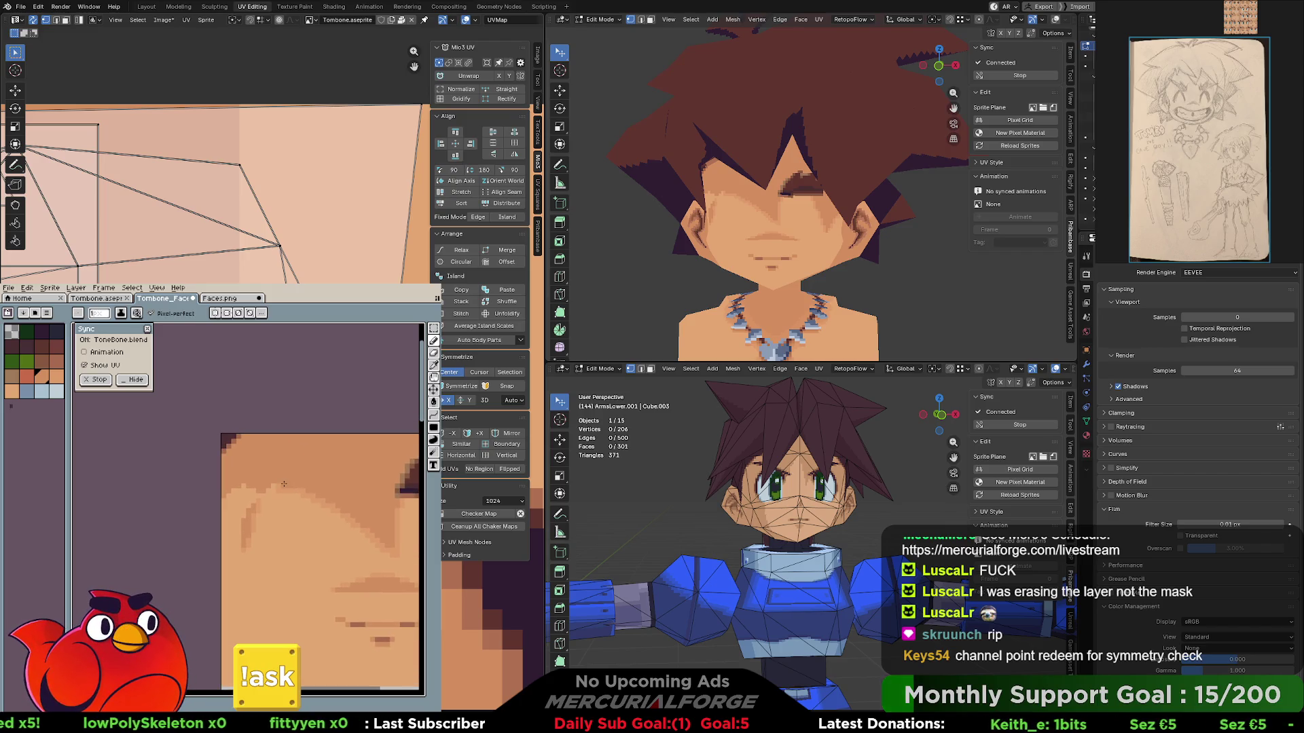
middle_drag(734, 184, 807, 206)
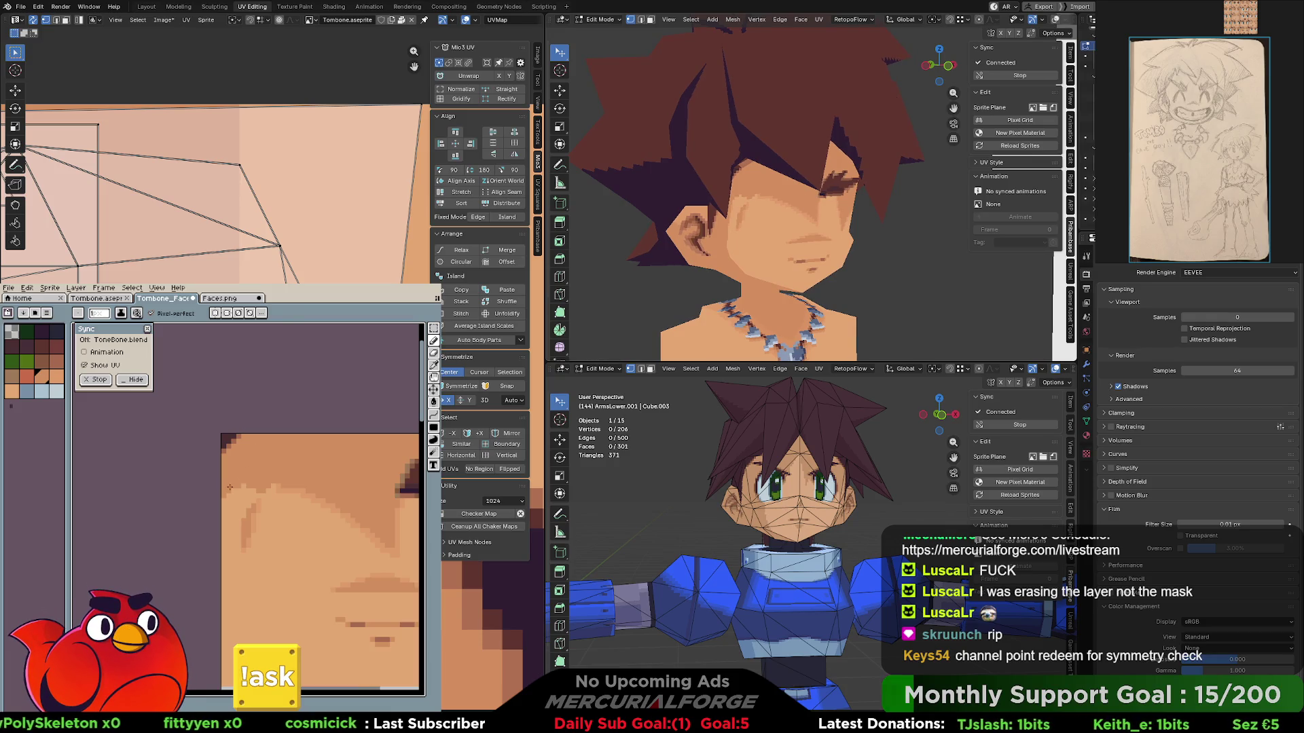
- Sample a skin shade from the face edge and bring the left eyebrow into view
alt+click(280, 485)
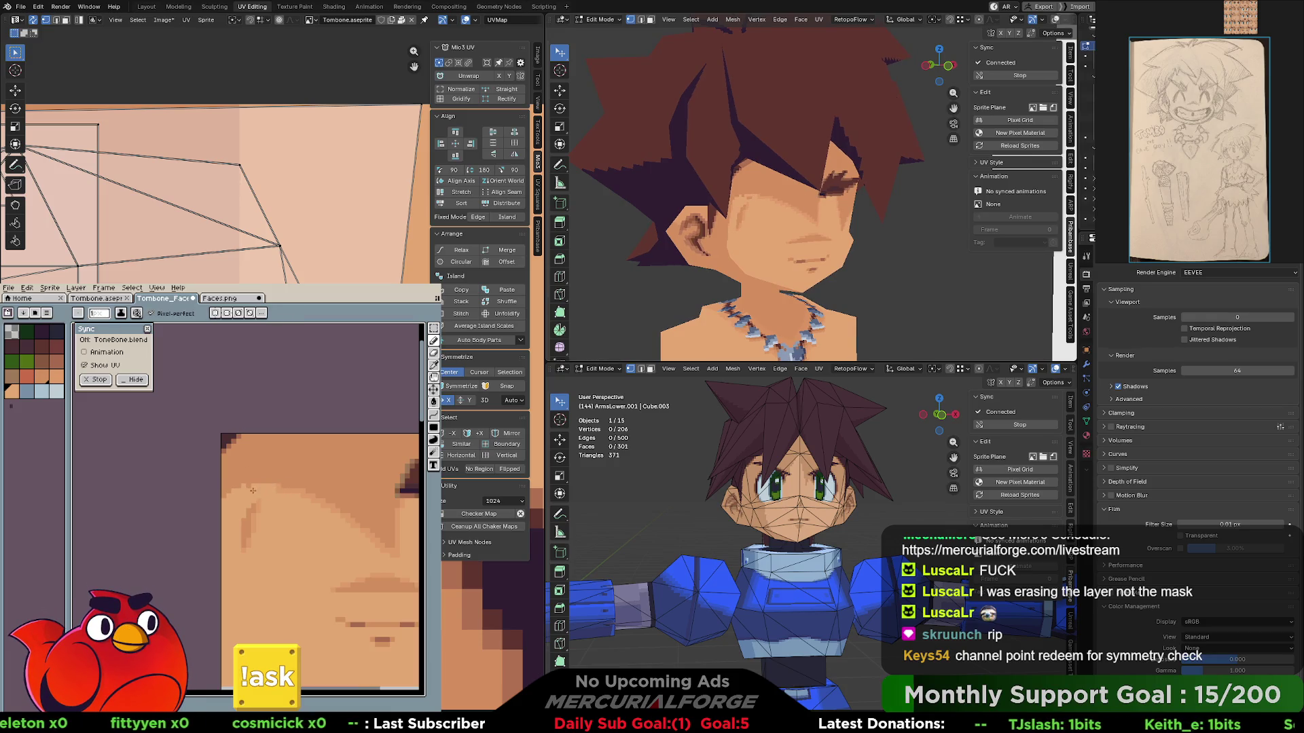
key(alt)
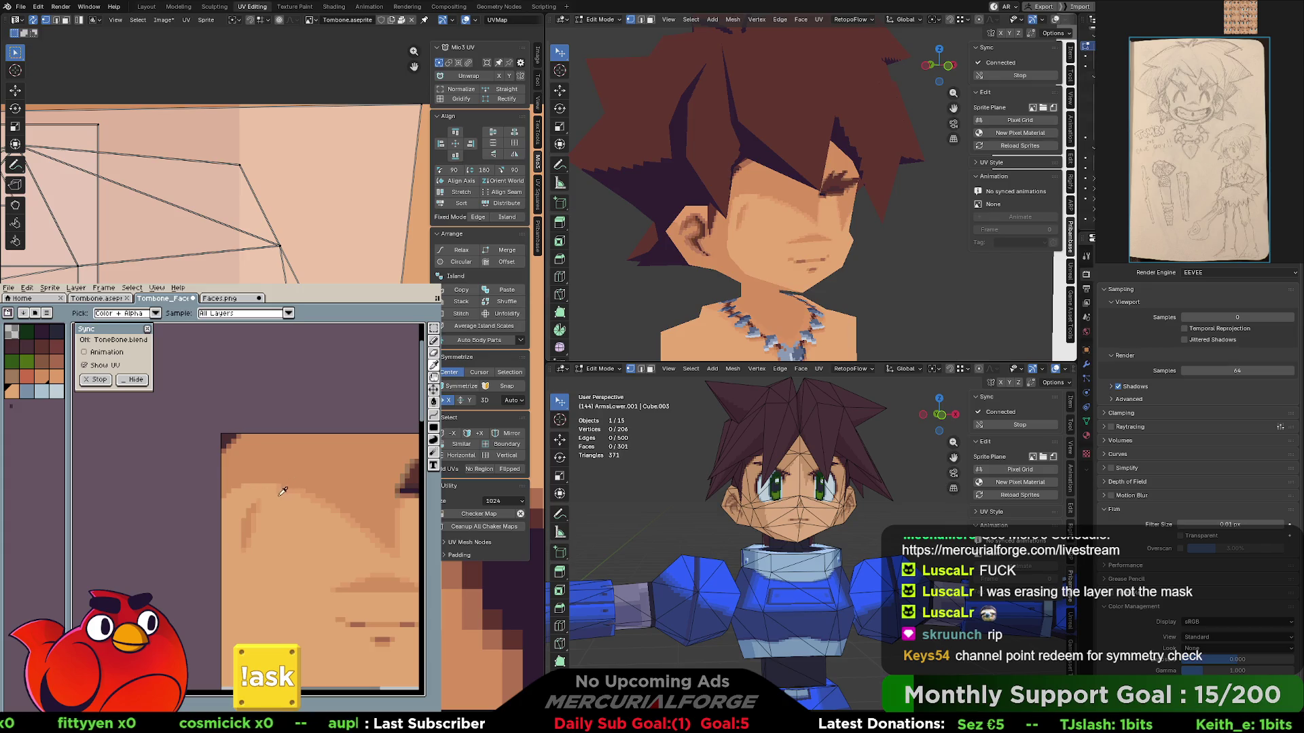
alt+click(283, 491)
alt+click(278, 486)
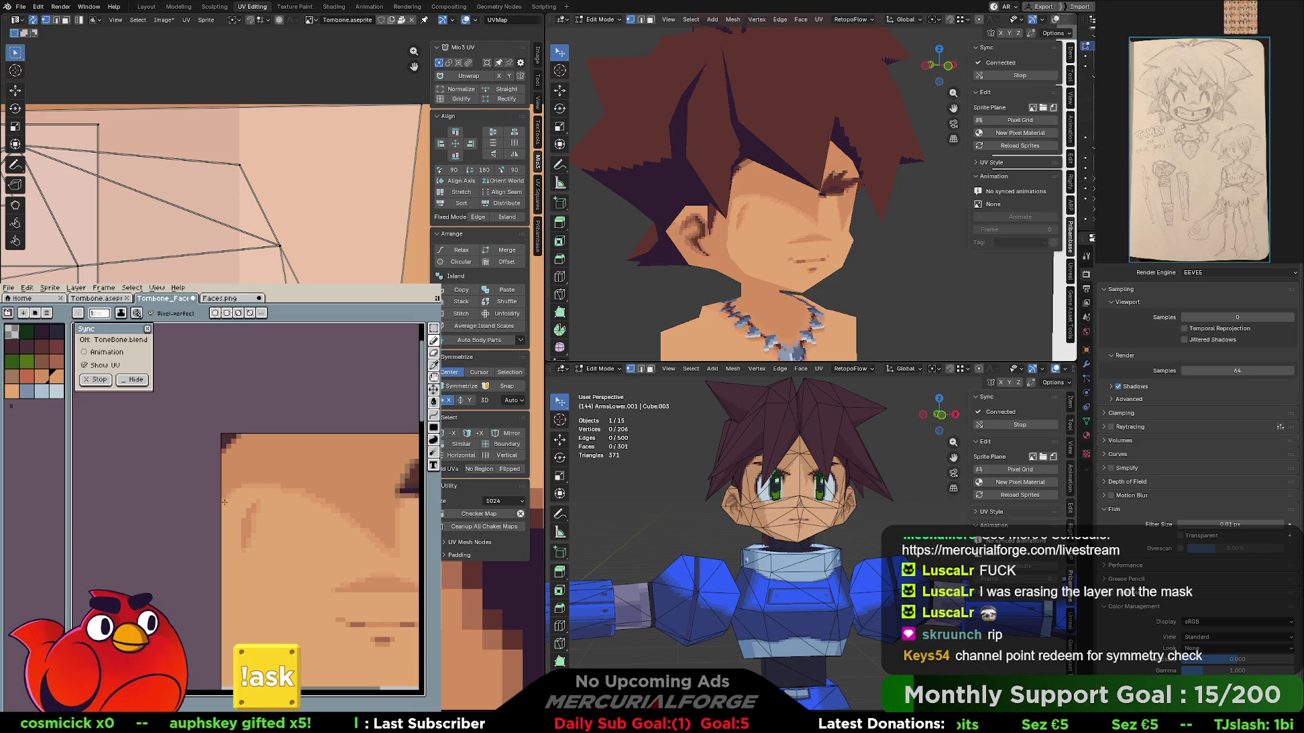
alt+click(284, 547)
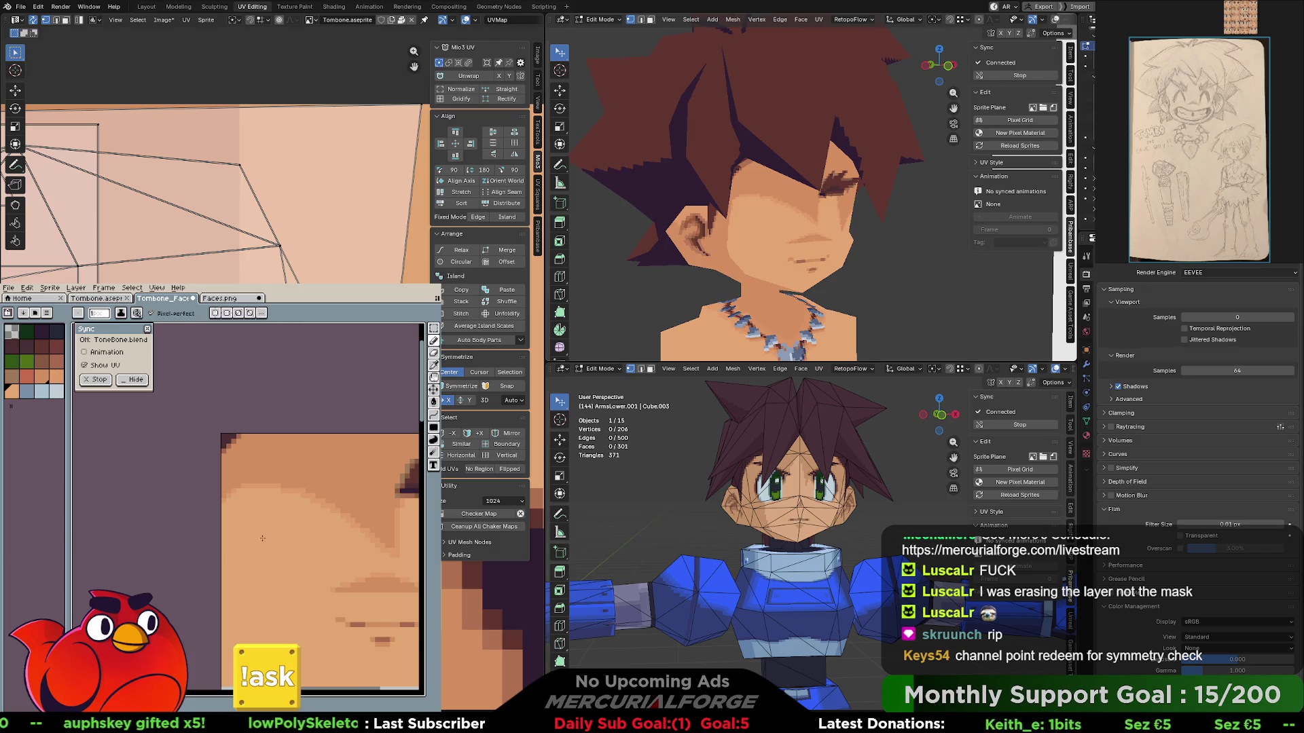
drag(317, 536, 216, 504)
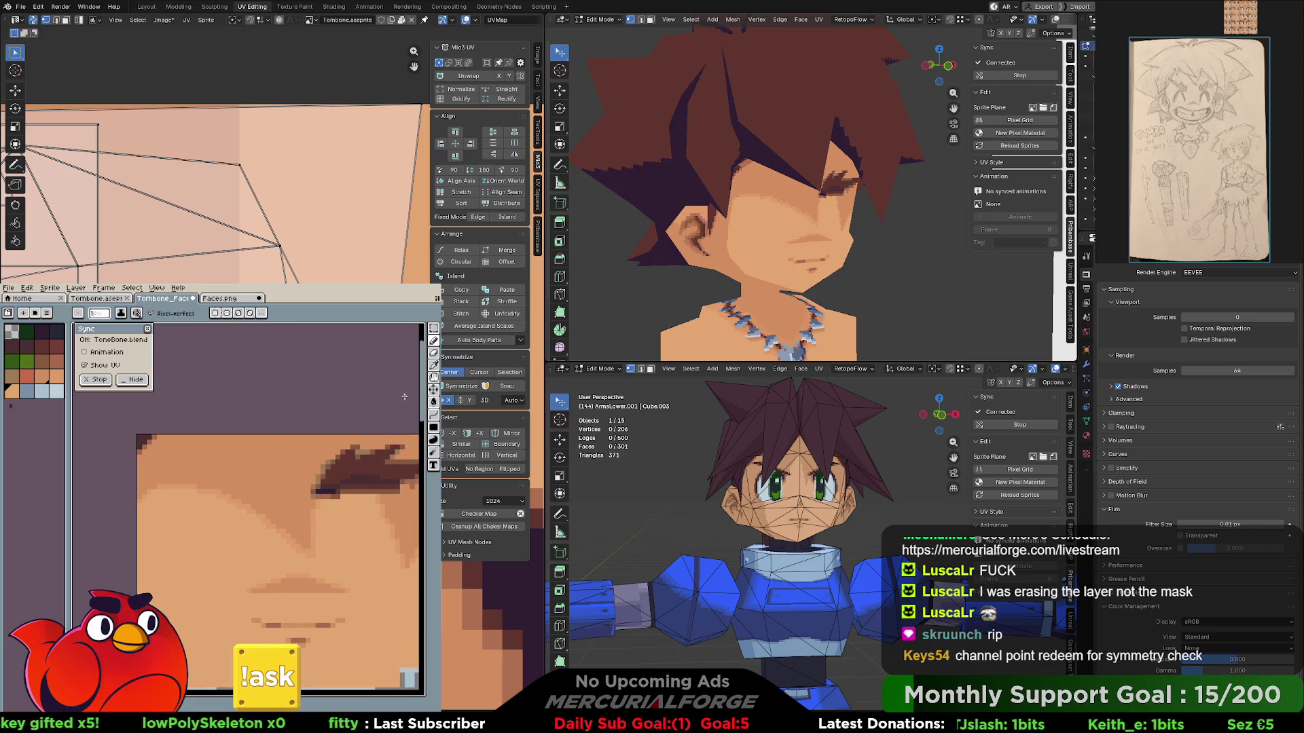
- Paint skin over the brow's checkered edge and erase the dark pixels at its end
middle_drag(713, 205, 773, 218)
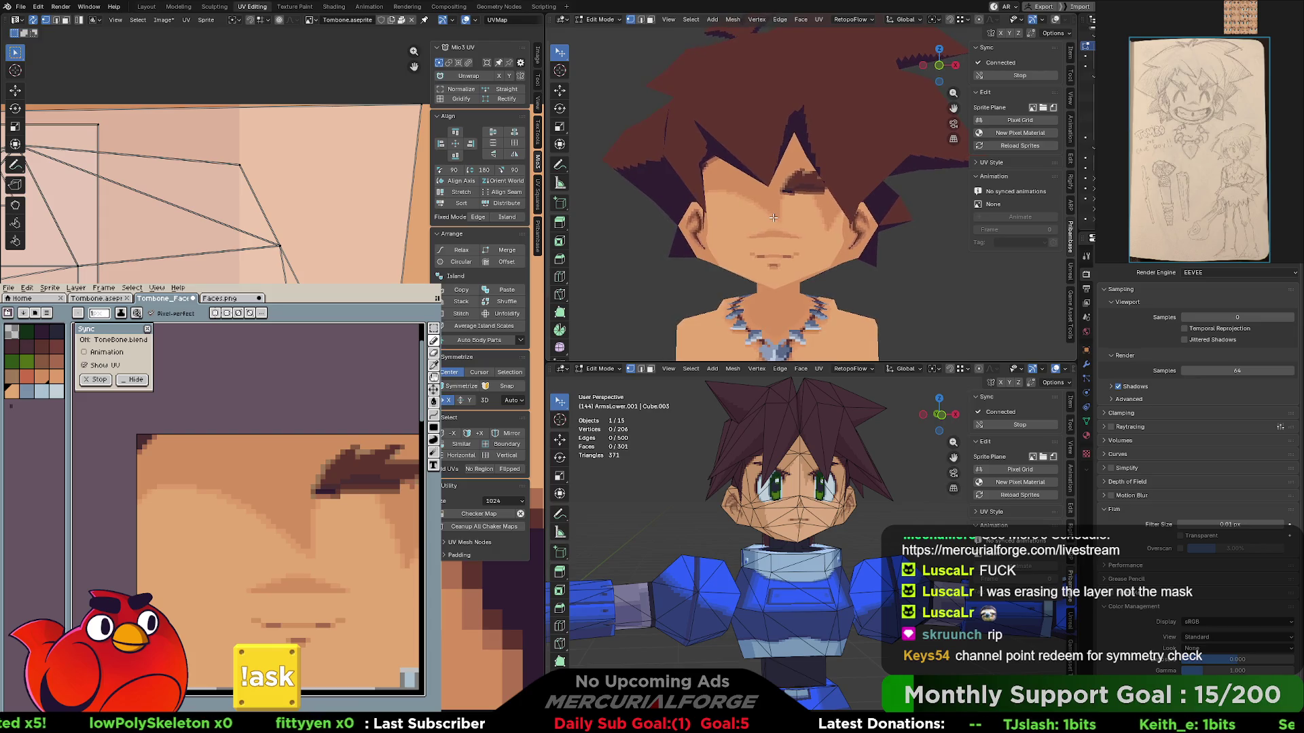
mouse_move(285, 479)
mouse_down()
mouse_move(42, 514)
mouse_move(316, 528)
mouse_move(212, 518)
mouse_up()
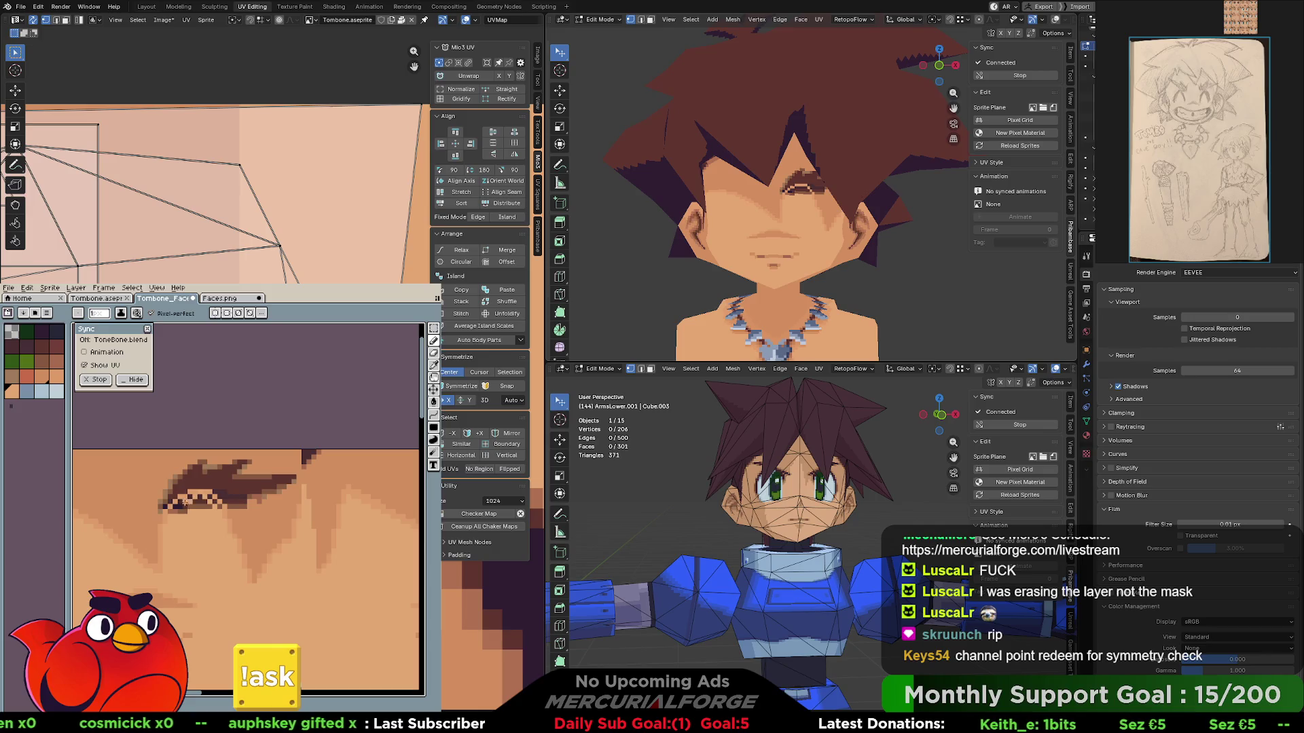
drag(176, 511, 197, 495)
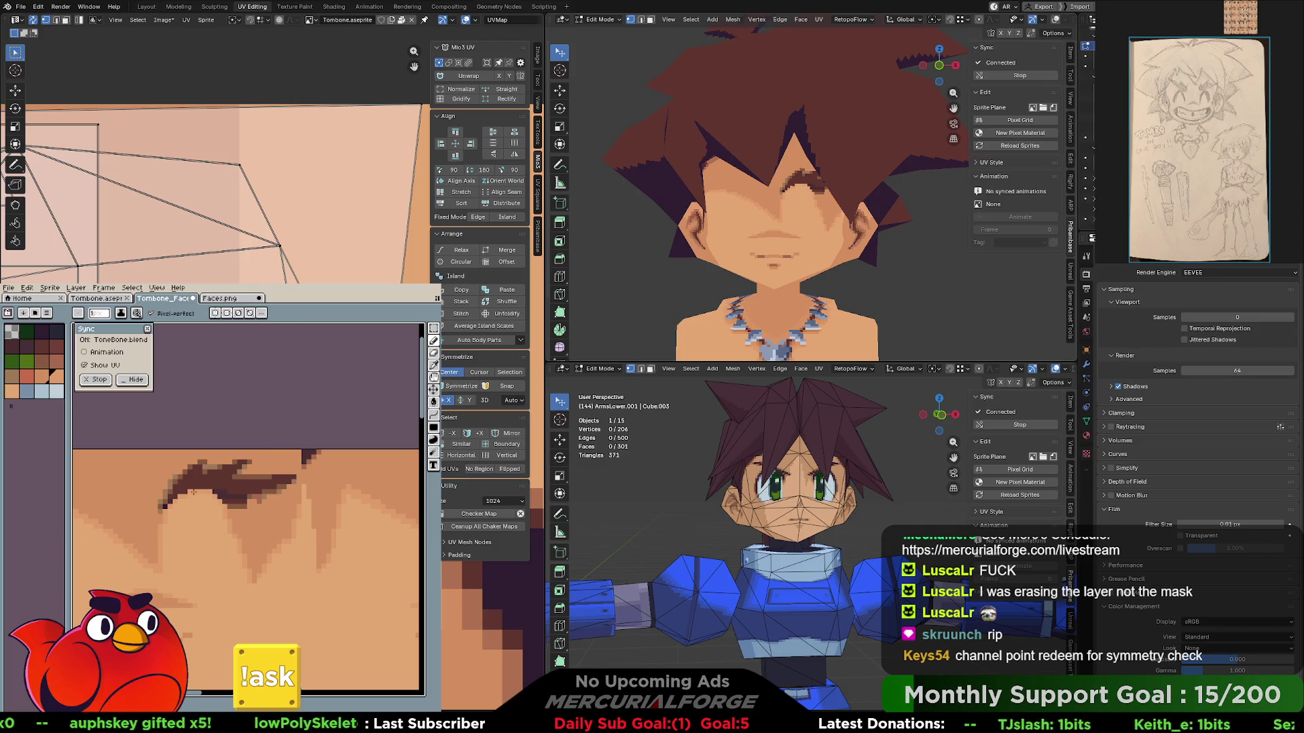
alt+click(221, 497)
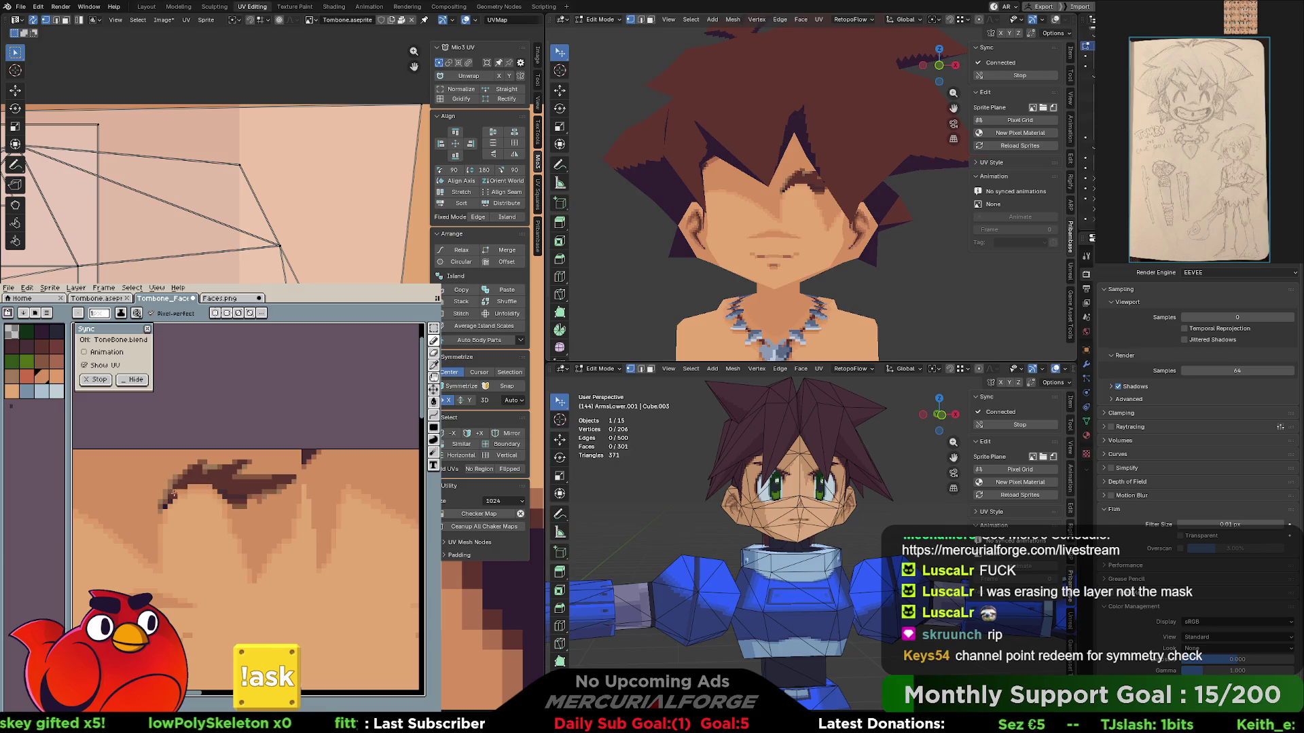
mouse_move(159, 509)
mouse_down()
mouse_move(185, 470)
mouse_move(235, 506)
mouse_move(176, 483)
mouse_move(189, 474)
mouse_move(287, 502)
mouse_up()
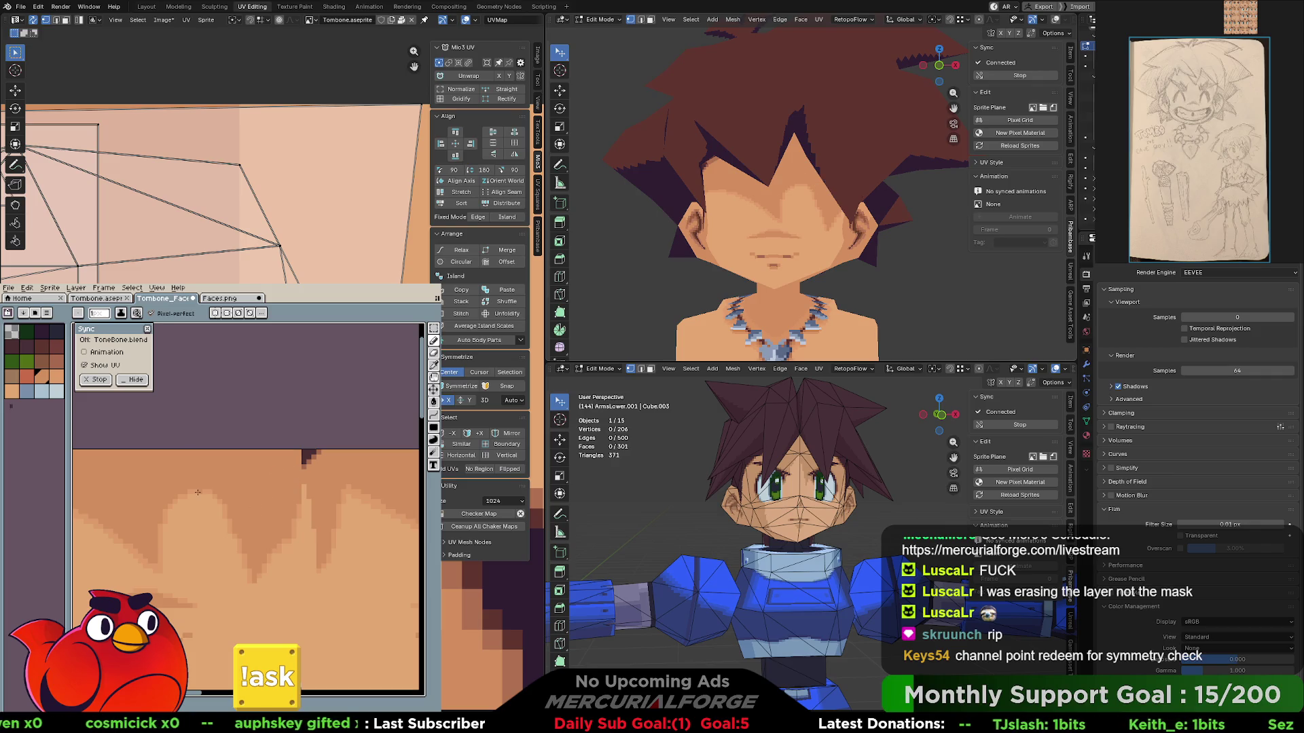
middle_drag(206, 436, 277, 436)
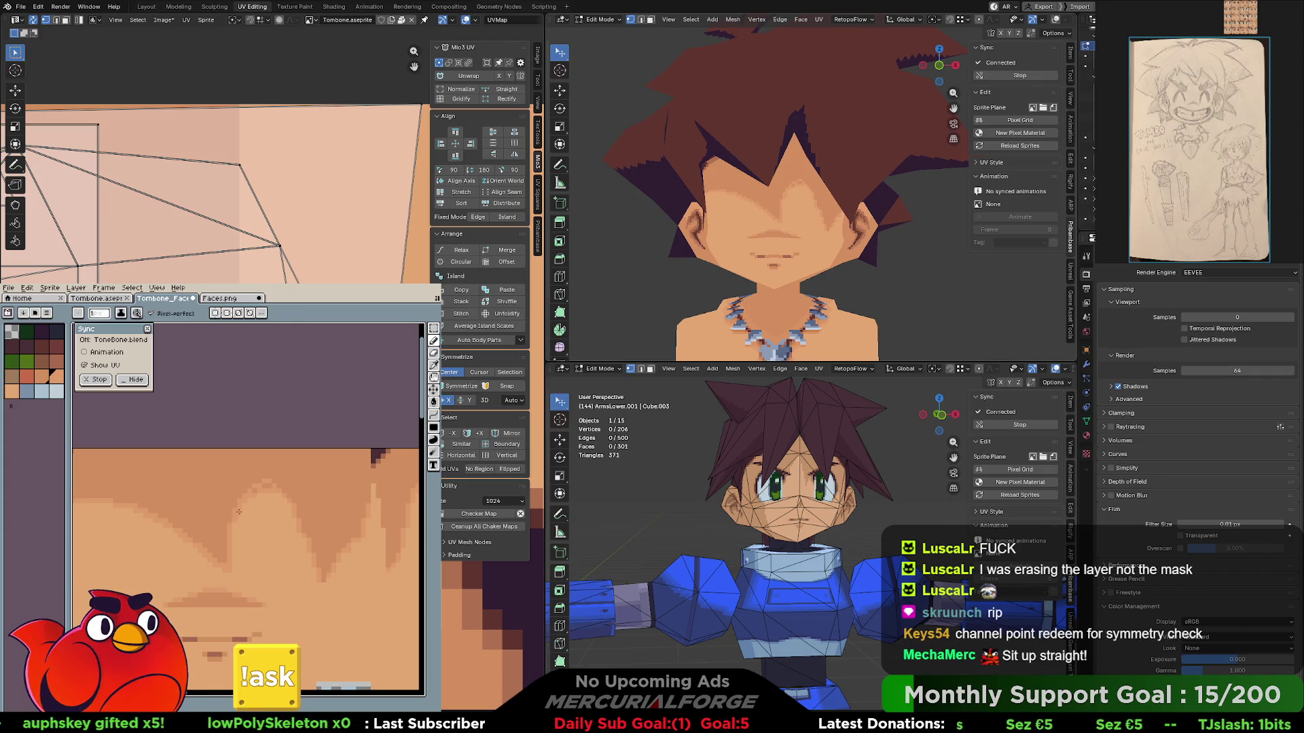
middle_drag(264, 514, 268, 518)
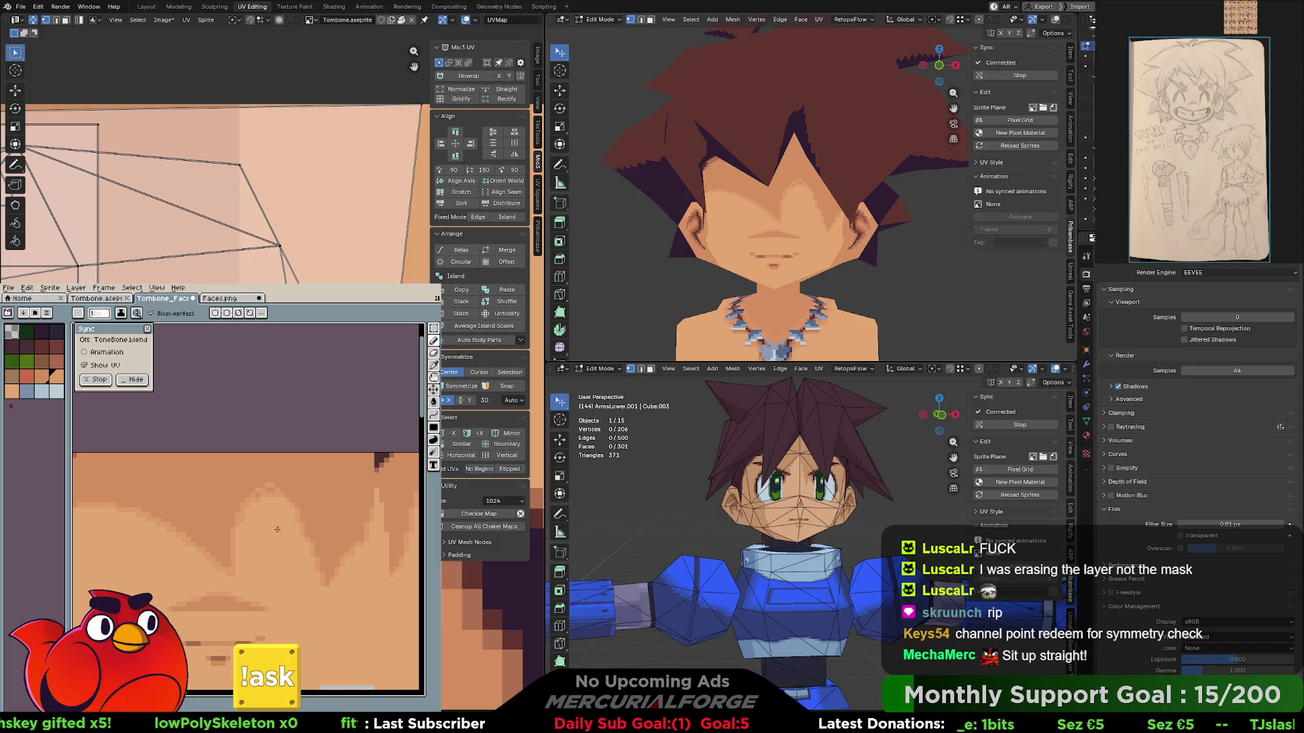
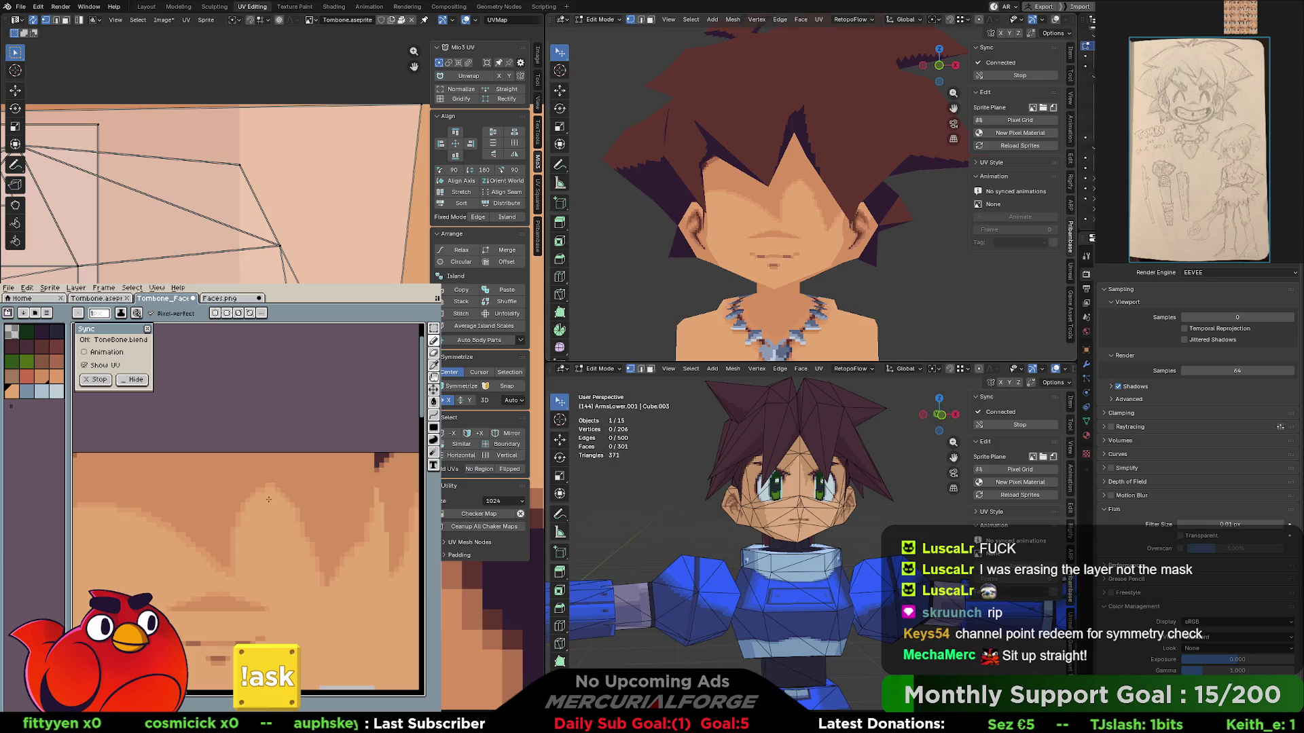
- Compare the face texture with its eyes, brows and mouth flicked on and off repeatedly
alt+click(275, 515)
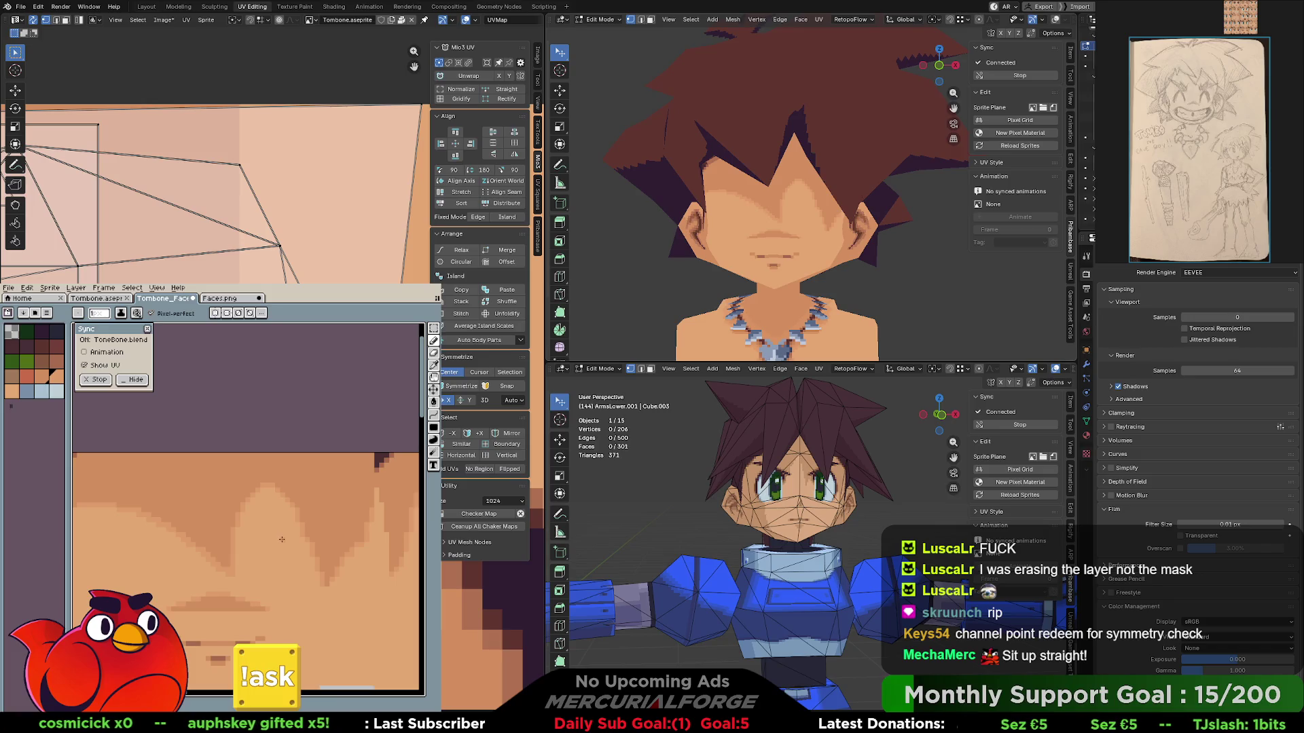
middle_drag(282, 551, 275, 519)
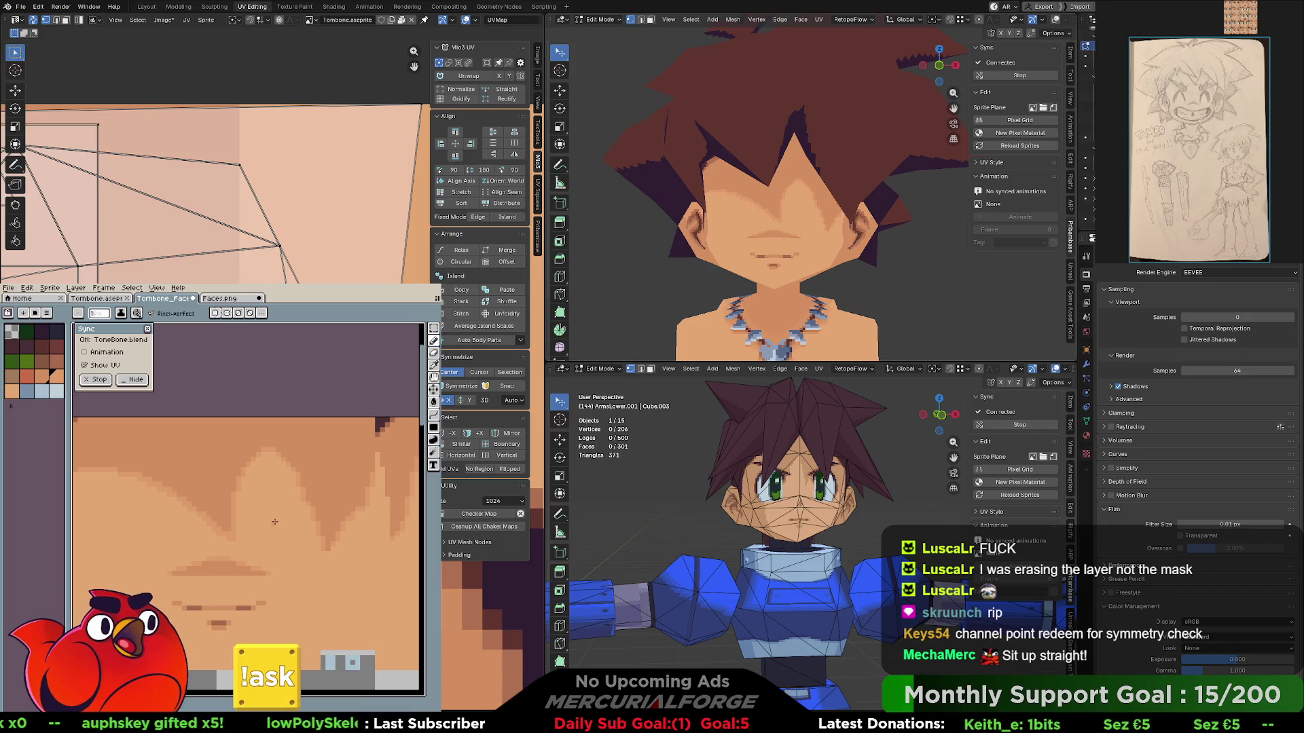
scroll(274, 522, down, 1)
scroll(286, 514, down, 1)
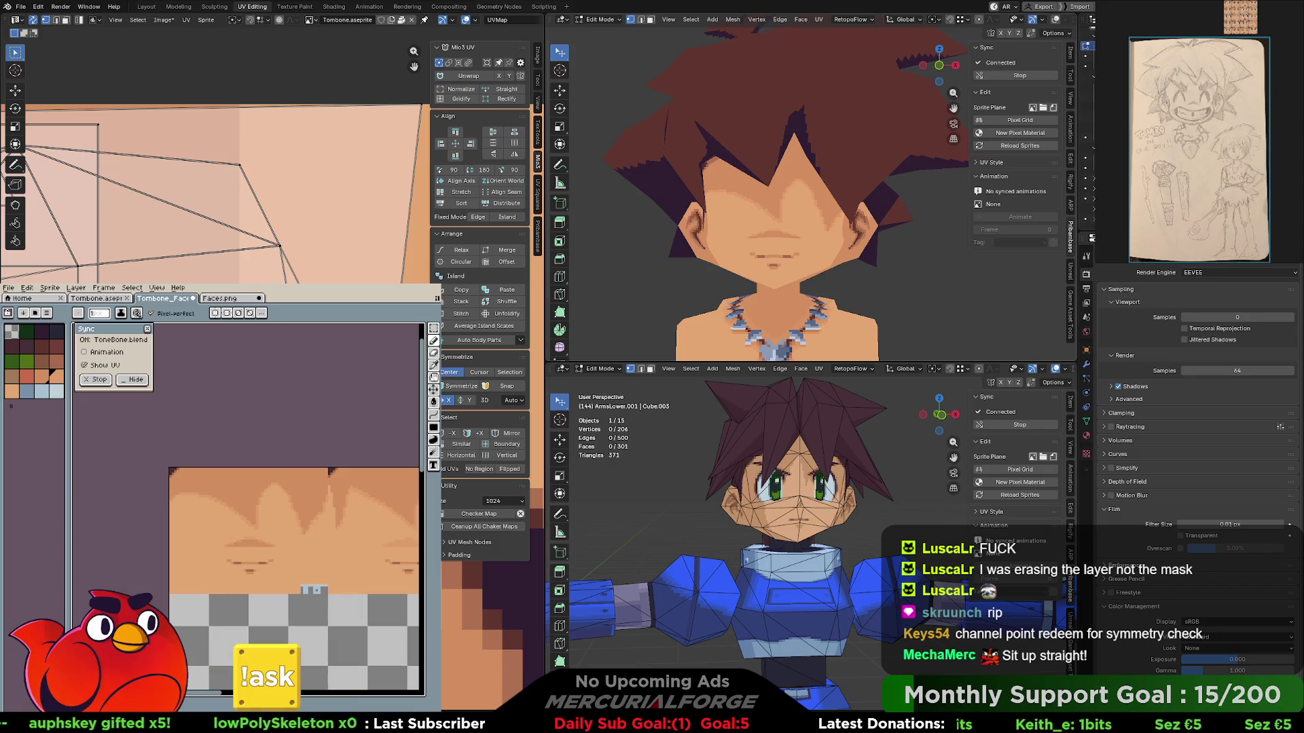
key(ctrl+z)
key(ctrl+y)
key(ctrl+z)
key(ctrl+y)
key(ctrl+z)
key(ctrl+y)
key(ctrl+z)
key(ctrl+y)
key(ctrl+z)
key(ctrl+y)
key(ctrl+z)
key(ctrl+y)
key(ctrl+z)
key(ctrl+y)
key(ctrl+z)
key(ctrl+y)
key(ctrl+z)
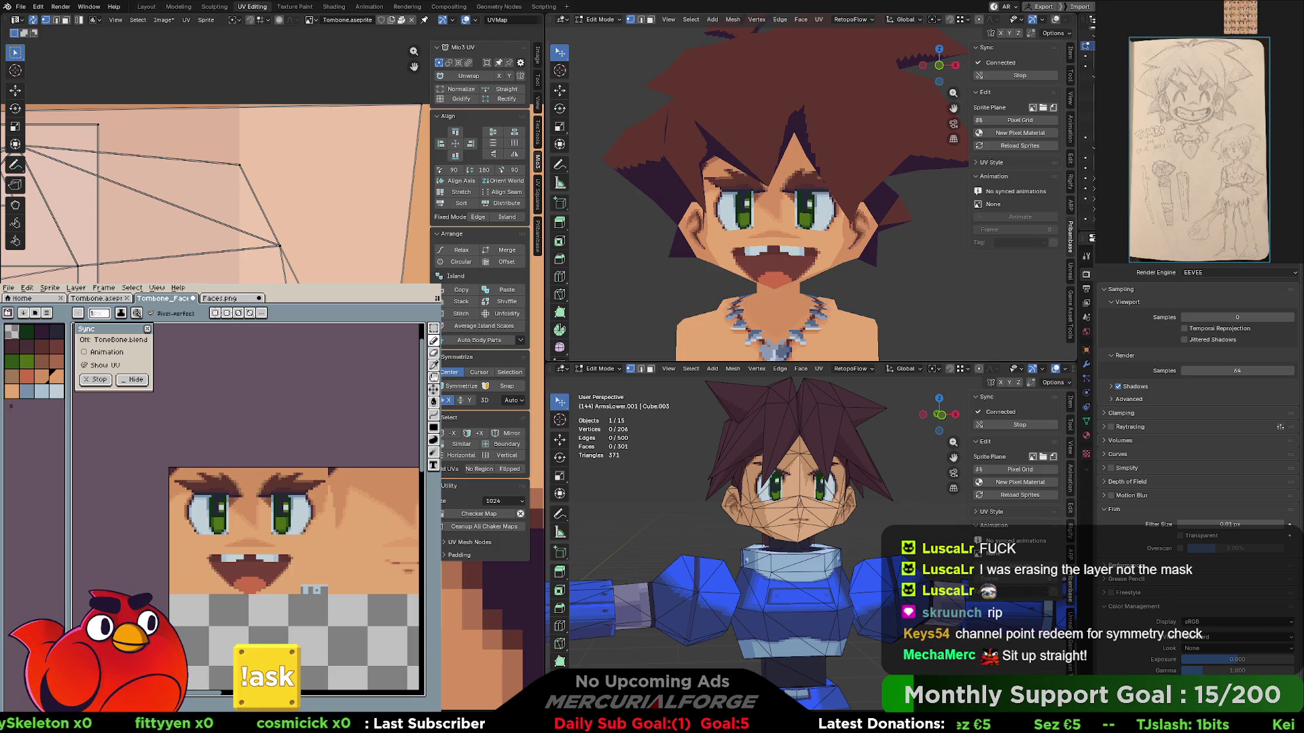
key(ctrl+y)
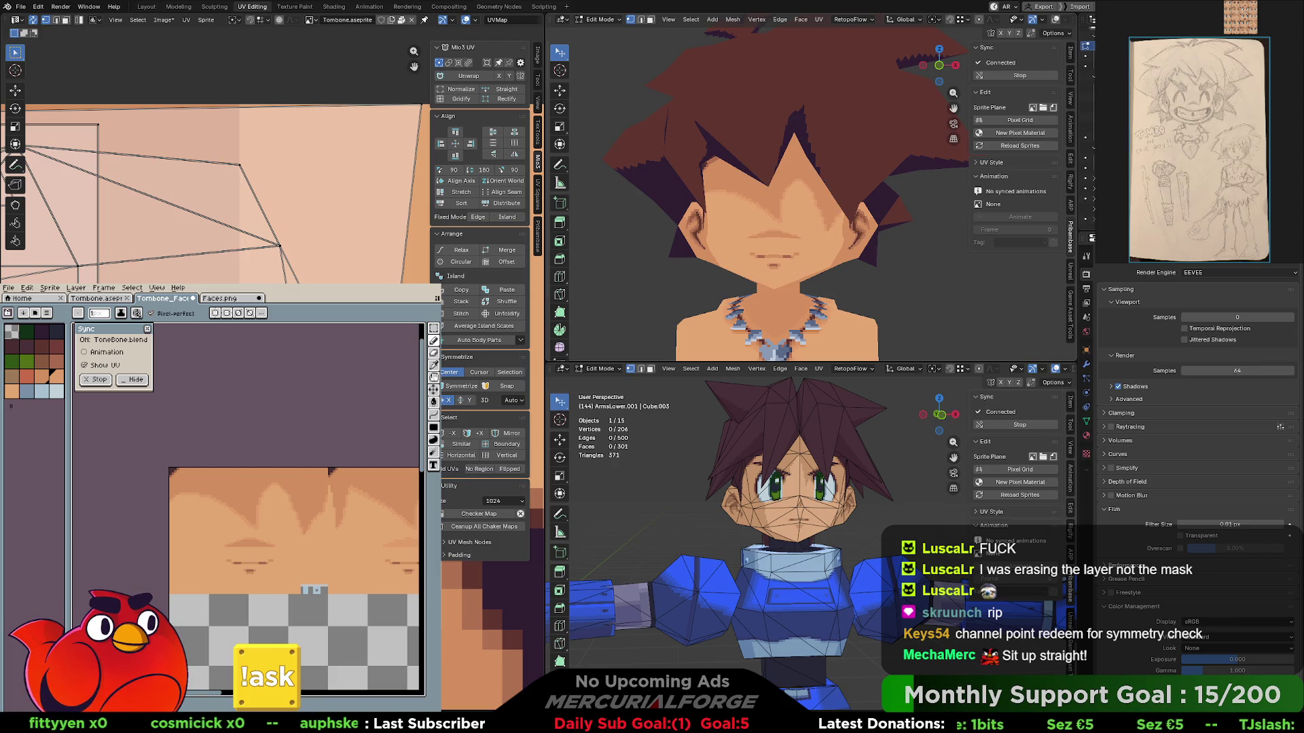
key(ctrl+z)
key(ctrl+y)
key(ctrl+y)
key(ctrl+z)
key(ctrl+y)
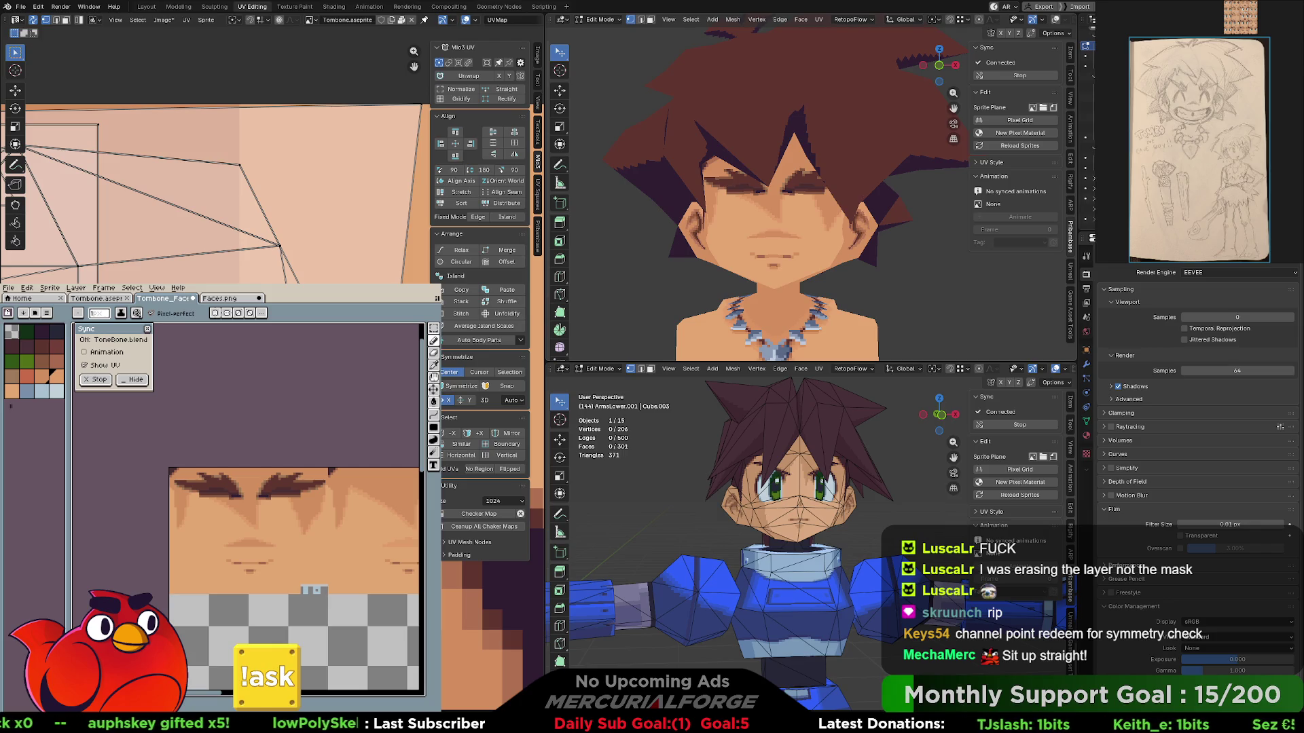
- Toggle the skin fill layer against the features, ending with skin, features and hair all visible
key(ctrl+z)
key(ctrl+y)
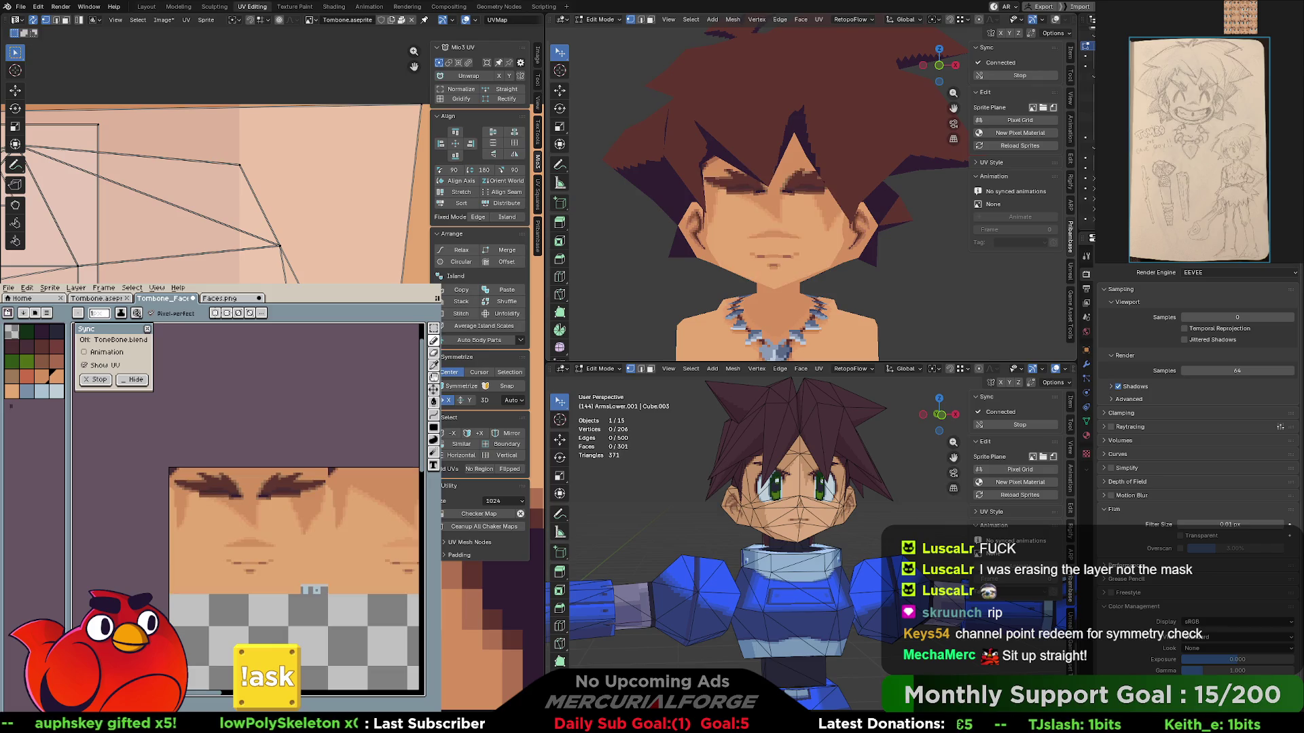
key(ctrl+z)
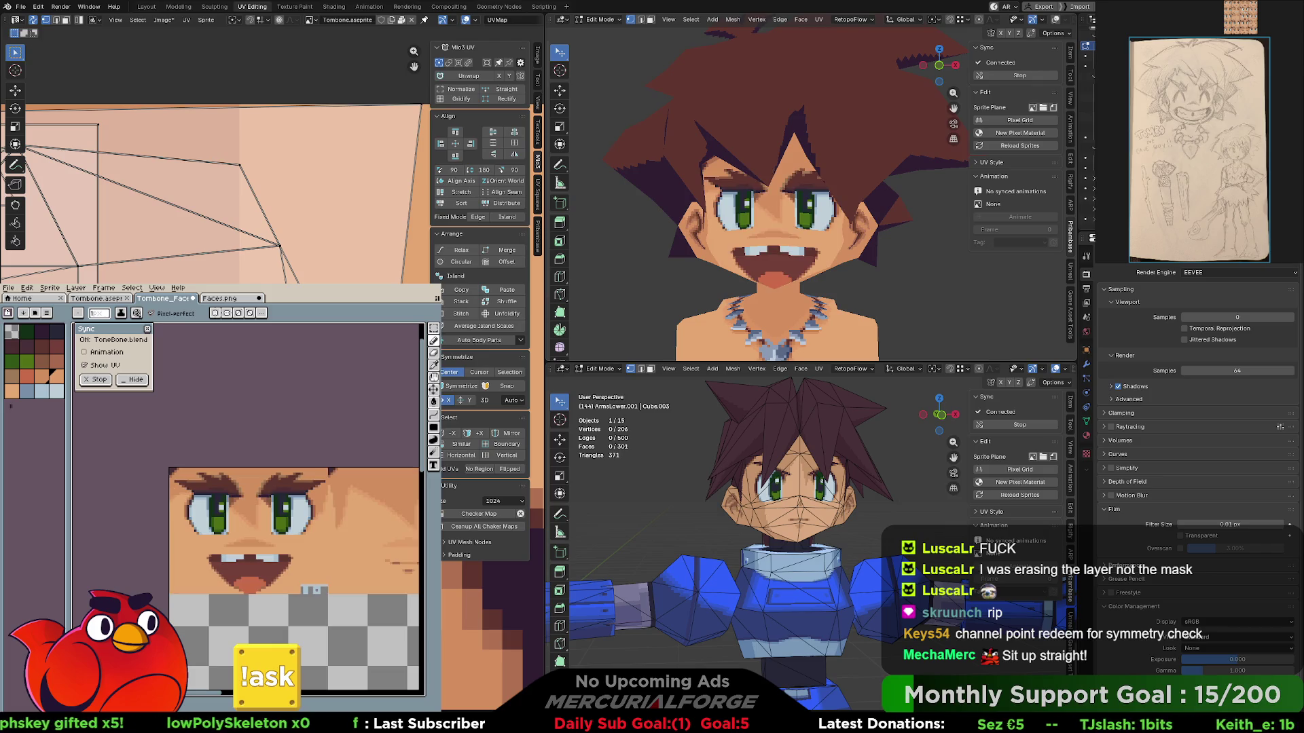
key(ctrl+y)
key(ctrl+z)
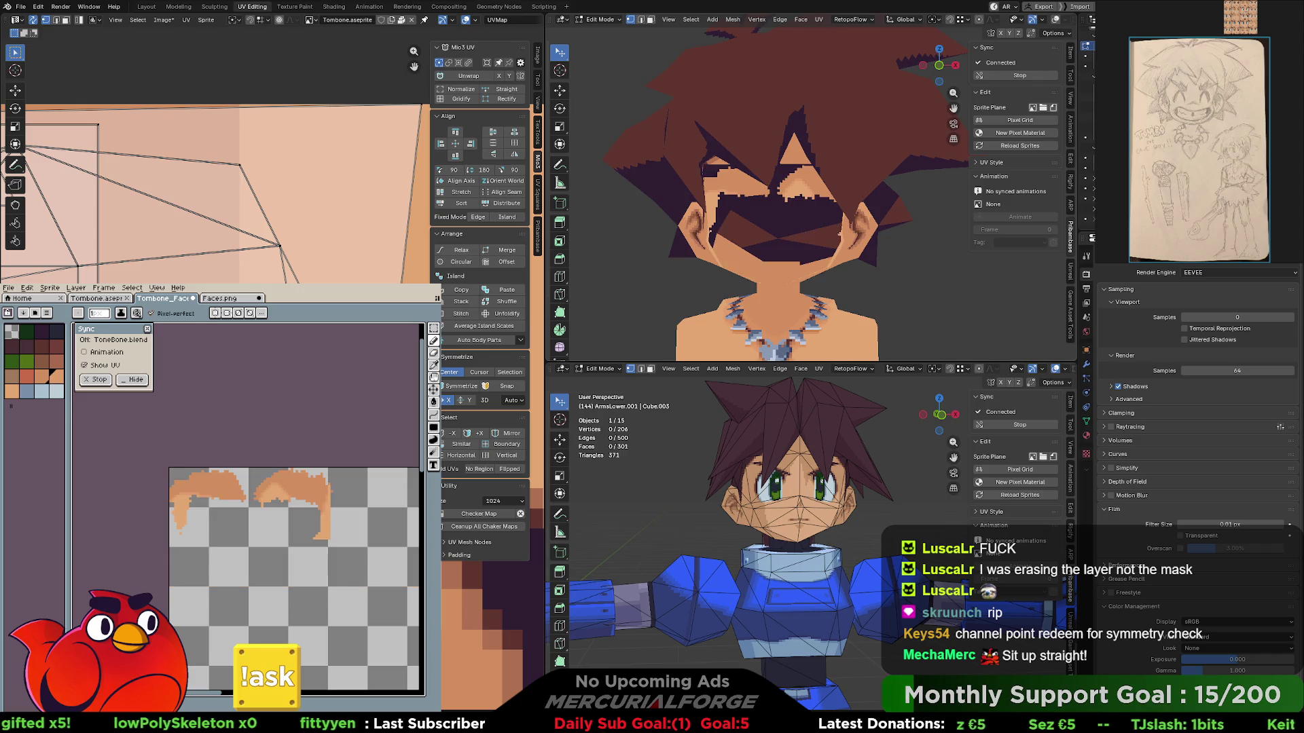
key(ctrl+y)
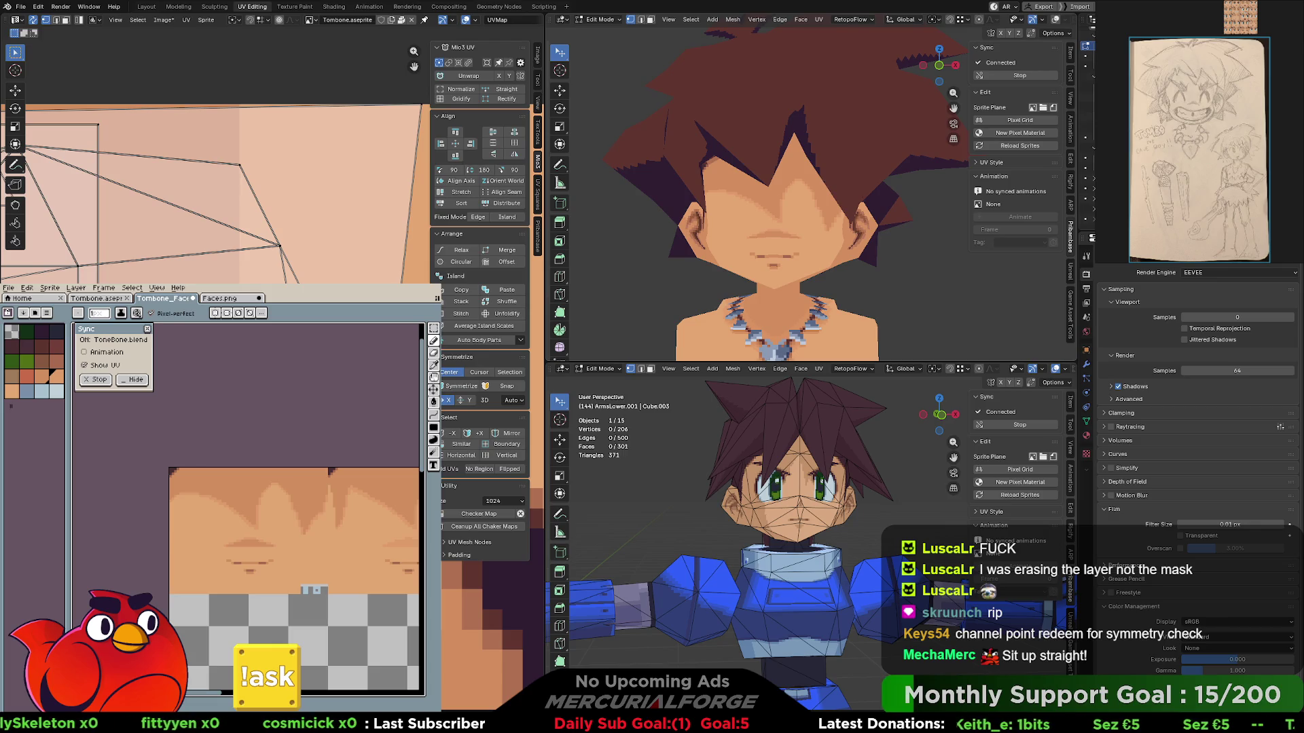
key(ctrl+z)
key(ctrl+z)
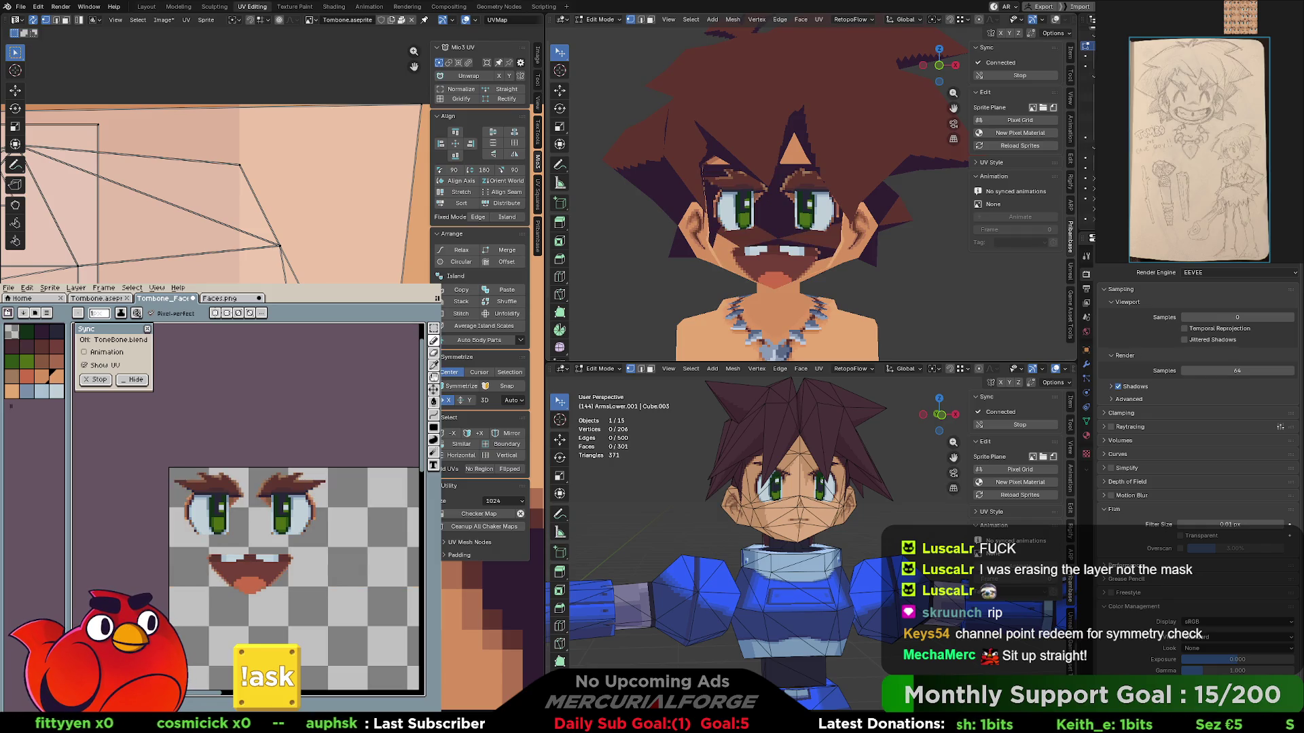
key(ctrl+y)
key(ctrl+z)
key(ctrl+y)
key(ctrl+z)
key(ctrl+y)
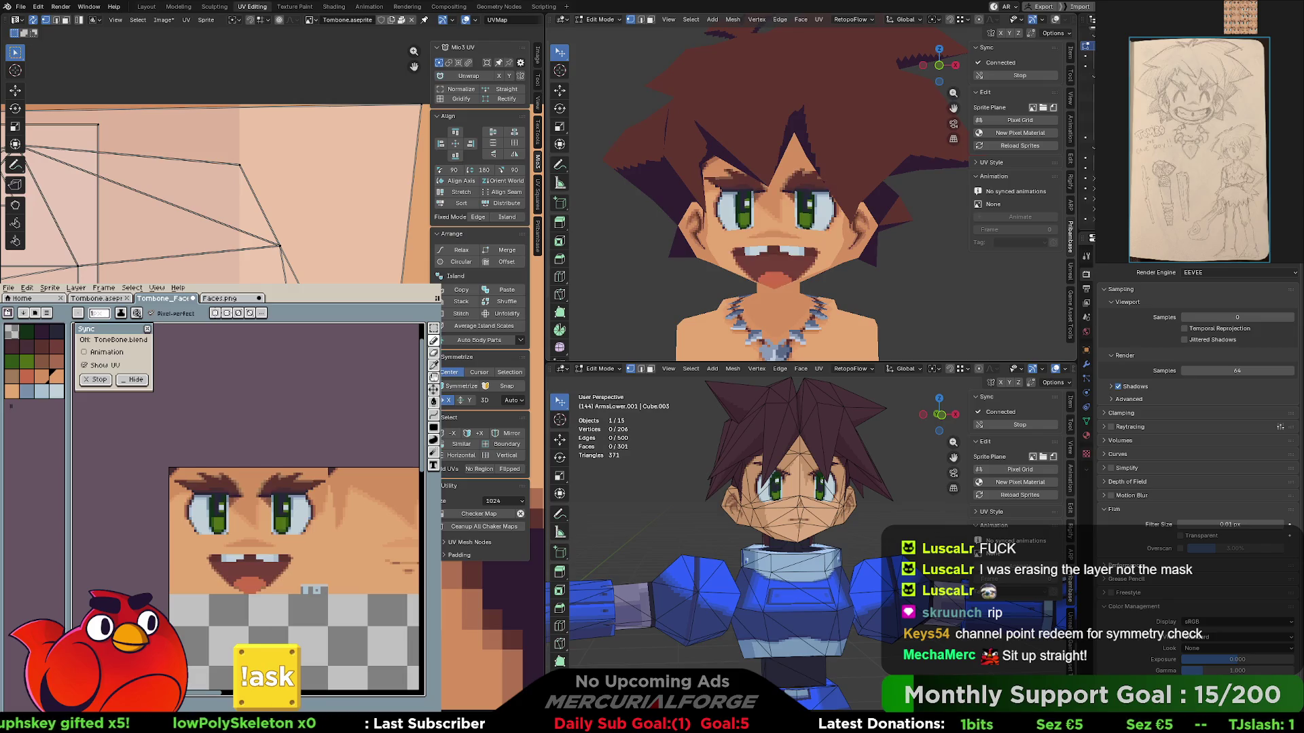
key(ctrl+z)
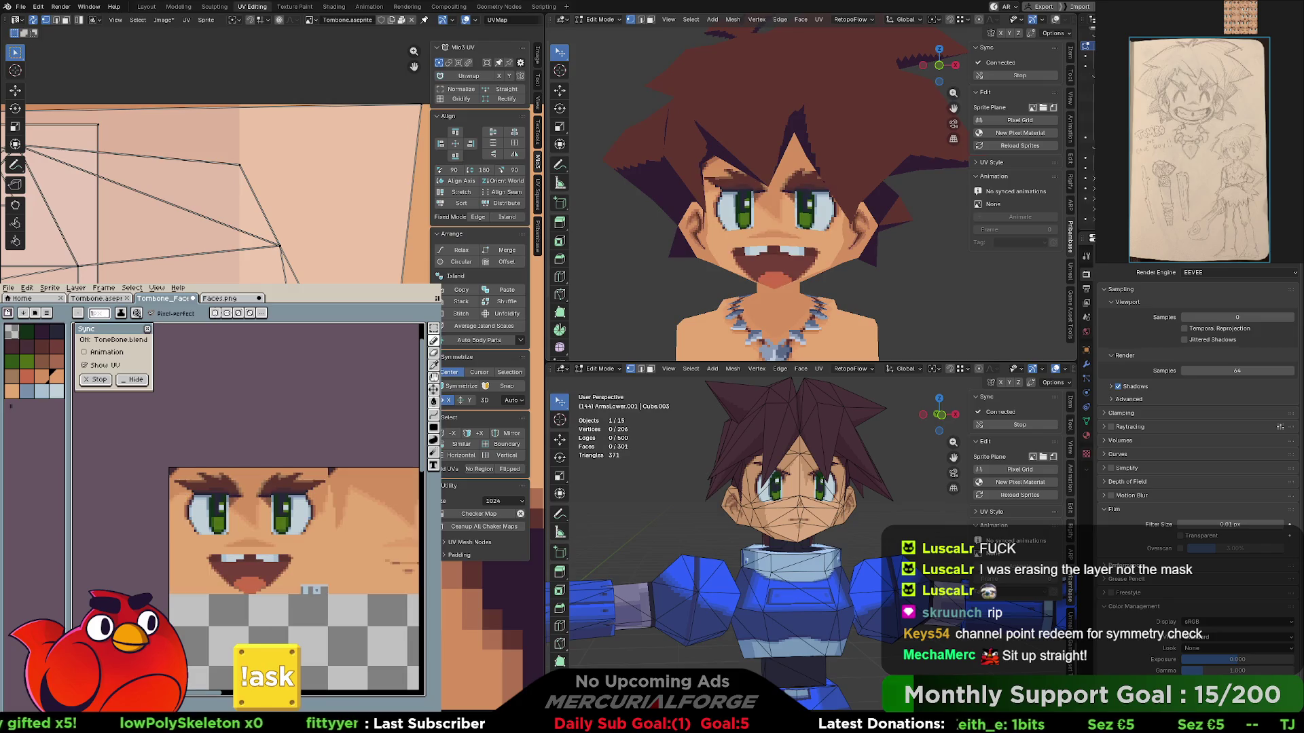
- Select the whole left face sprite tile and move it one cell to the right
middle_drag(271, 637, 219, 636)
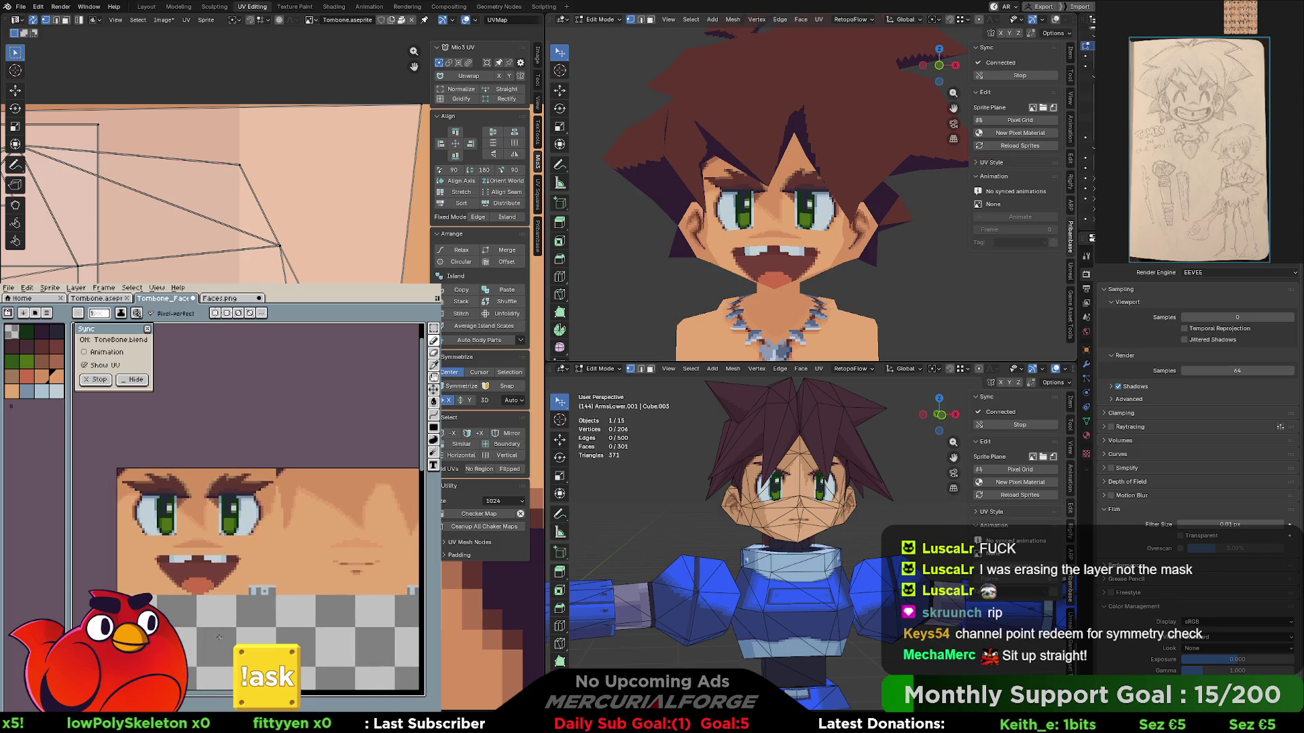
key(m)
drag(119, 471, 276, 593)
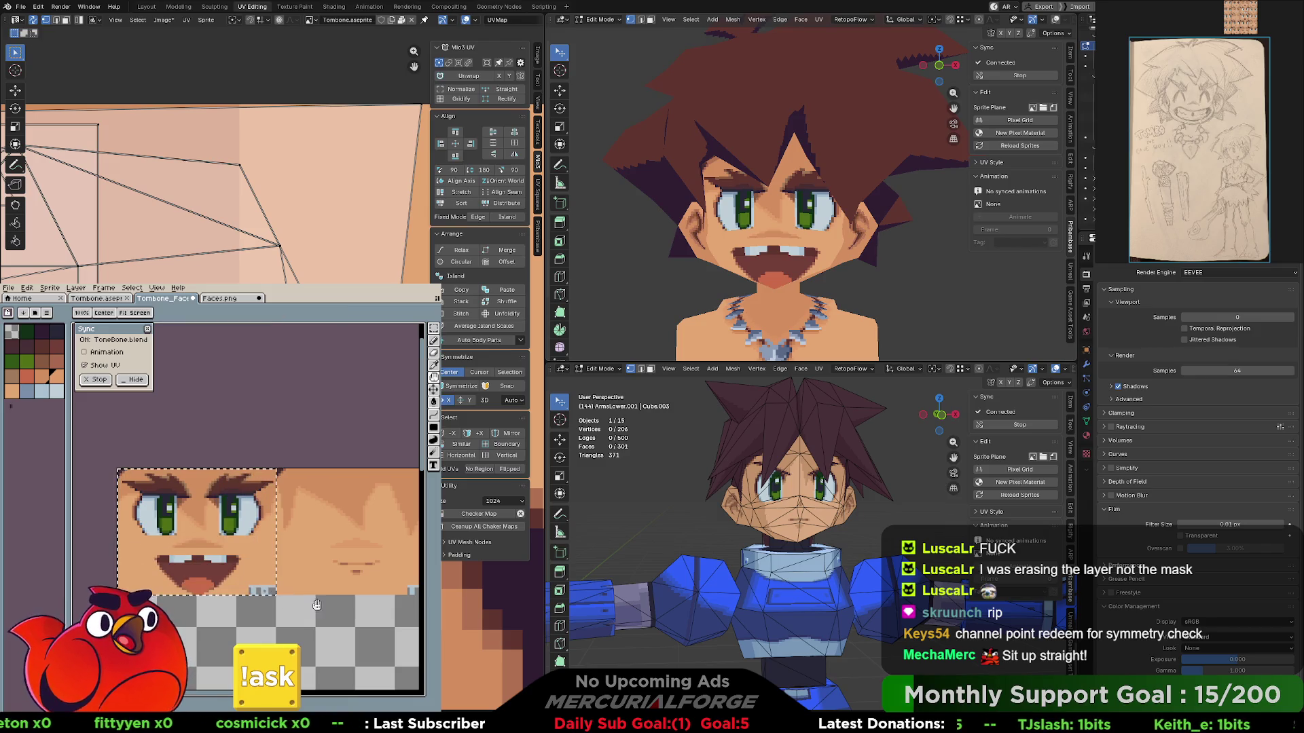
scroll(245, 595, right, 3)
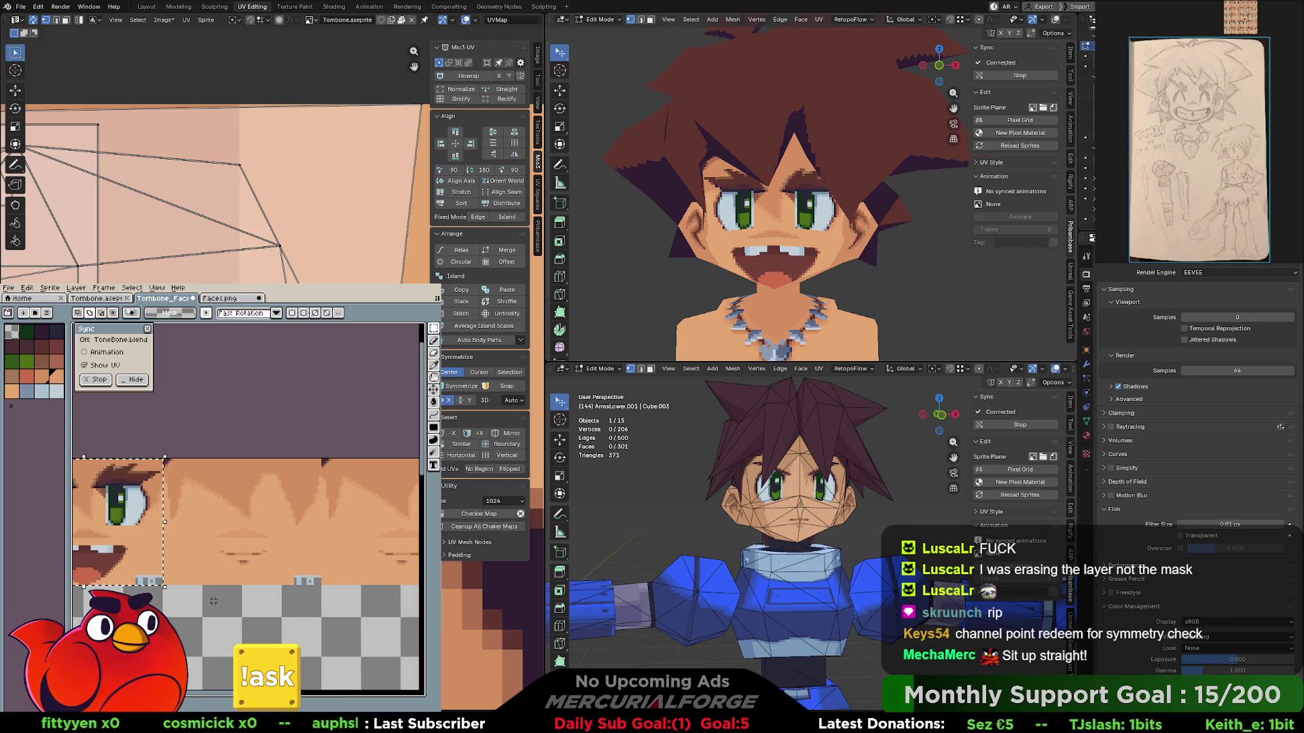
click(131, 513)
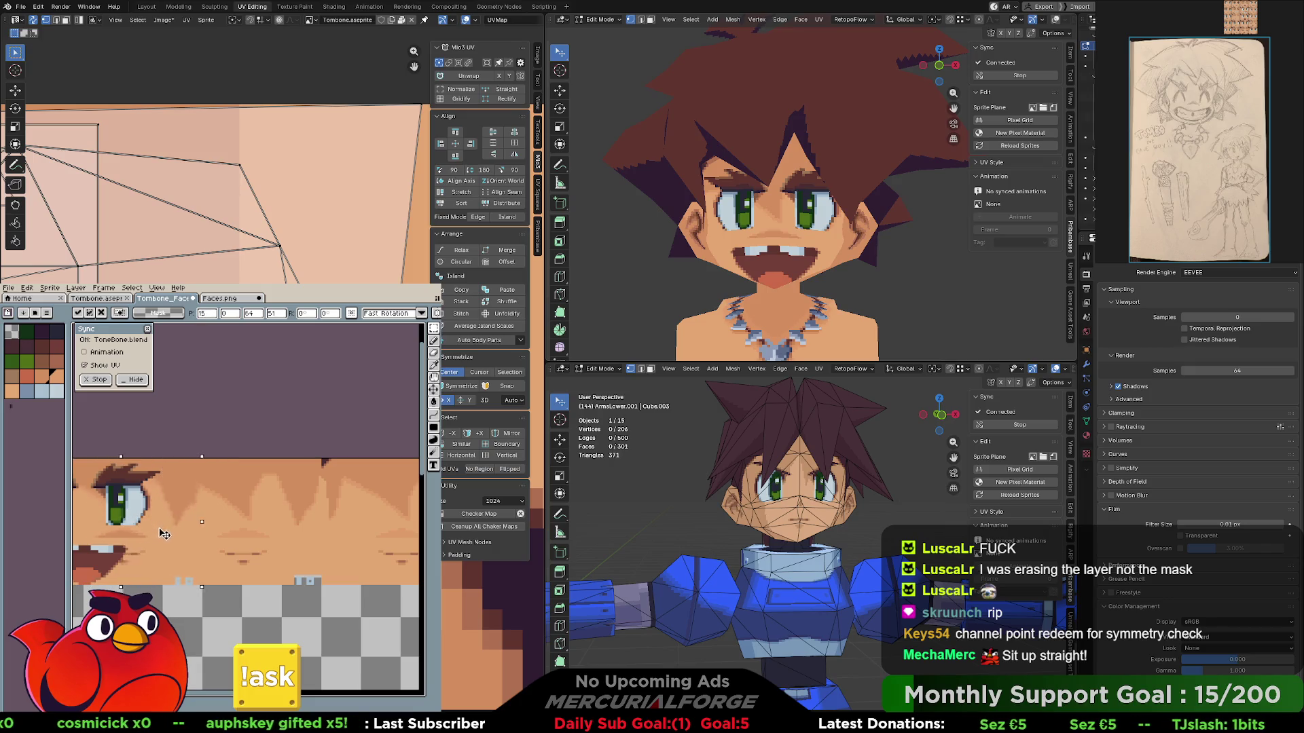
drag(131, 512, 286, 533)
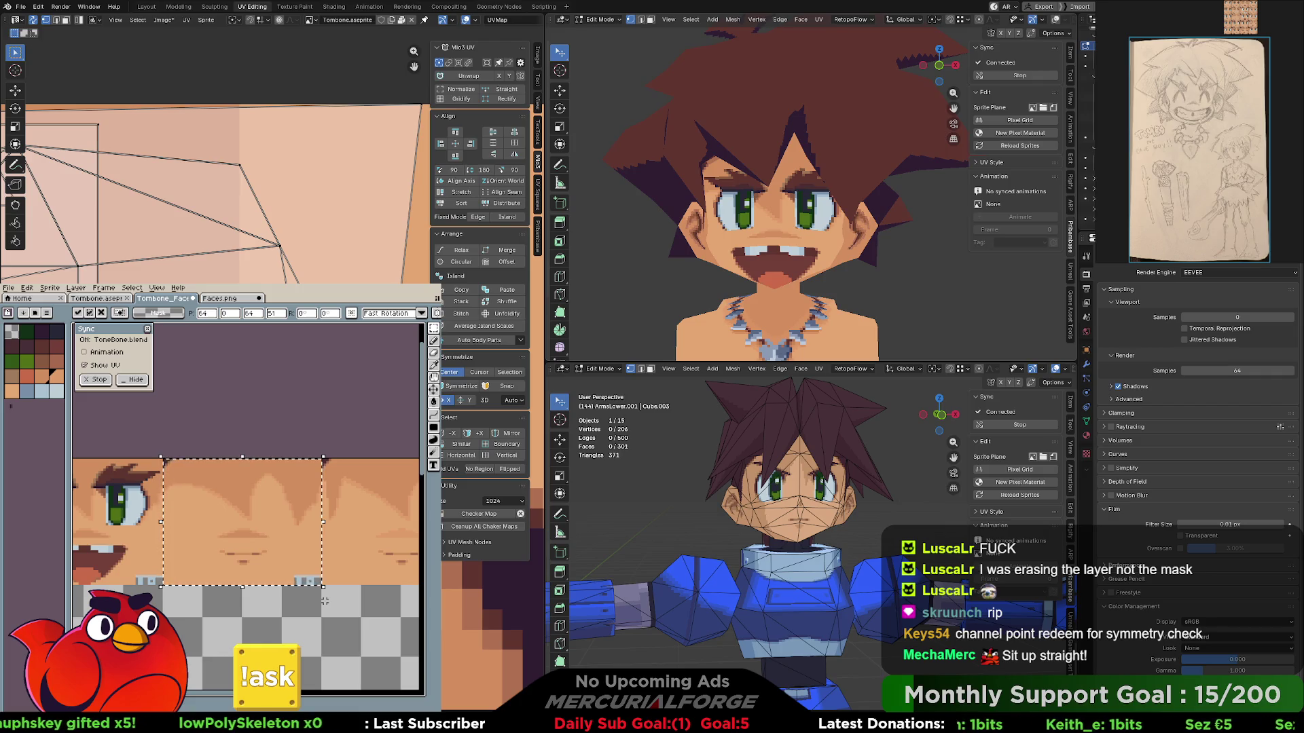
key(ctrl+d)
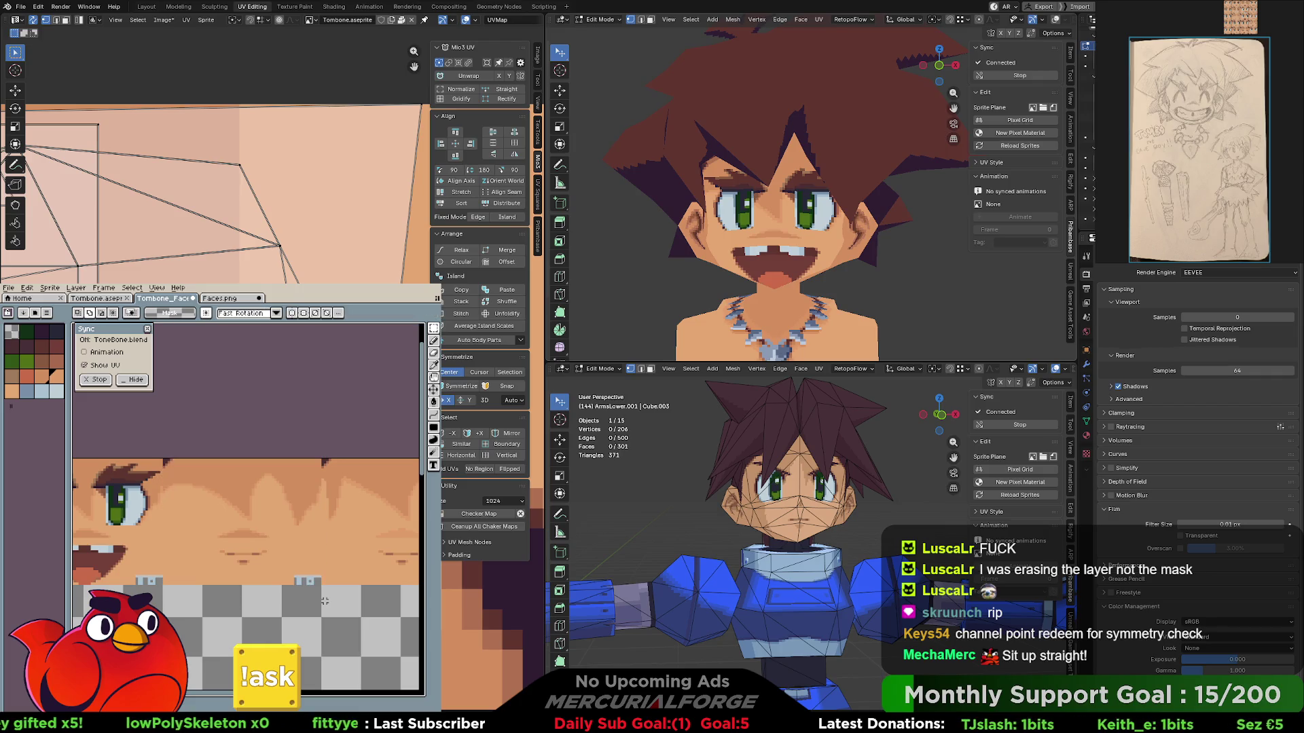
- Reselect the left cell, shift its content across and settle the transform on the face tile
key(ctrl+shift+d)
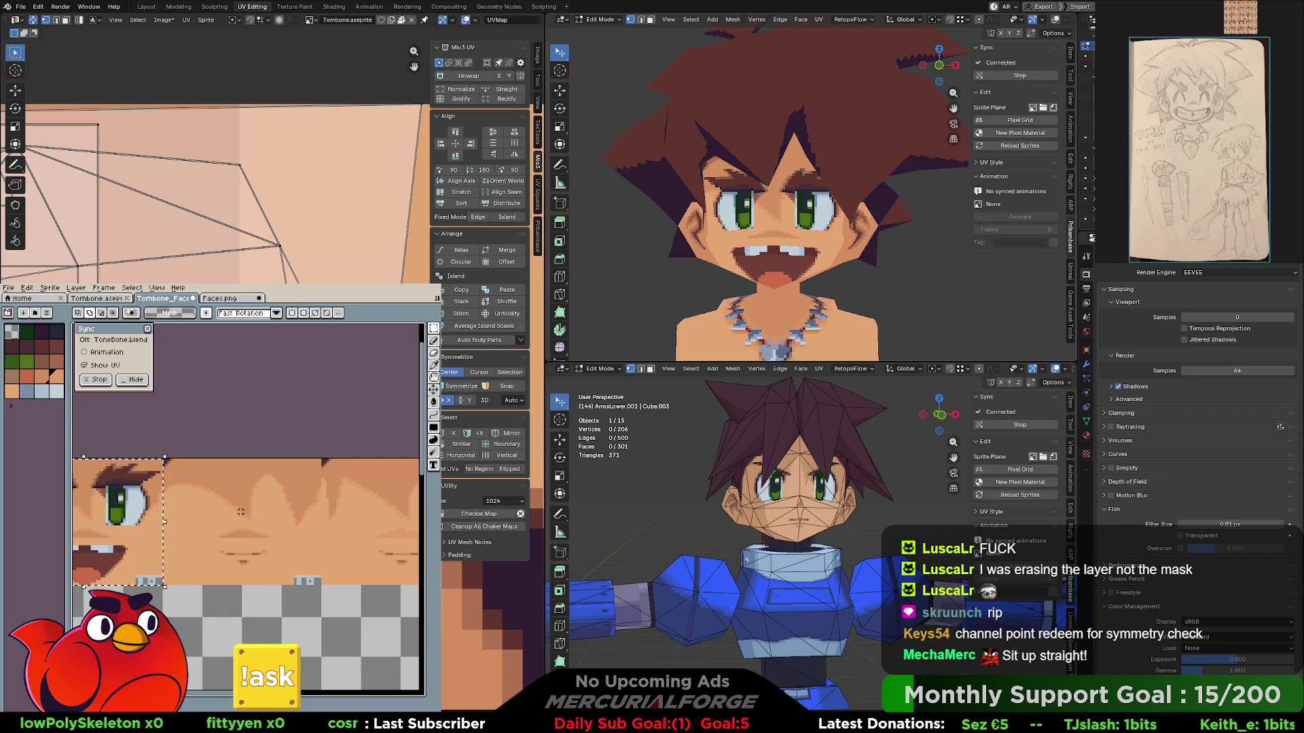
drag(246, 524, 423, 530)
middle_drag(423, 529, 397, 530)
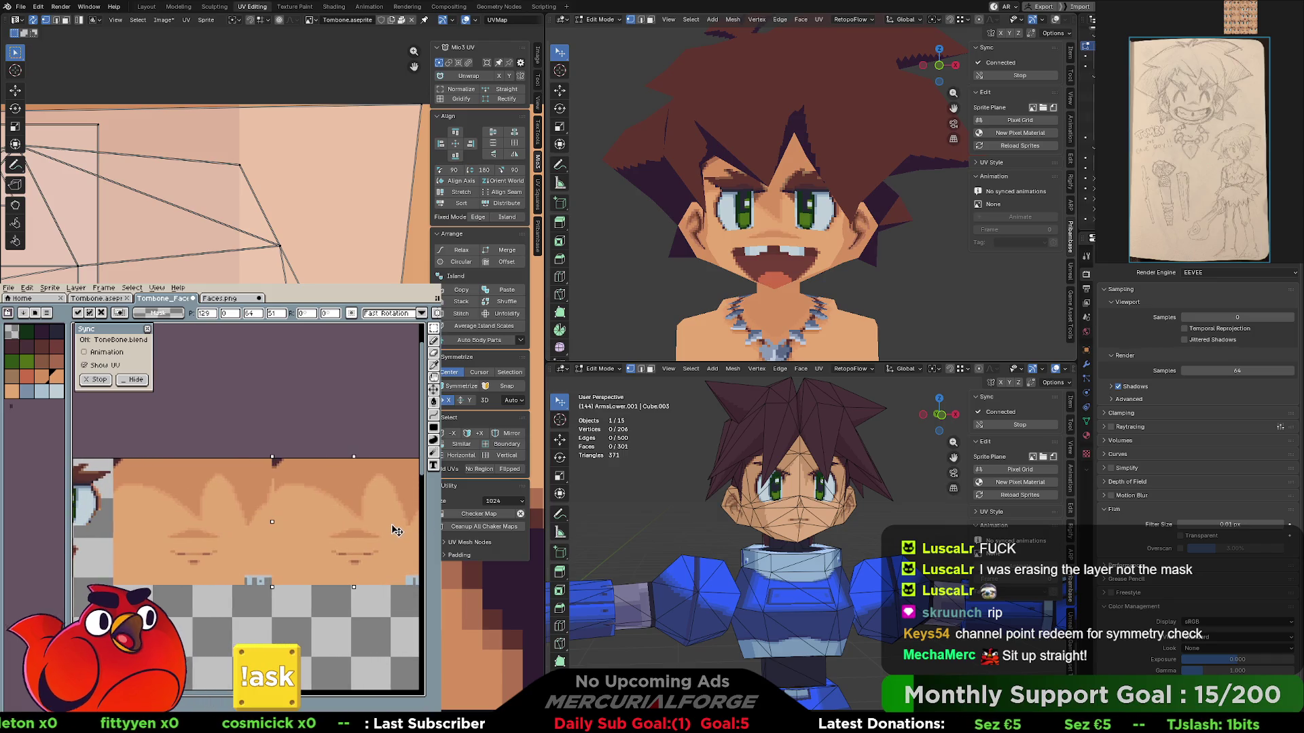
key(Return)
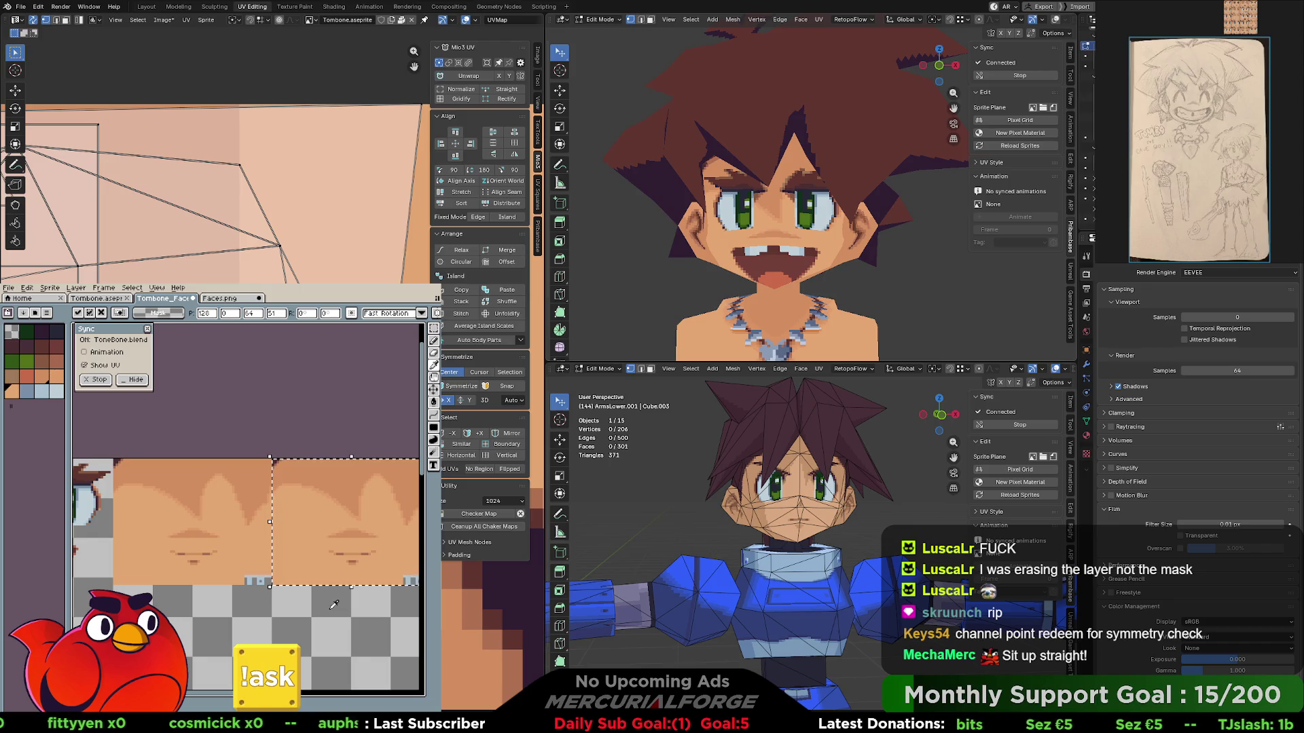
key(m)
scroll(329, 608, down, 1)
scroll(327, 609, down, 1)
scroll(322, 612, down, 1)
scroll(318, 612, down, 1)
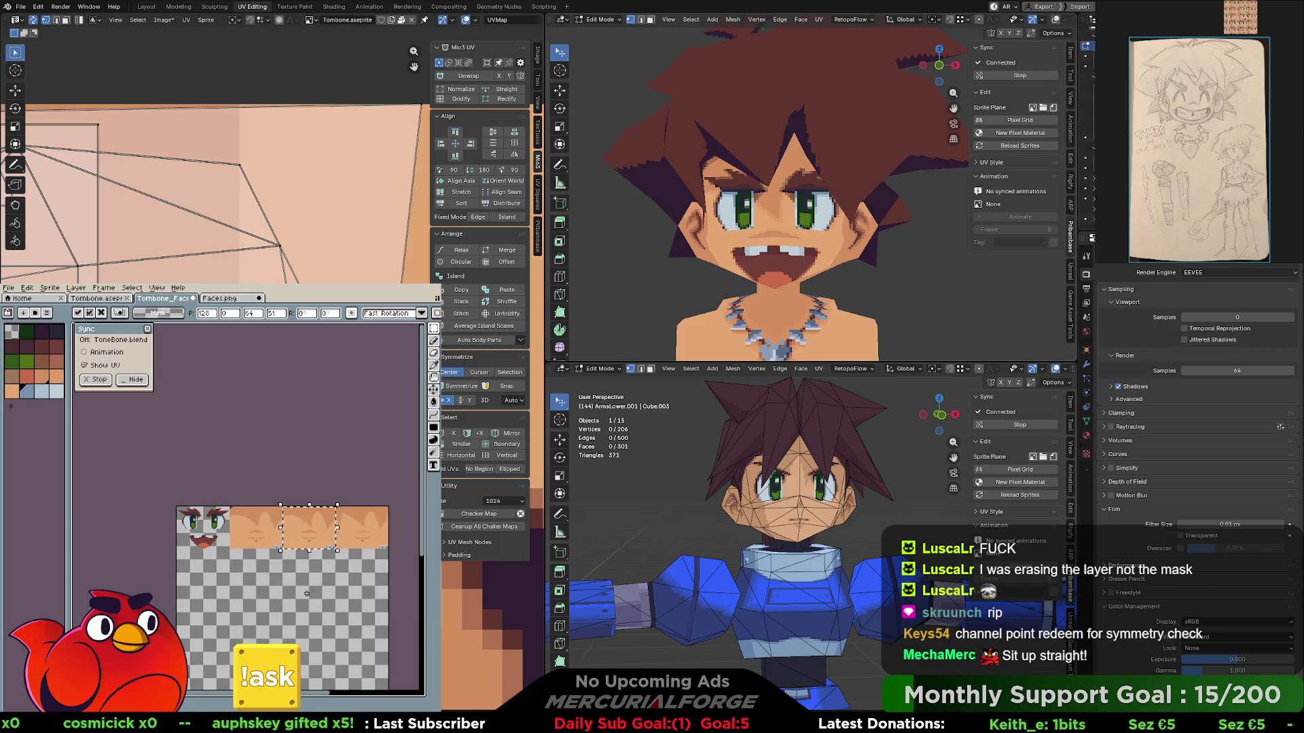
key(ctrl+z)
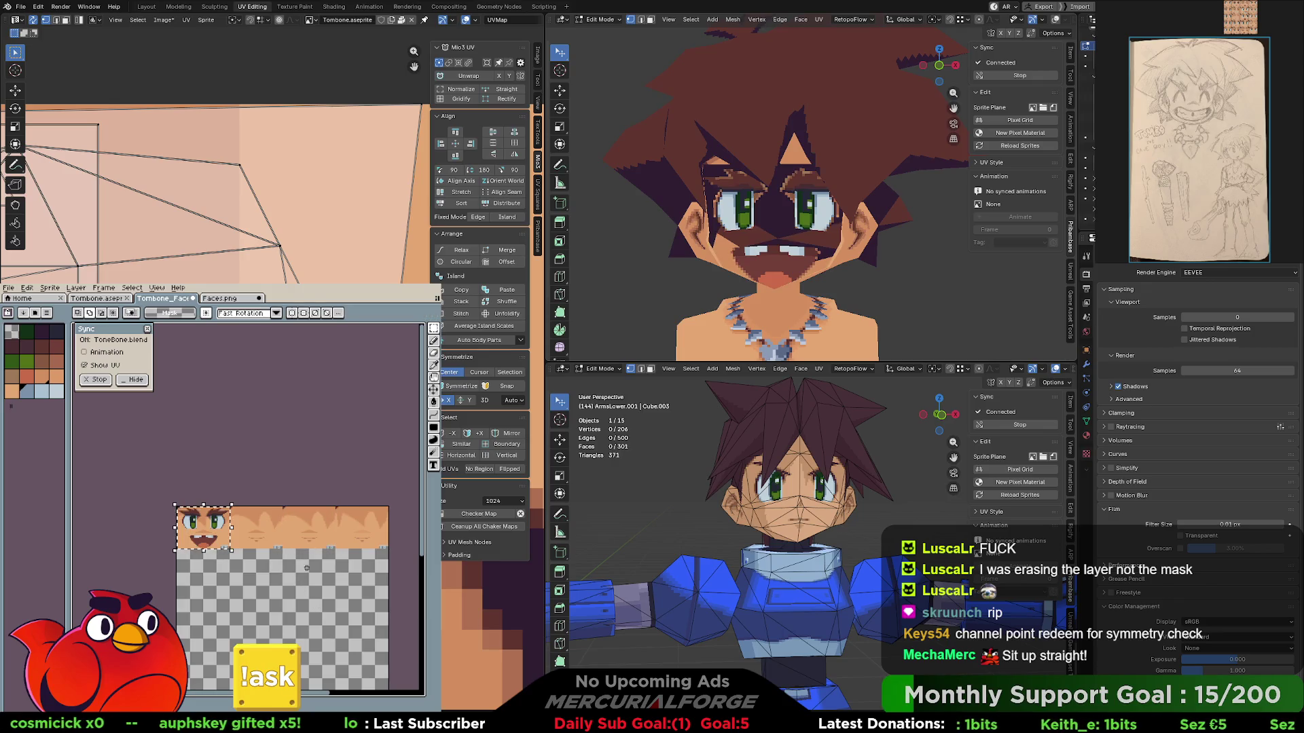
click(222, 525)
key(Return)
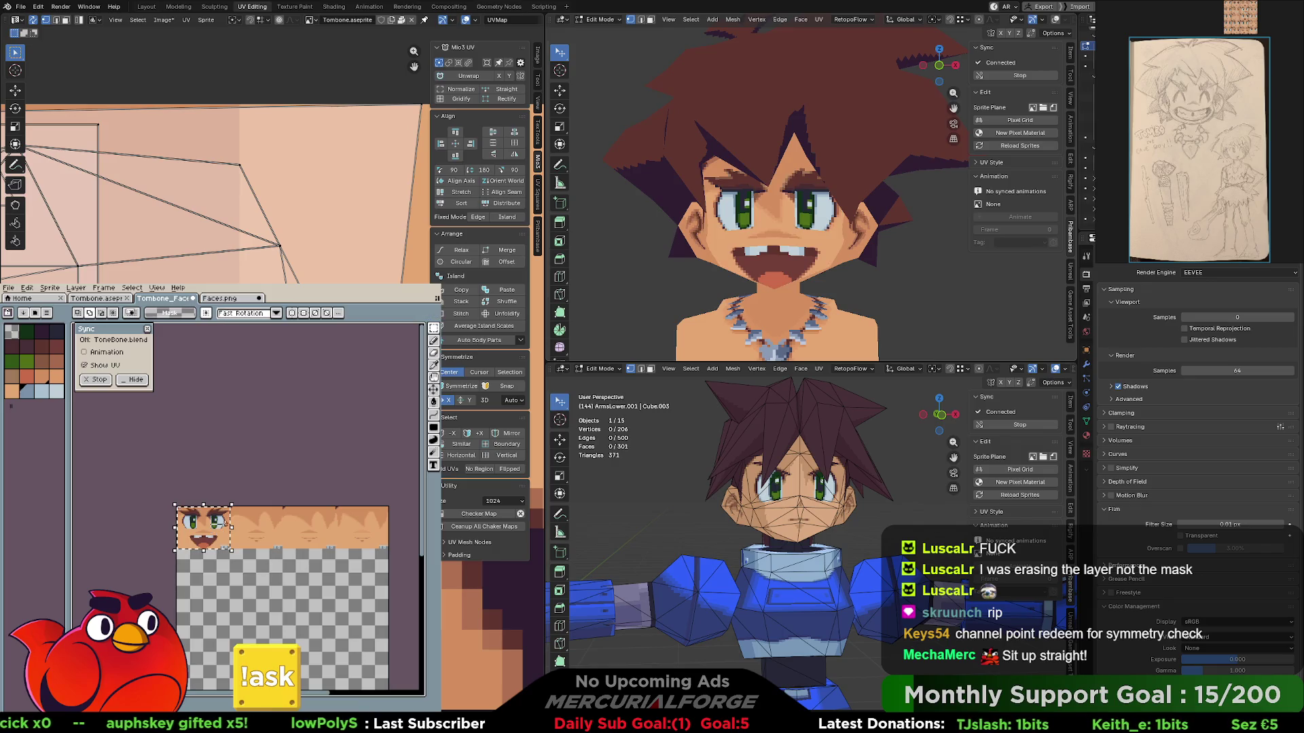
- Place the selection on the rightmost tile, then switch to the caveman body texture document
drag(217, 529, 378, 535)
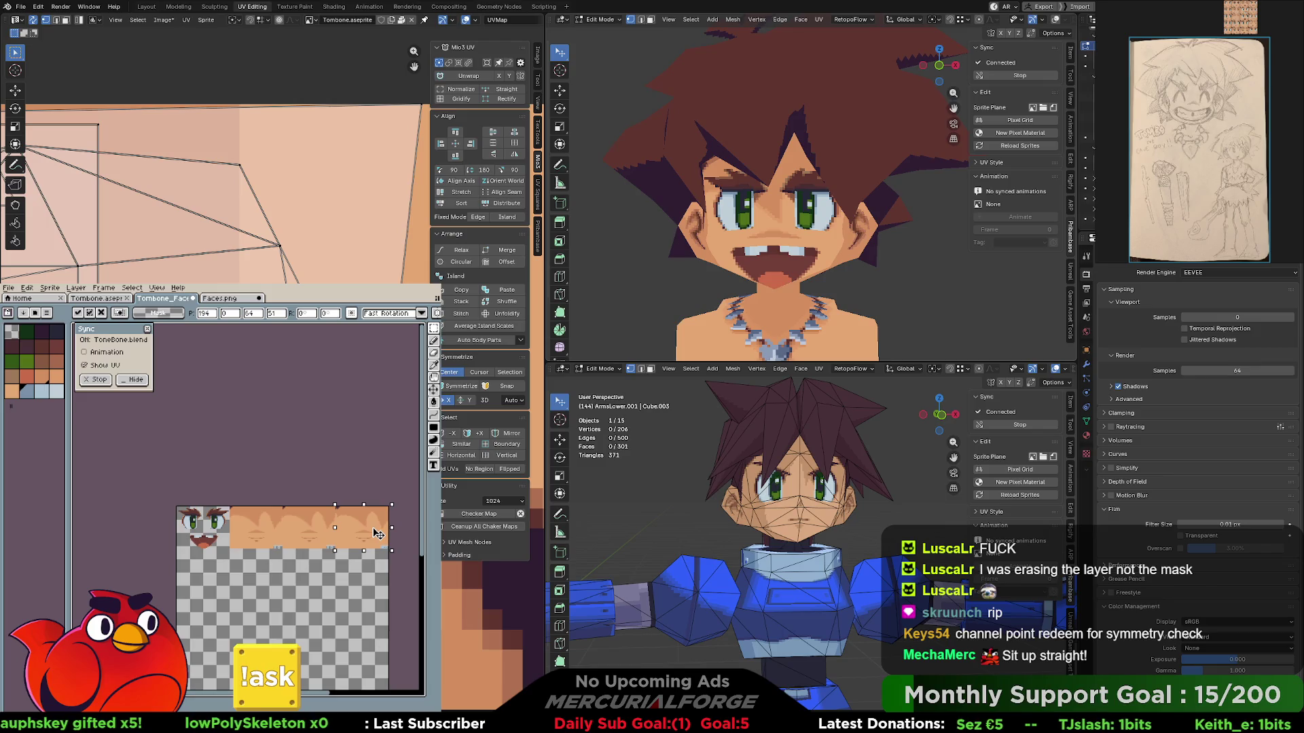
drag(378, 534, 375, 534)
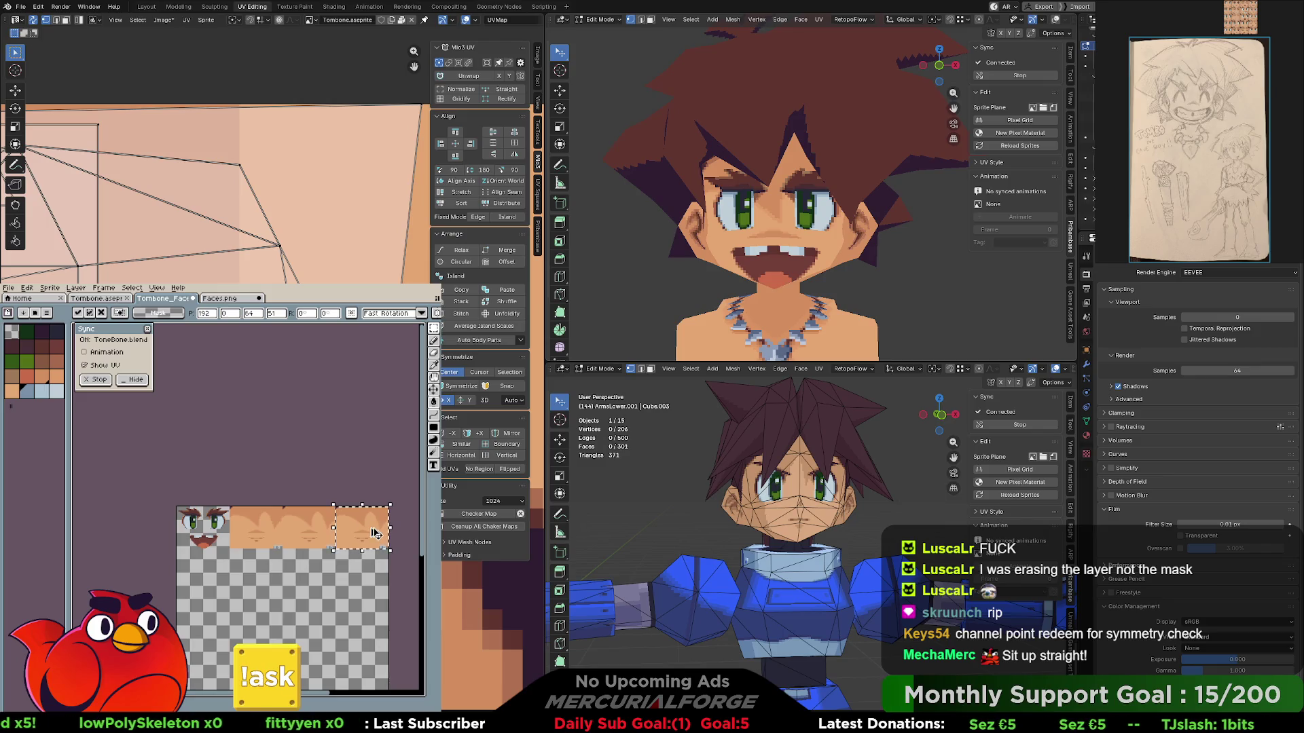
key(Return)
scroll(370, 529, up, 2)
scroll(371, 529, up, 2)
mouse_move(371, 529)
middle_down()
mouse_move(265, 524)
mouse_move(348, 546)
mouse_move(327, 550)
middle_up()
scroll(347, 546, down, 2)
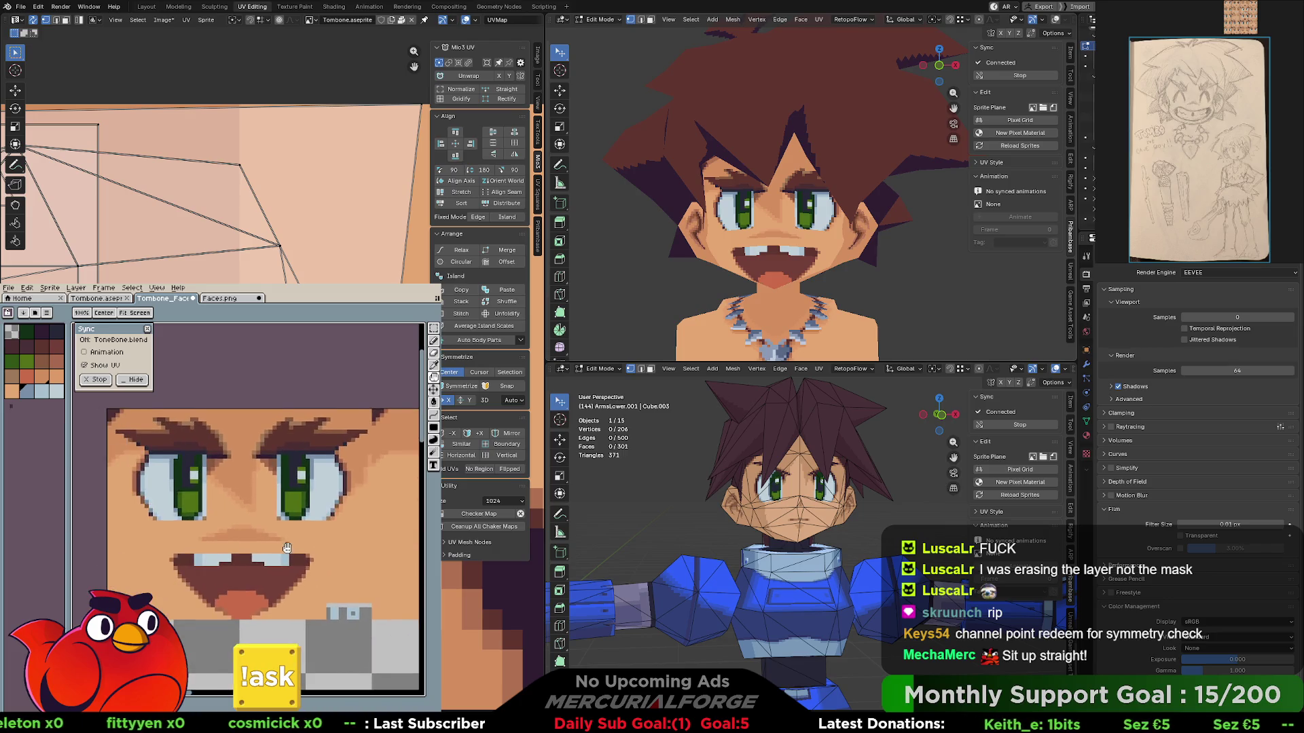
scroll(319, 556, down, 2)
scroll(318, 557, down, 1)
scroll(278, 531, down, 1)
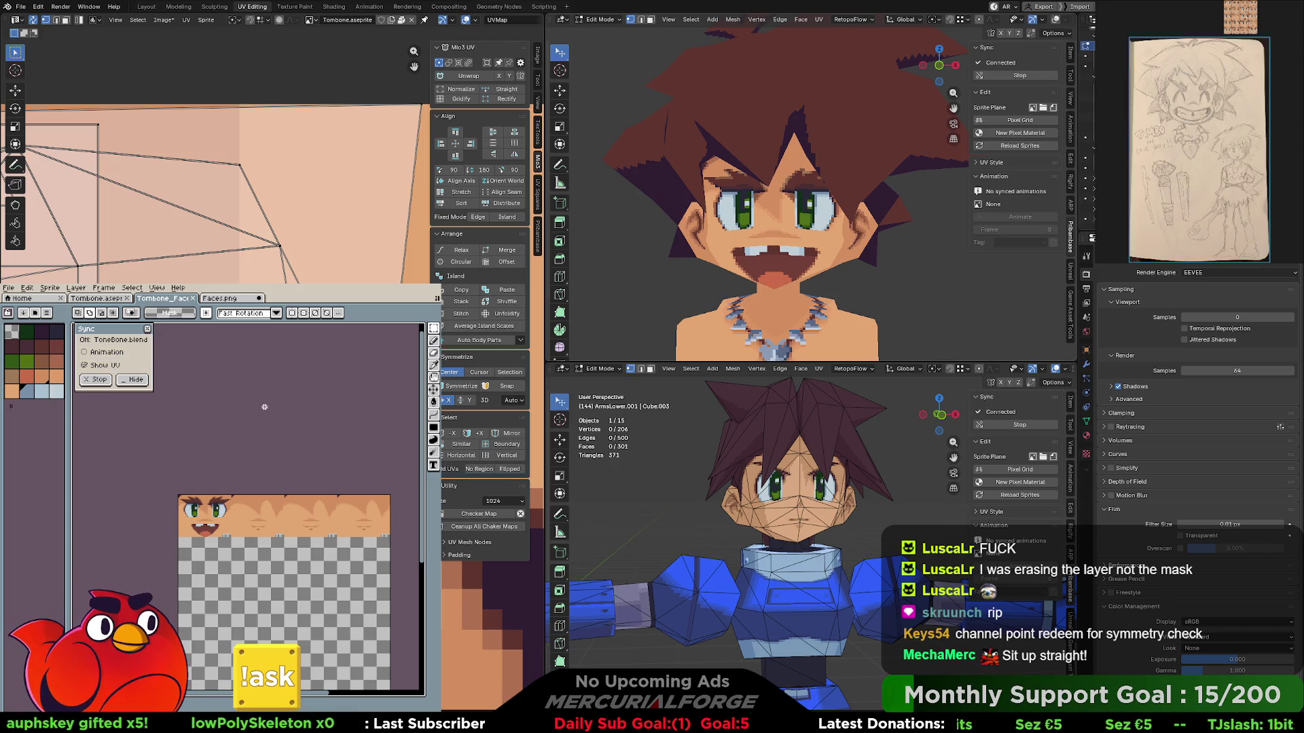
click(94, 299)
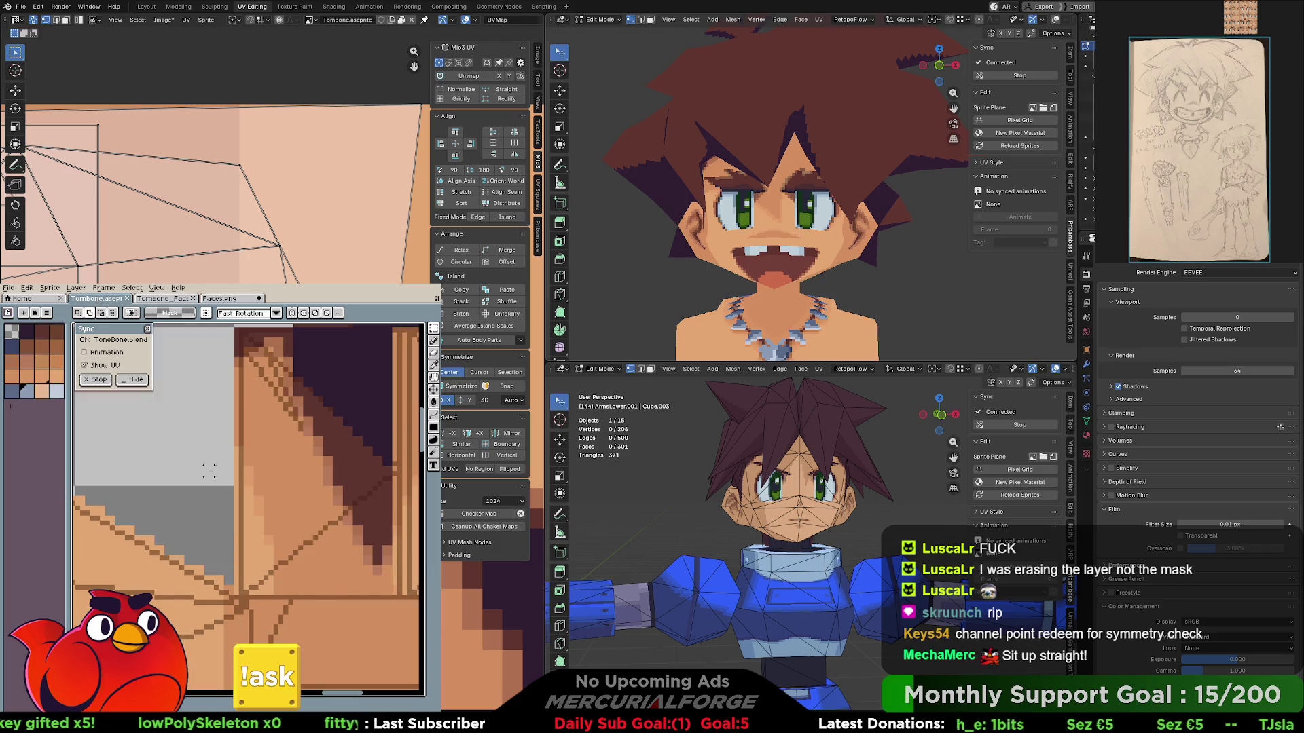
- View the caveman's head from the side and front, then return to the face texture document
middle_drag(775, 203, 690, 234)
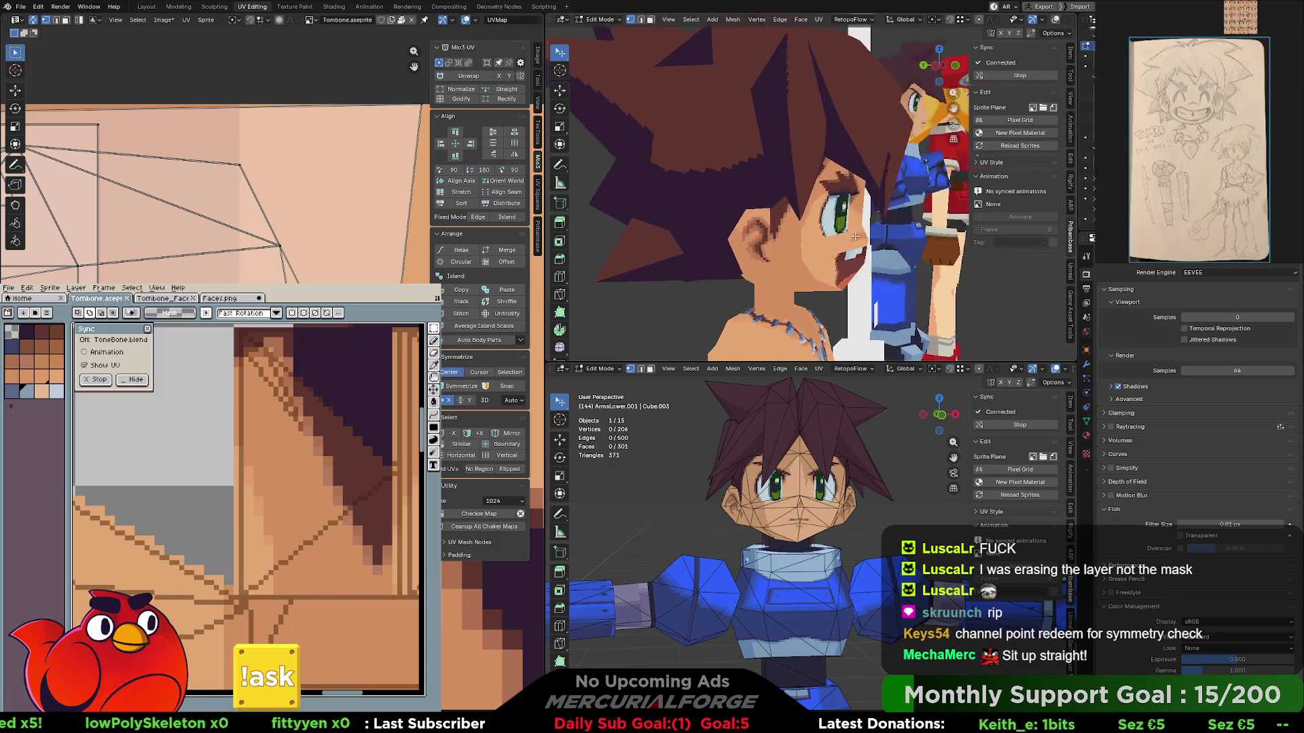
key(KP_1)
scroll(793, 210, down, 5)
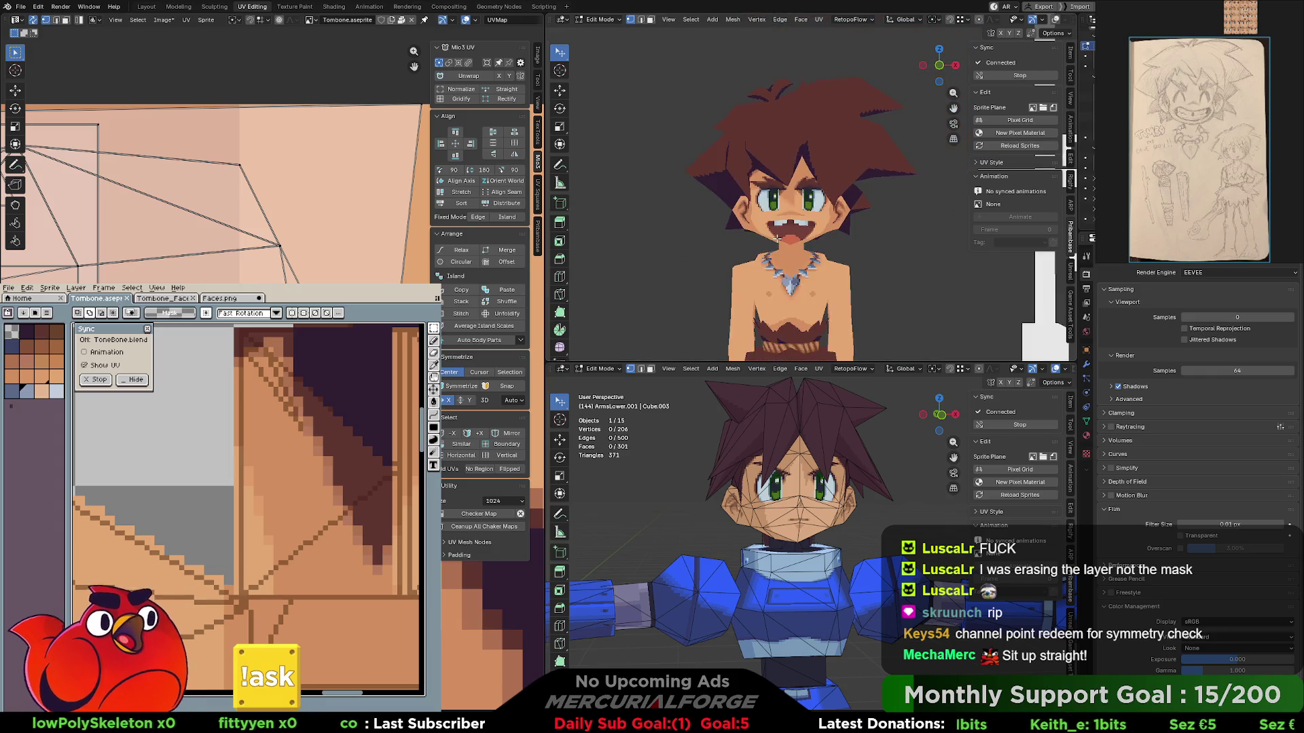
scroll(794, 211, up, 2)
scroll(797, 204, up, 1)
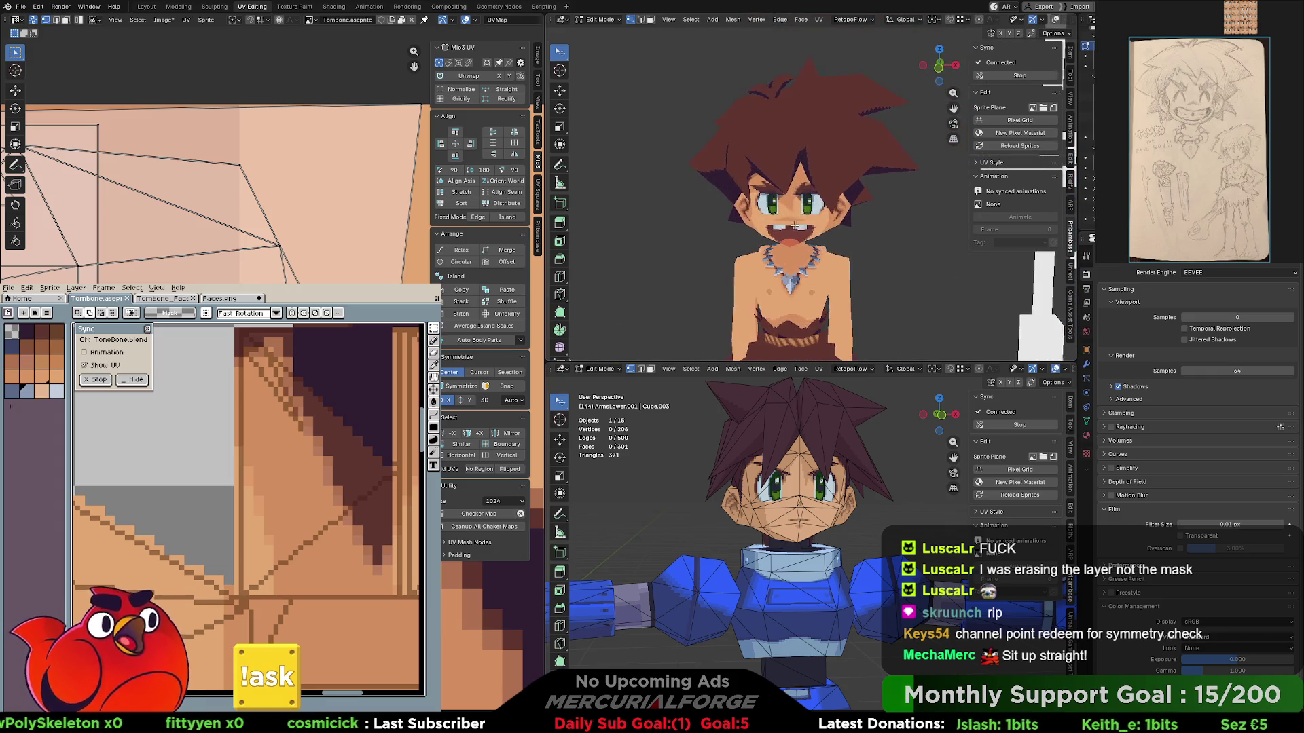
scroll(801, 194, up, 2)
scroll(805, 180, up, 2)
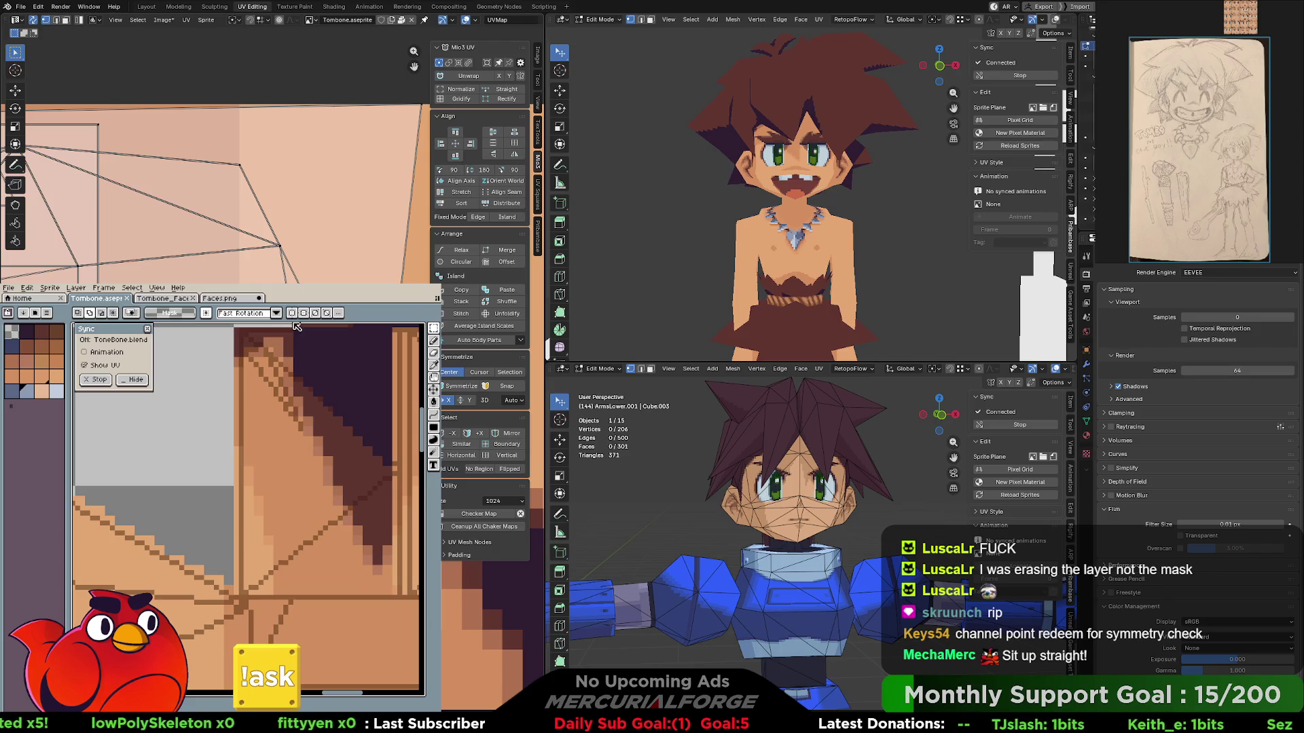
click(161, 297)
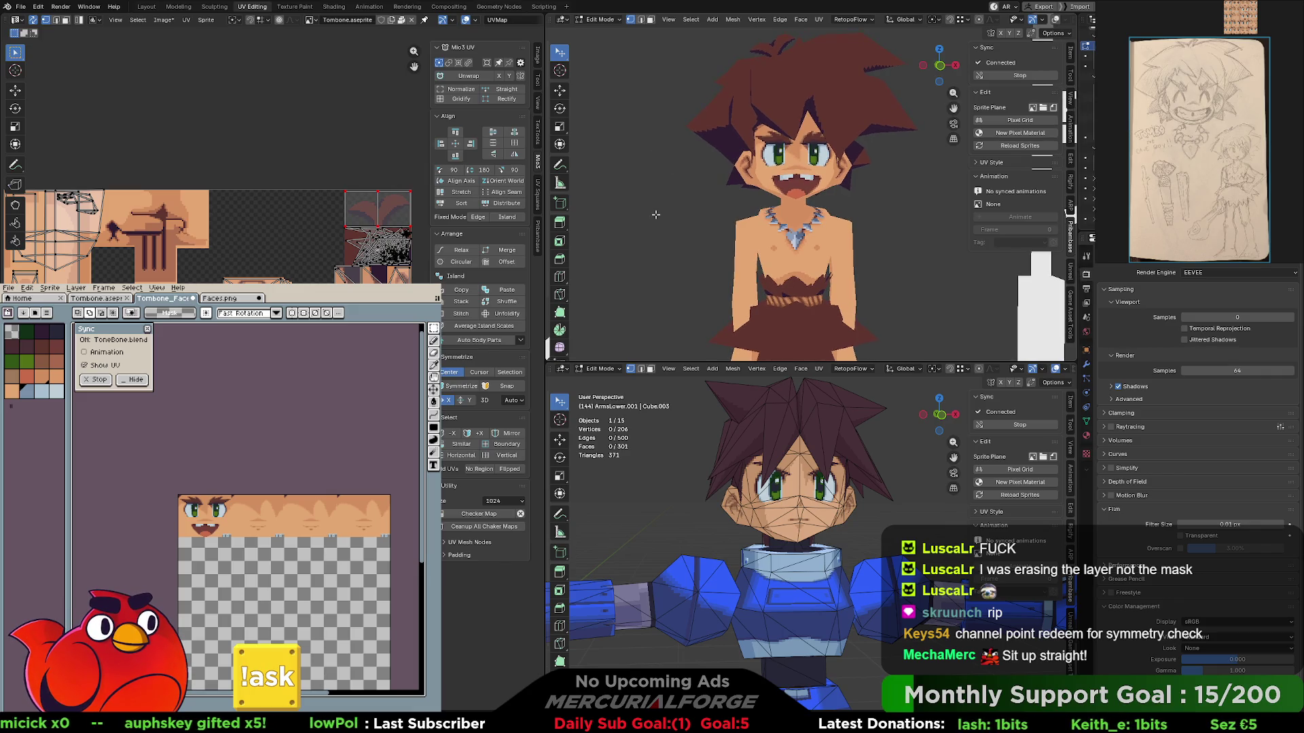
- In the Modeling workspace hide the other two characters and inspect the caveman with overlays off, then back on
click(177, 7)
scroll(762, 298, down, 3)
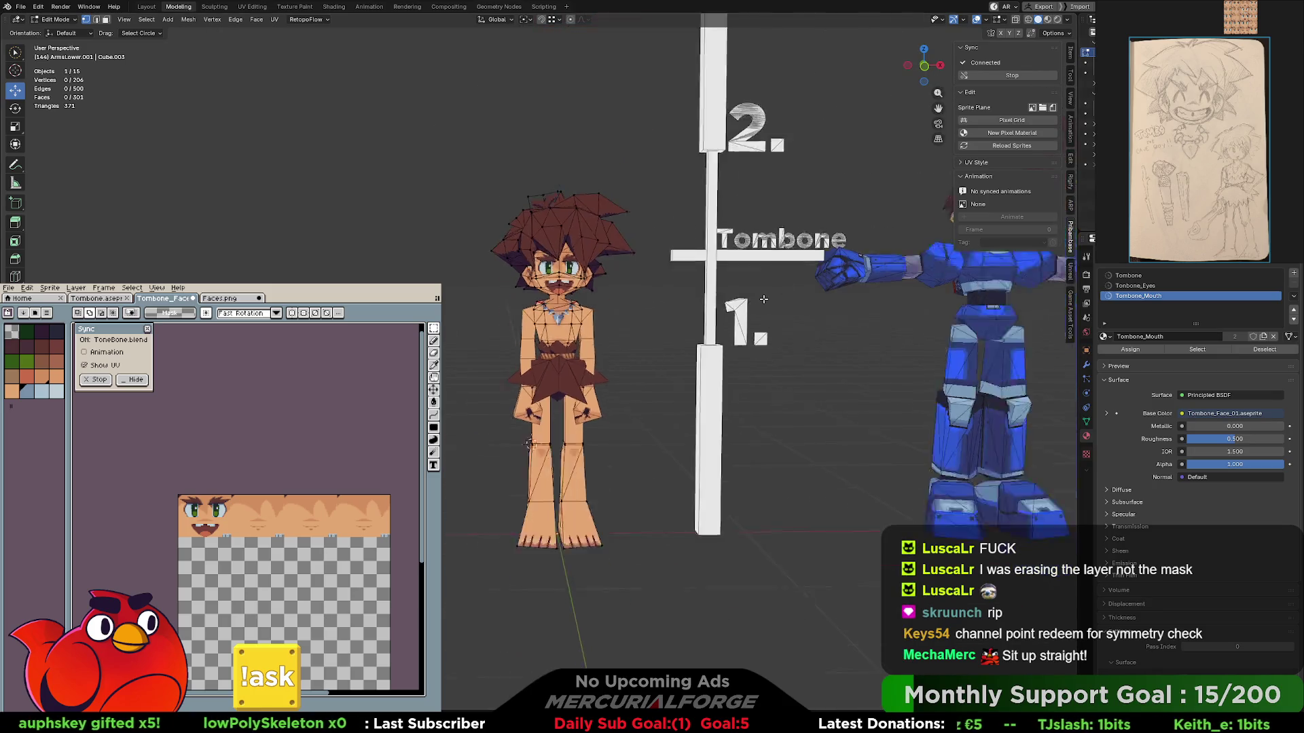
scroll(763, 299, down, 3)
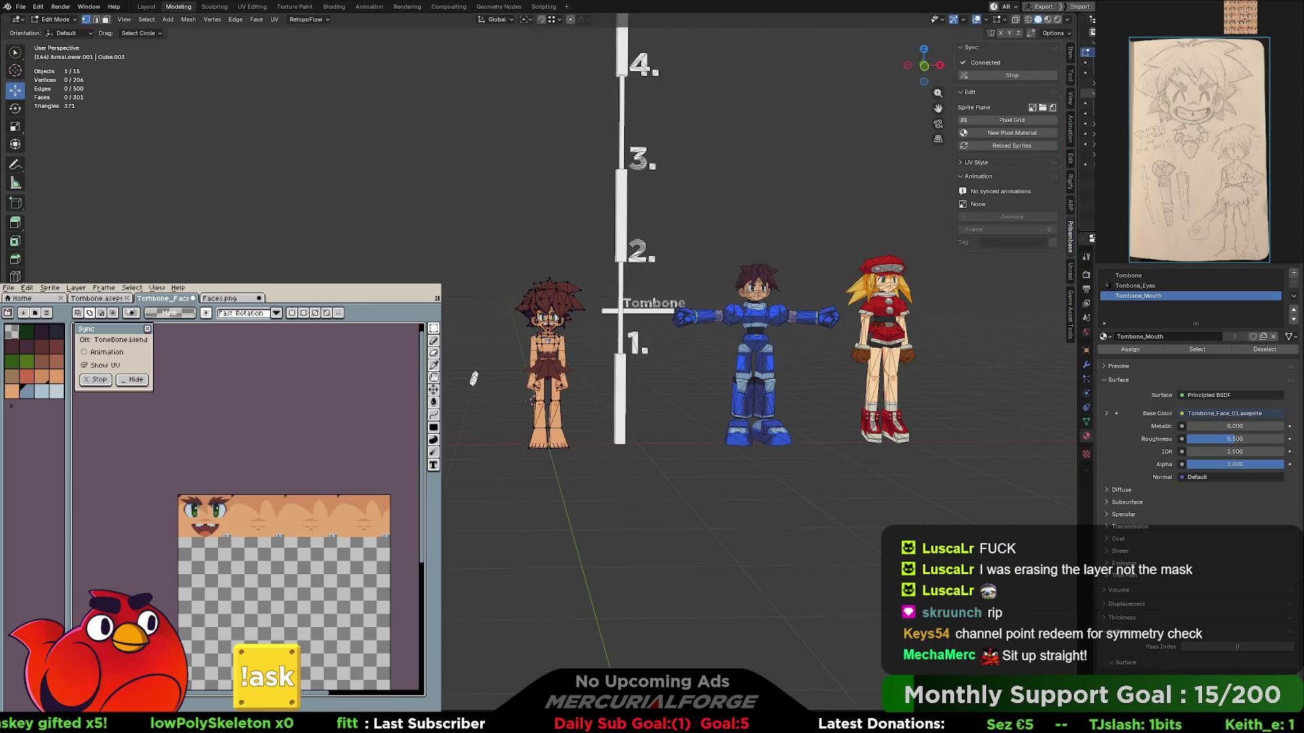
key(h)
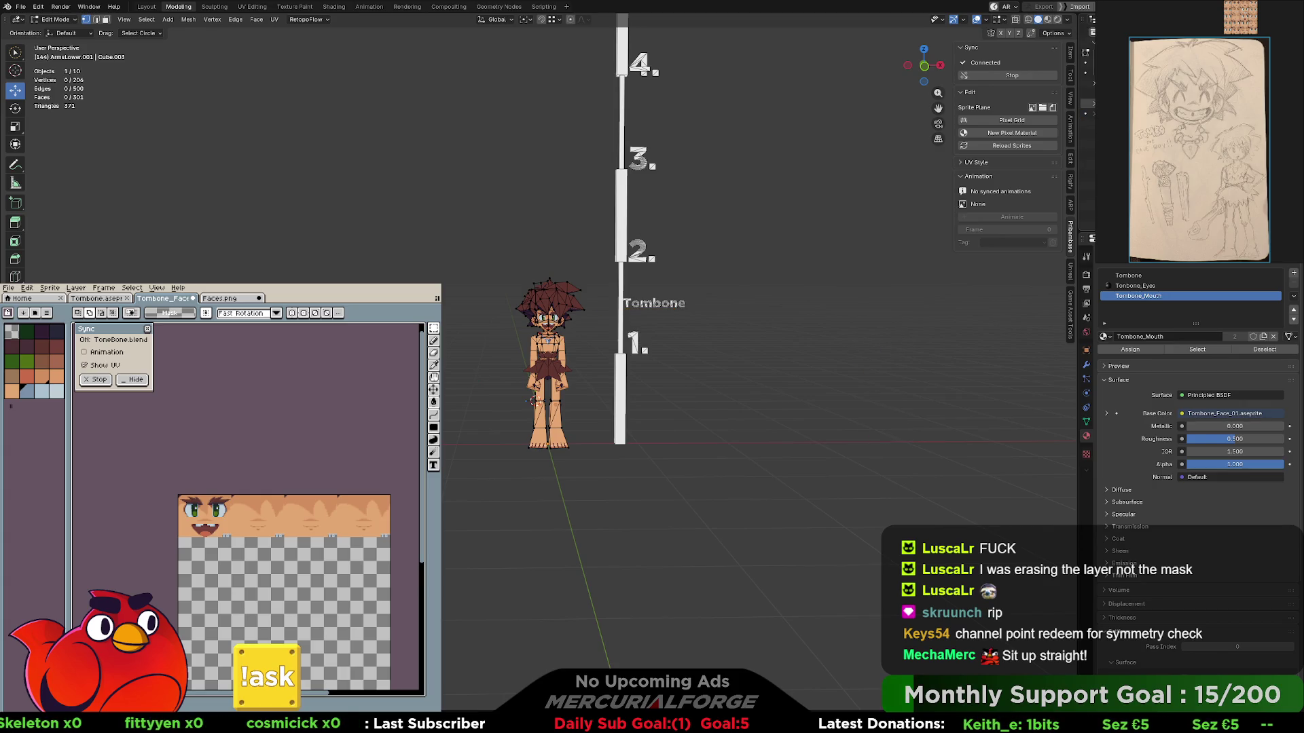
scroll(660, 340, up, 2)
scroll(661, 339, up, 1)
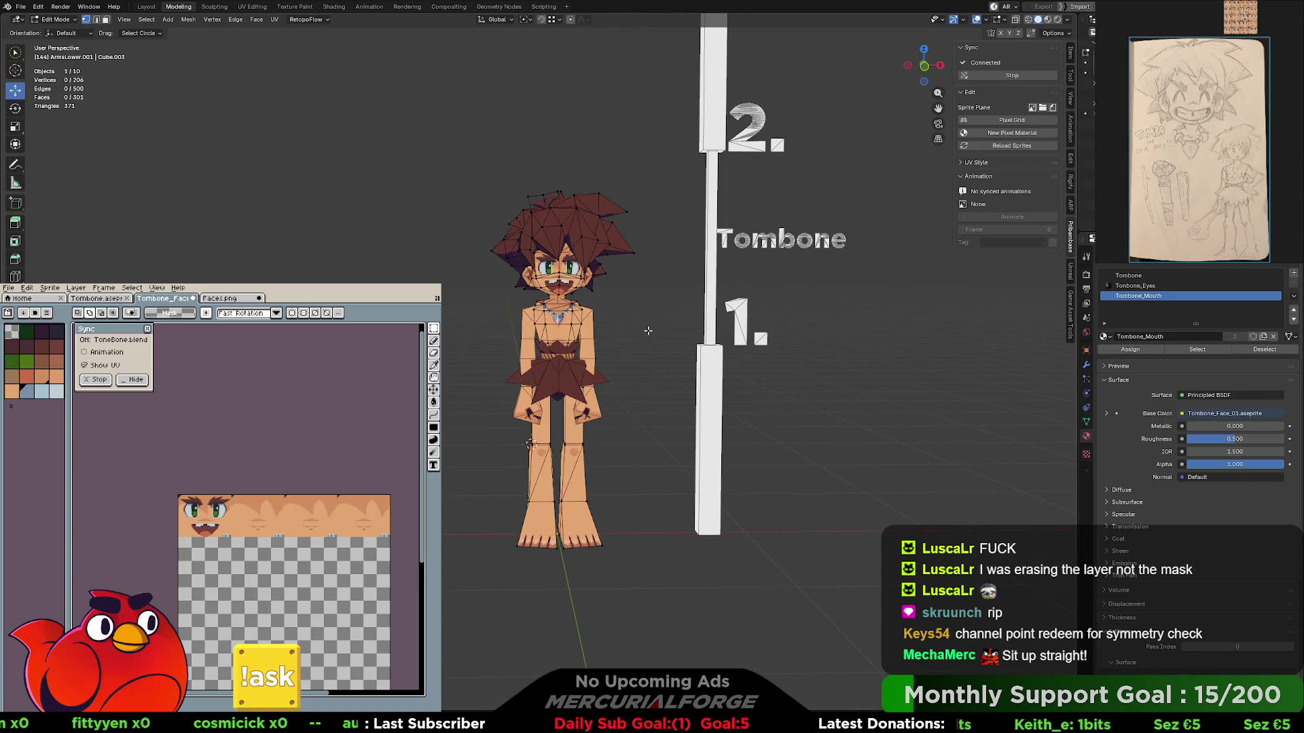
scroll(660, 340, down, 1)
key(shift+alt+z)
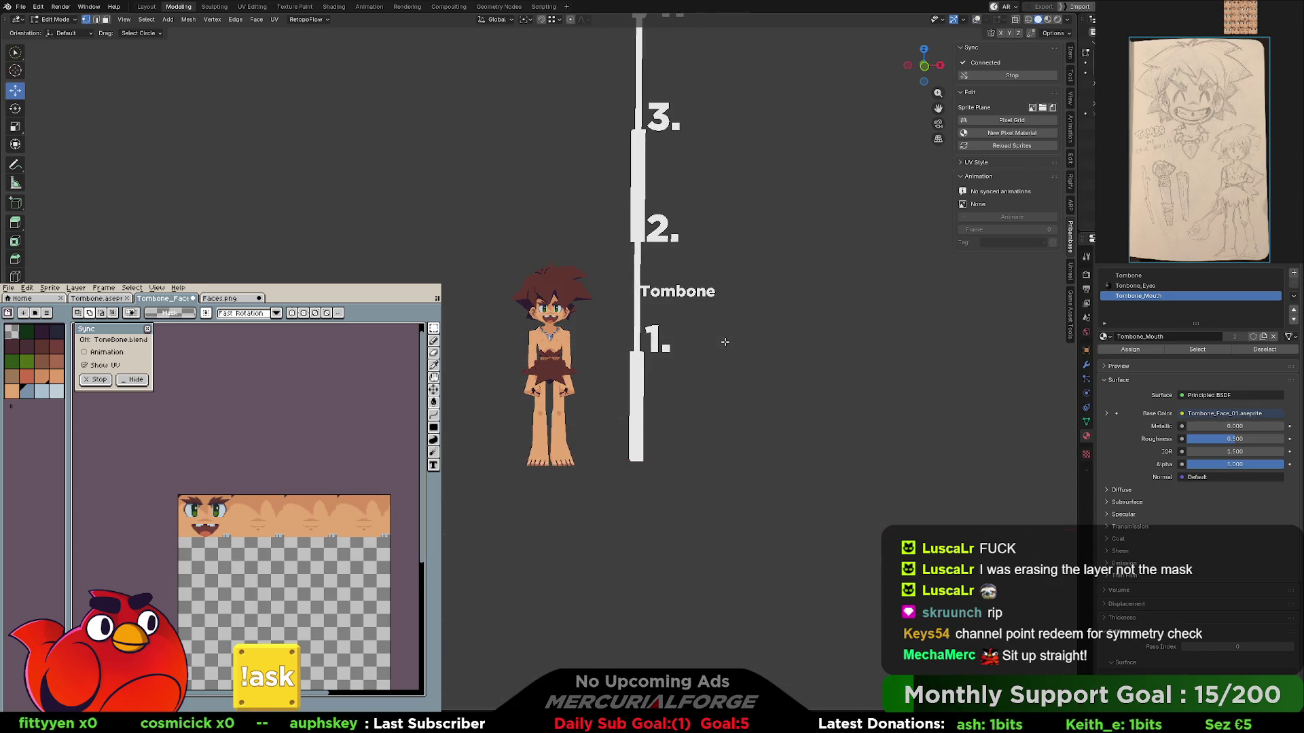
mouse_move(724, 342)
middle_down()
mouse_move(801, 339)
mouse_move(681, 338)
middle_up()
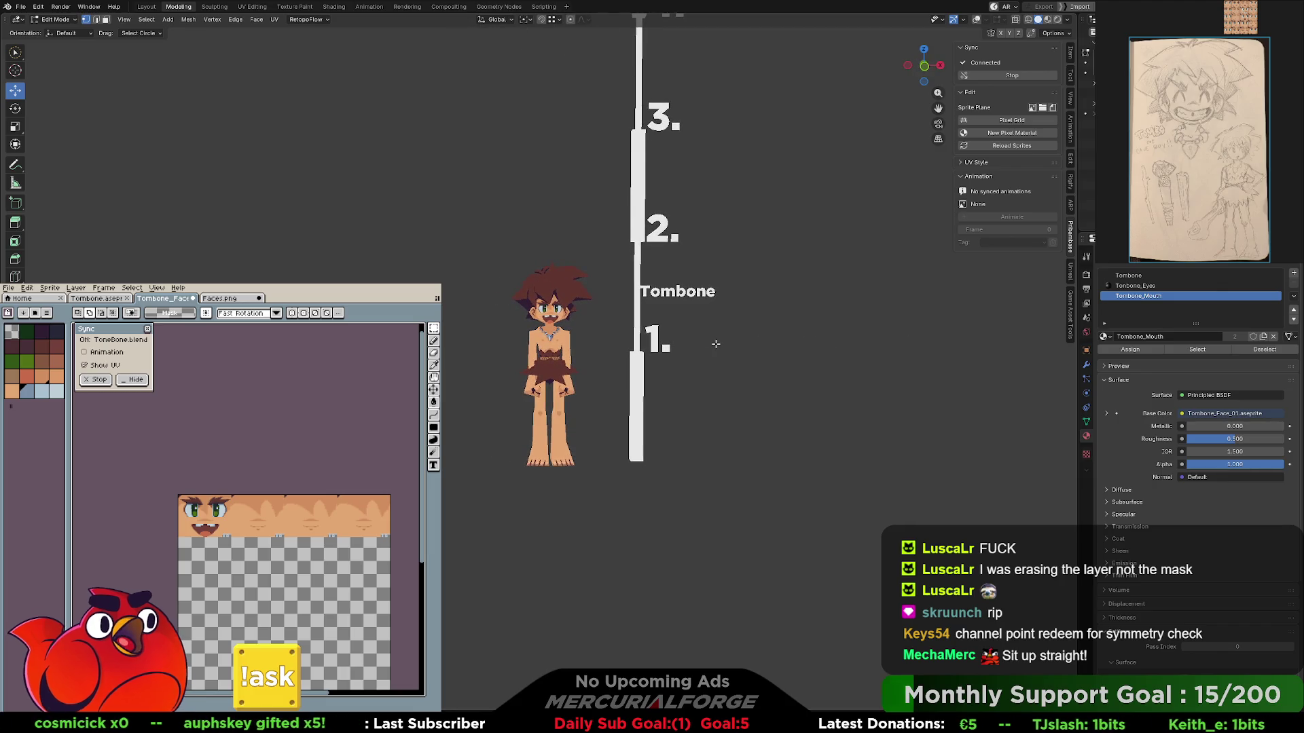
scroll(715, 344, up, 3)
middle_drag(715, 345, 559, 316)
scroll(591, 322, up, 2)
key(shift+alt+z)
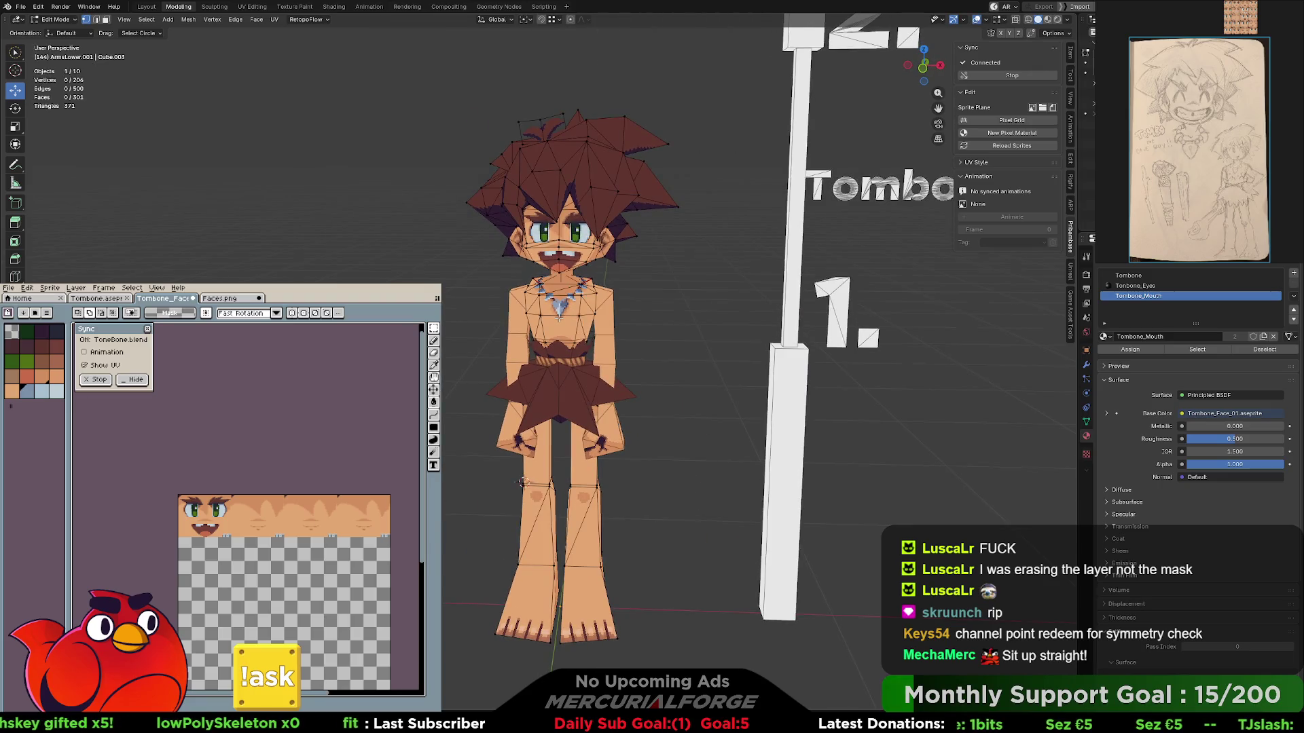
middle_drag(603, 296, 683, 286)
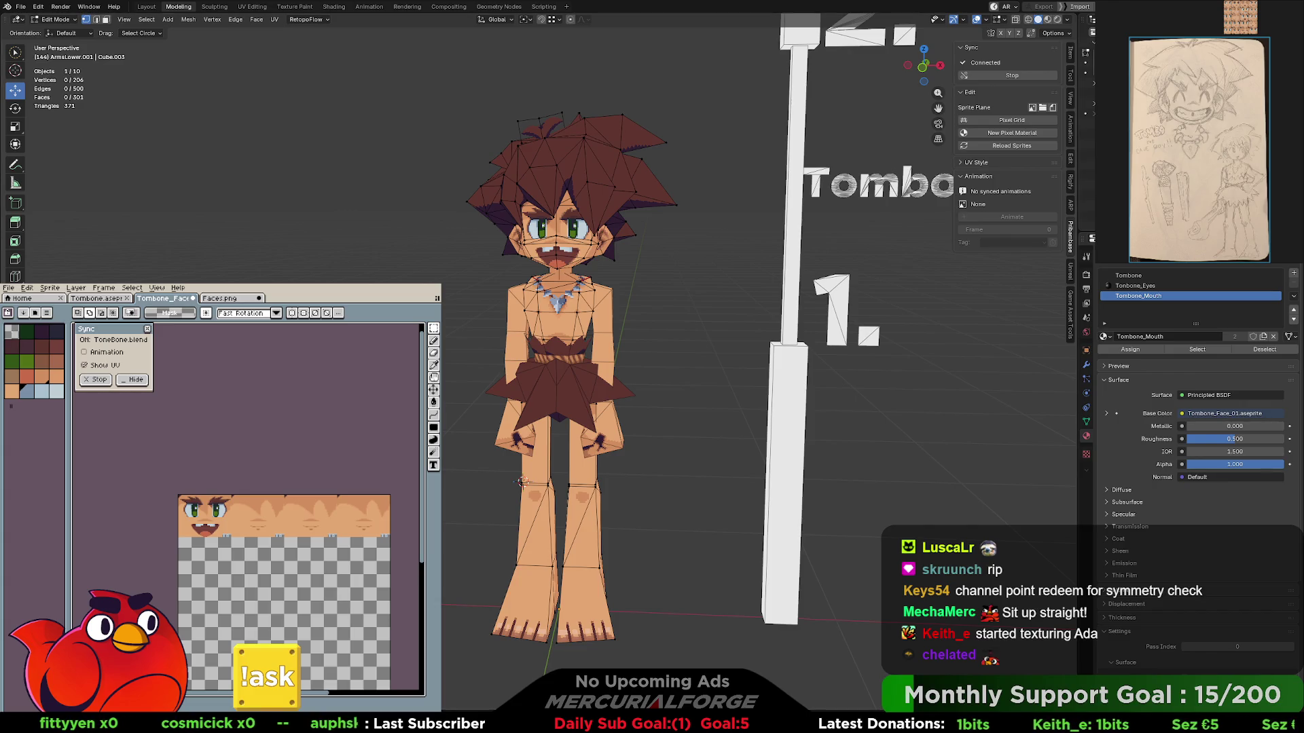
click(30, 10)
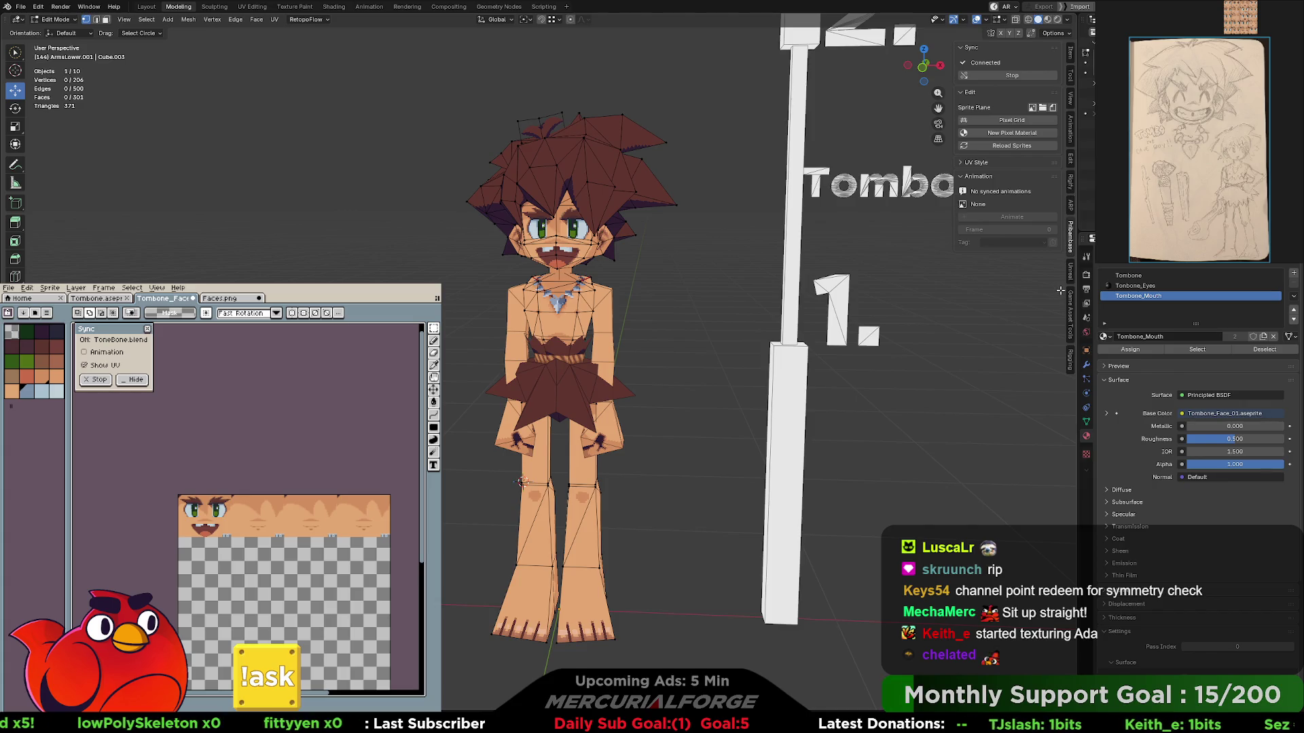
click(1069, 360)
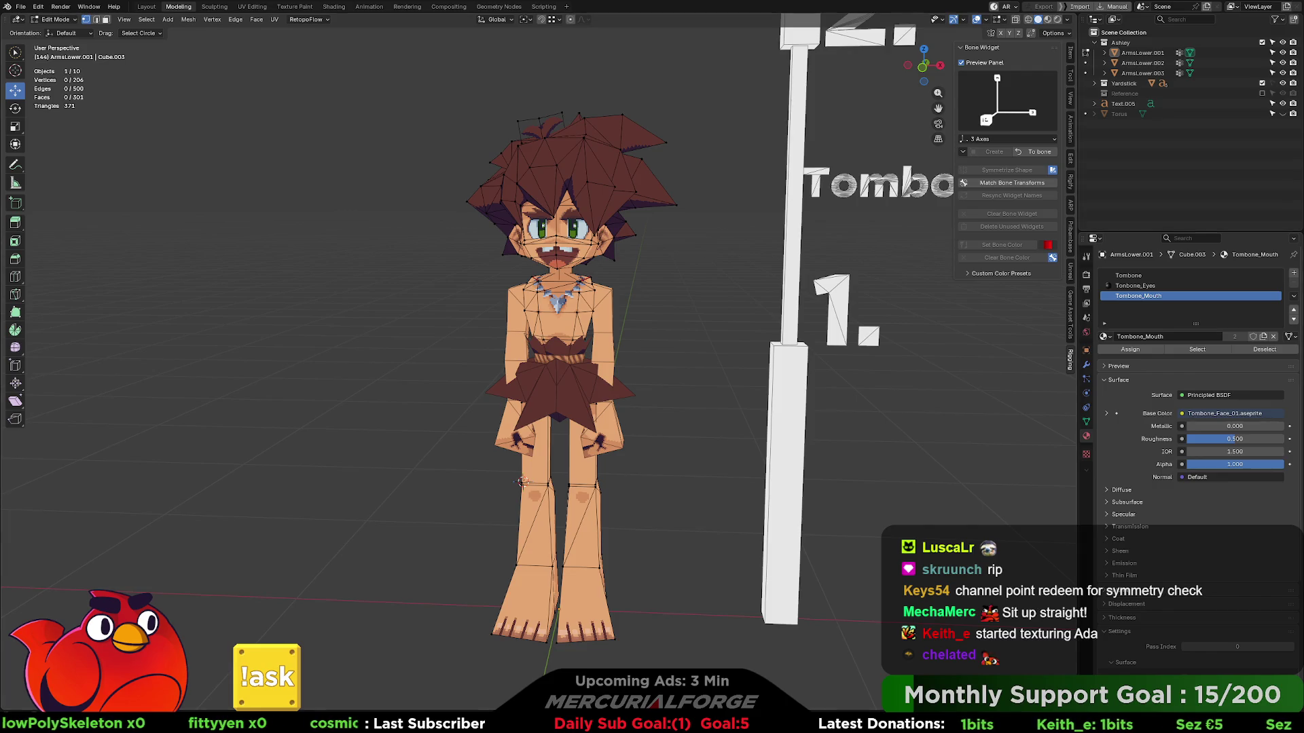
- Bring up the Add Mesh list while editing the caveman
middle_drag(672, 367, 708, 351)
key(shift+a)
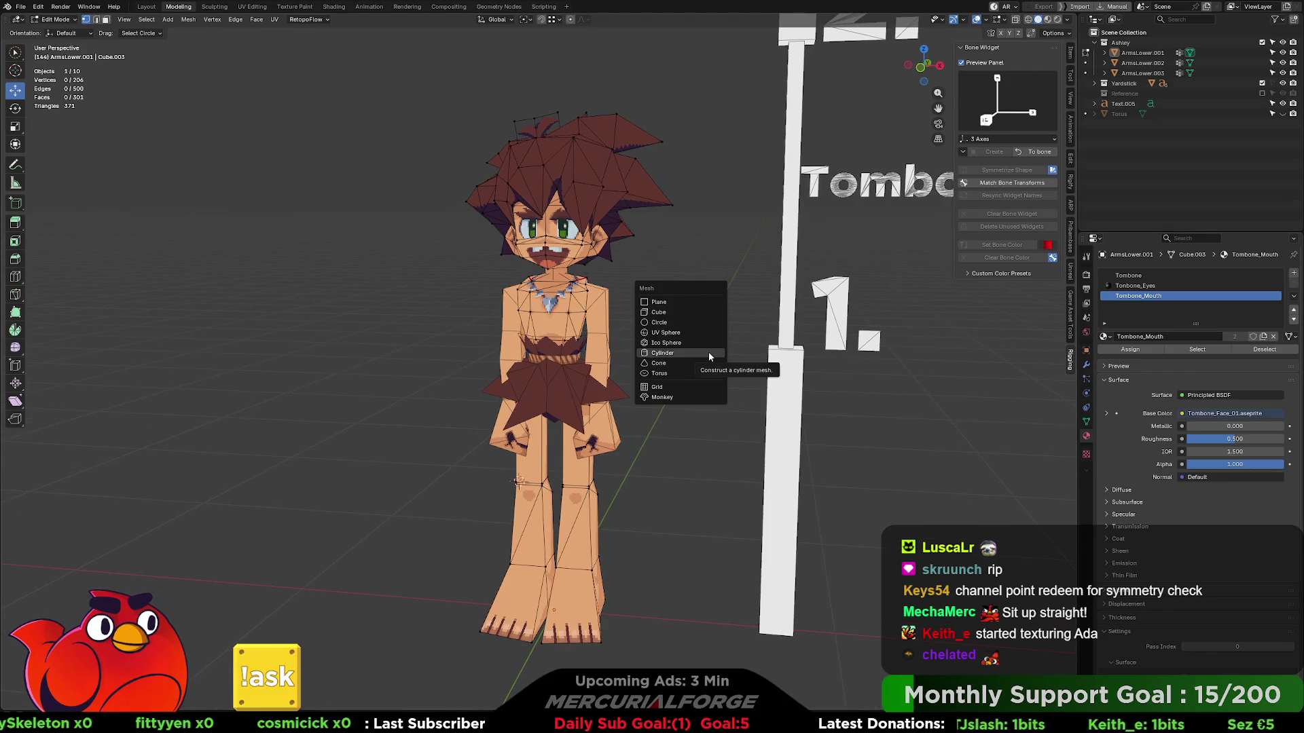
- Return to Object Mode, briefly checking the view with overlays hidden
key(Escape)
key(Tab)
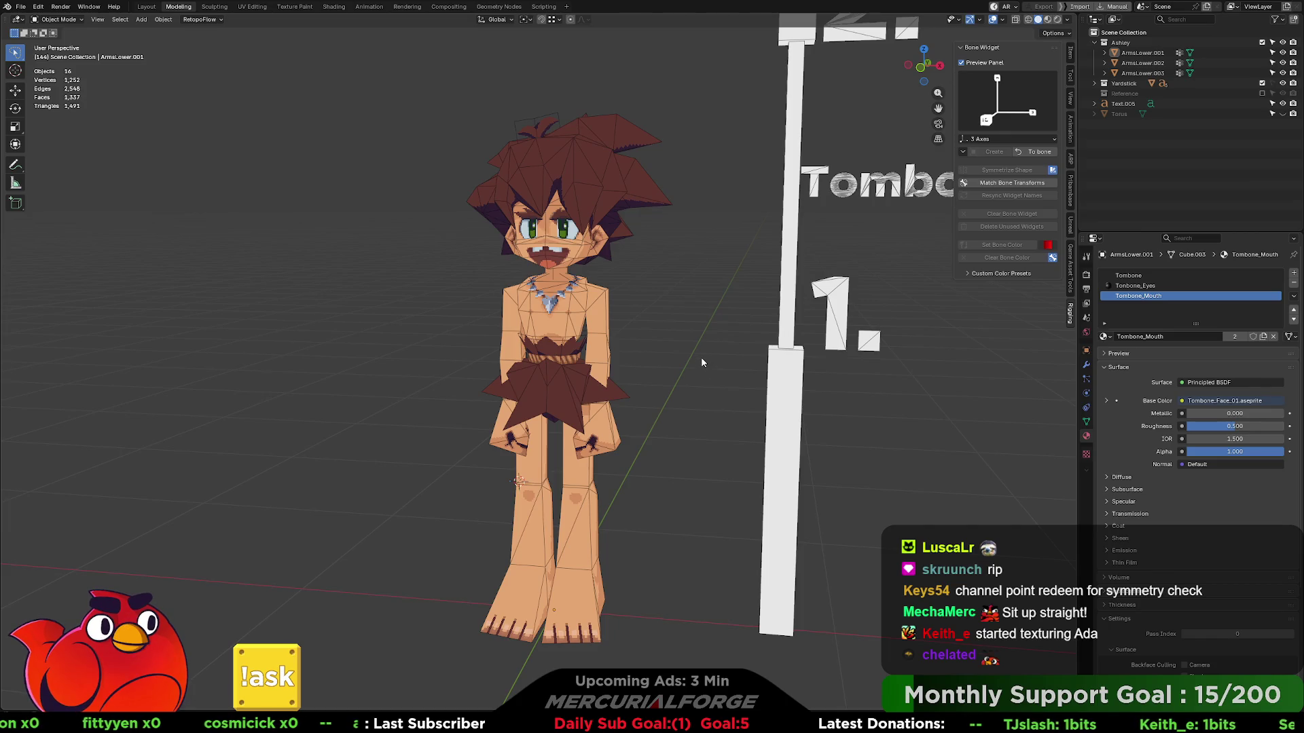
key(shift+alt+z)
key(shift+alt+z)
key(shift+a)
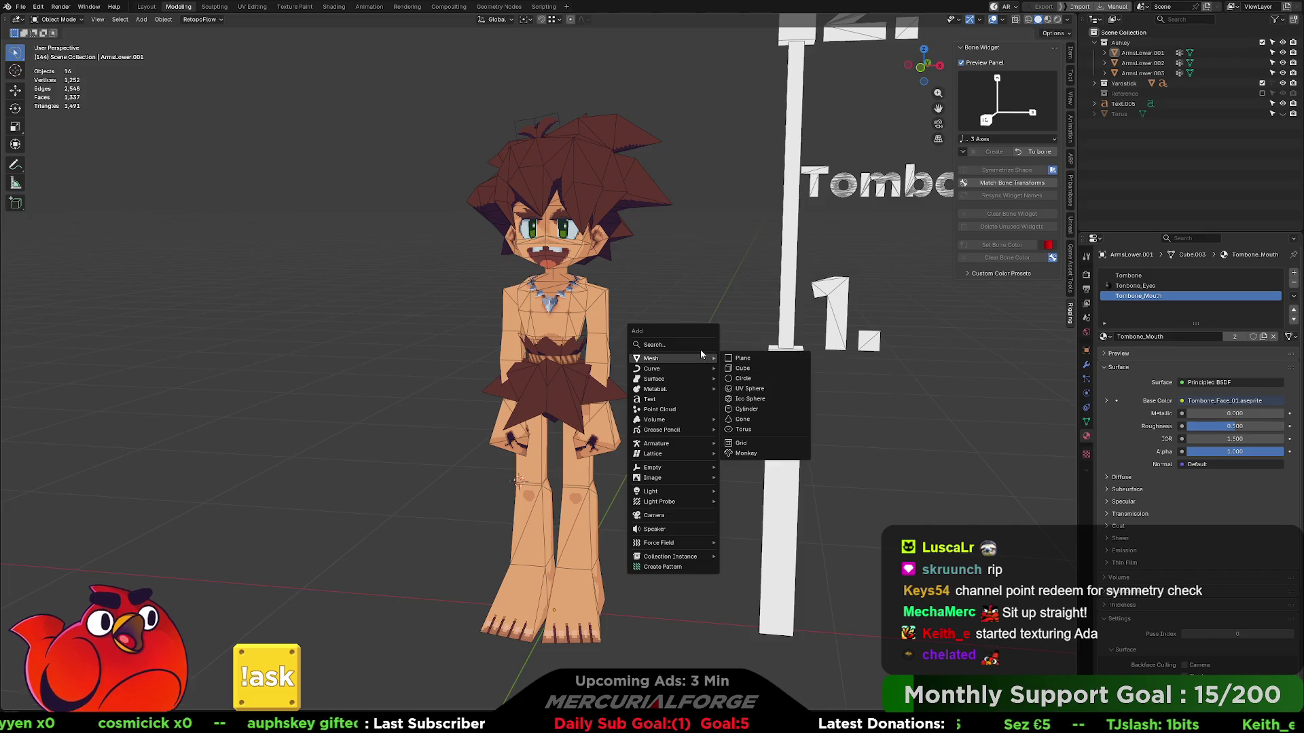
mouse_move(658, 443)
click(771, 446)
middle_drag(679, 435, 702, 429)
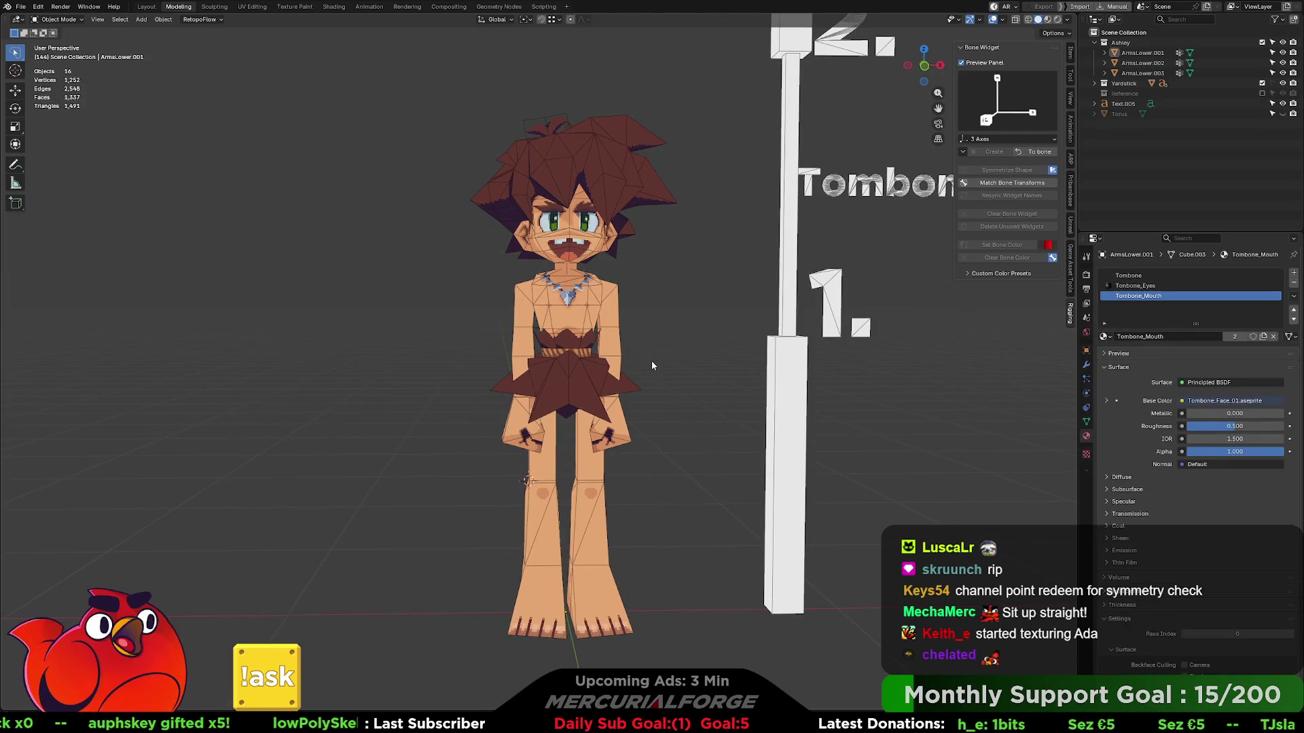
- Snap the cursor to the world origin, add a single-bone armature there and hide the yardstick
key(shift+s)
key(1)
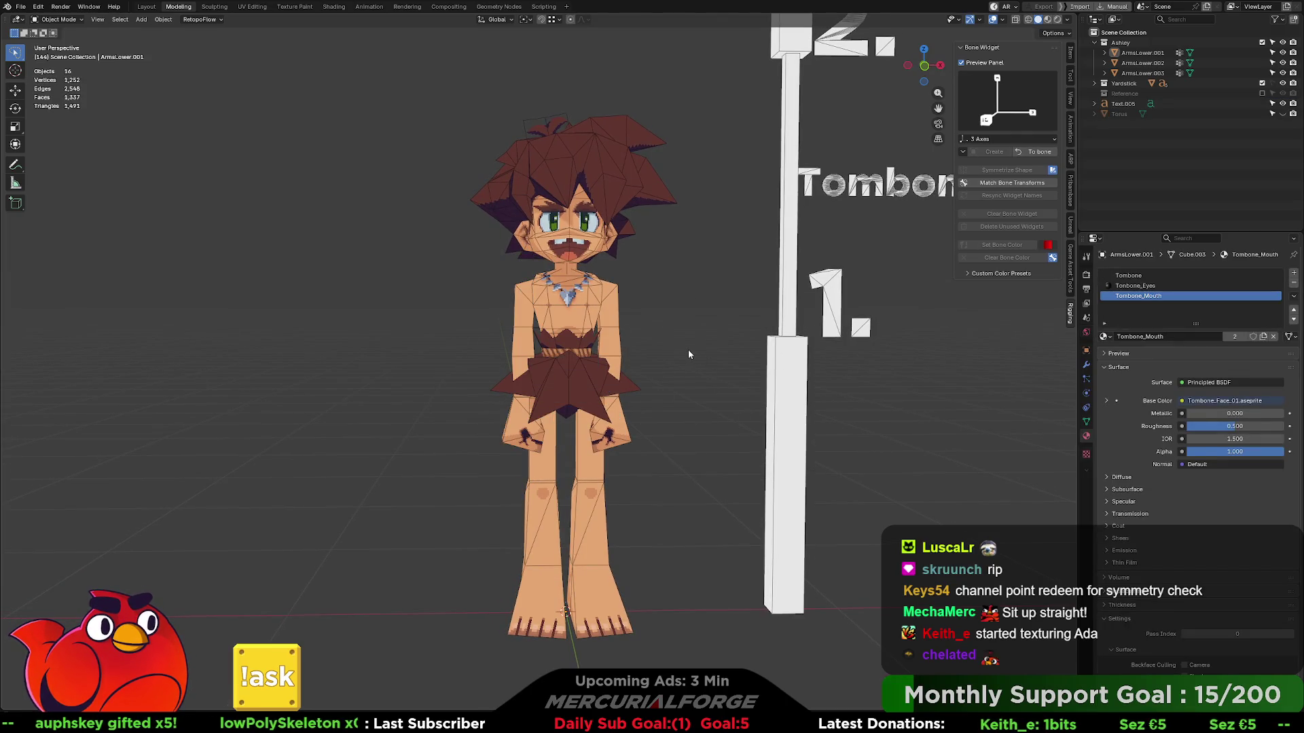
key(shift+a)
click(729, 350)
mouse_move(726, 348)
middle_down()
mouse_move(637, 439)
mouse_move(678, 379)
middle_up()
click(1264, 83)
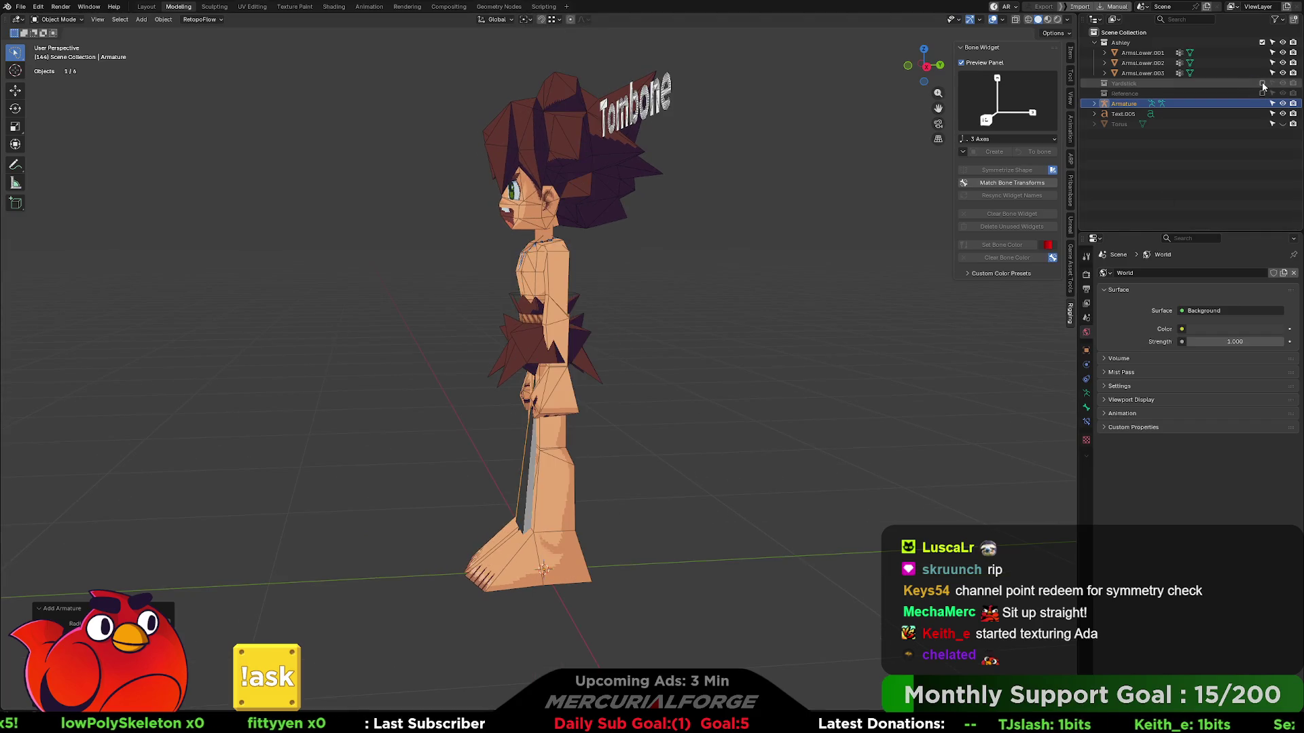
- Enable In Front on the armature so the bone shows through the mesh, then enter Edit Mode
middle_drag(683, 332, 659, 328)
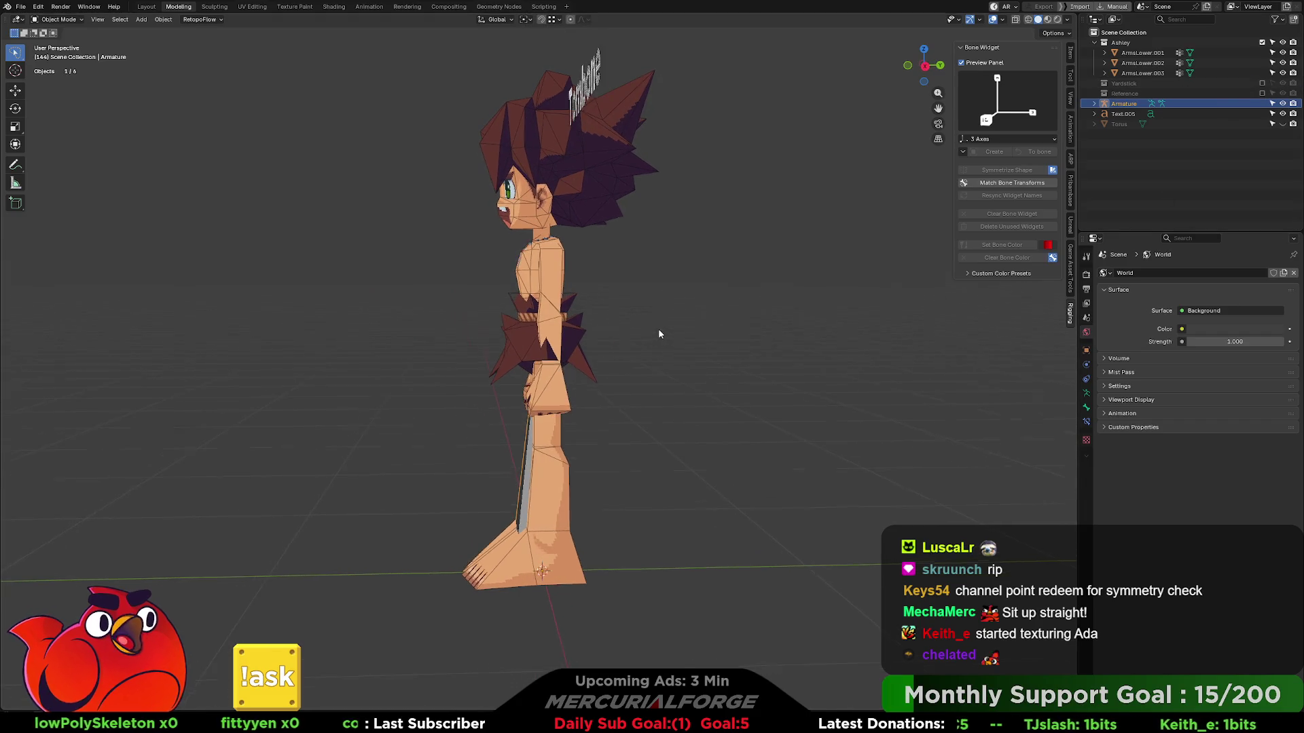
click(1086, 407)
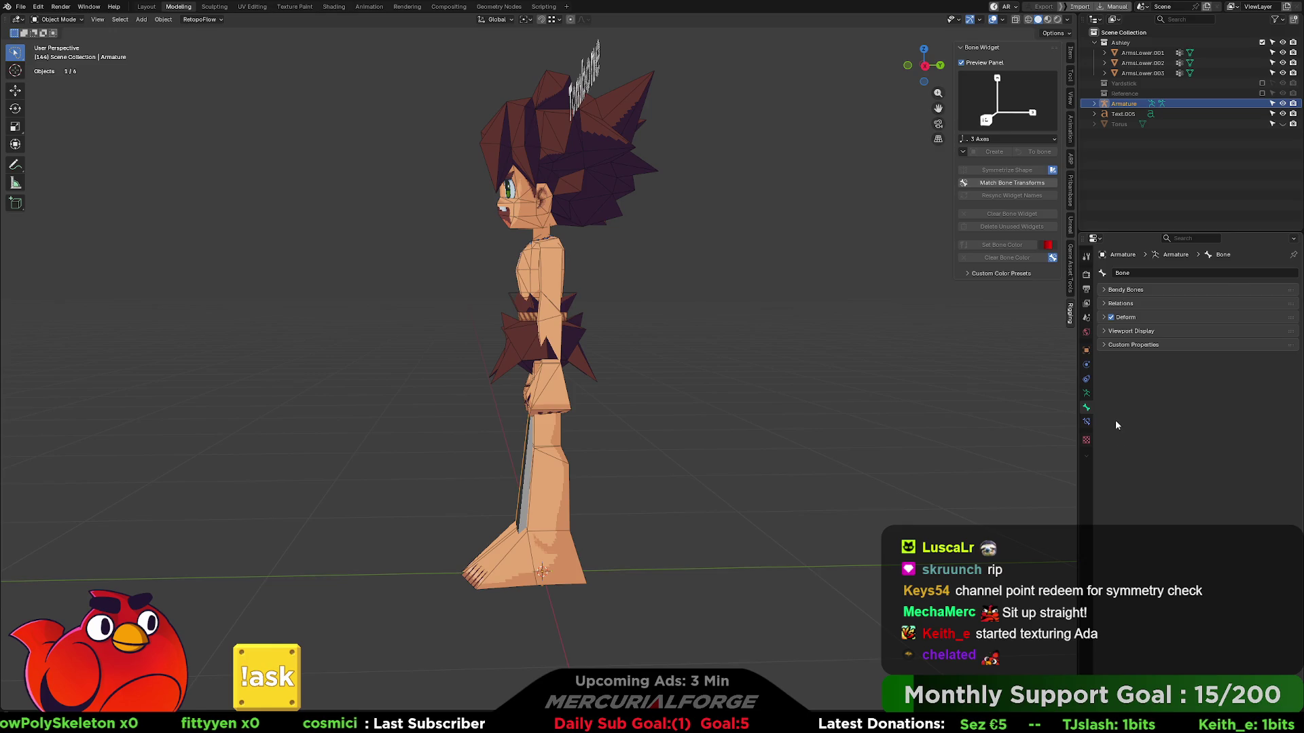
click(1108, 331)
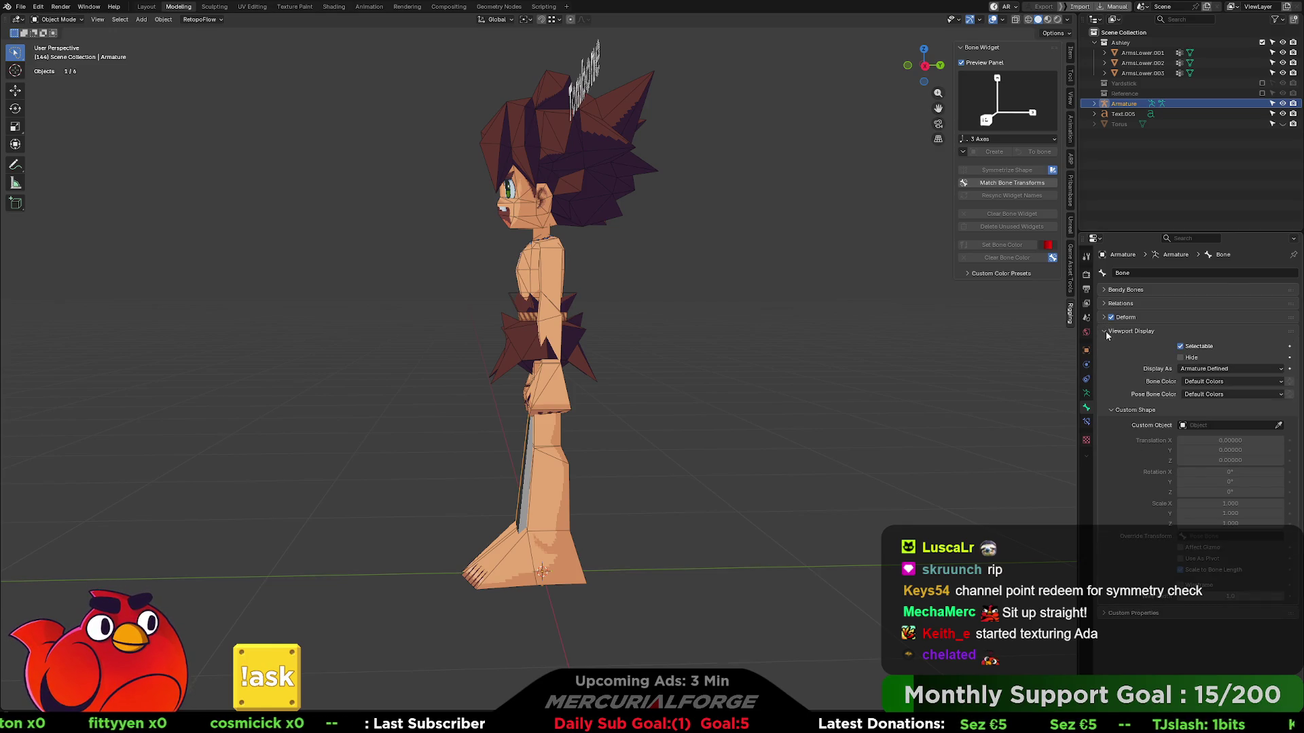
click(1105, 333)
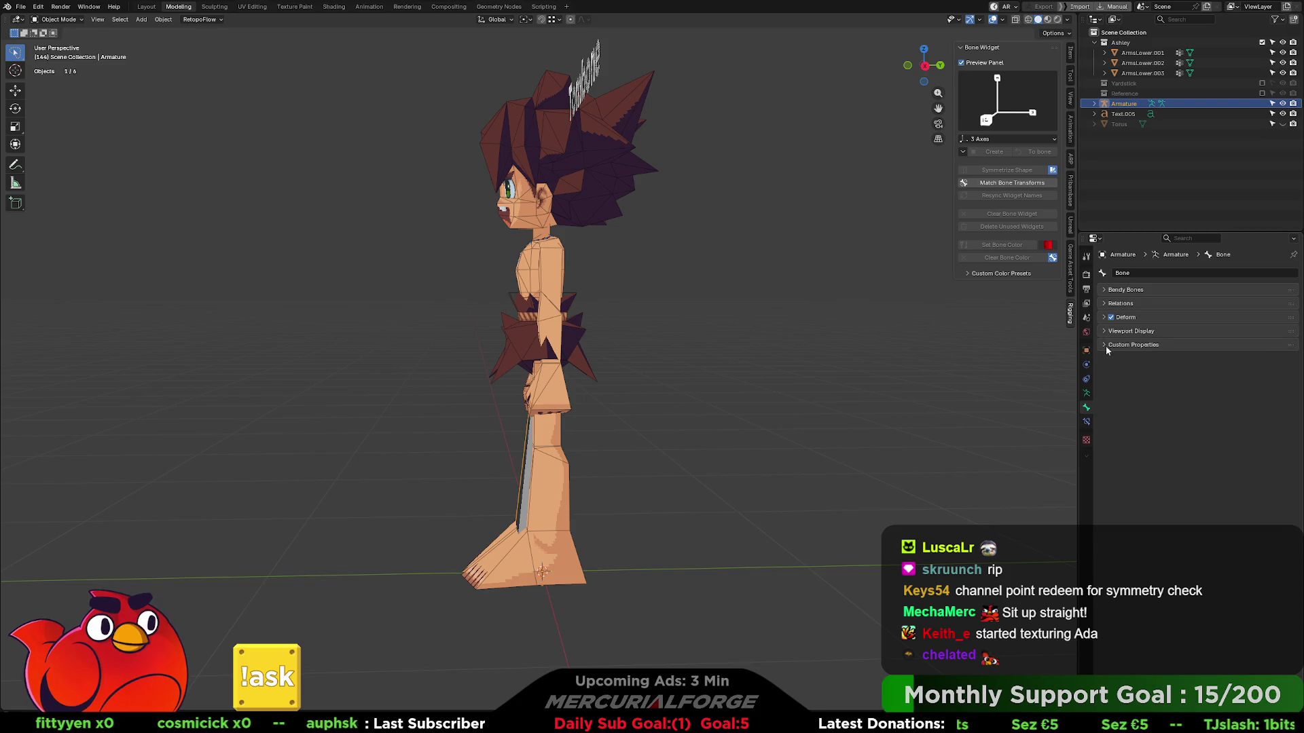
click(1086, 394)
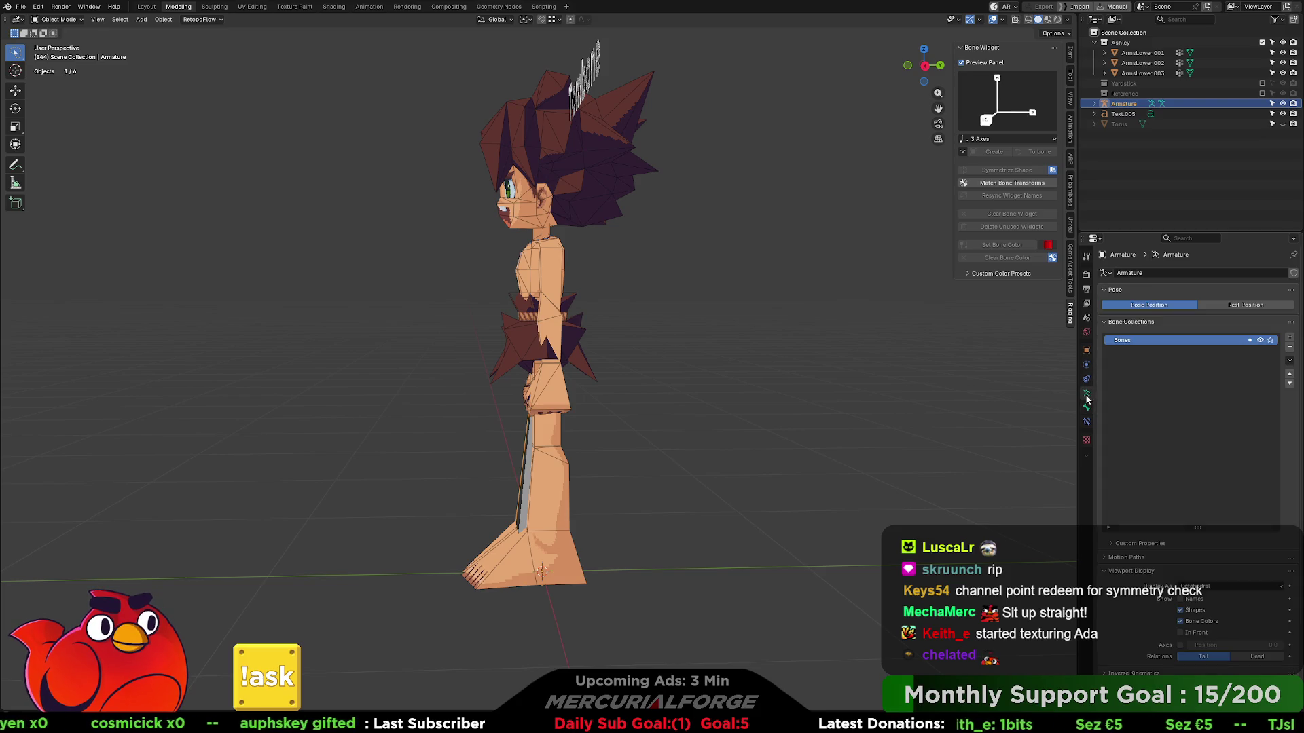
click(1179, 632)
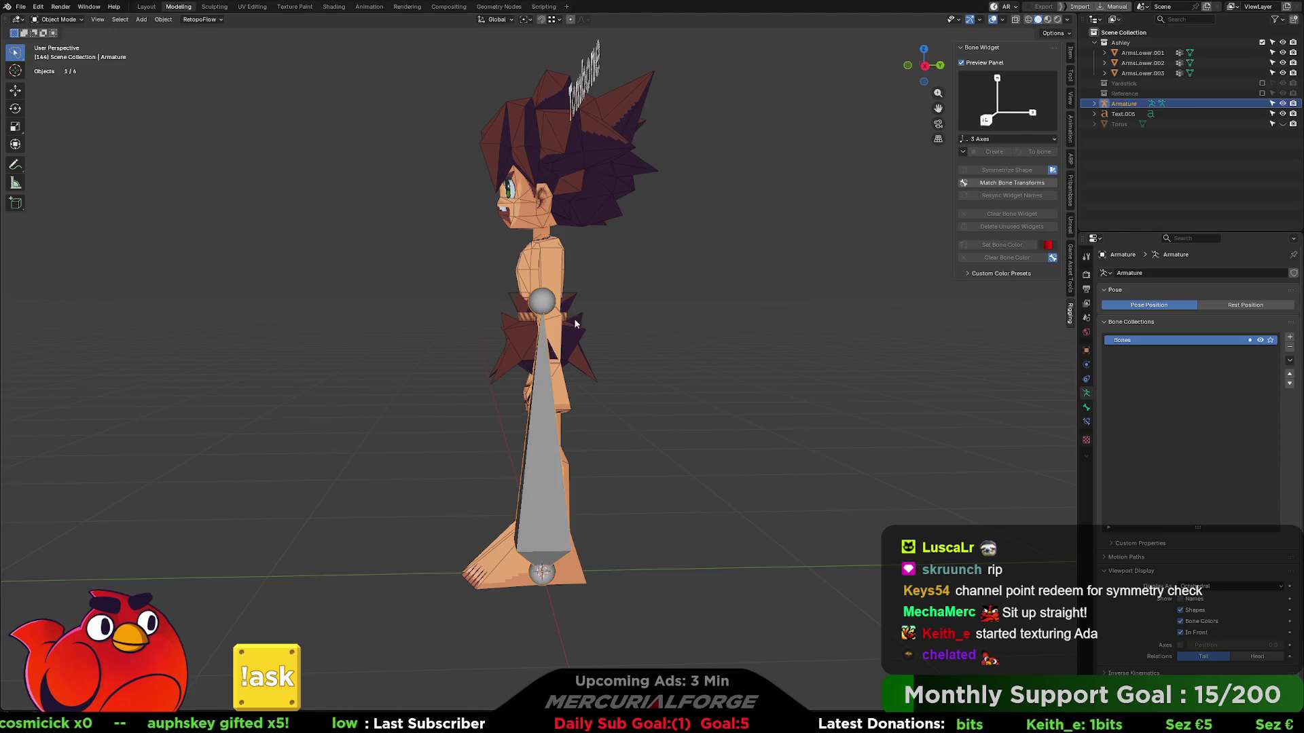
middle_drag(597, 358, 562, 322)
key(Tab)
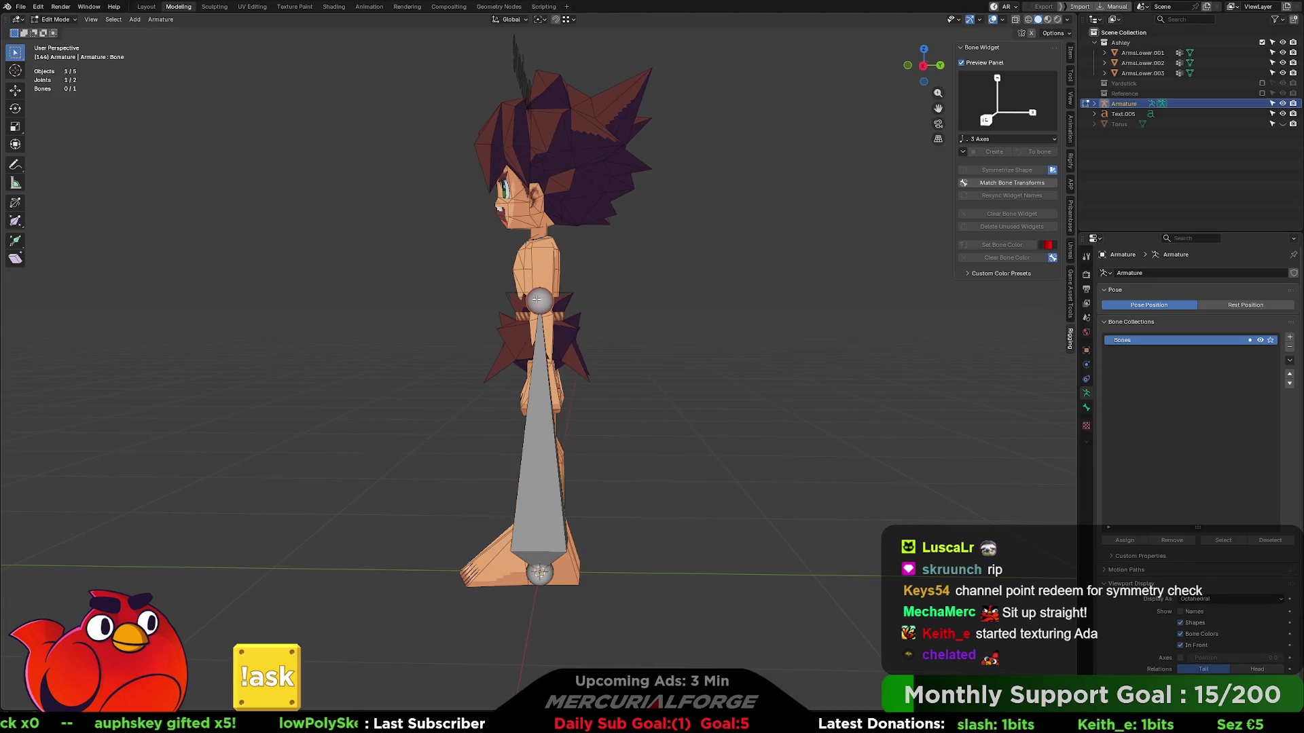
- From right ortho view, try moving the bone tail to the floor and set snapping to Increment
key(KP_1)
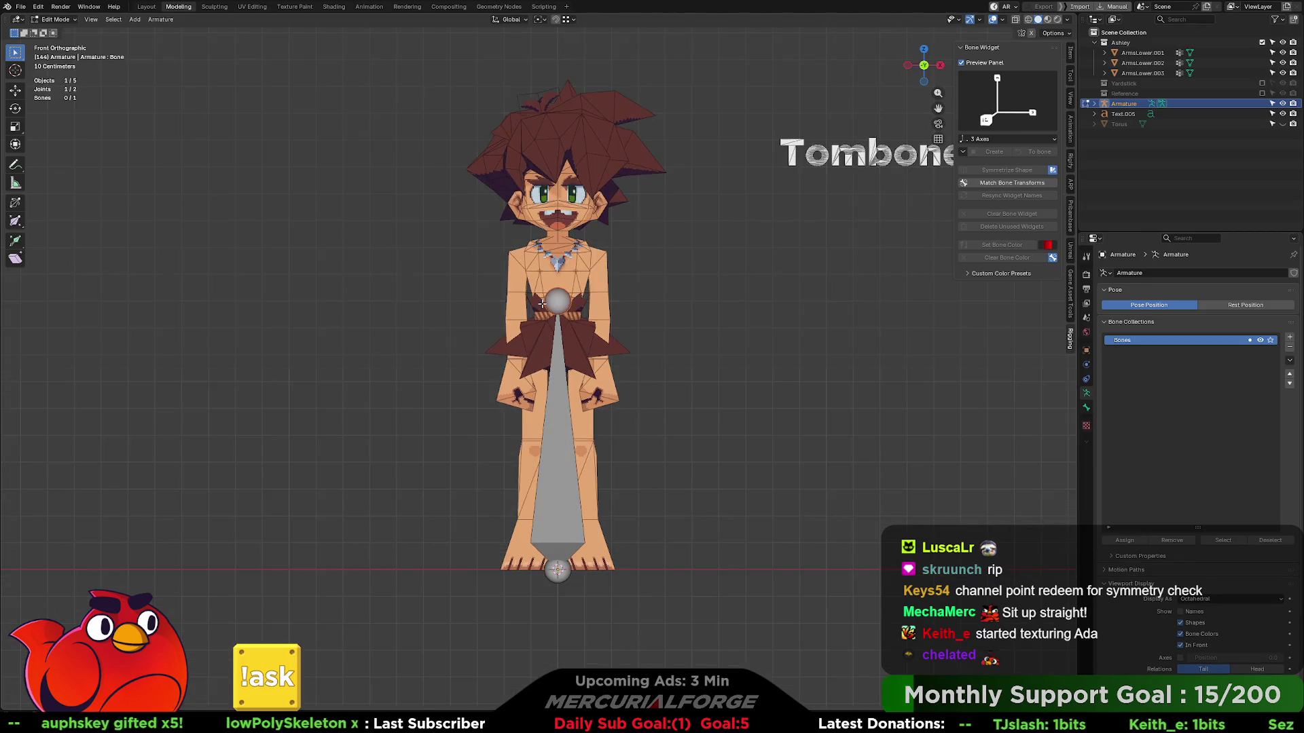
key(KP_3)
key(g)
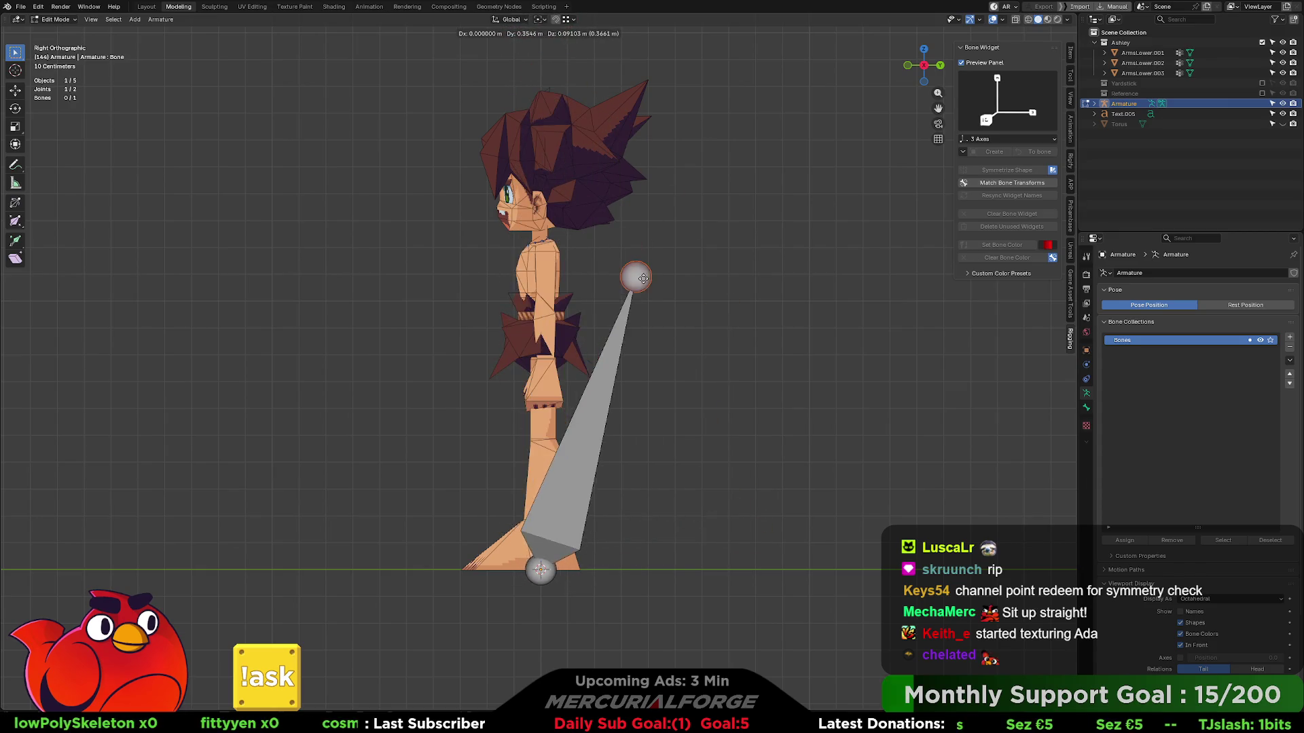
key(Escape)
key(g)
click(749, 578)
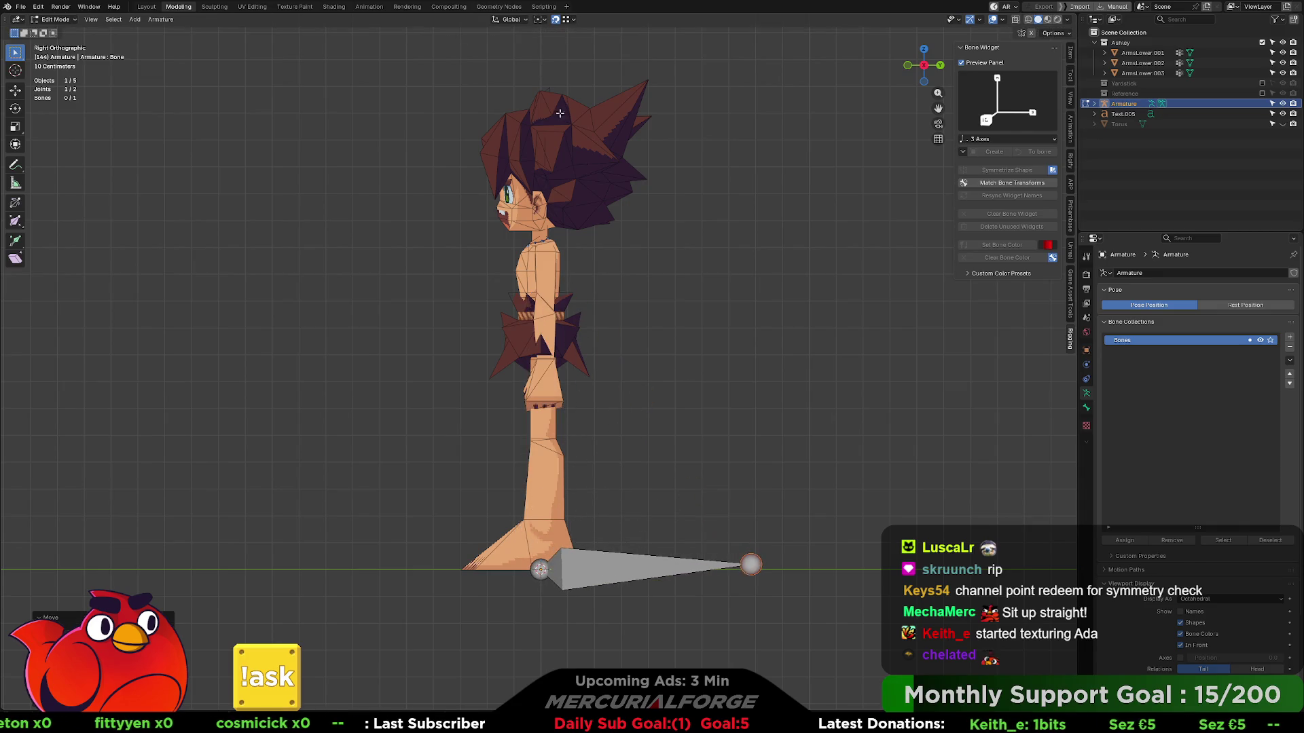
key(ctrl+z)
click(567, 20)
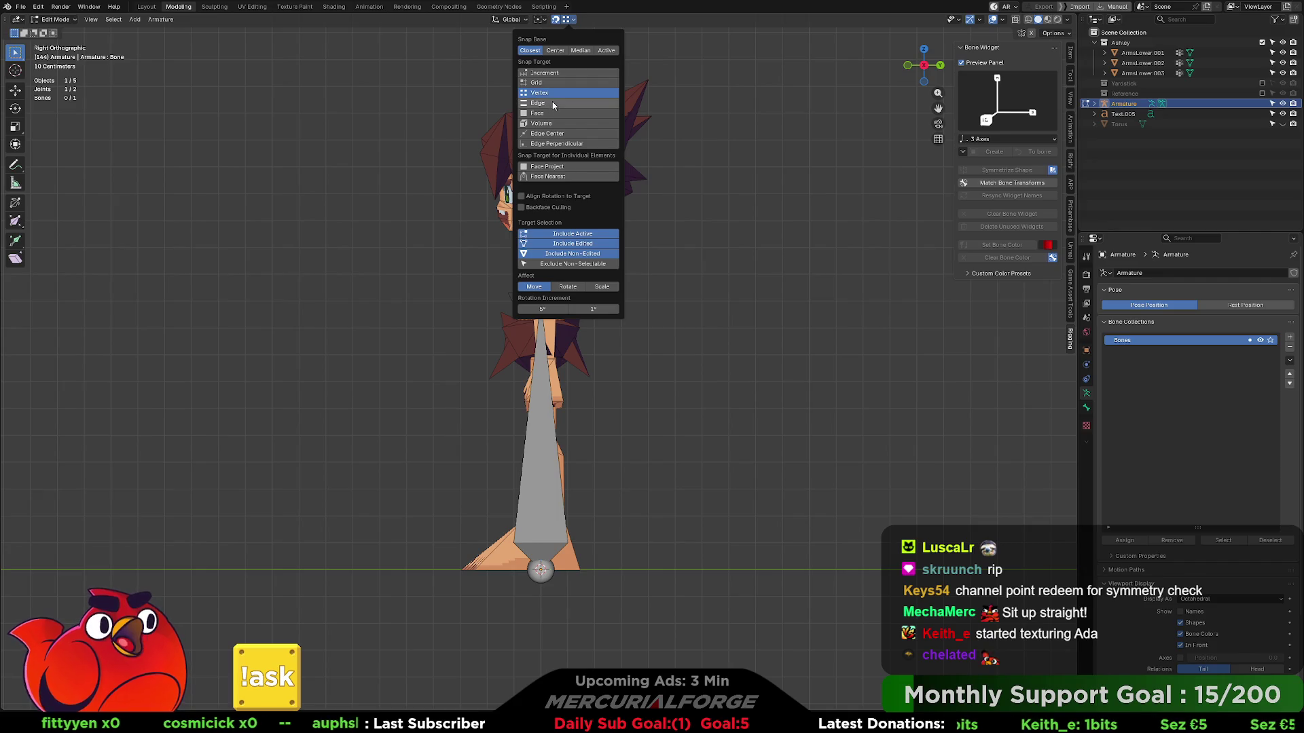
click(563, 82)
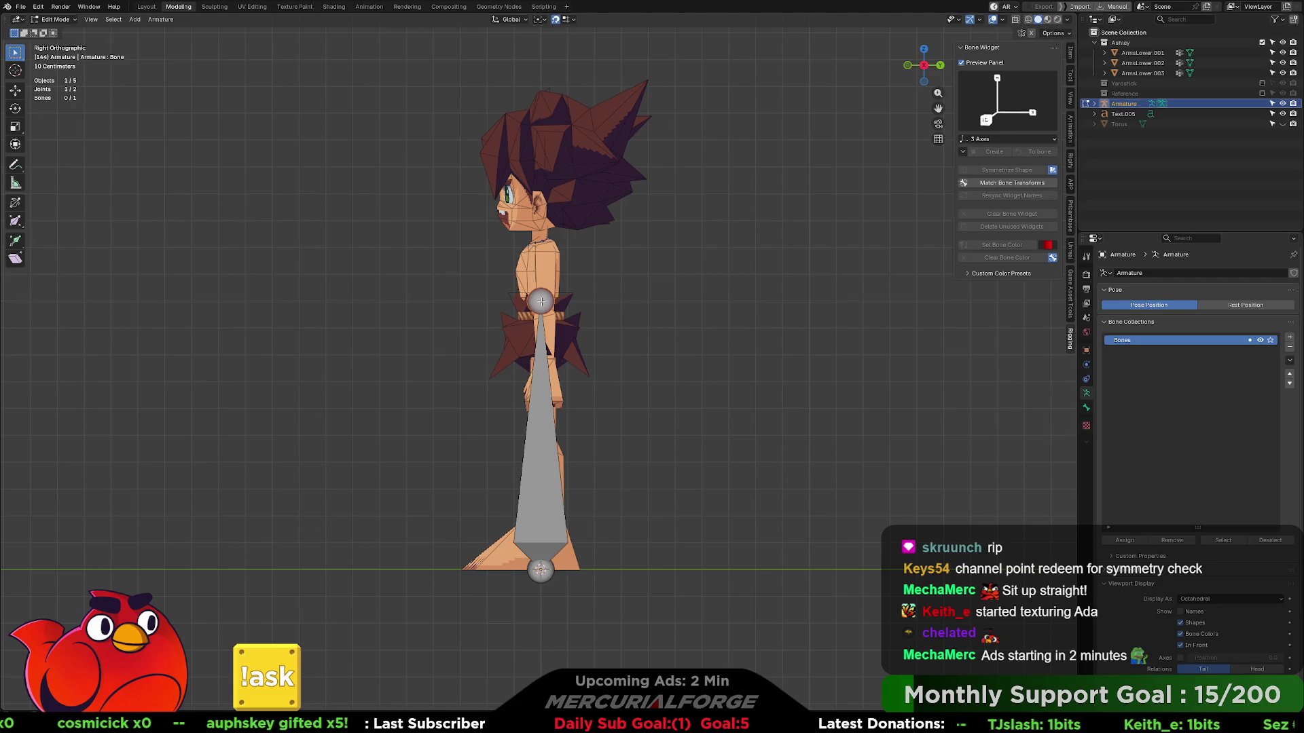
drag(539, 301, 696, 522)
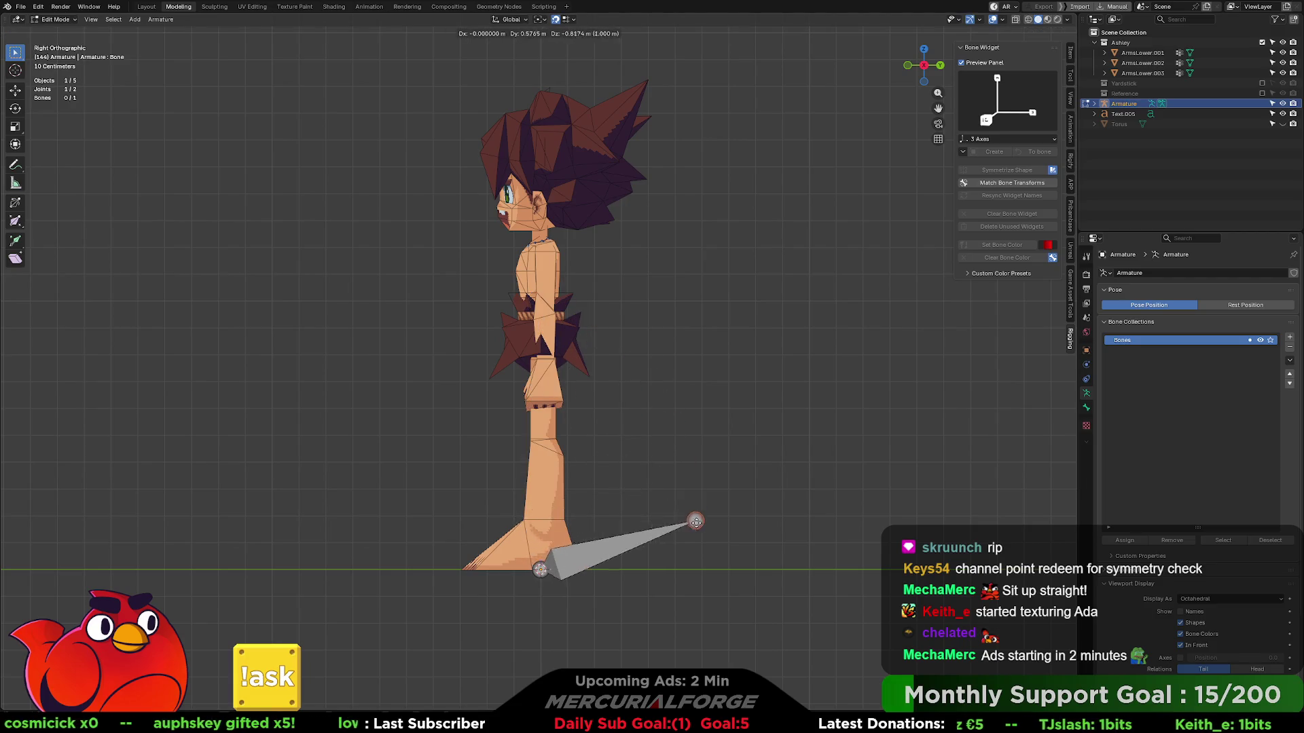
drag(695, 522, 755, 515)
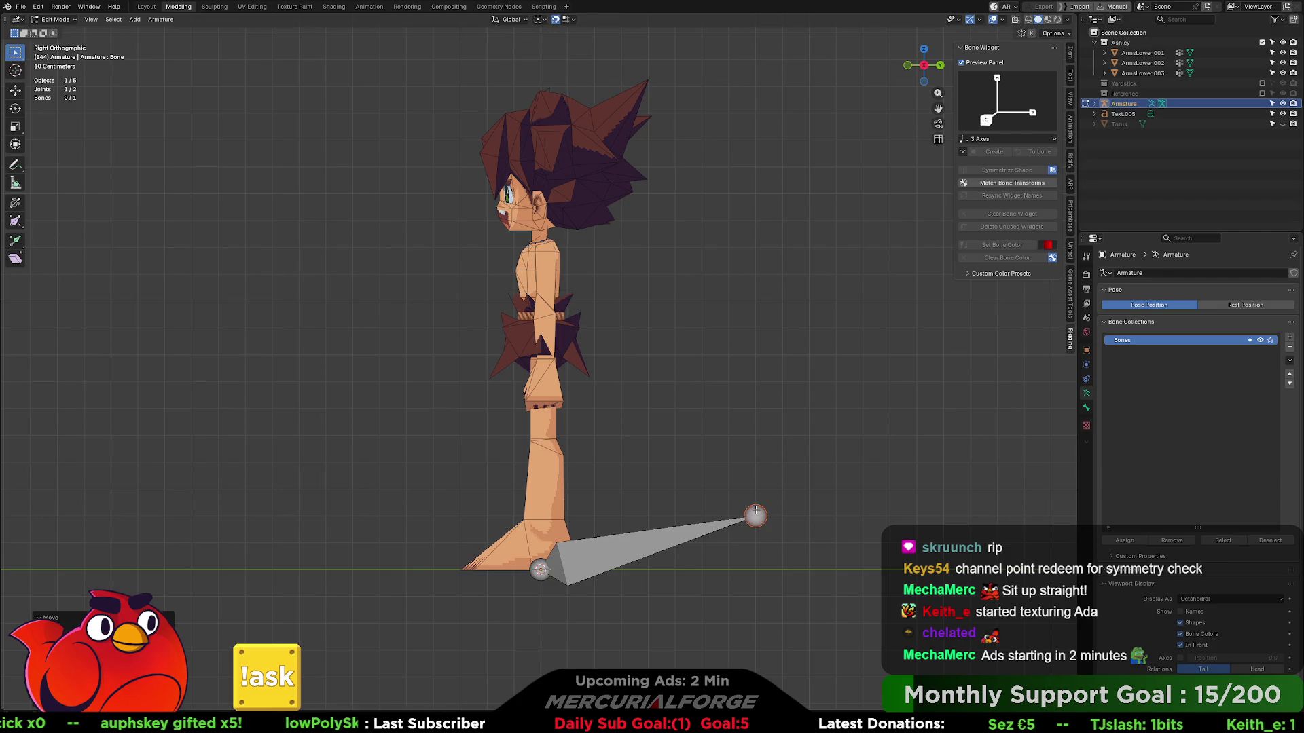
key(ctrl+z)
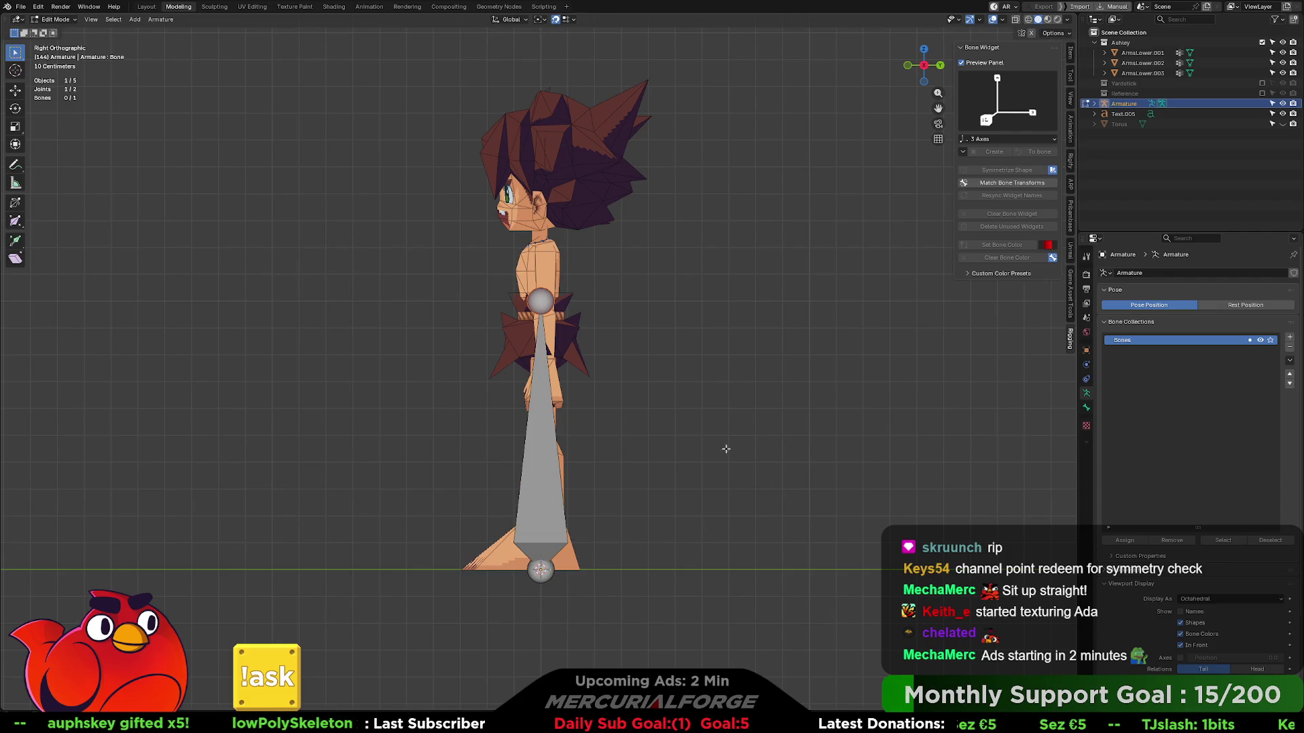
- Place the bone tail on the ground line in front of the feet and return to front view
click(570, 20)
click(553, 75)
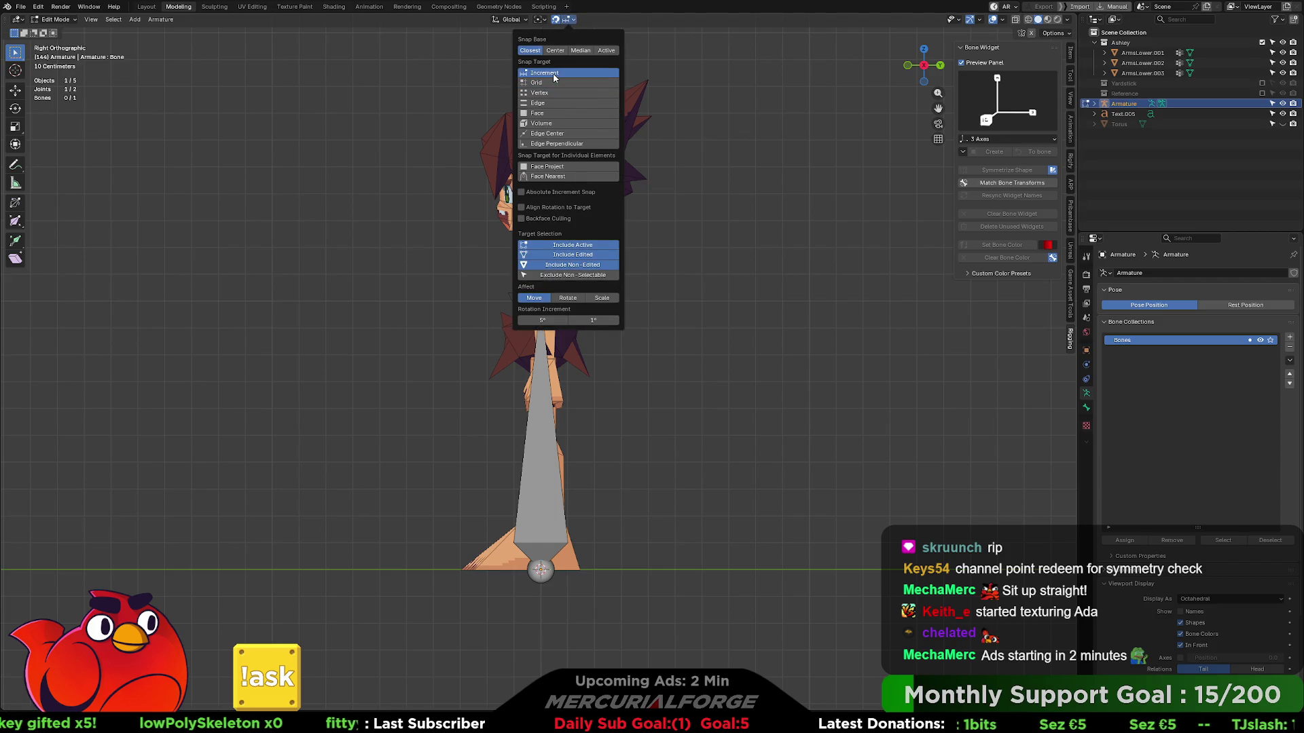
click(760, 306)
click(546, 301)
key(g)
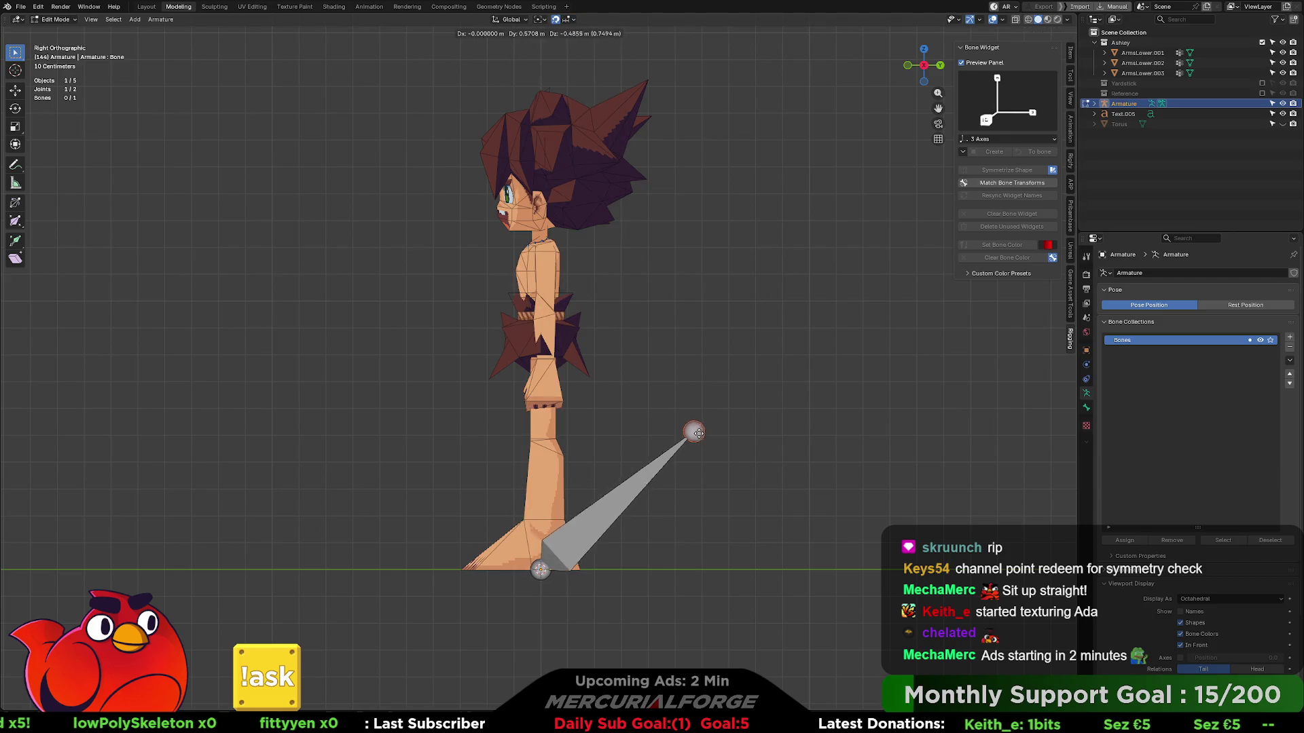
click(752, 568)
click(770, 469)
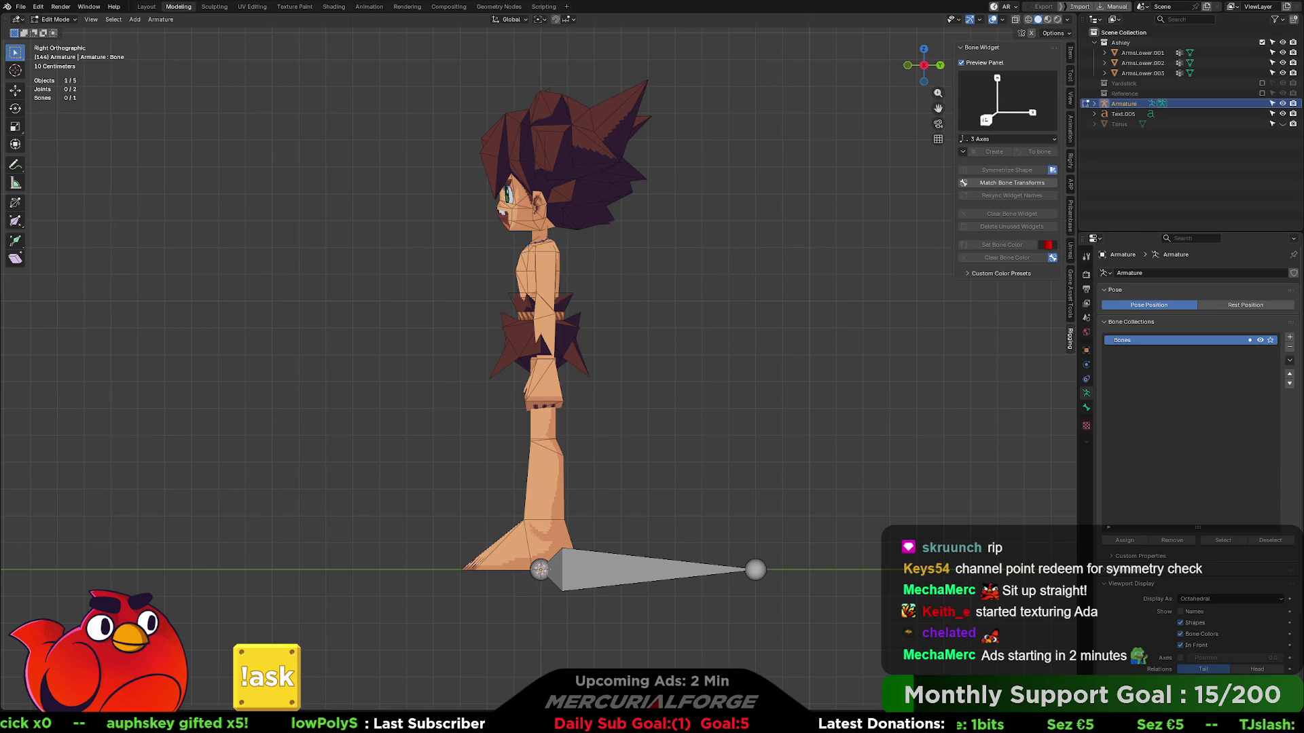
mouse_move(679, 411)
middle_down()
mouse_move(733, 430)
mouse_move(753, 422)
middle_up()
key(KP_1)
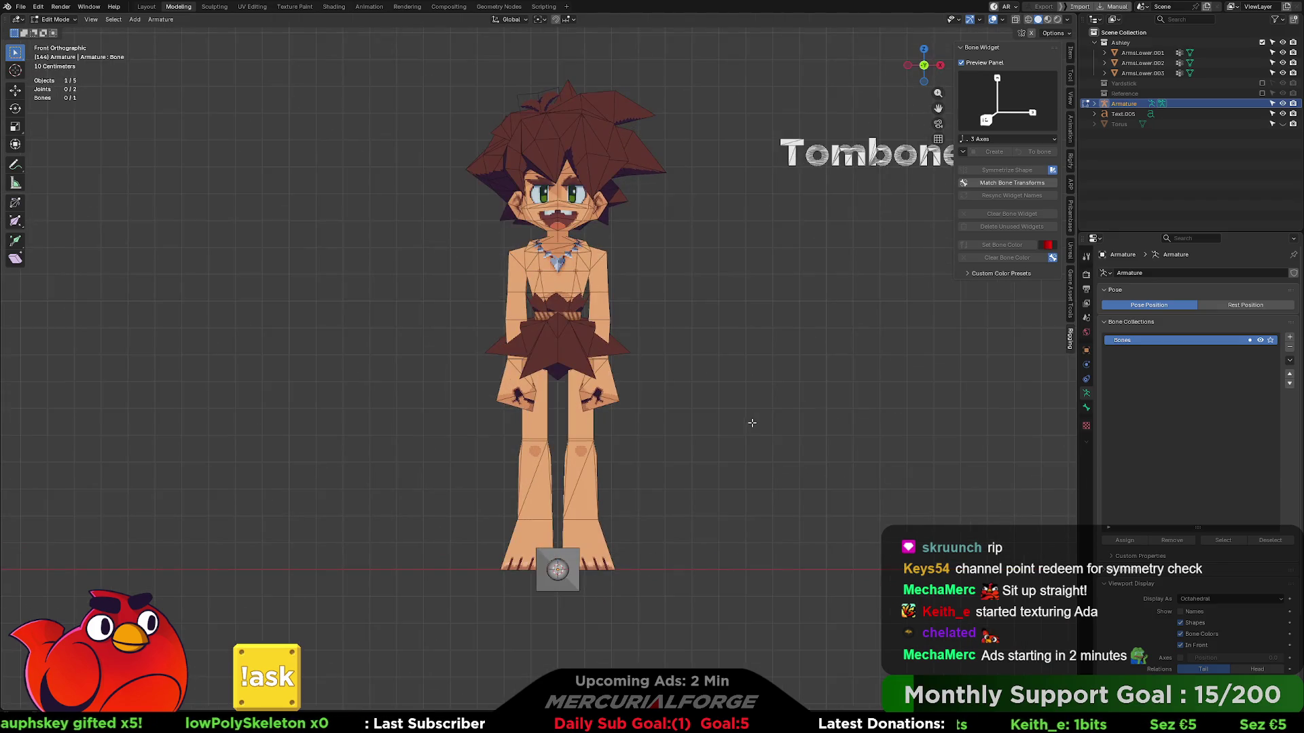
- Add a bone at the feet, cycle Display As through Stick, B-Bone, Envelope and Wire, and return to Octahedral
key(shift+a)
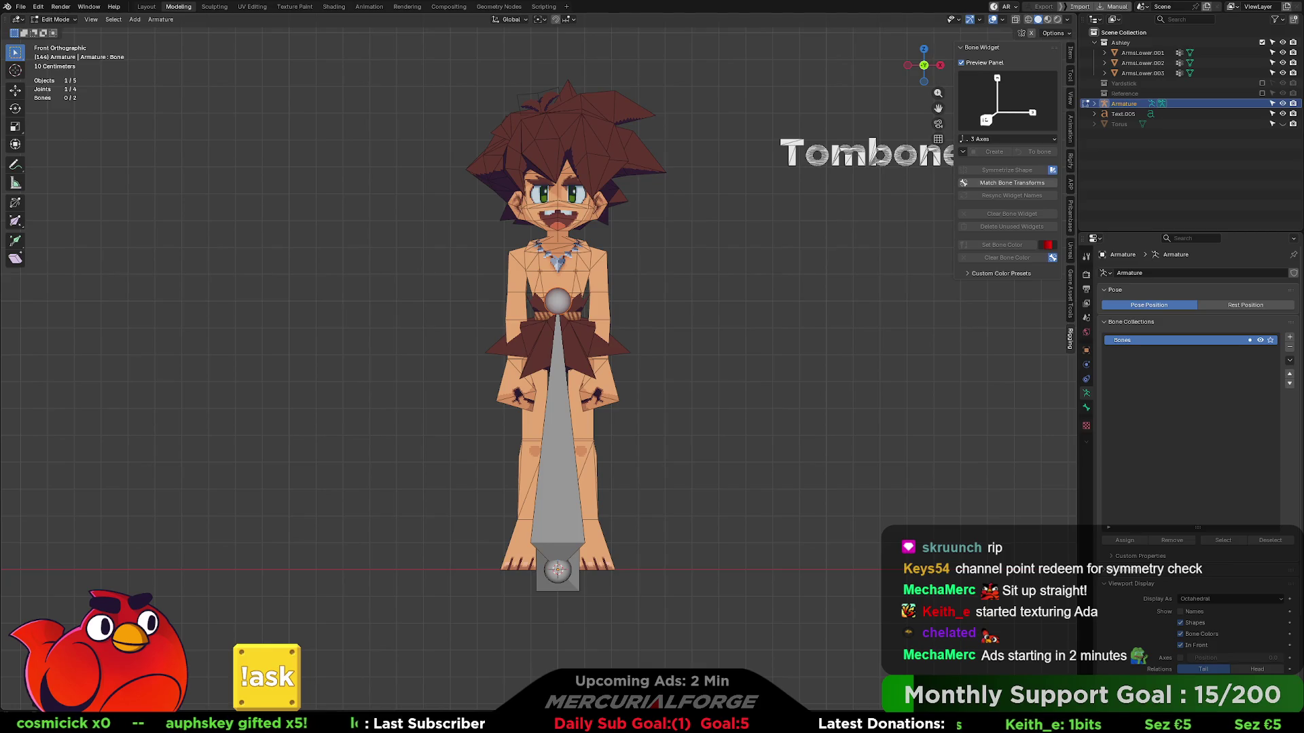
scroll(540, 357, up, 1)
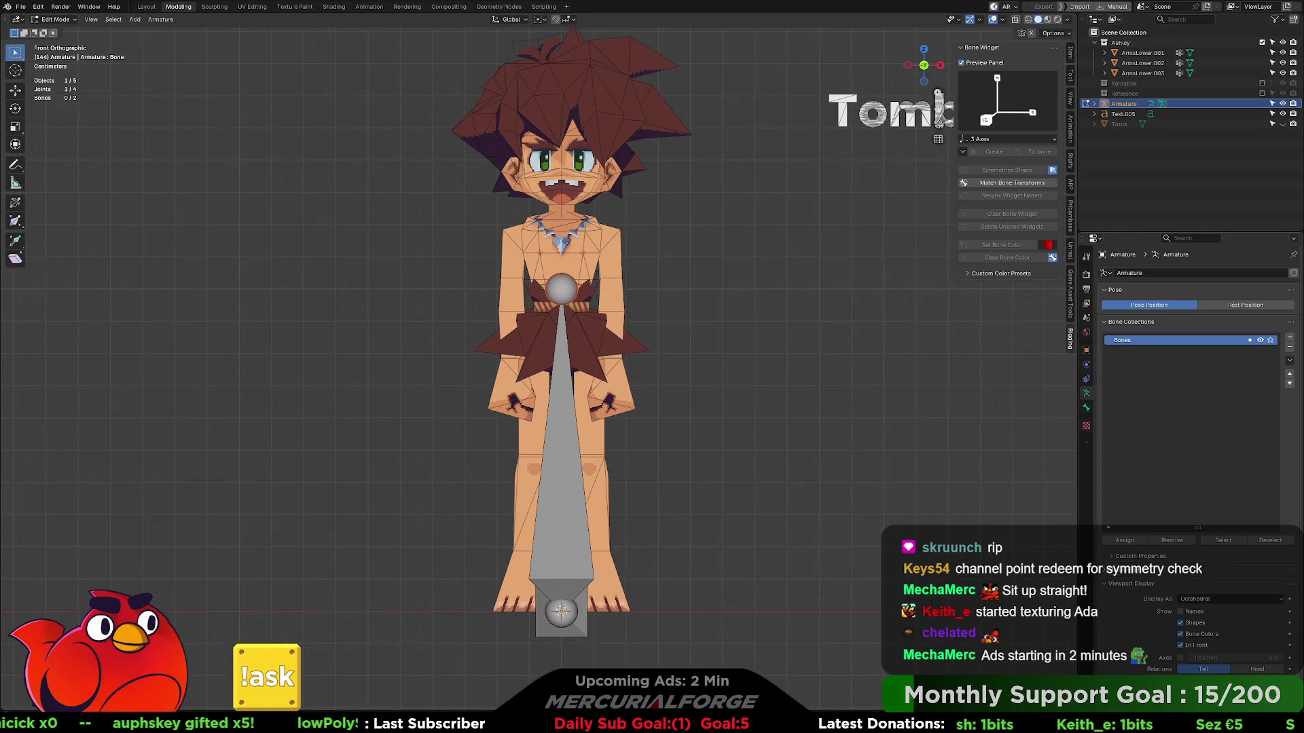
click(1212, 599)
click(1212, 620)
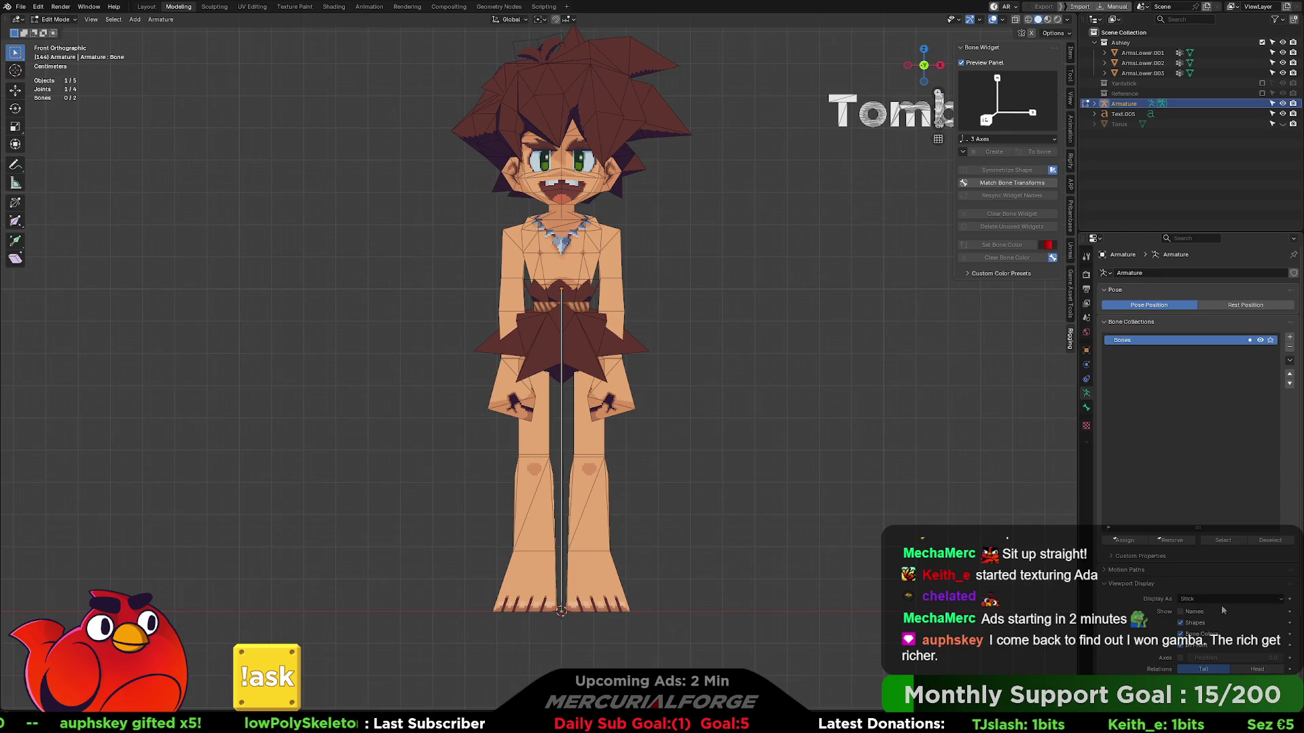
click(1206, 636)
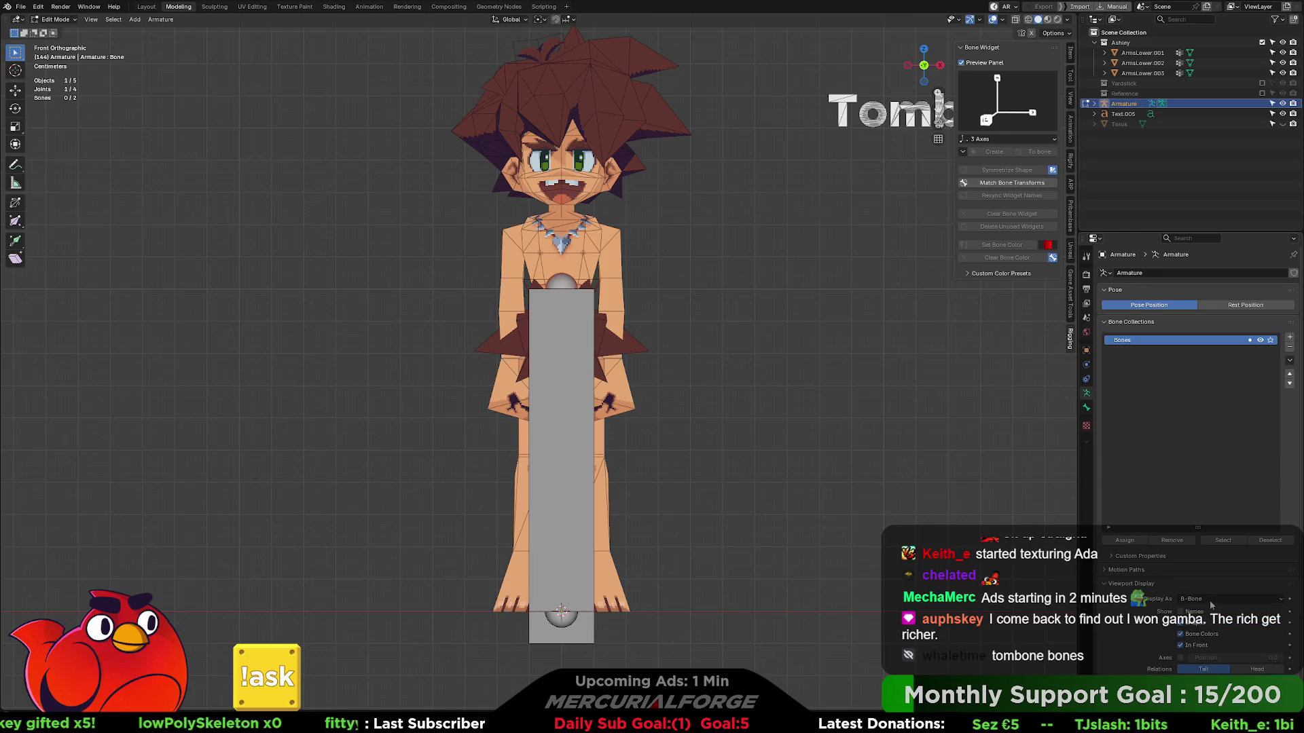
click(1210, 603)
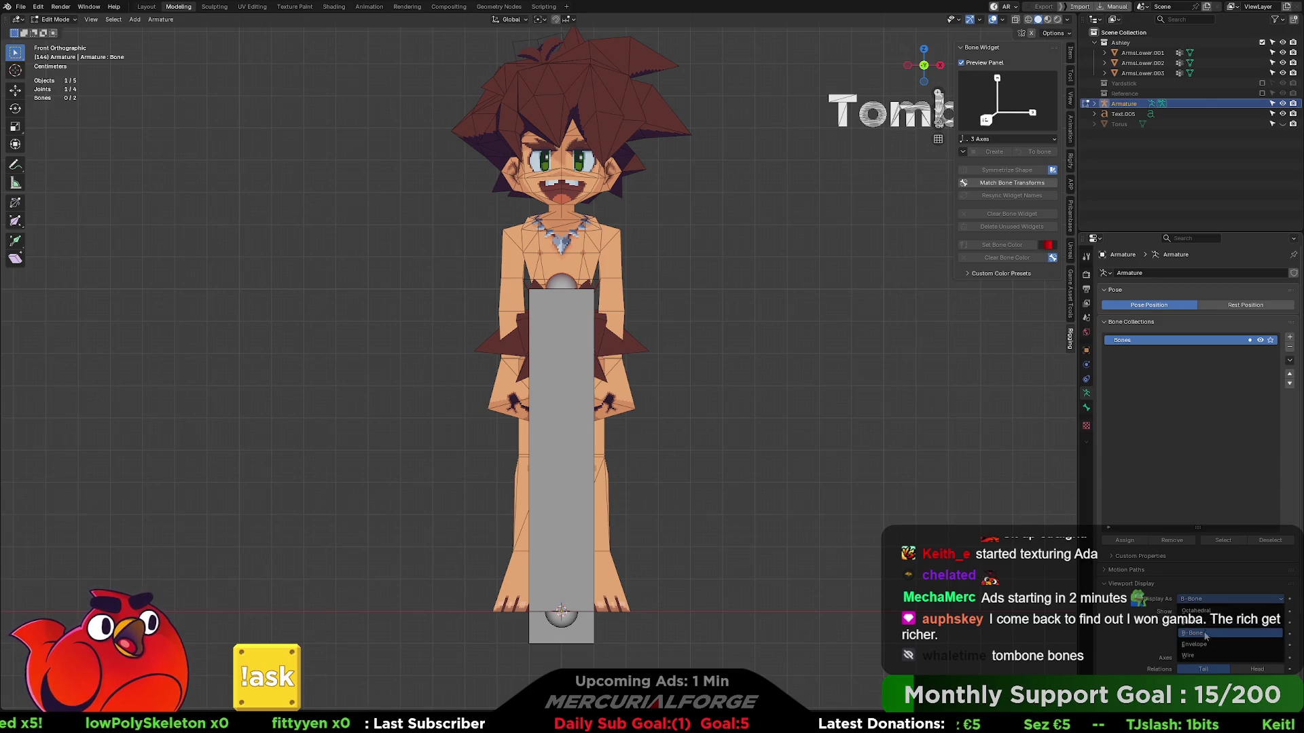
click(1206, 644)
click(1210, 604)
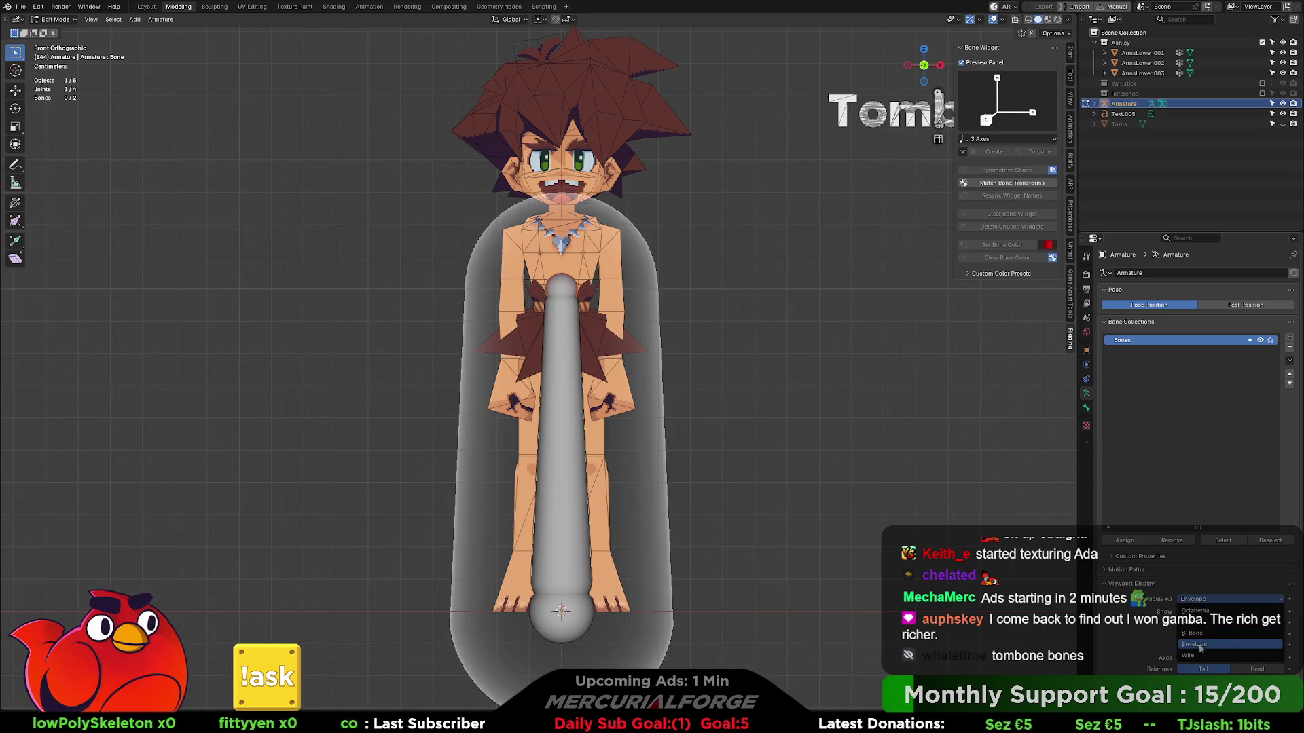
click(1199, 658)
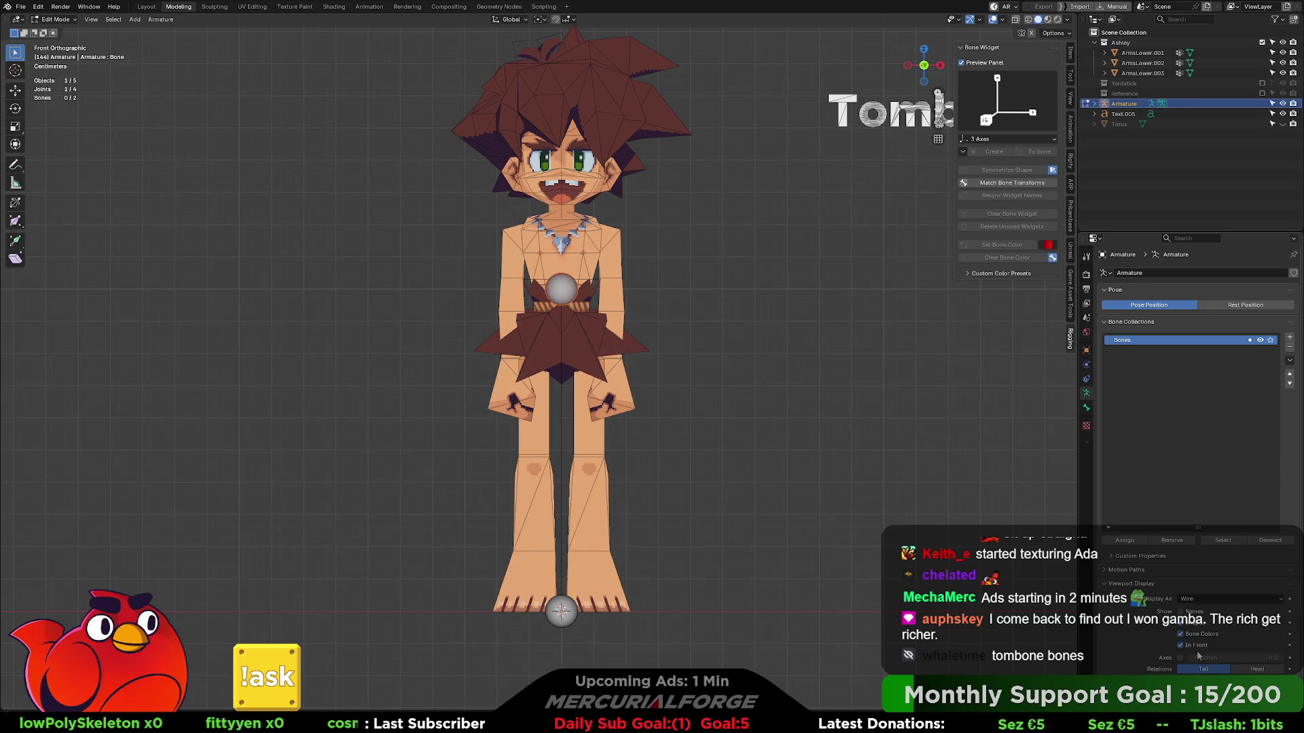
click(1207, 598)
click(1205, 613)
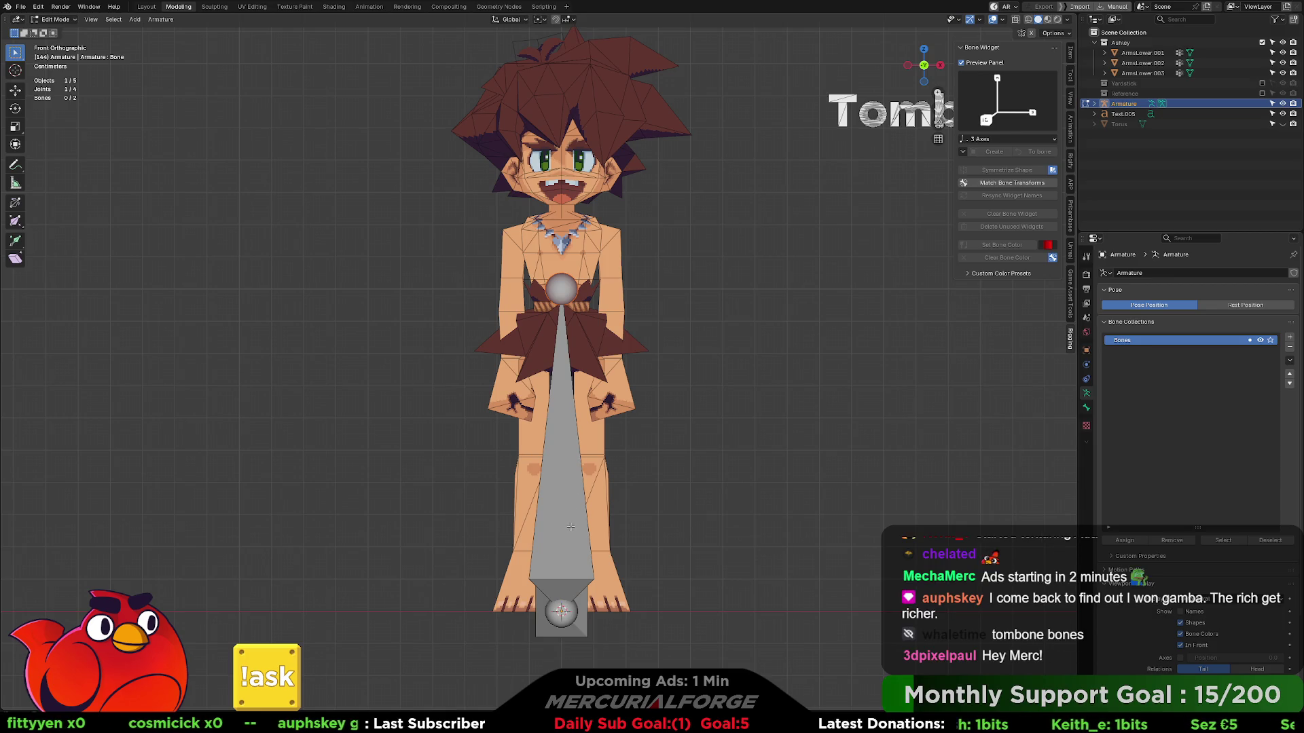
- Adjust the central bone's joints vertically so it runs from the belt down toward the feet
key(g)
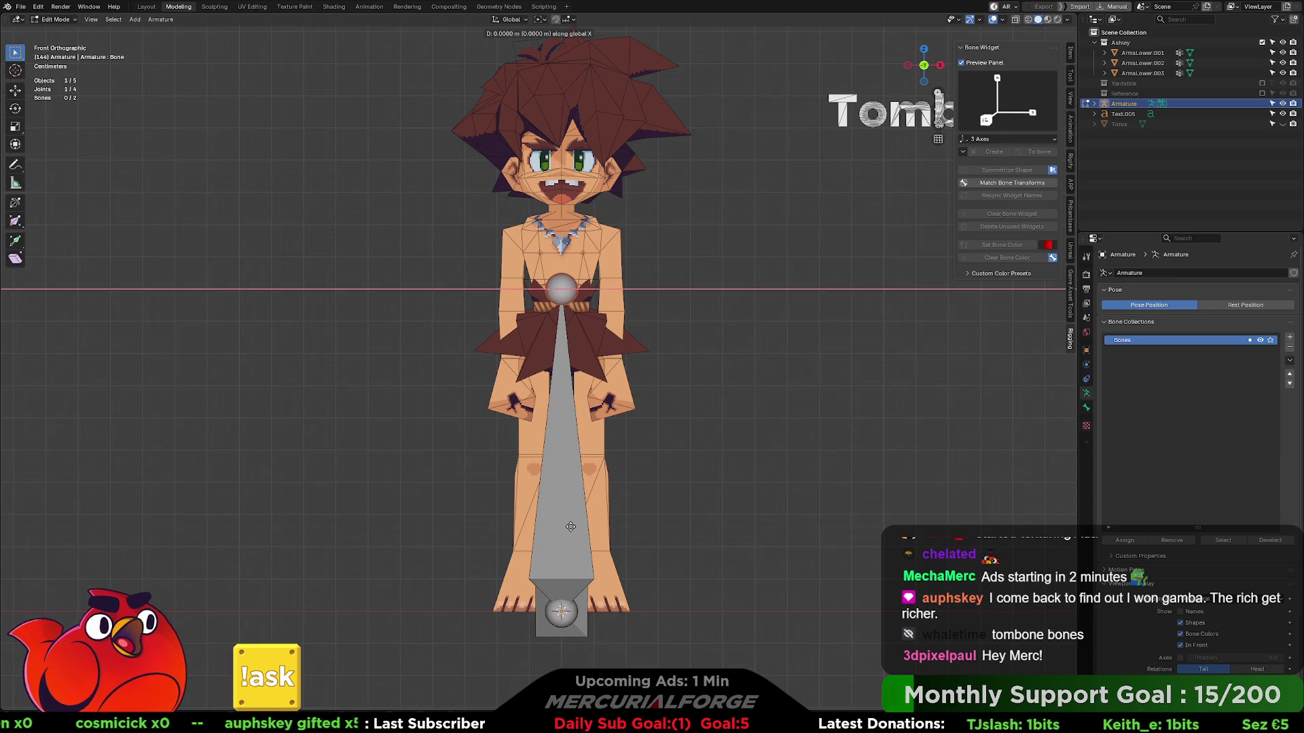
key(z)
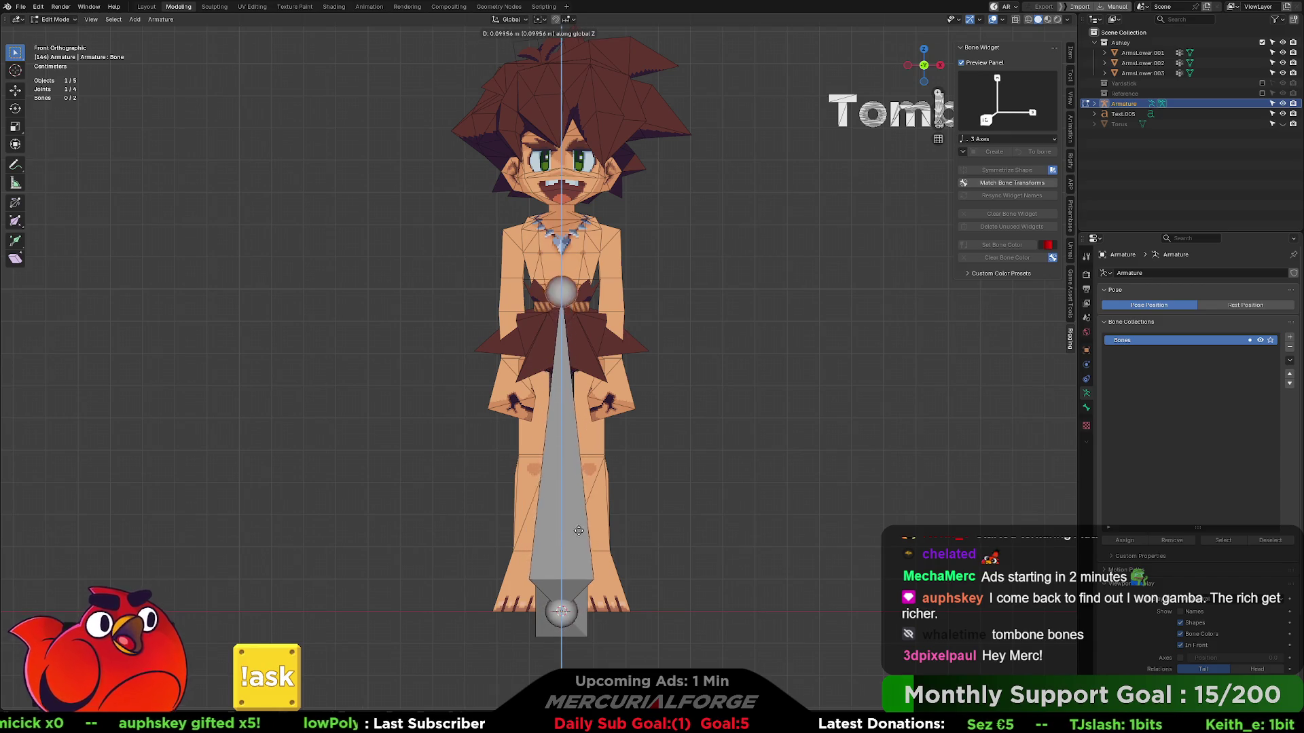
click(568, 535)
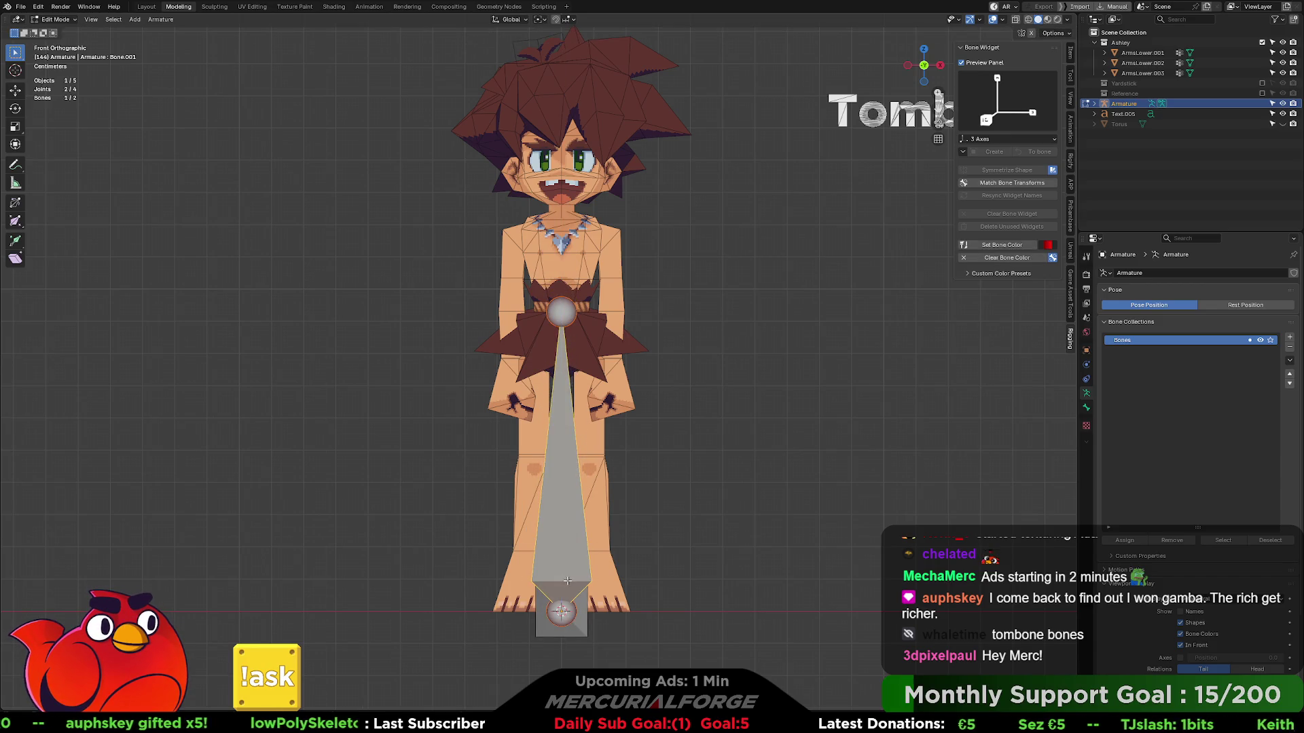
key(g)
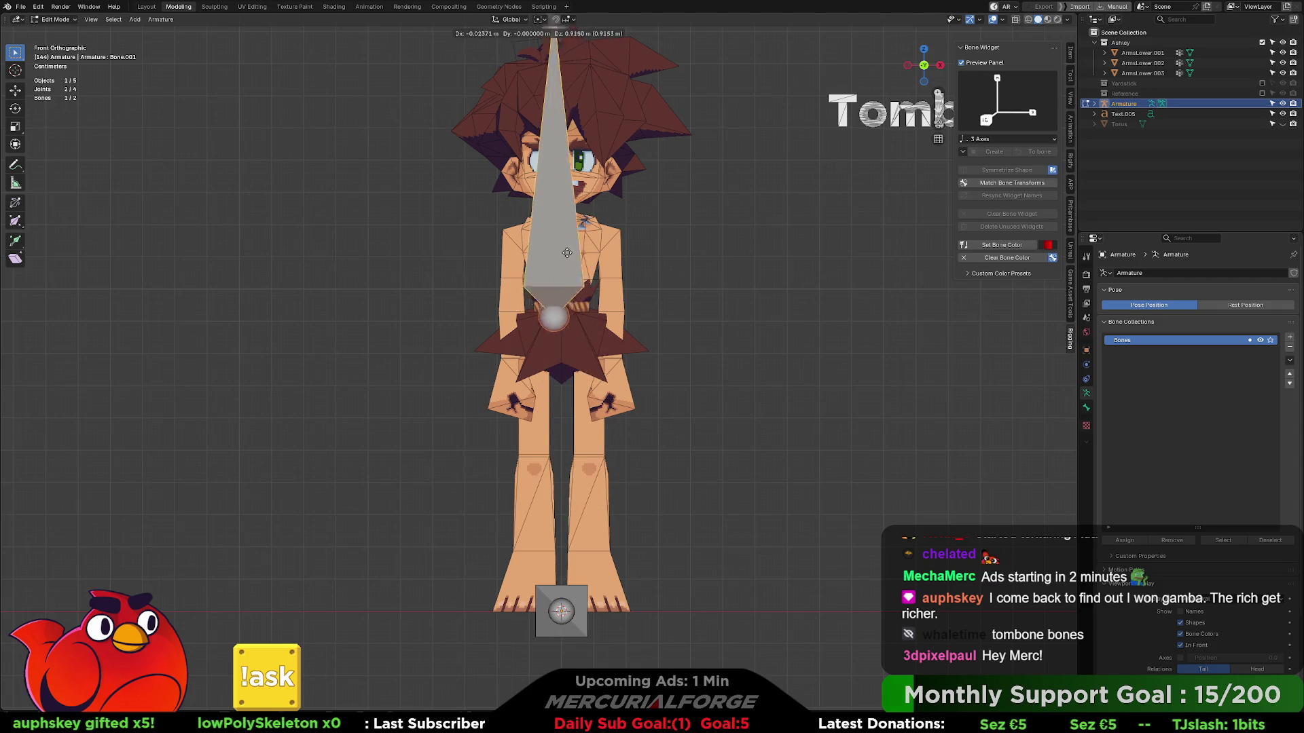
key(Escape)
mouse_move(627, 368)
middle_down()
mouse_move(657, 421)
mouse_move(594, 428)
middle_up()
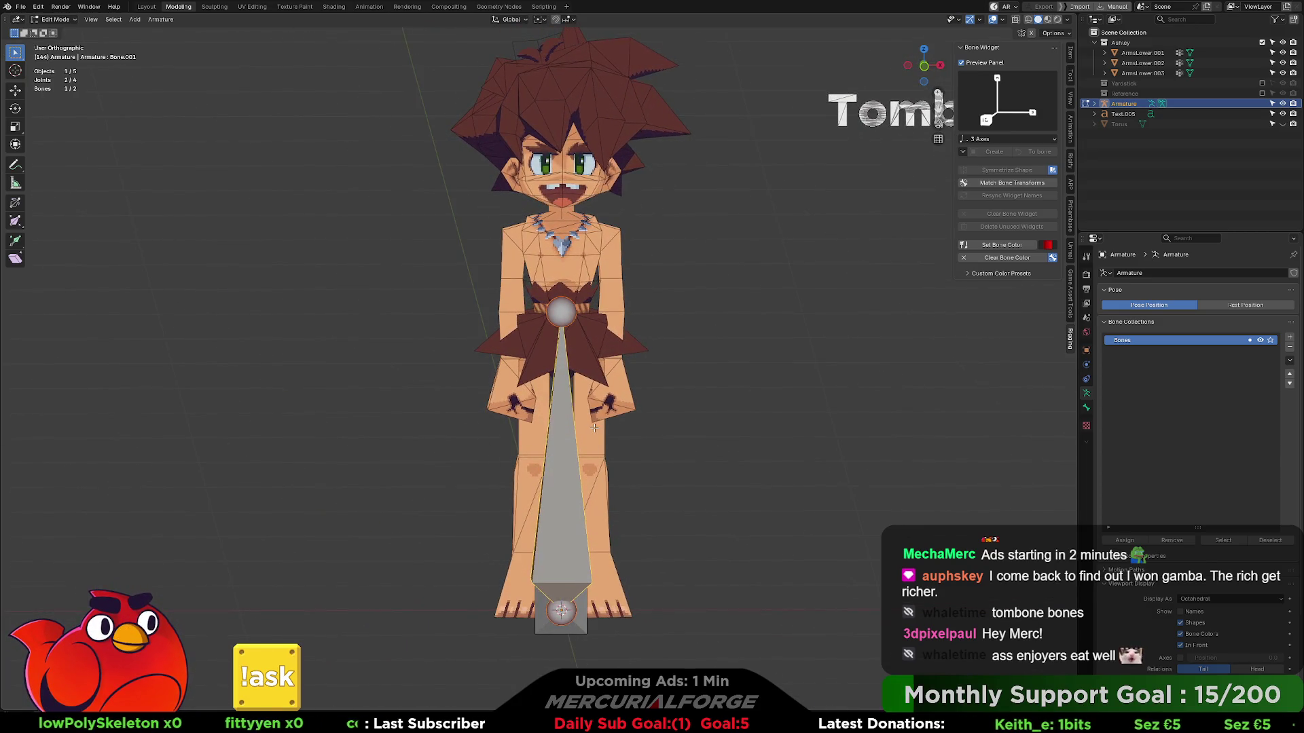
scroll(593, 428, up, 2)
scroll(588, 429, up, 1)
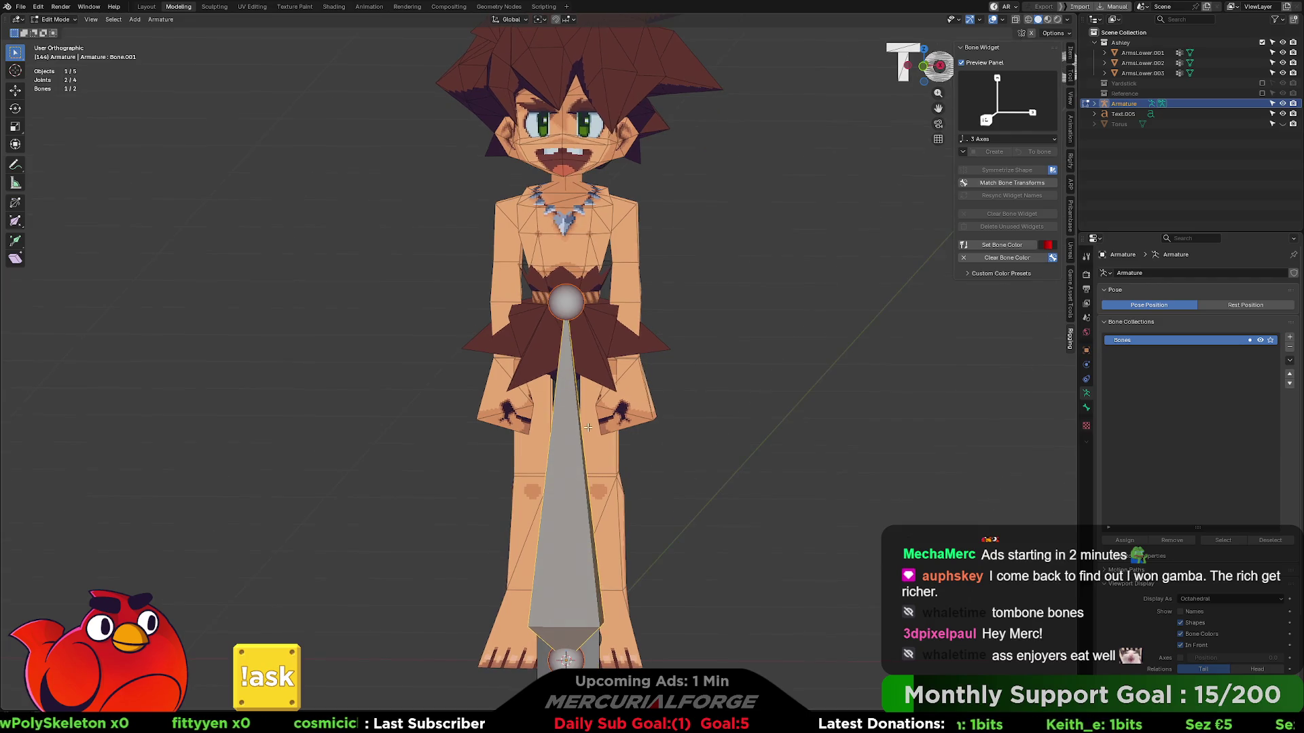
middle_drag(587, 427, 590, 423)
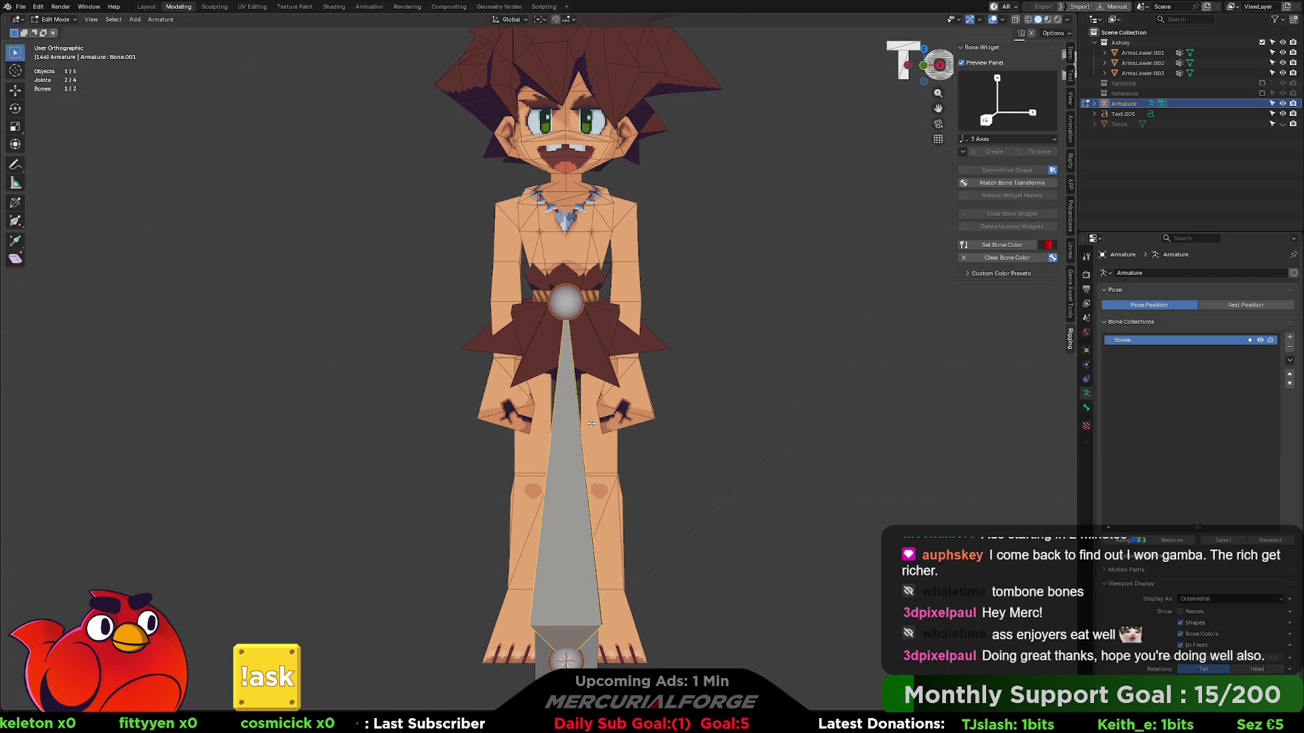
key(KP_1)
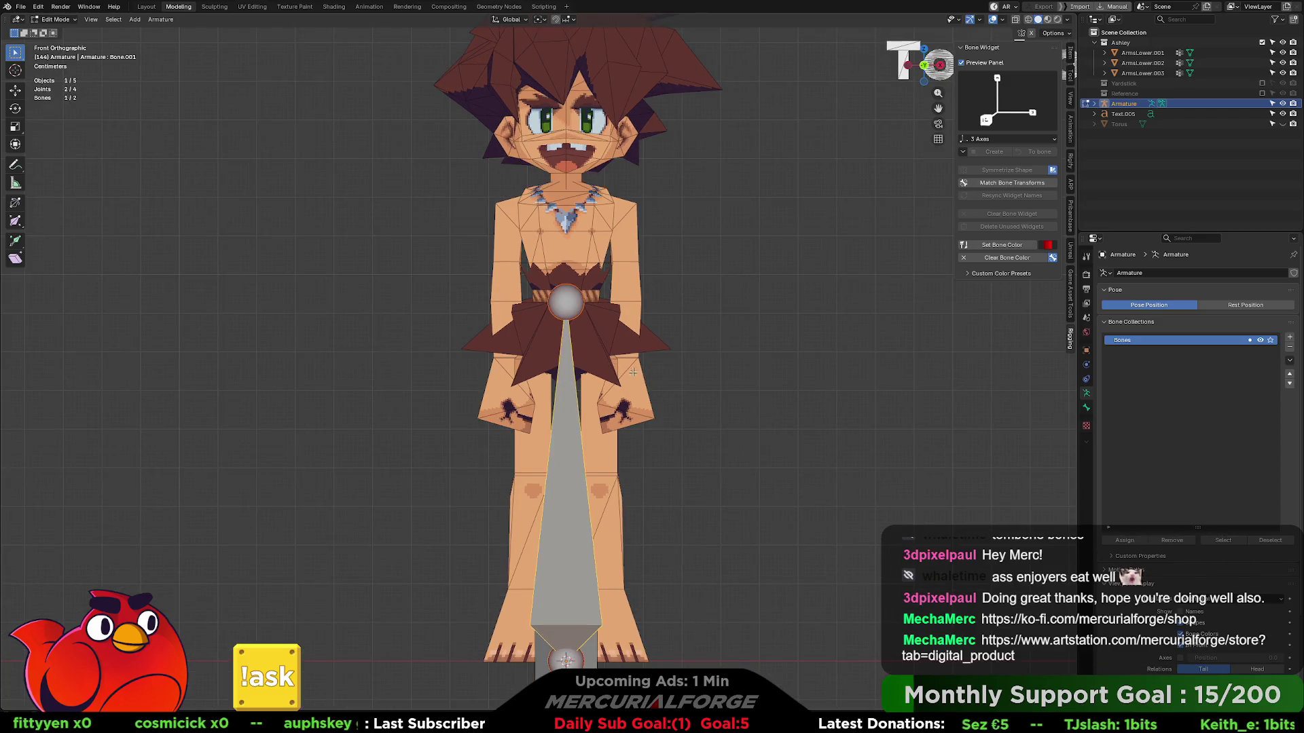
scroll(631, 372, down, 1)
key(g)
key(z)
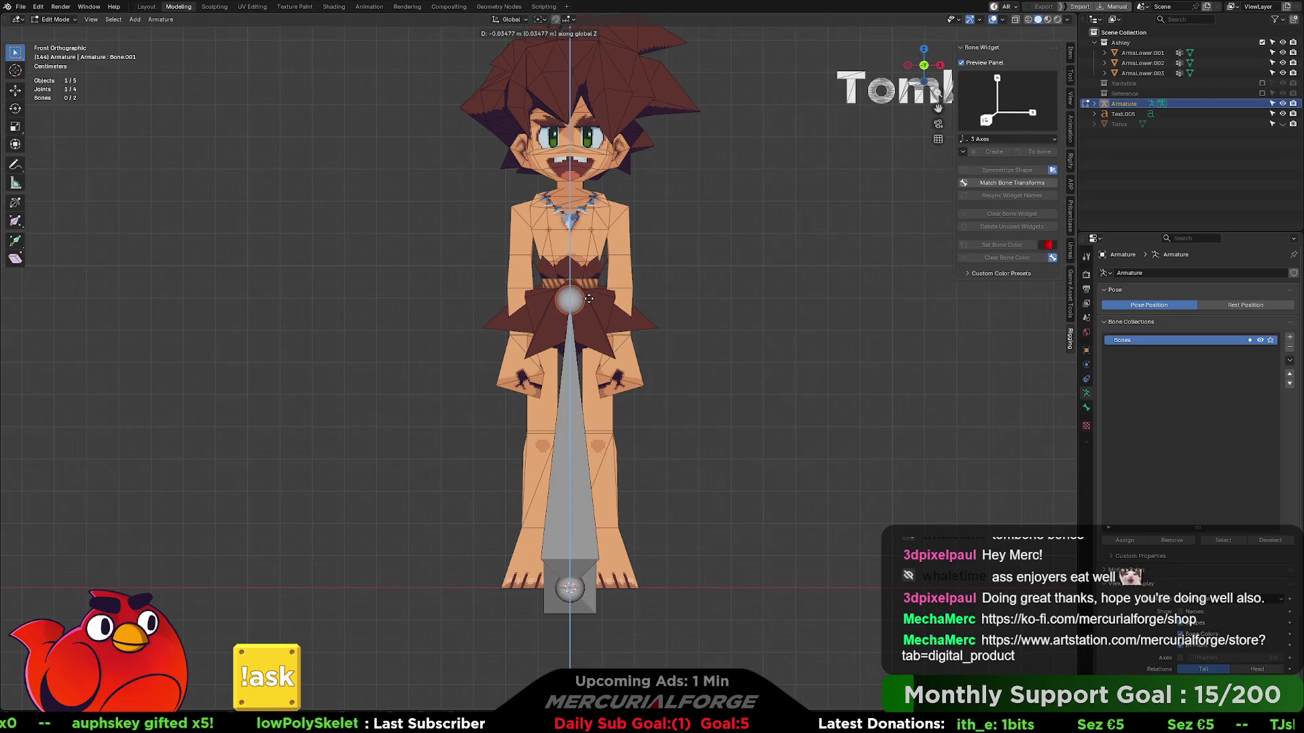
click(588, 301)
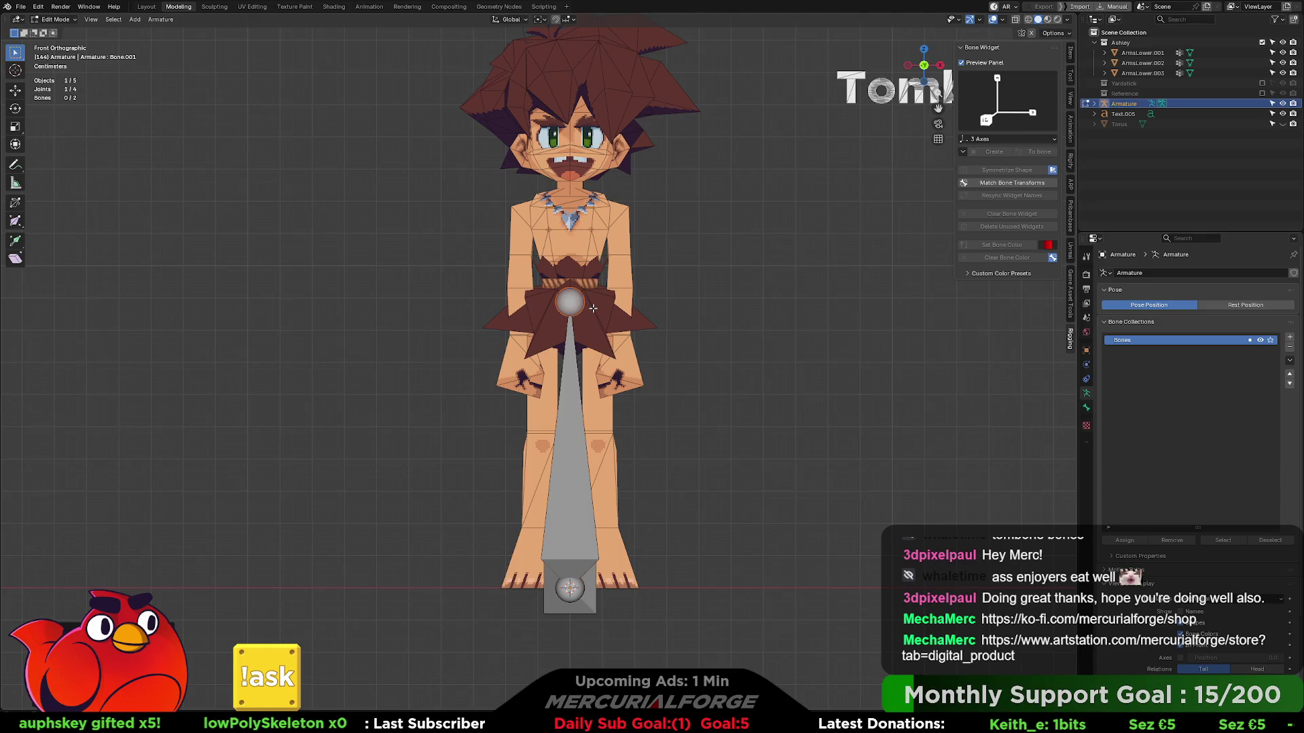
- Duplicate the central bone, rotate it near-vertical and move it down onto the leg
click(581, 439)
key(shift+d)
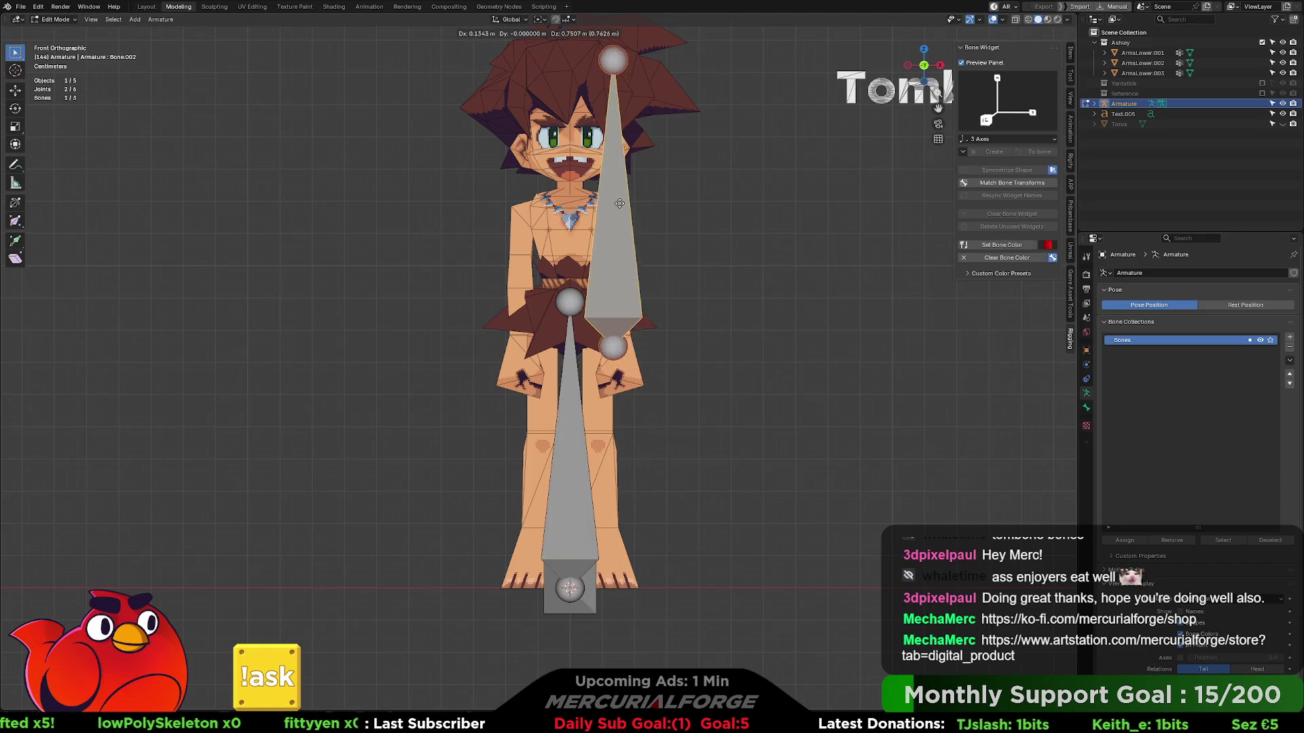
click(628, 217)
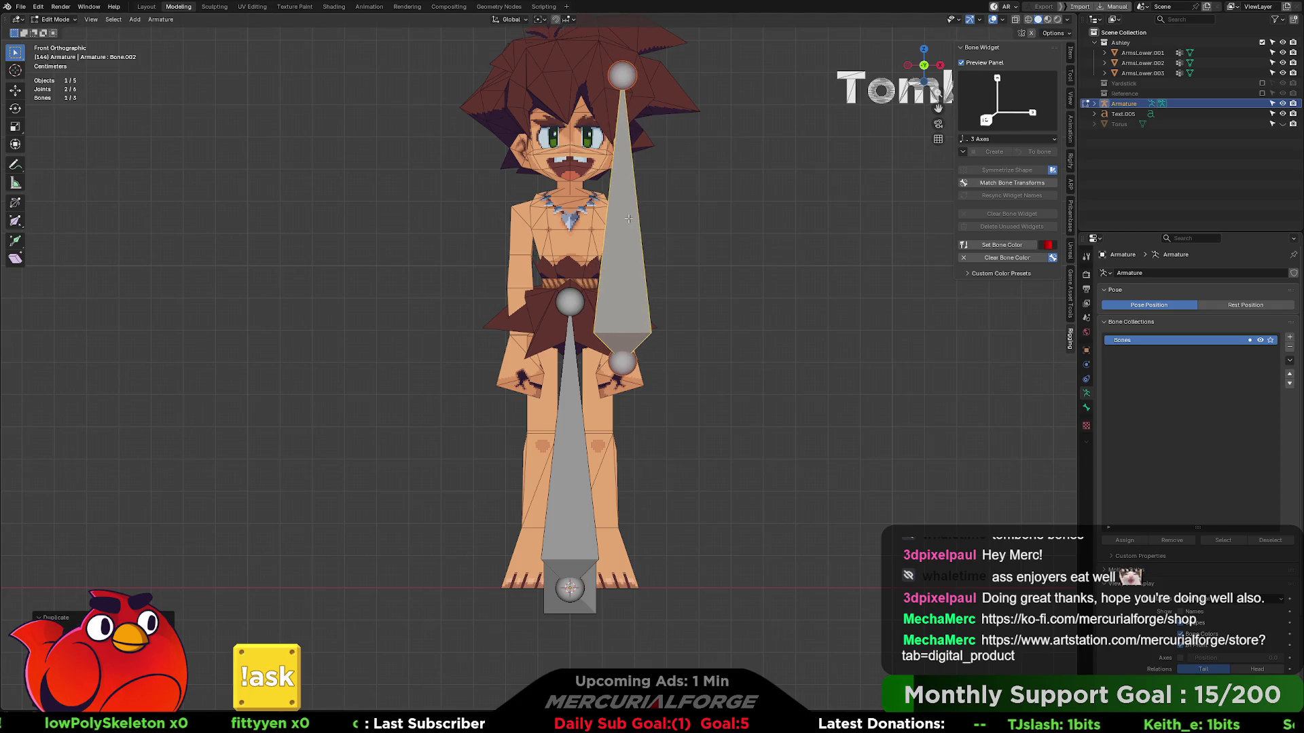
key(r)
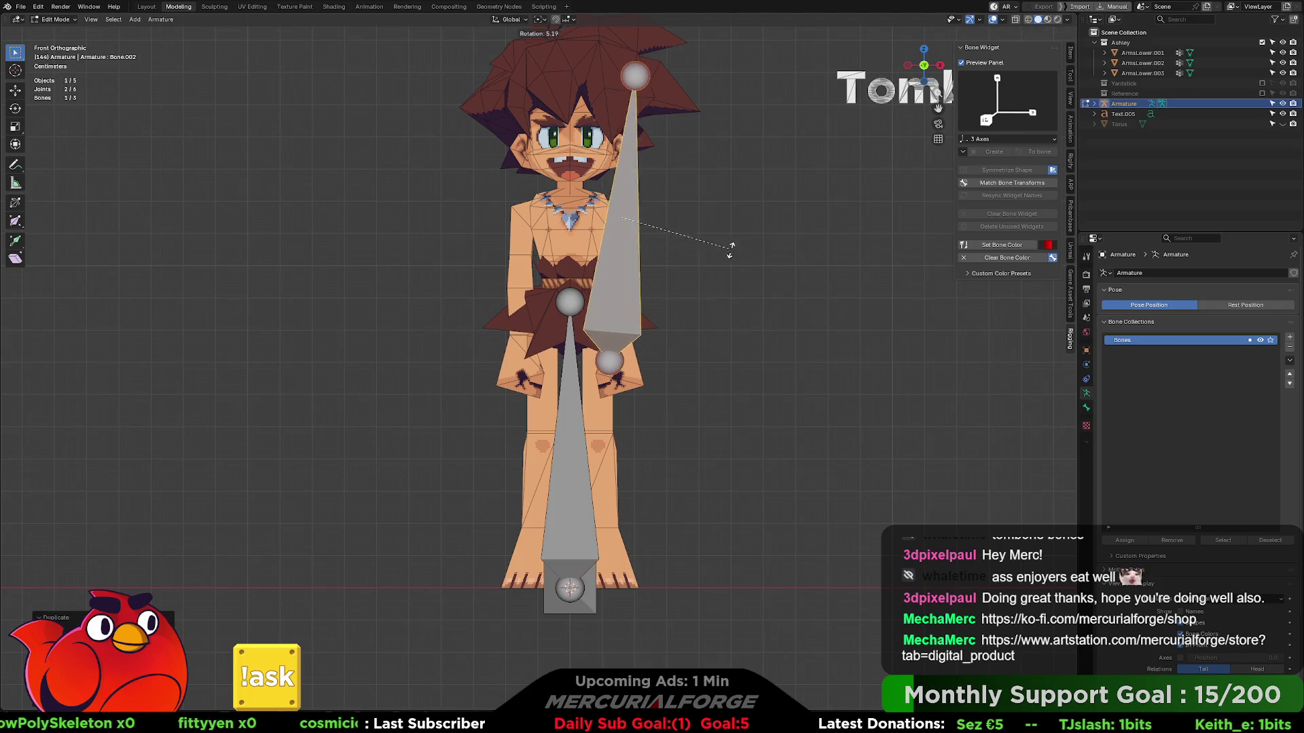
click(474, 202)
key(g)
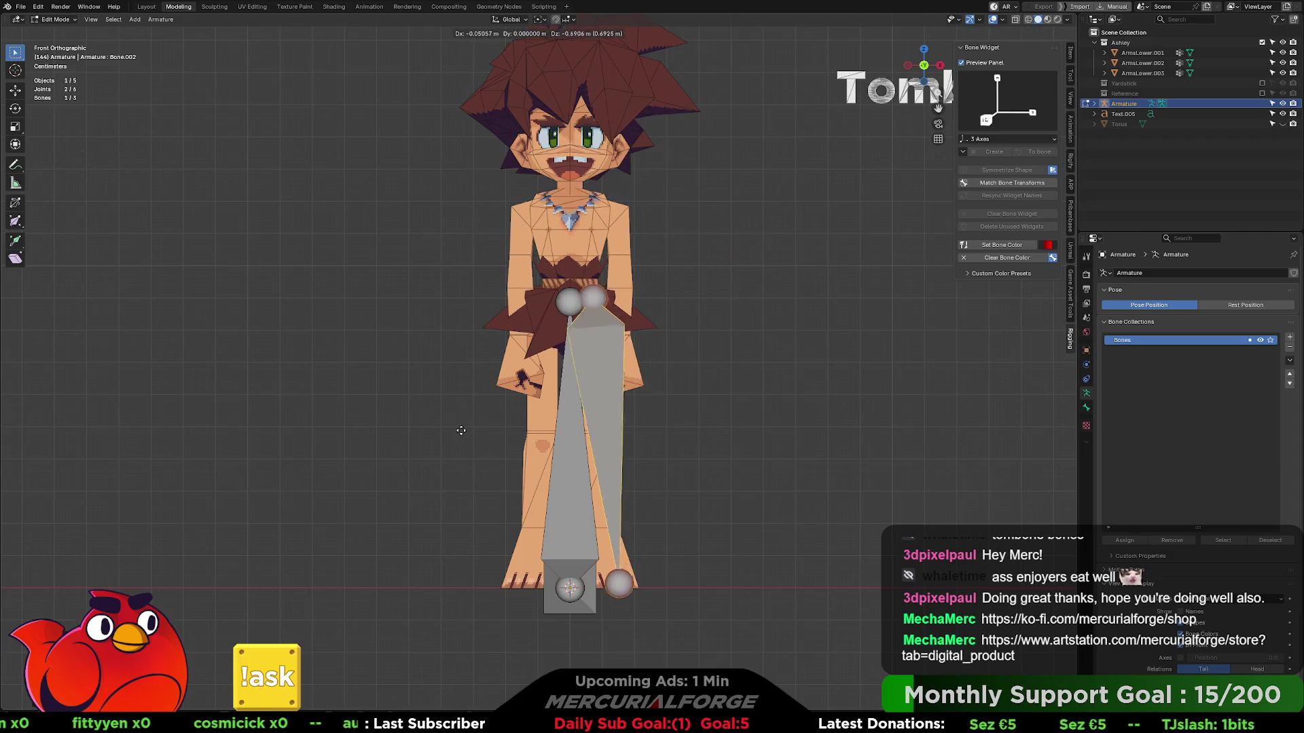
- Place the copied bone along the leg and shorten it by pulling its tail up toward the hip
click(461, 440)
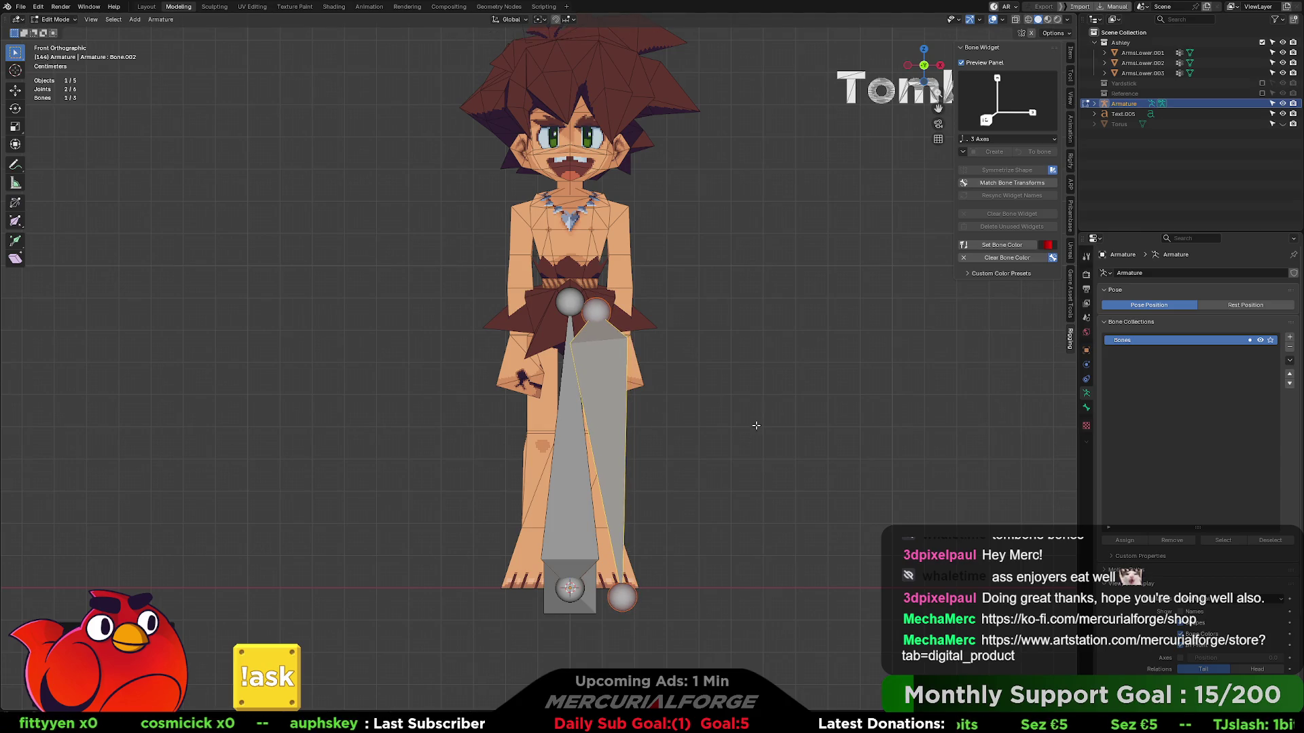
key(g)
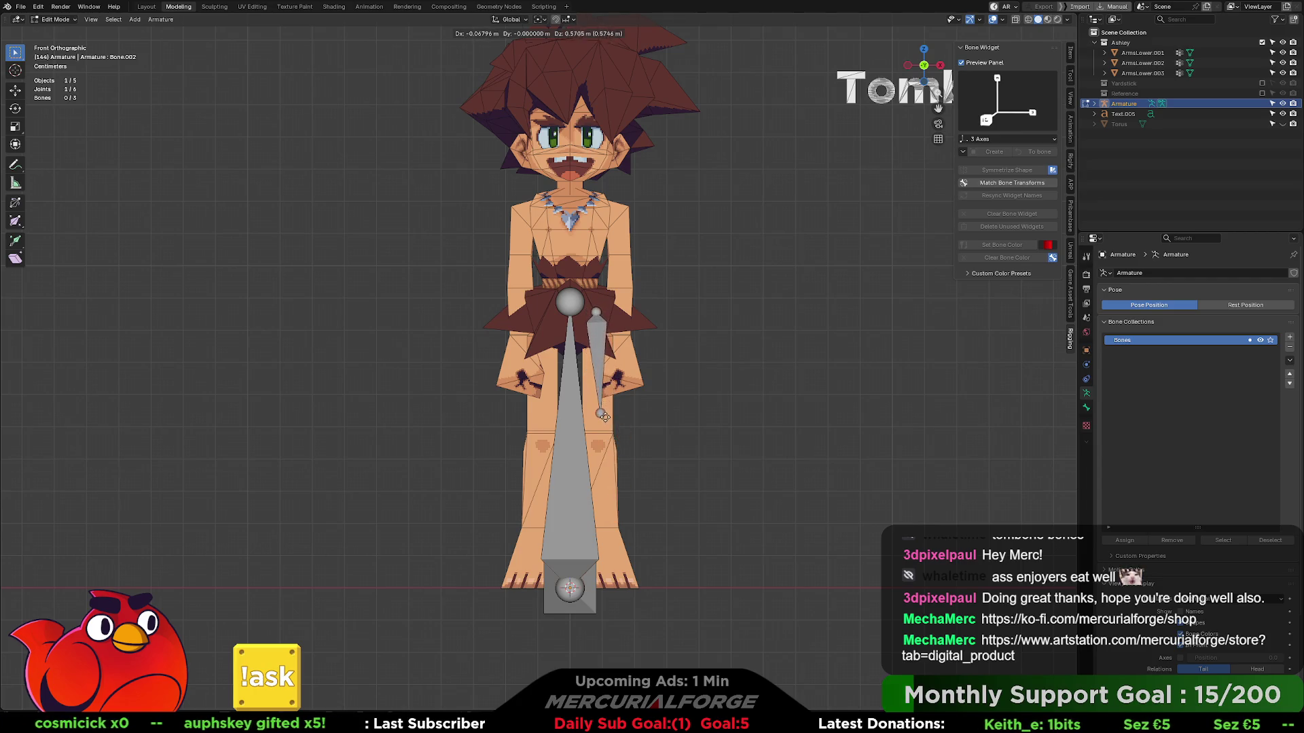
click(602, 431)
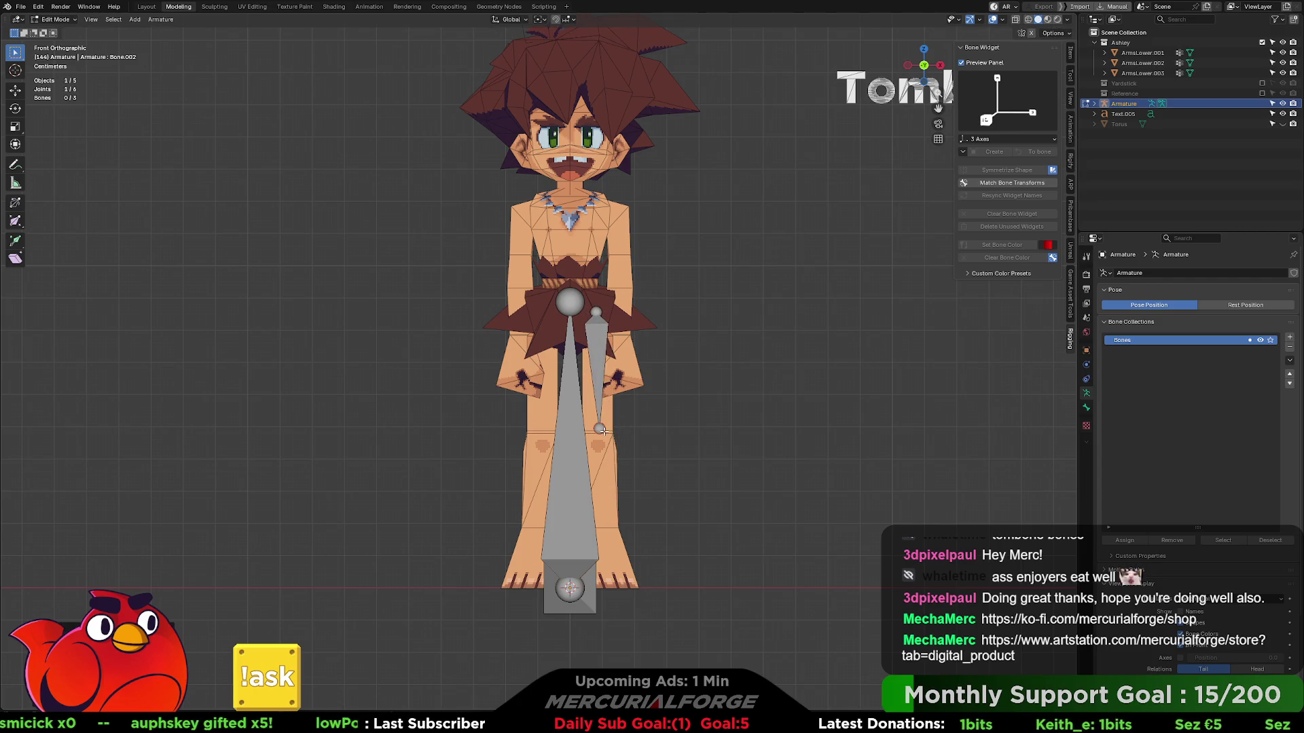
- In right view, lift the long lower bone, flip it upright with R X 180 and set it beside the leg
key(KP_3)
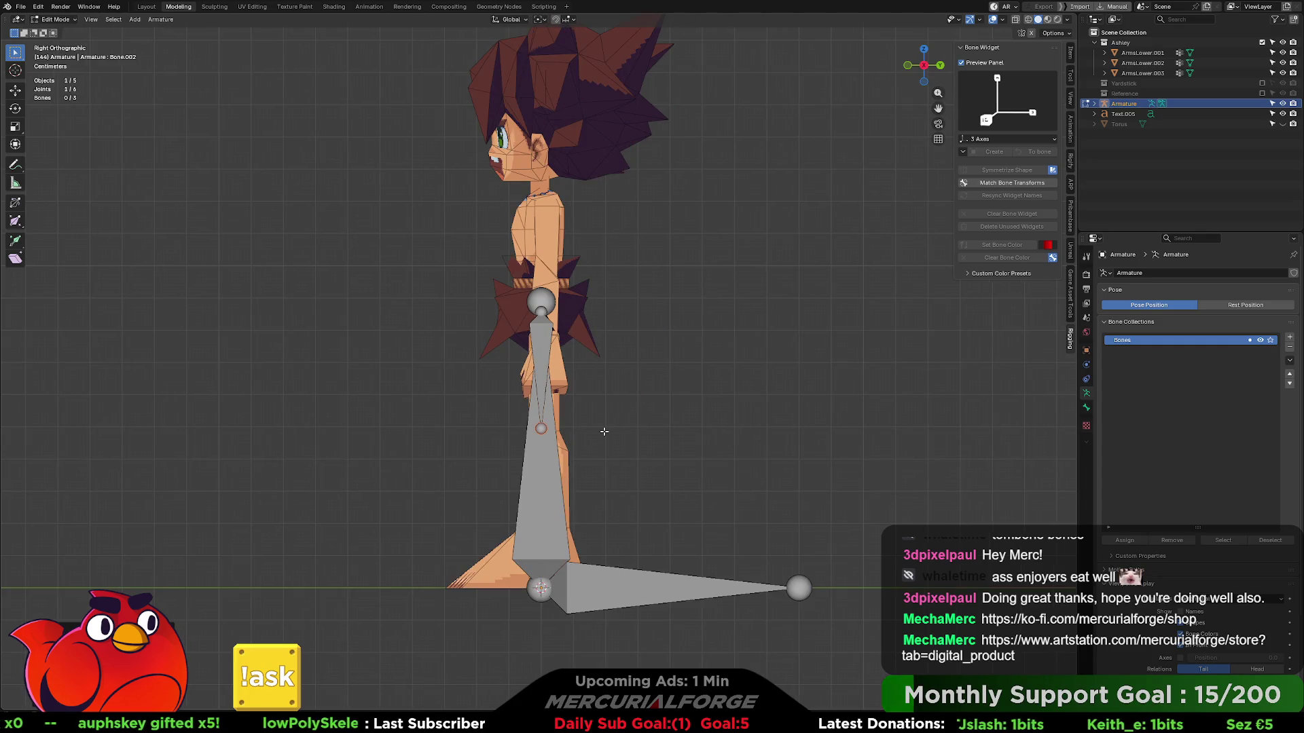
click(553, 491)
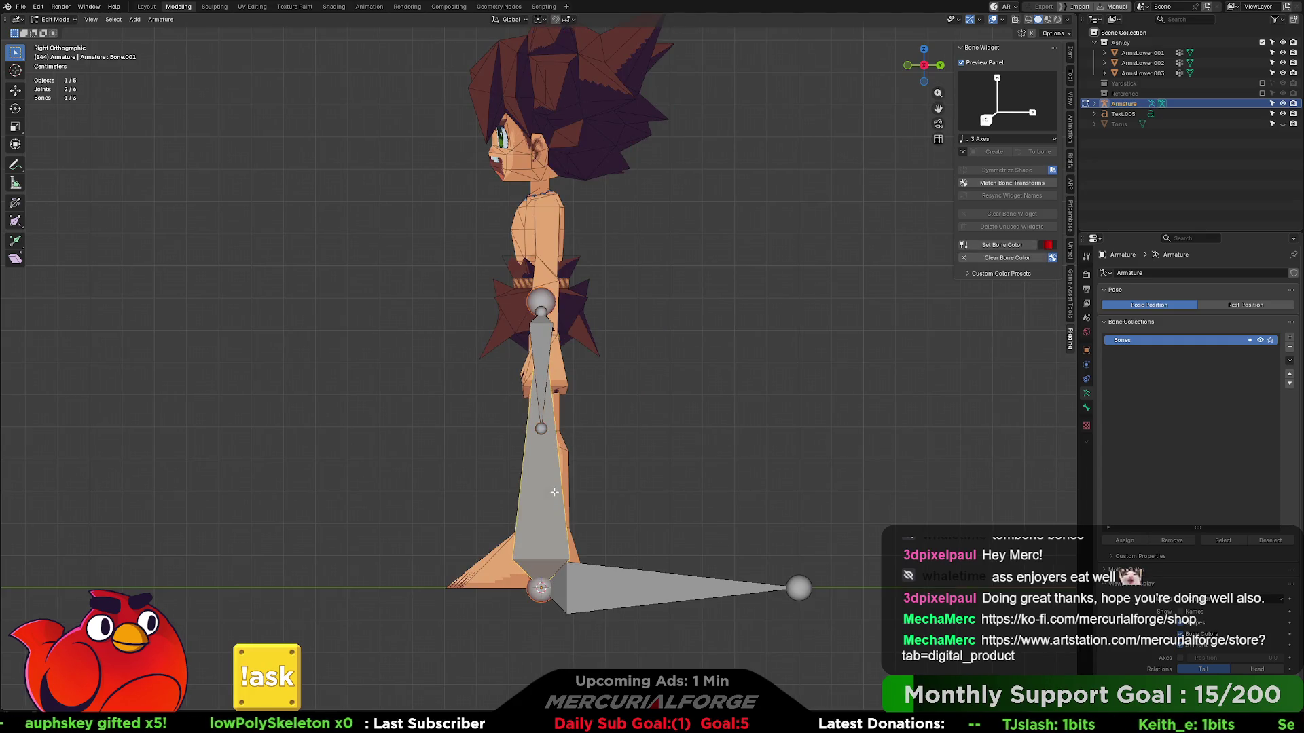
key(g)
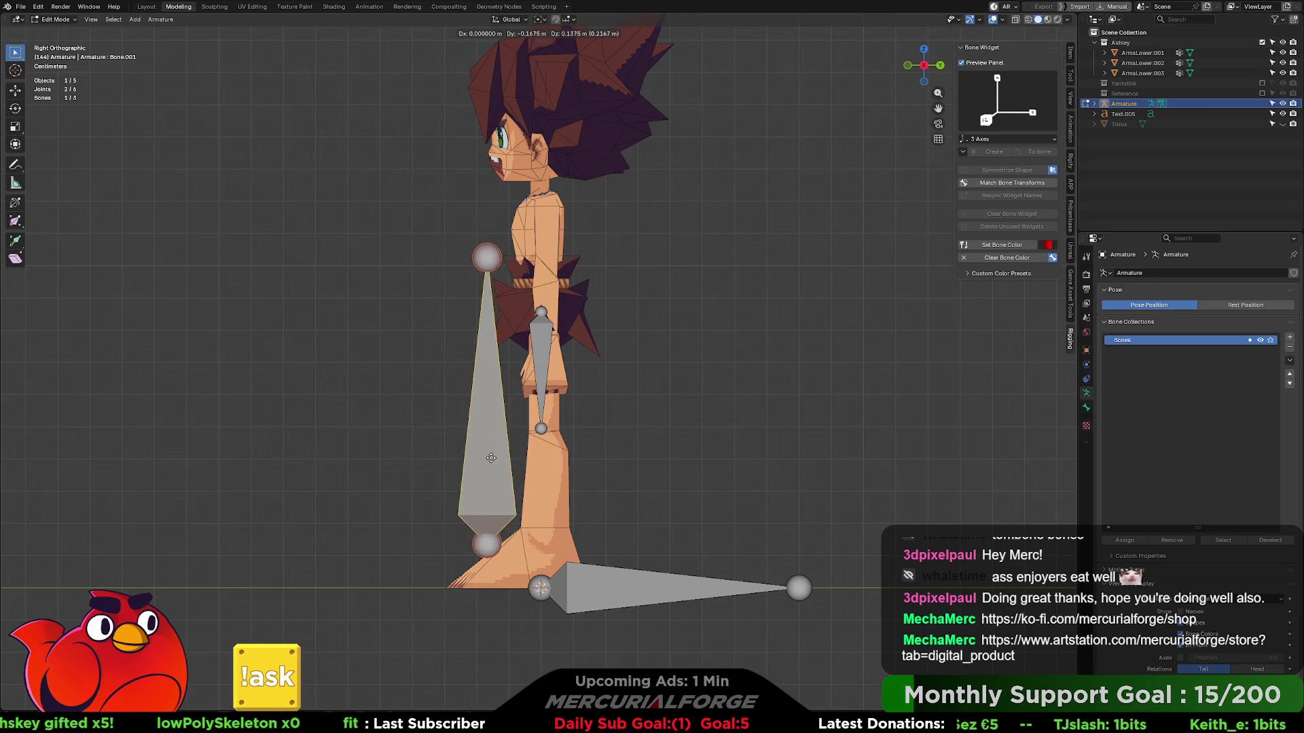
click(543, 221)
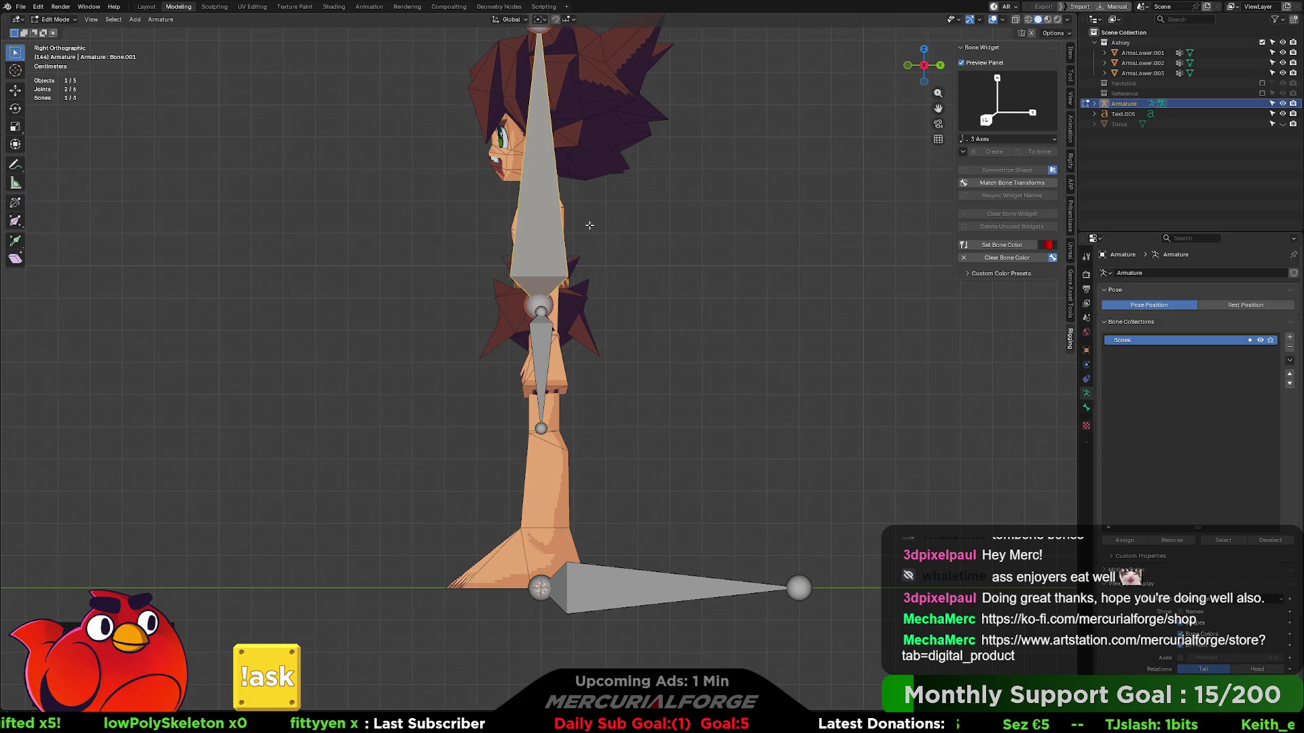
key(r)
text(x)
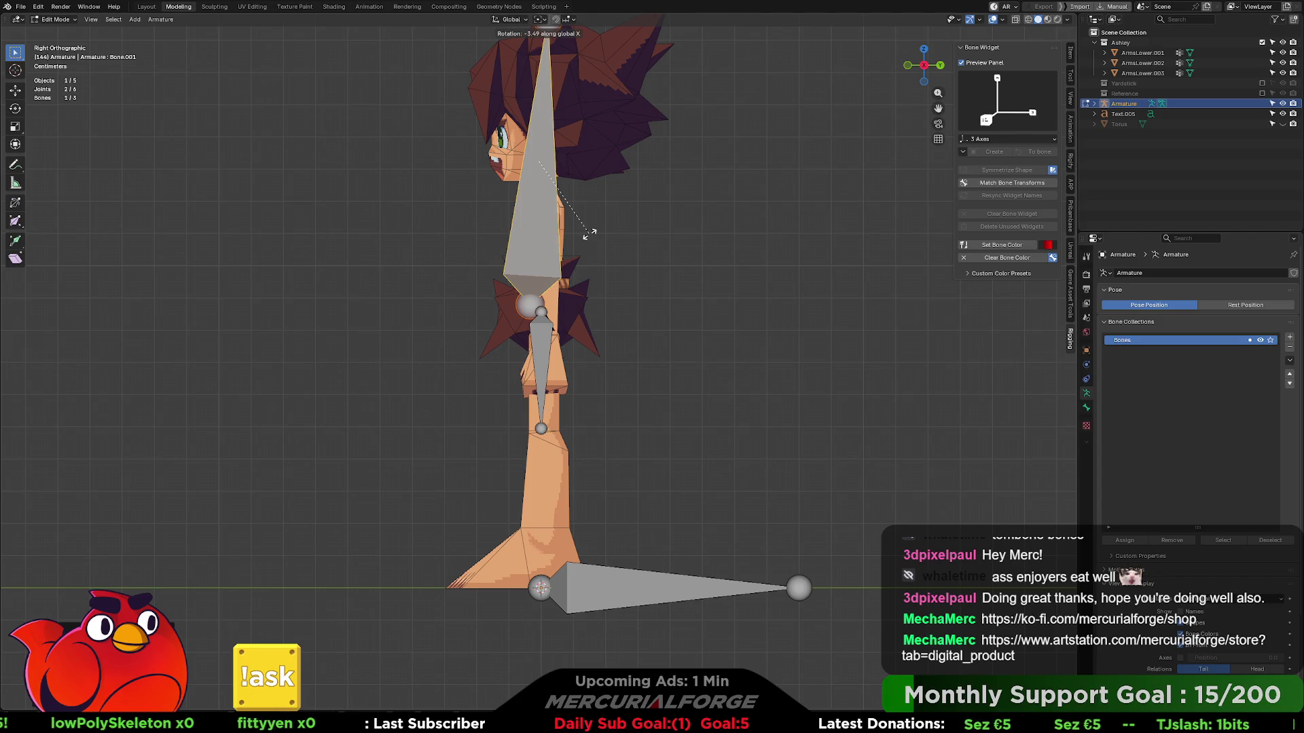
text(180)
key(Return)
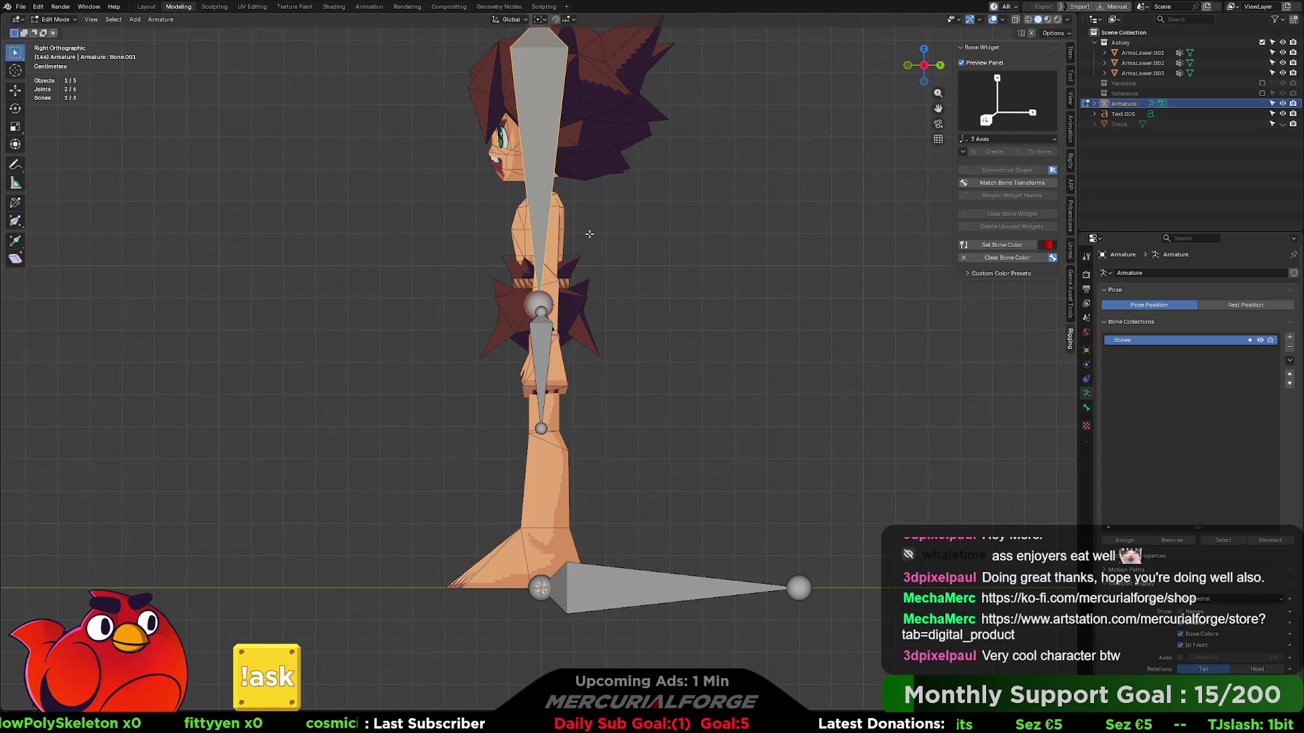
key(g)
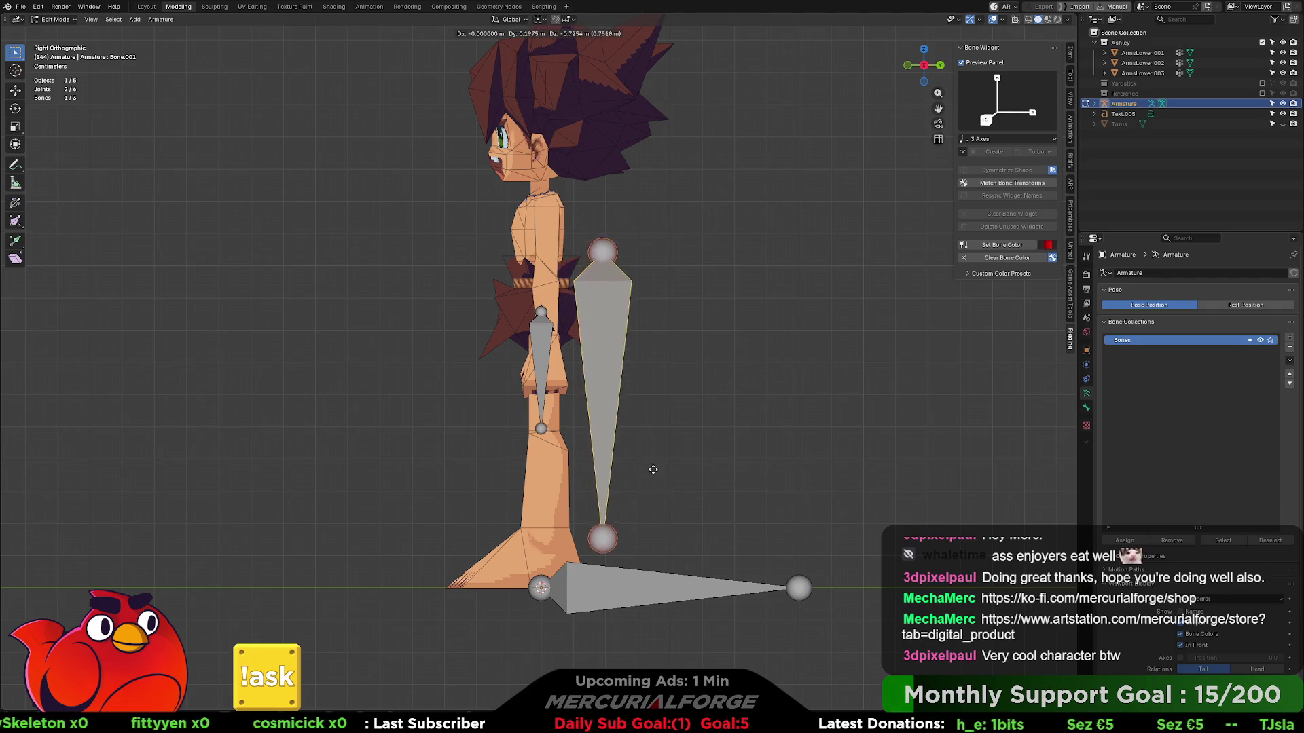
click(659, 487)
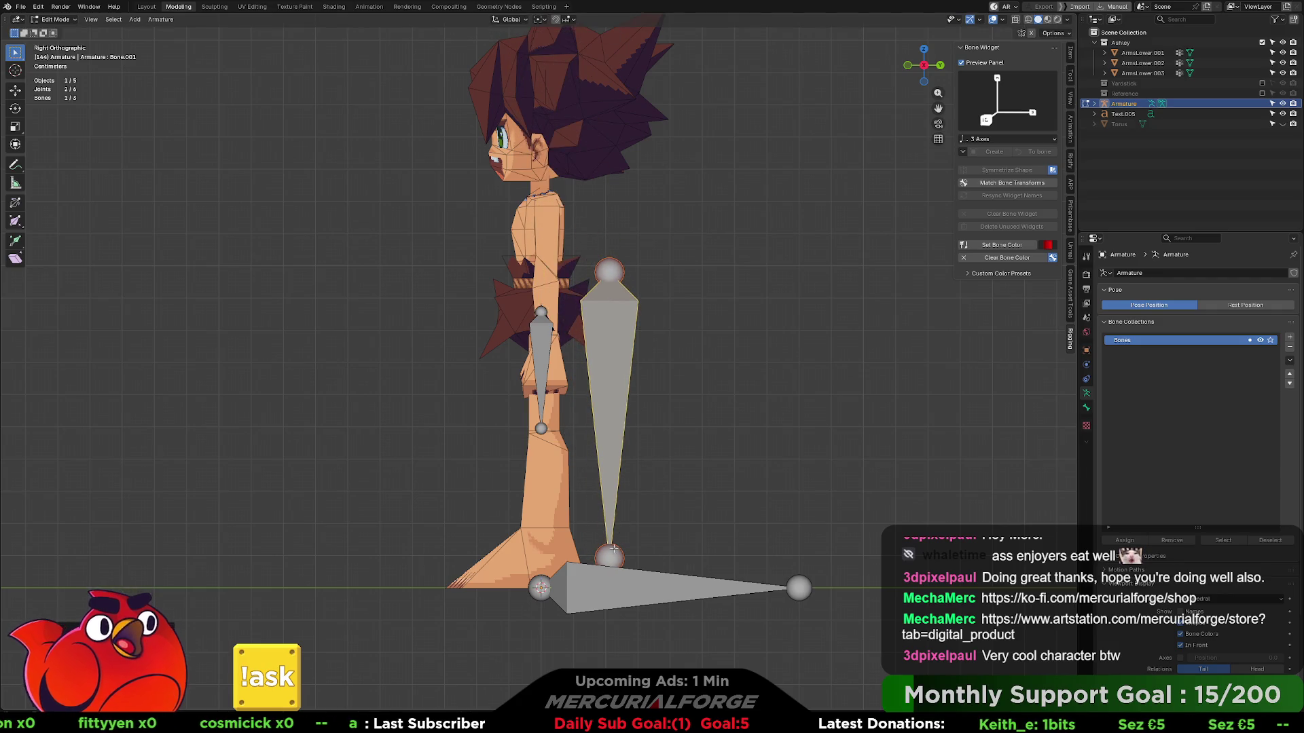
- Raise the flipped bone's tail along Z to just below the head and move the bone onto the spine
click(610, 555)
key(g)
key(z)
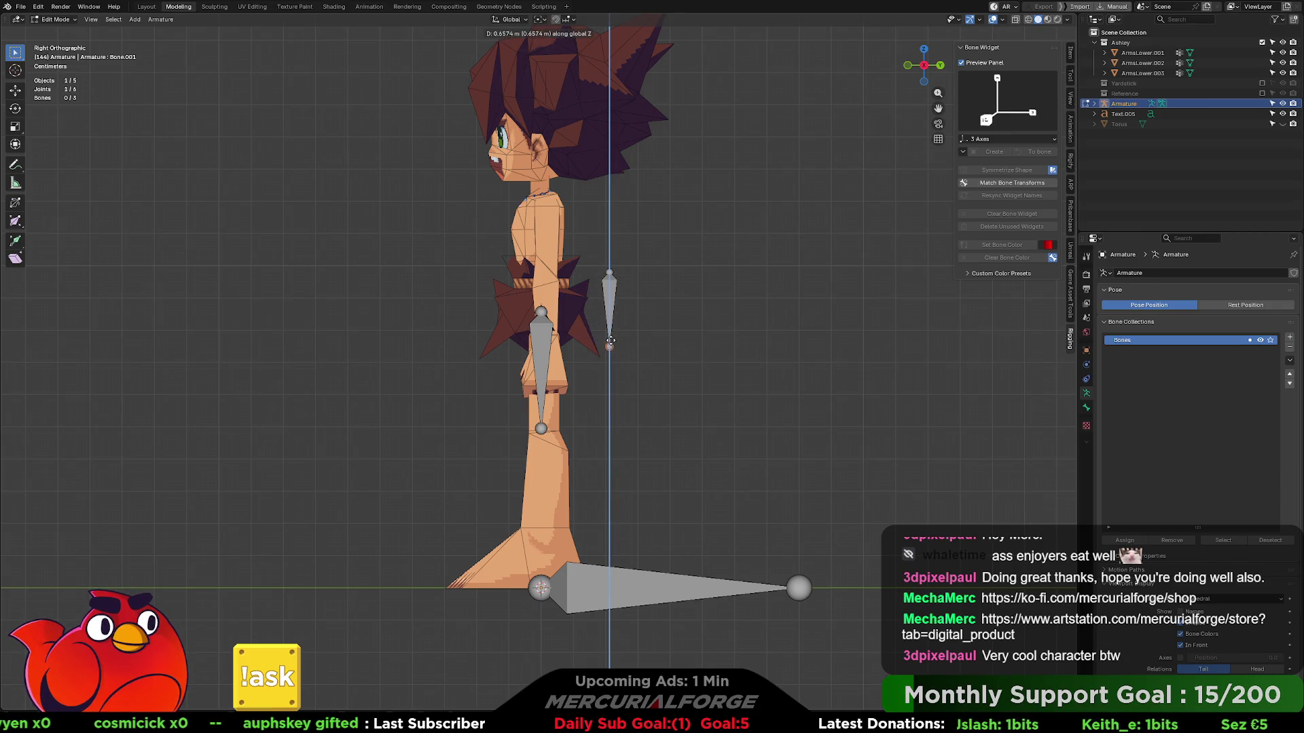
click(611, 348)
key(g)
click(612, 357)
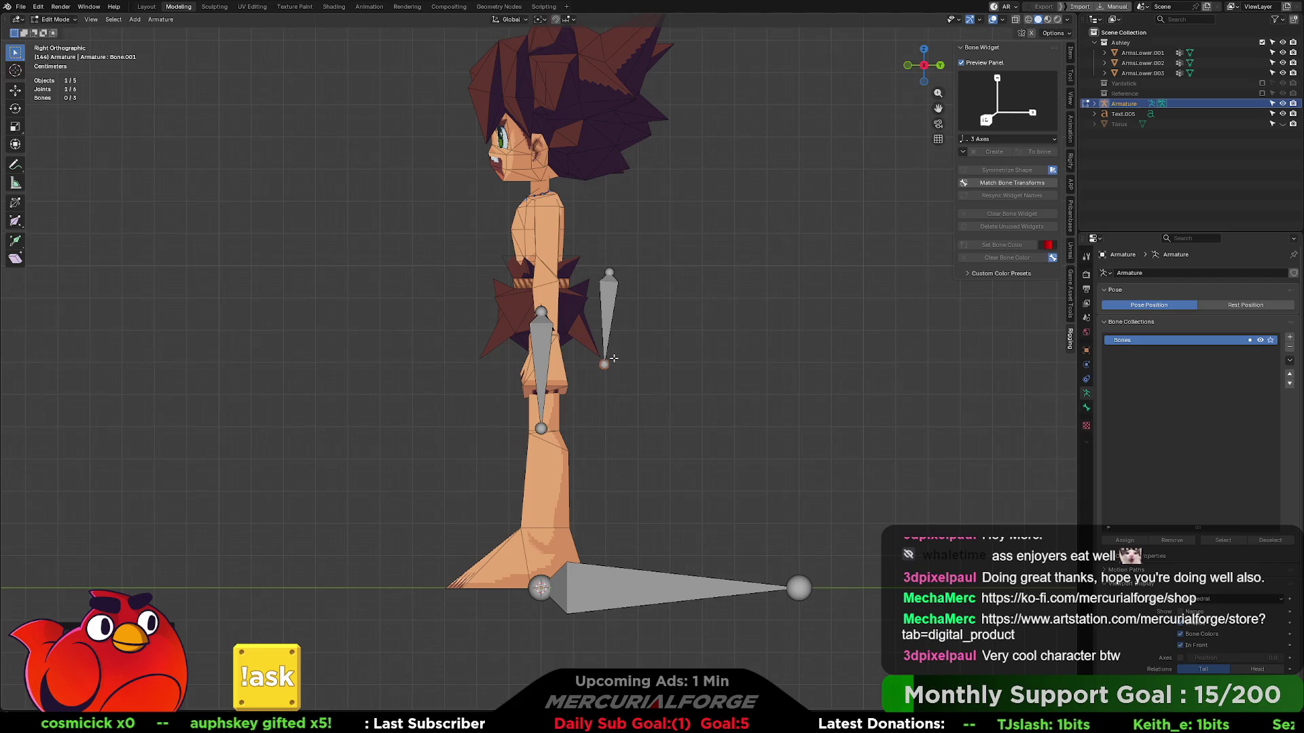
click(611, 317)
key(g)
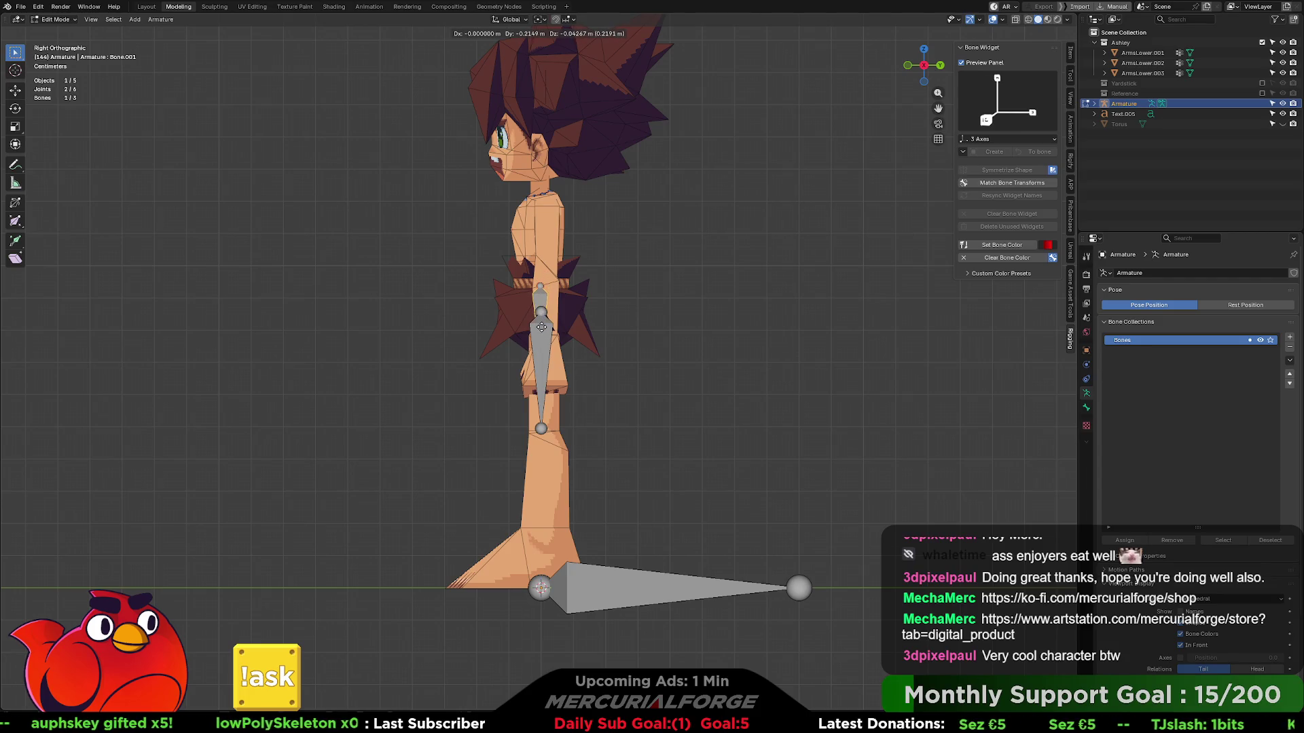
click(542, 326)
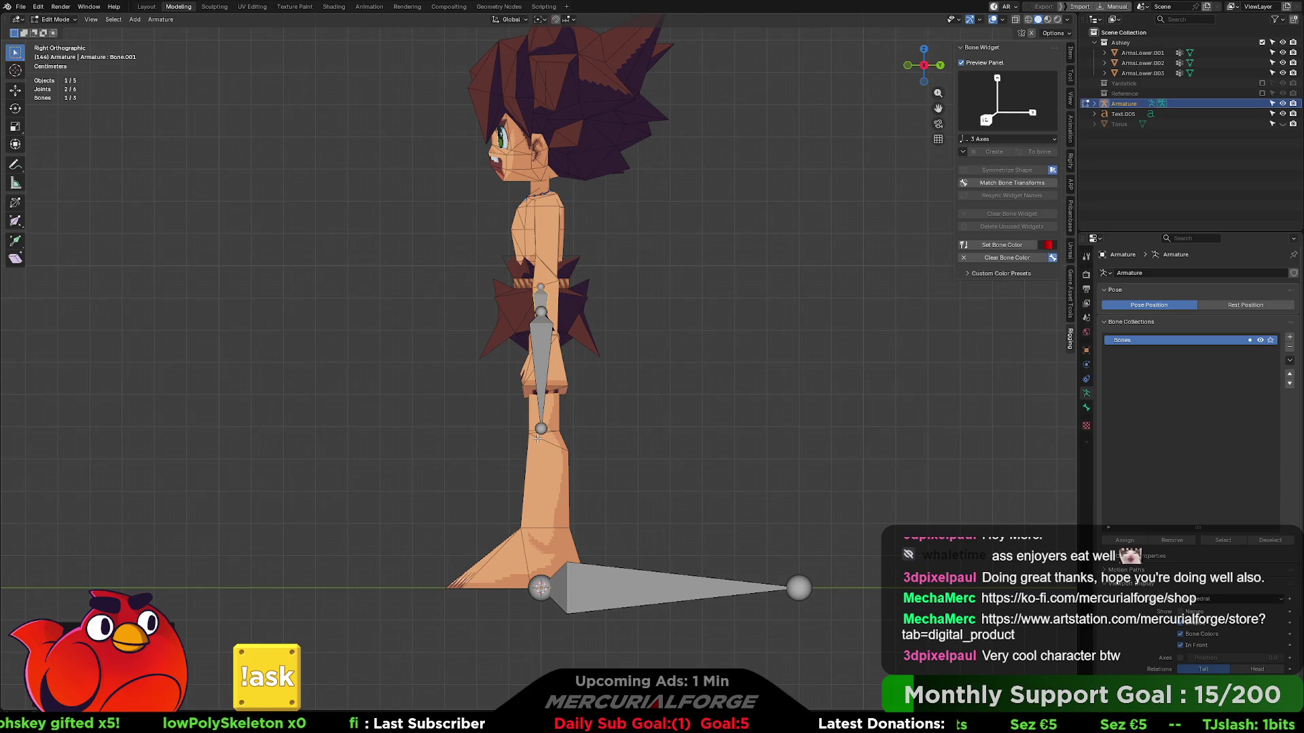
- From the thigh joint, extrude a new bone down to the foot and start another from the foot tip
click(540, 428)
key(g)
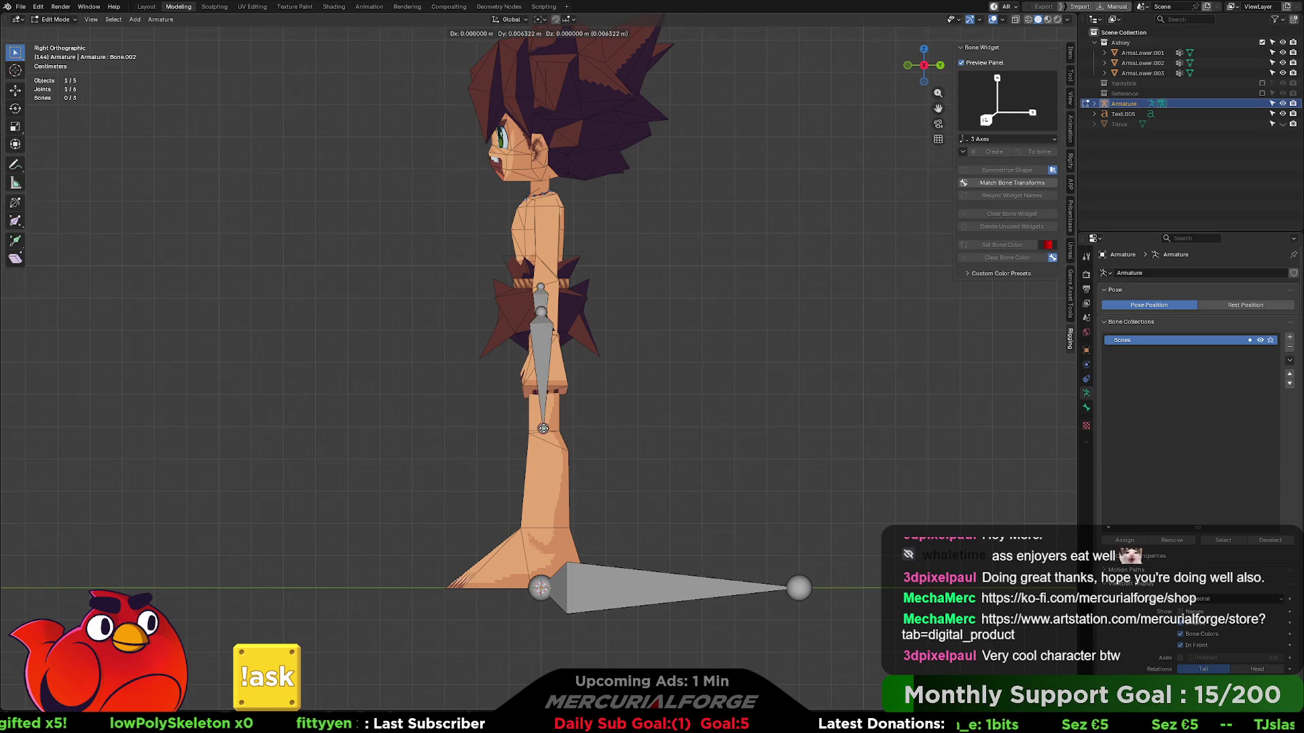
click(544, 429)
key(e)
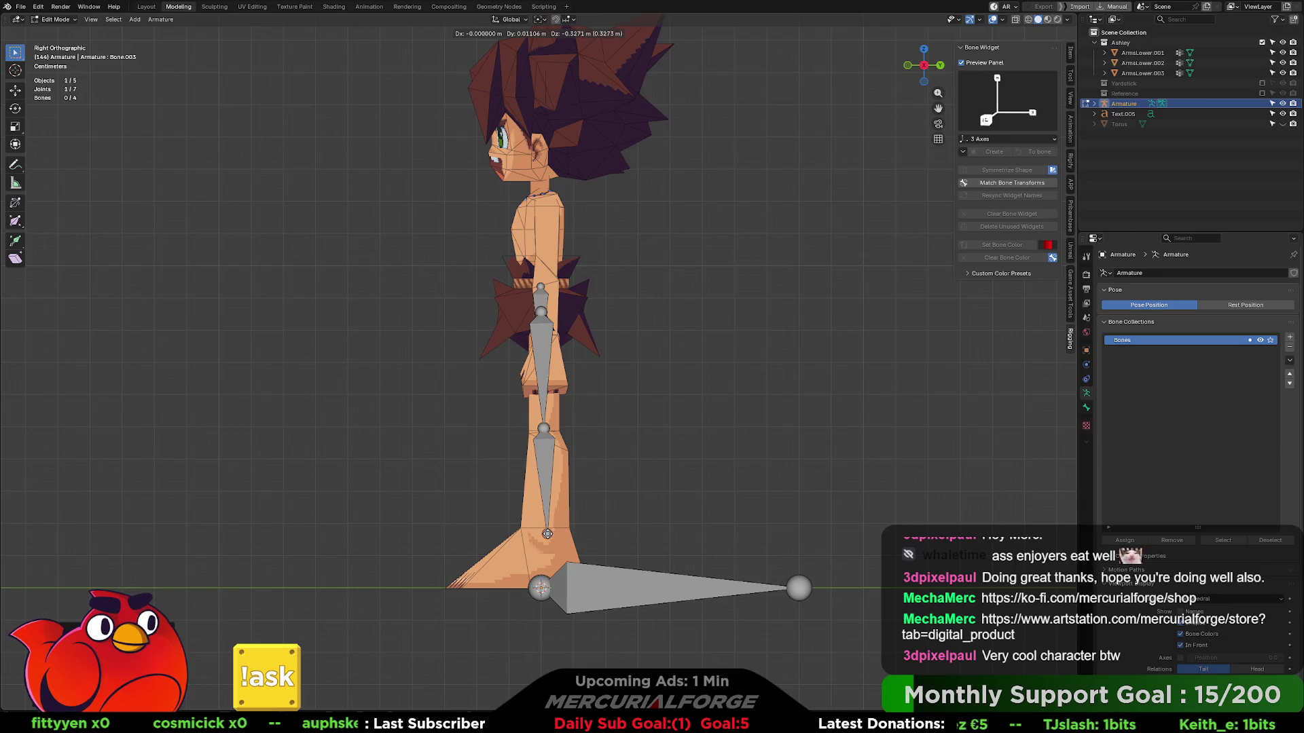
click(547, 533)
key(e)
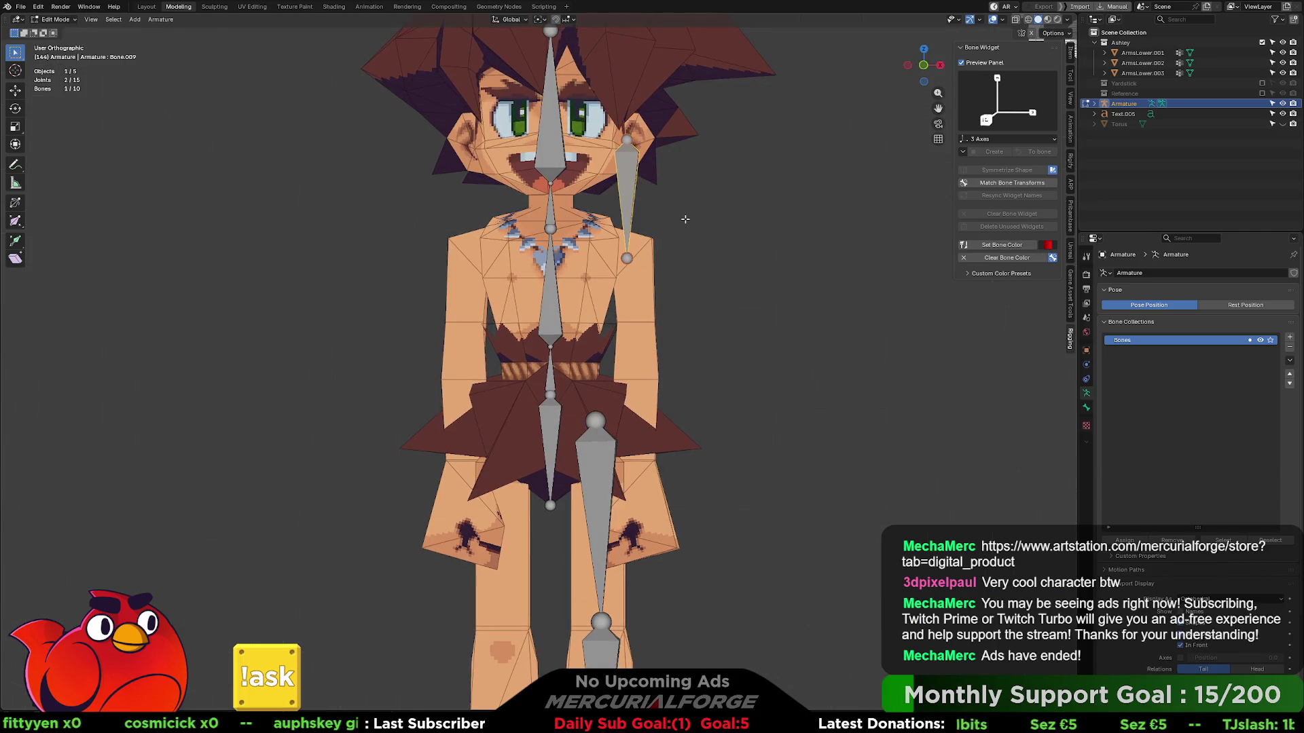
- Finish the last extruded bone's end and deselect all bones
click(697, 323)
mouse_move(697, 324)
middle_down()
mouse_move(713, 321)
mouse_move(628, 376)
middle_up()
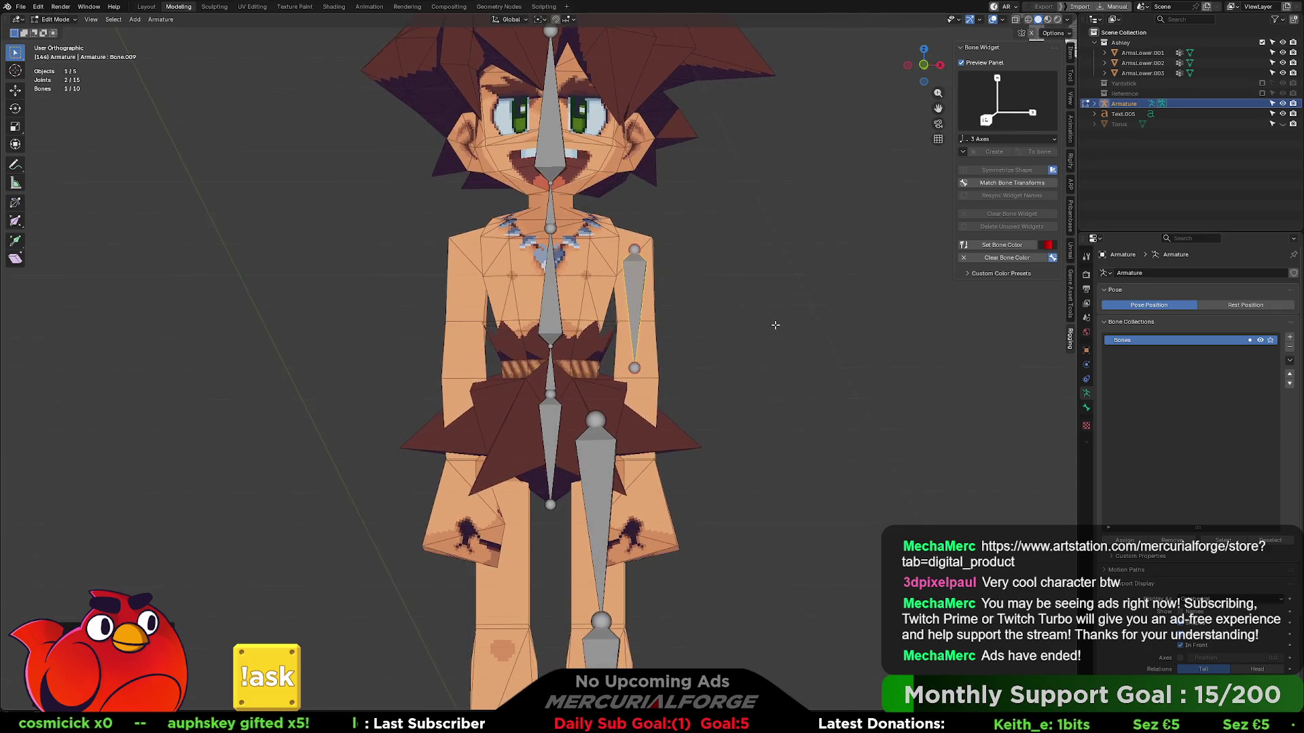
key(alt+a)
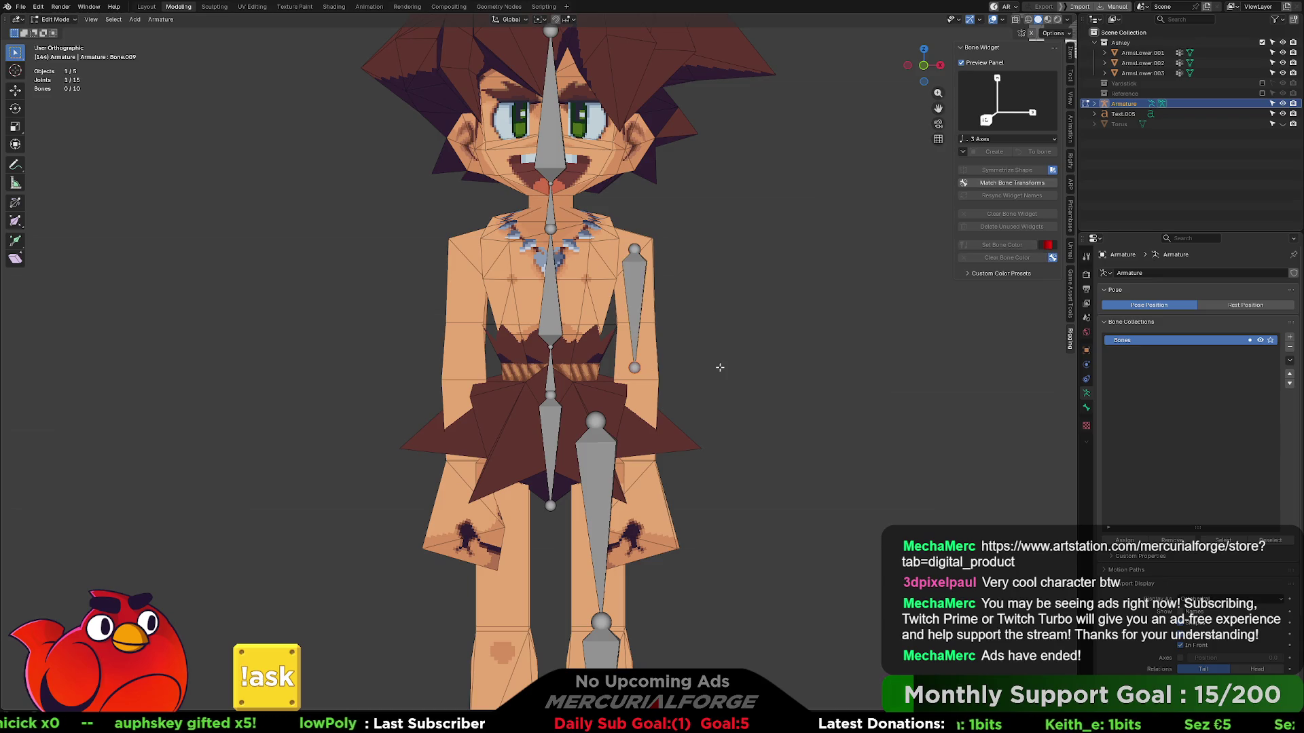
- In right view, nudge the spine joint and extrude two new leg bones from the hip down to the foot
key(KP_3)
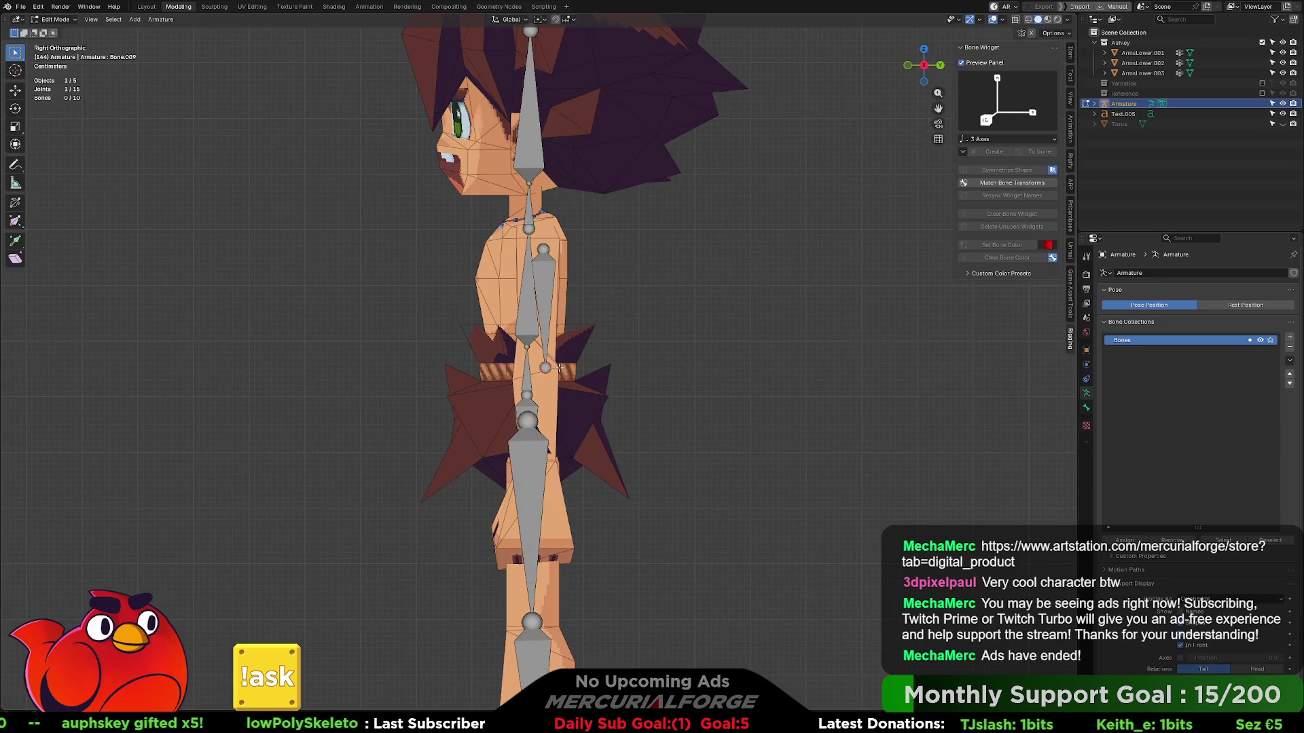
drag(543, 367, 537, 355)
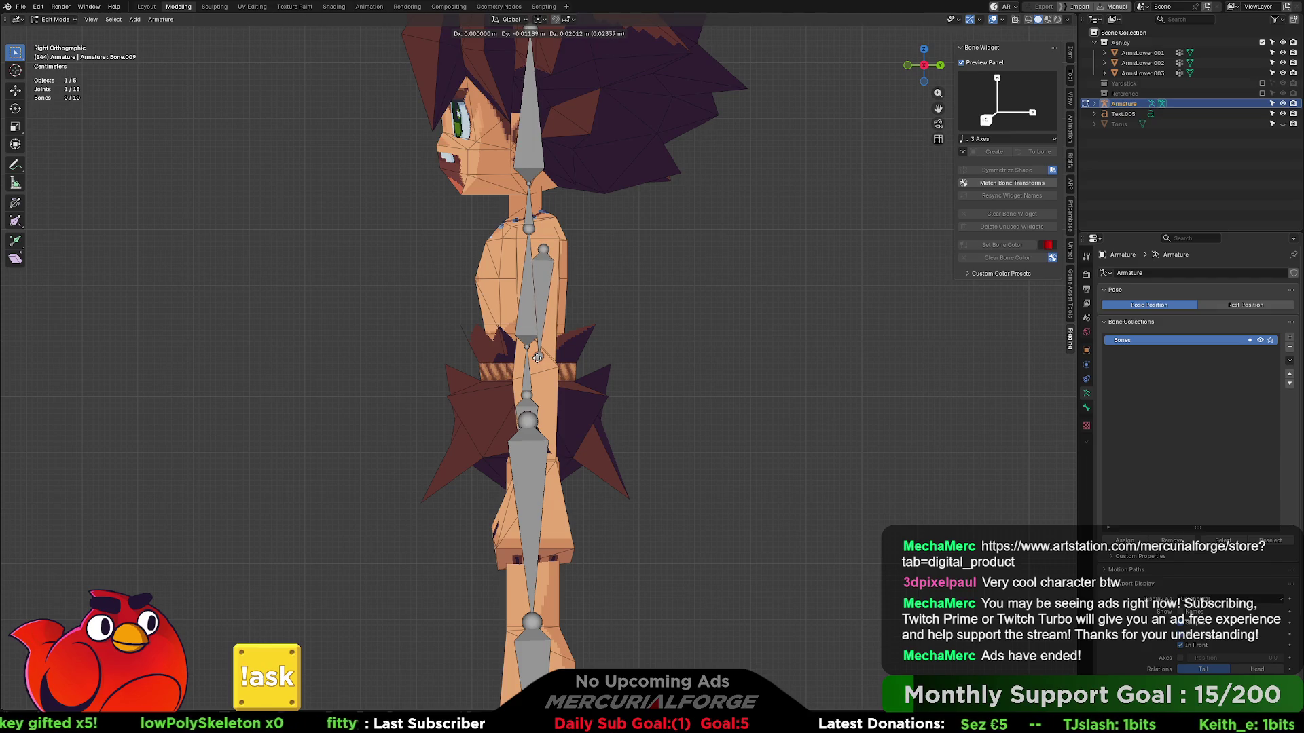
drag(537, 355, 542, 353)
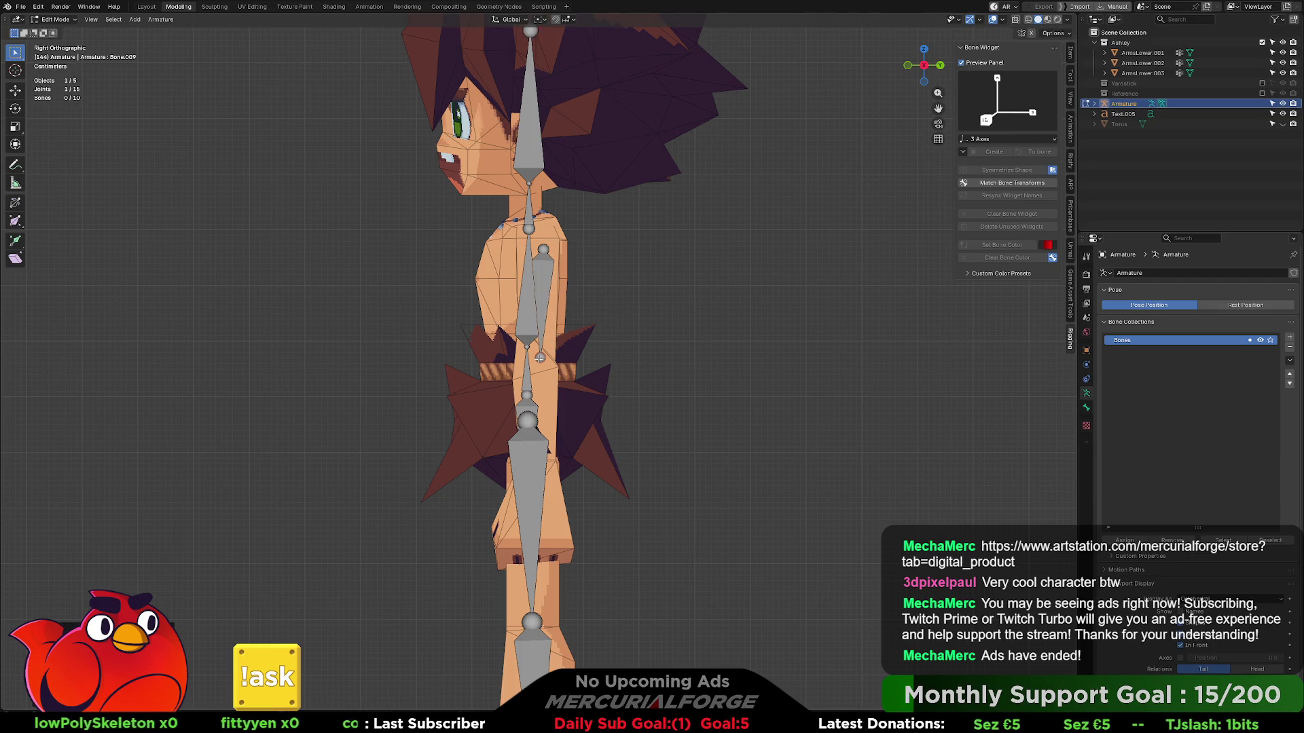
key(e)
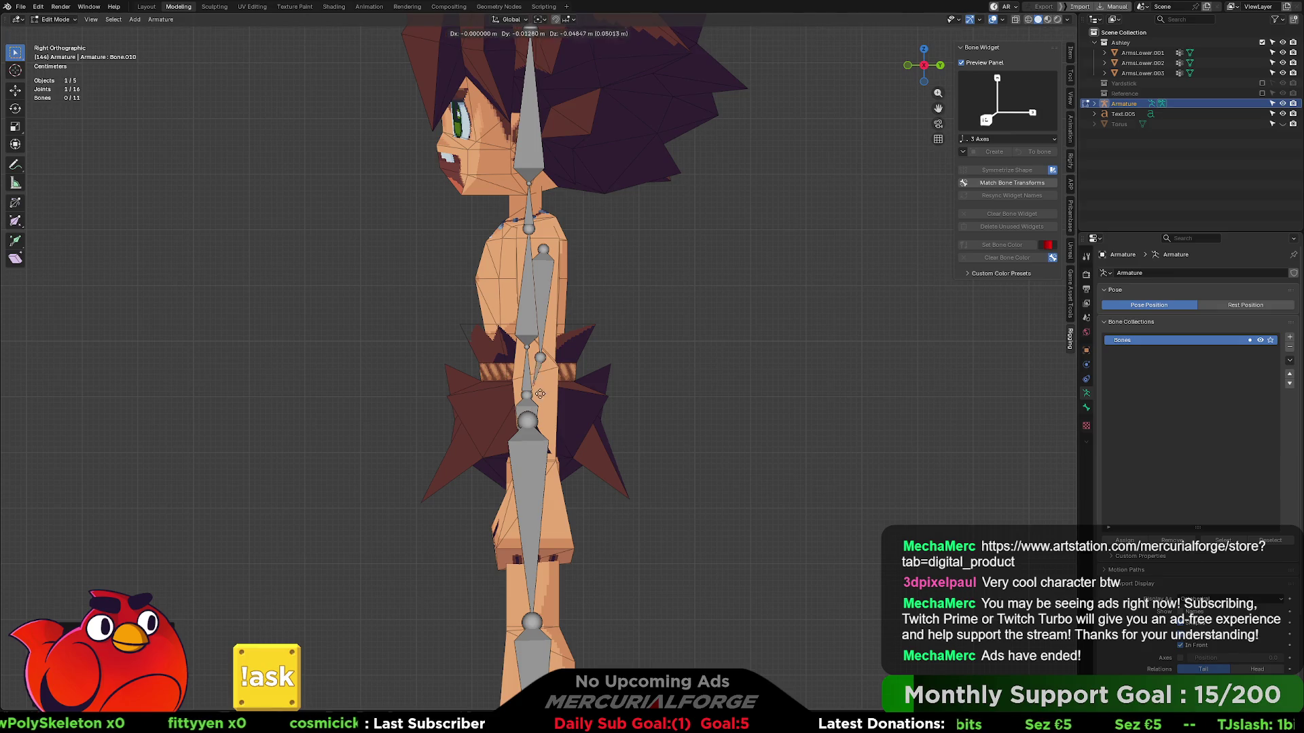
click(546, 454)
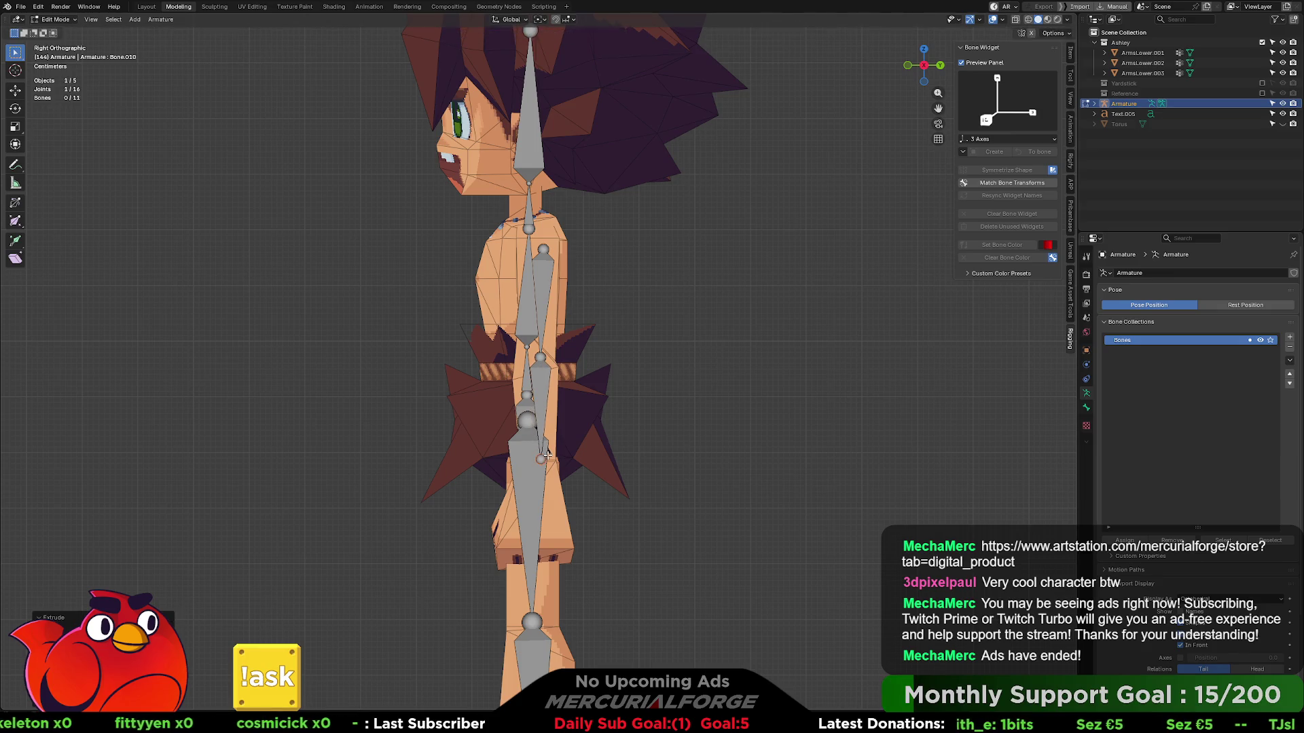
key(e)
click(543, 555)
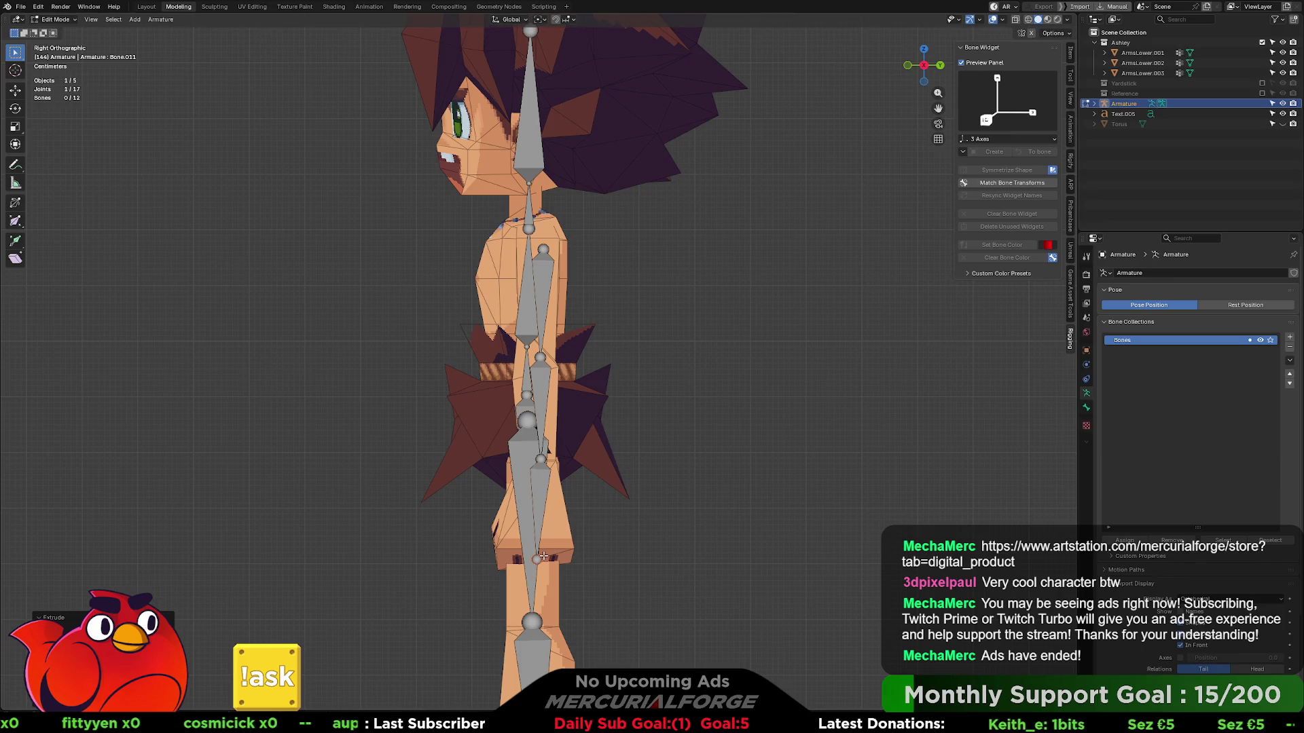
key(KP_1)
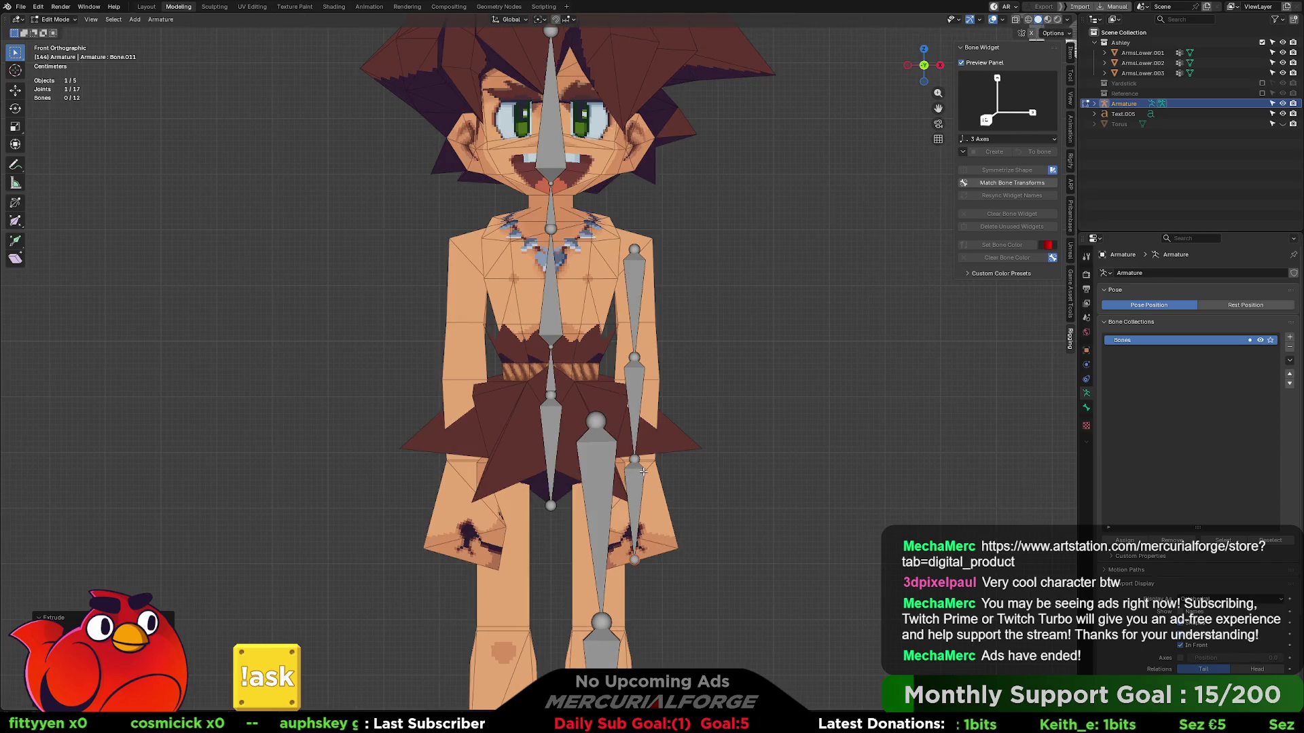
- Try adjusting the leg joints in front view, cancelling each transform
key(e)
right_click(646, 573)
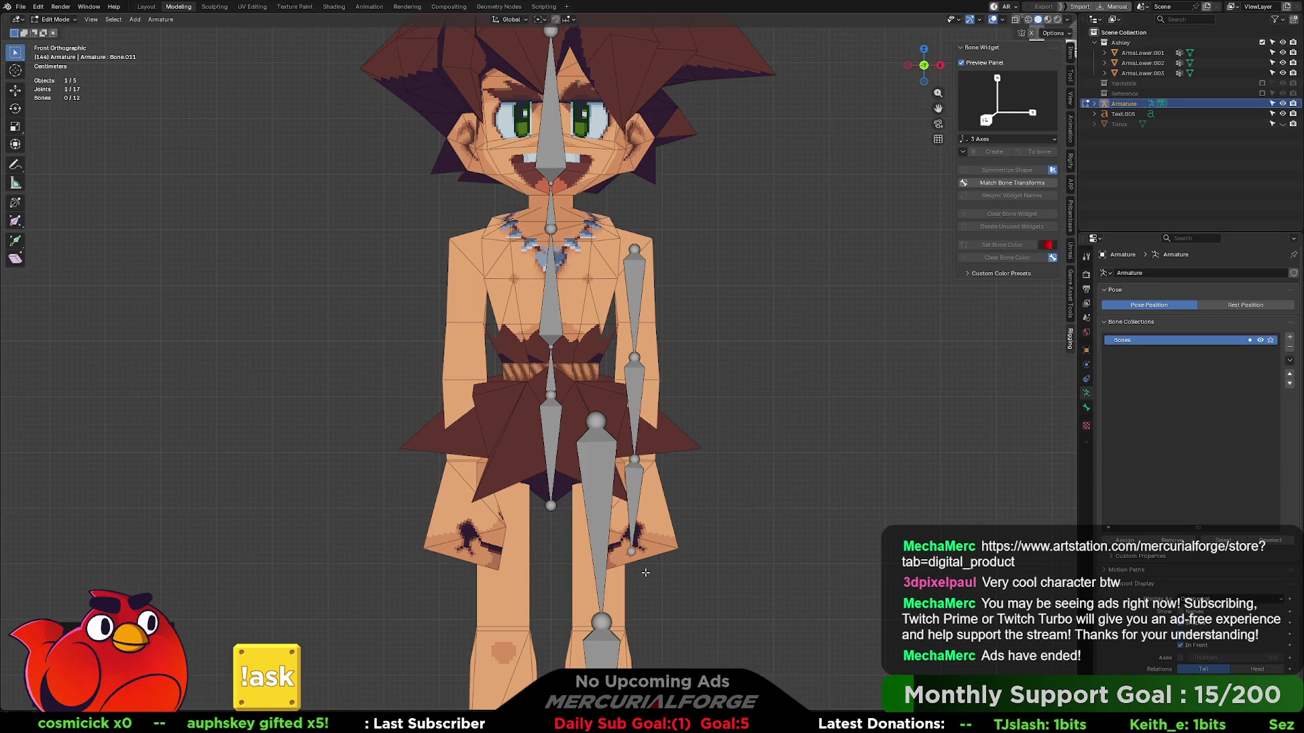
click(634, 458)
key(e)
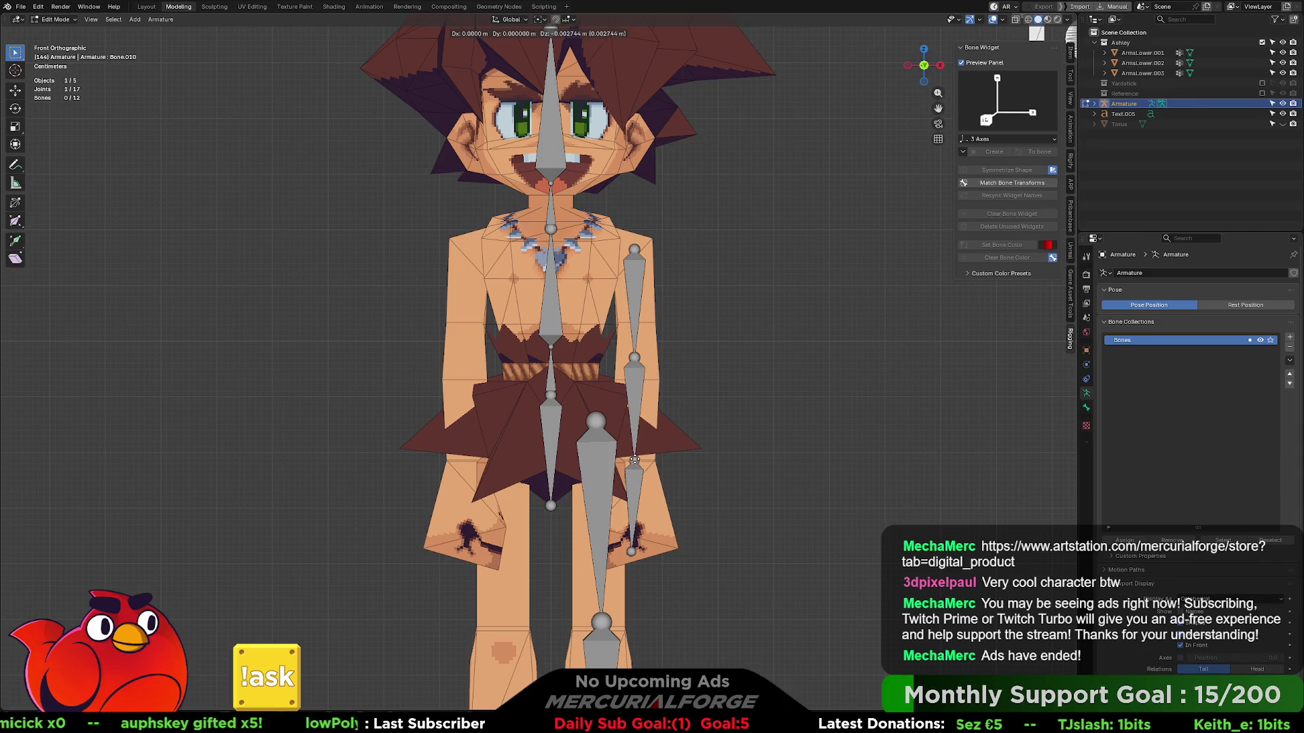
right_click(646, 375)
key(e)
right_click(637, 357)
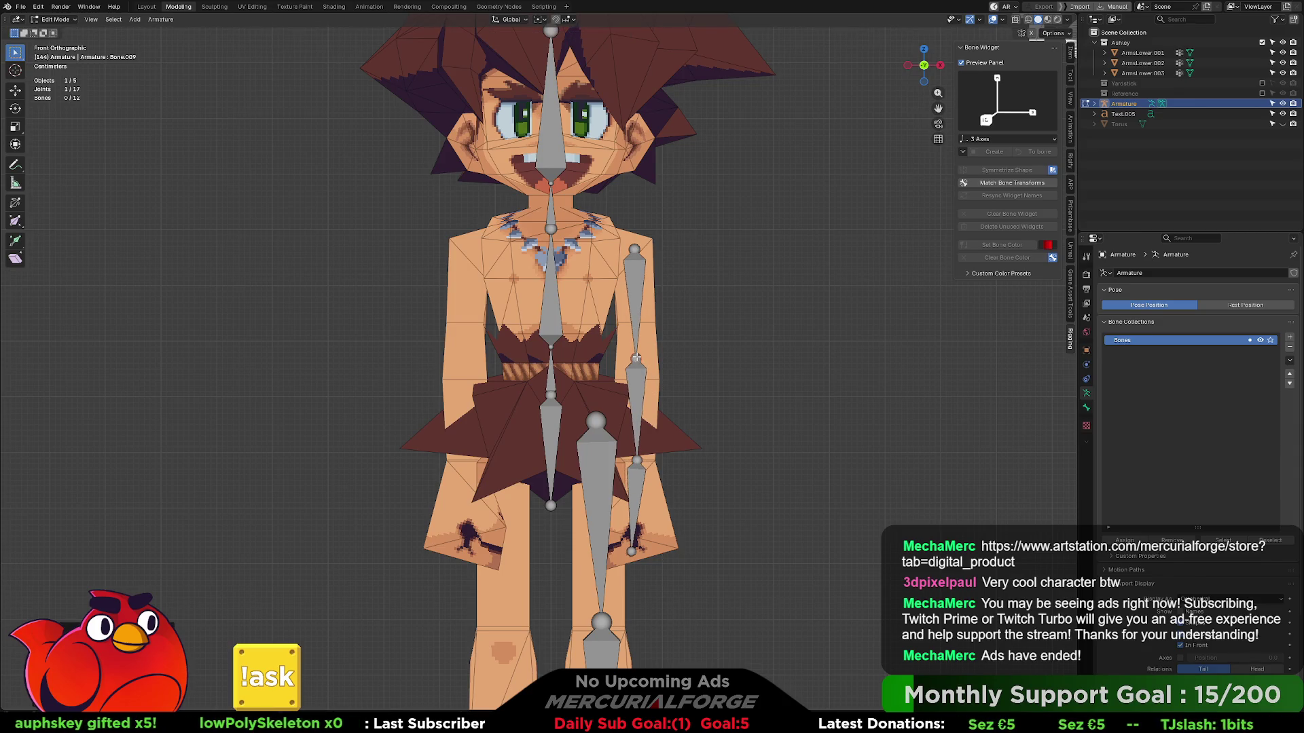
- Back in side view, reposition the upper joint and check the lower leg bones Bone.010 and Bone.011
key(KP_3)
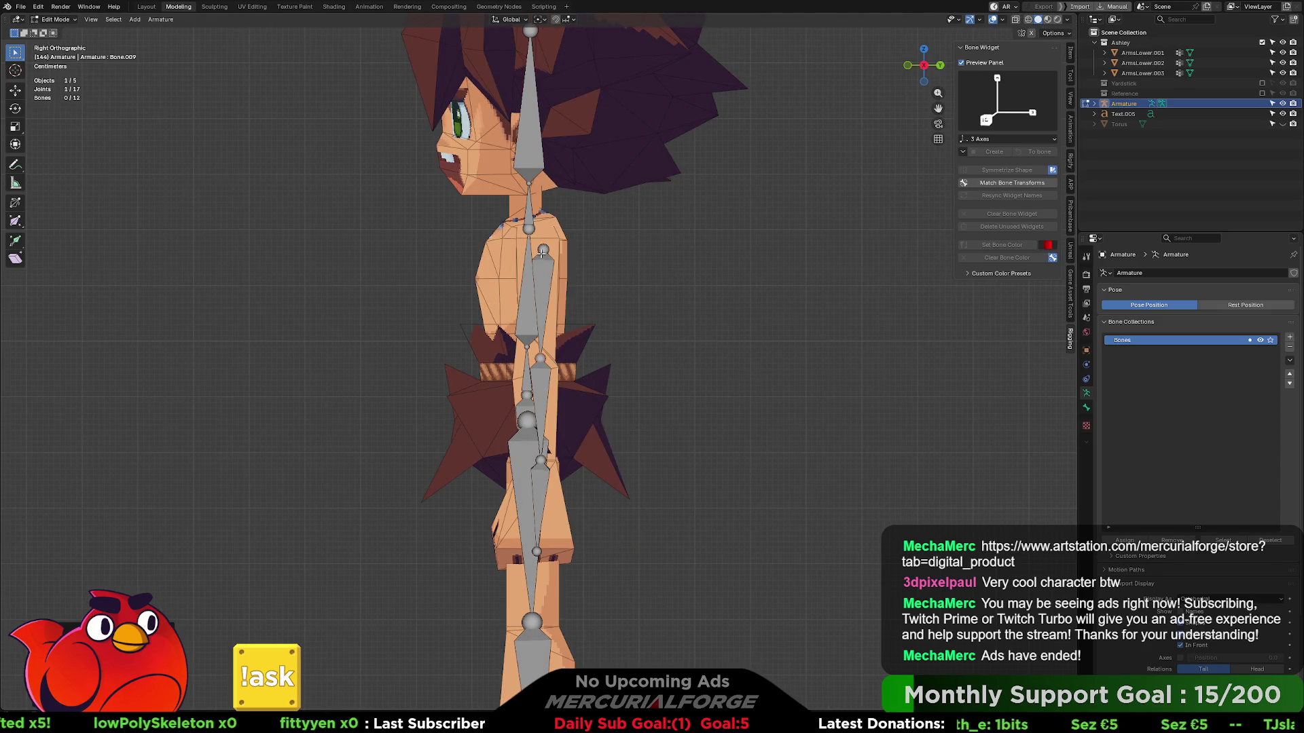
key(g)
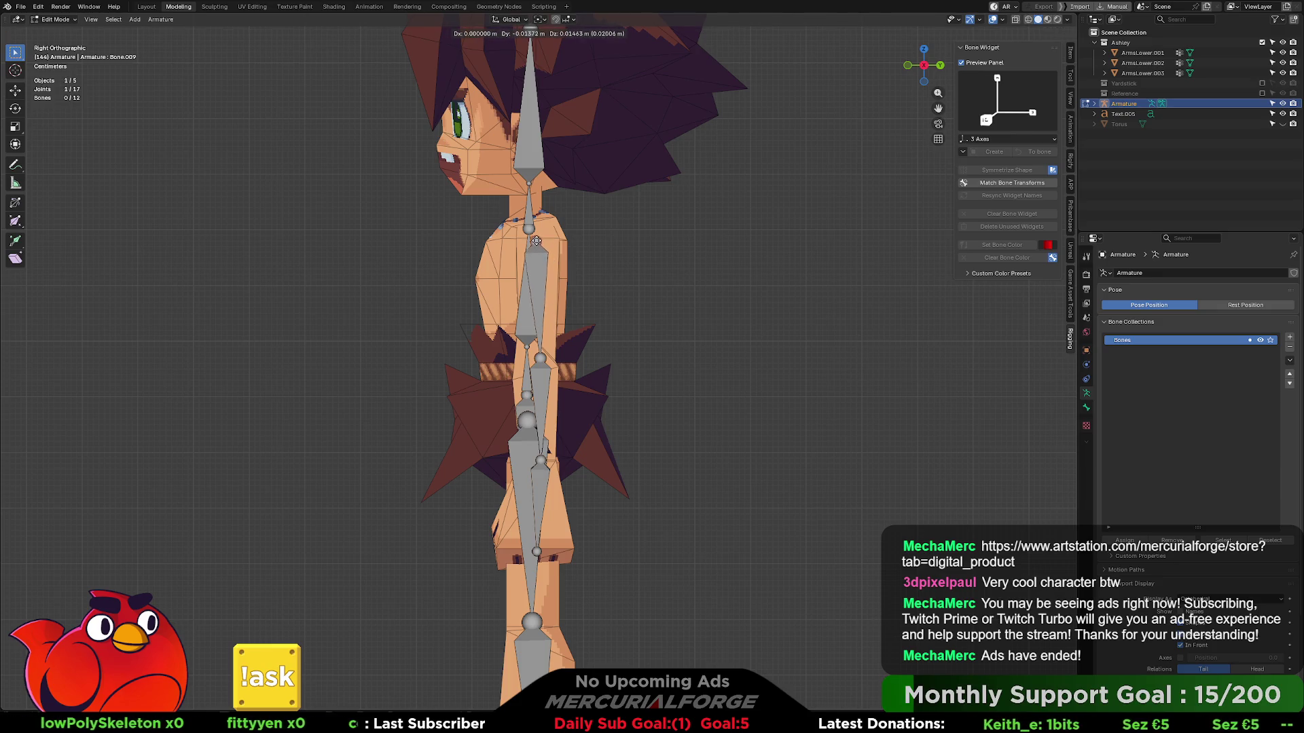
click(534, 237)
key(e)
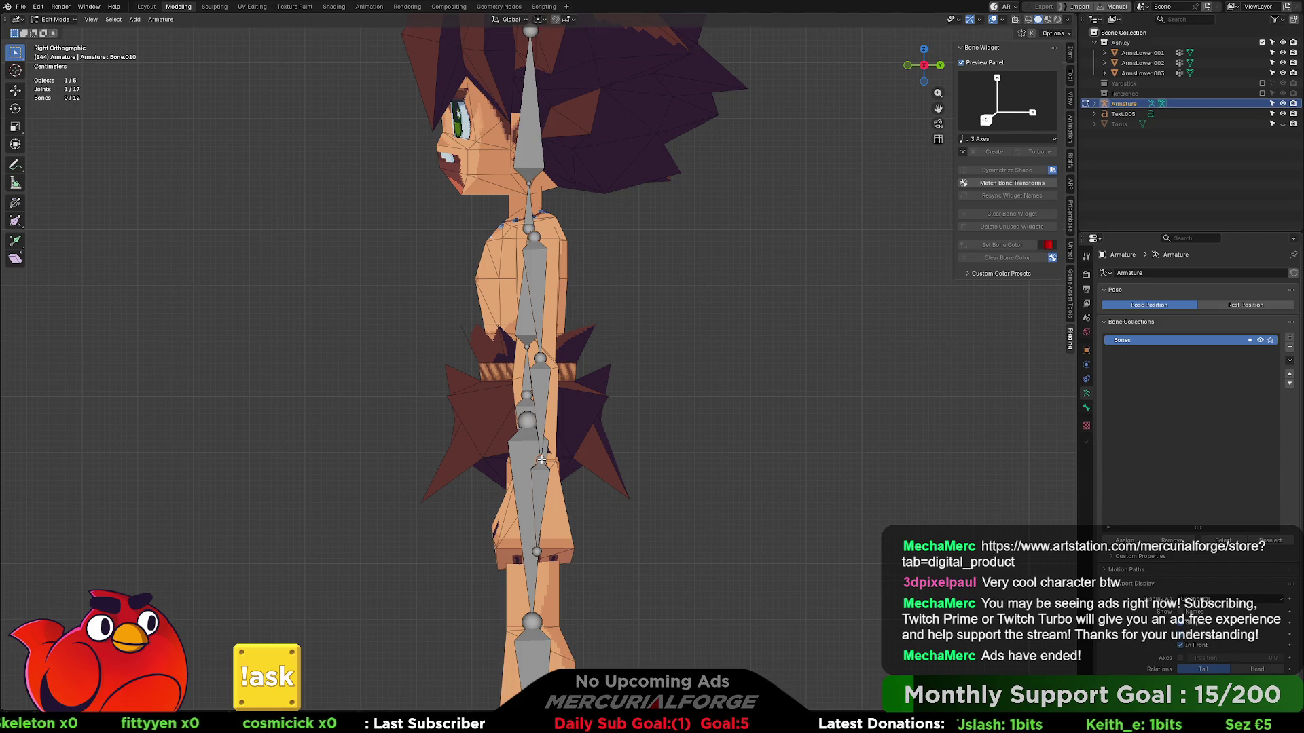
click(538, 540)
key(e)
click(530, 551)
- Nudge the upper leg bone Bone.009 into place and expand the armature's bone list in the outliner
click(538, 359)
key(g)
click(543, 351)
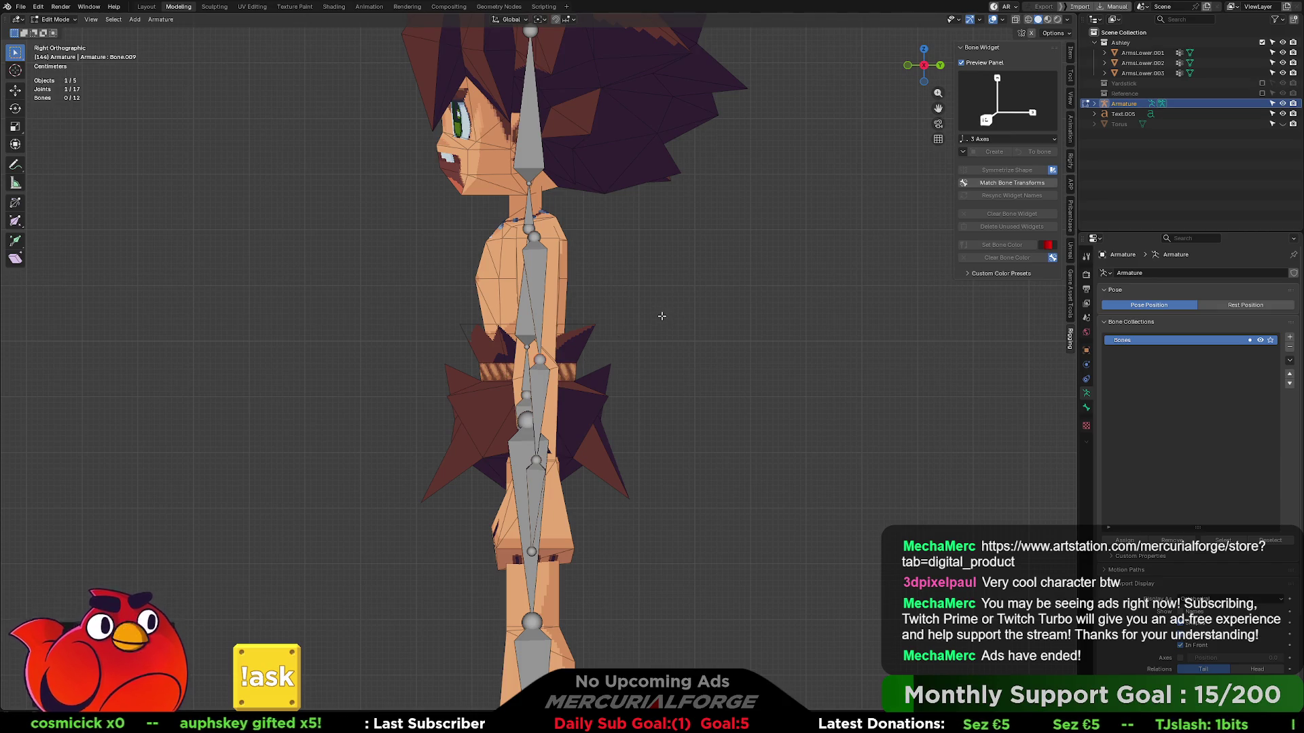
key(KP_1)
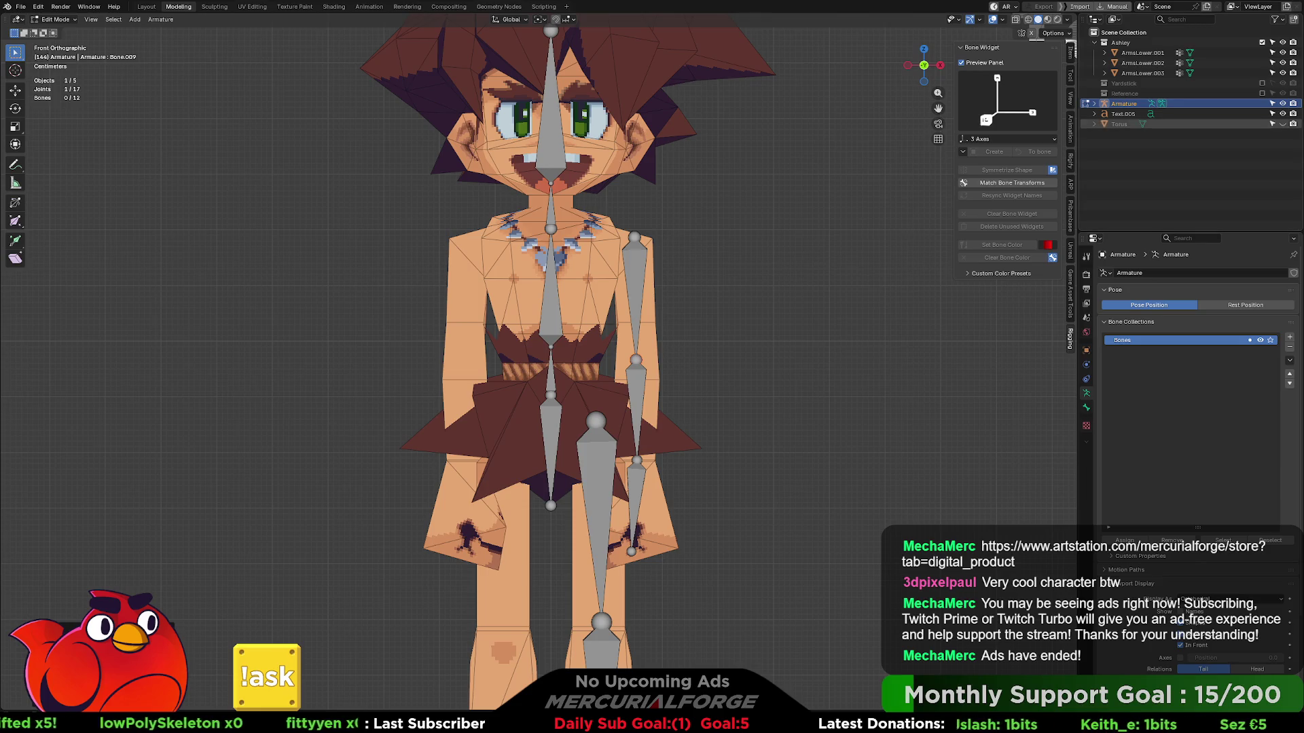
click(1094, 103)
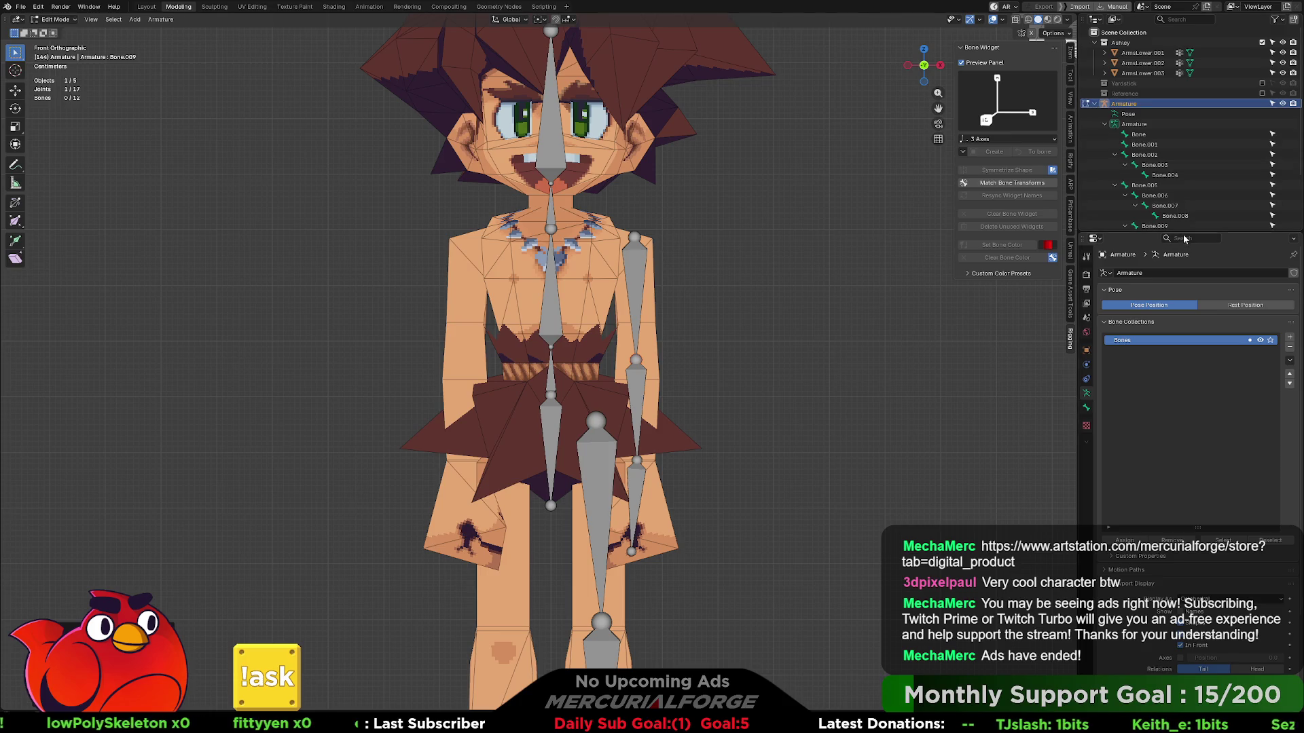
- Parent the leg bone Bone.002 to Bone.001 with Keep Offset
mouse_move(1193, 232)
mouse_down()
mouse_move(1192, 449)
mouse_move(1193, 335)
mouse_up()
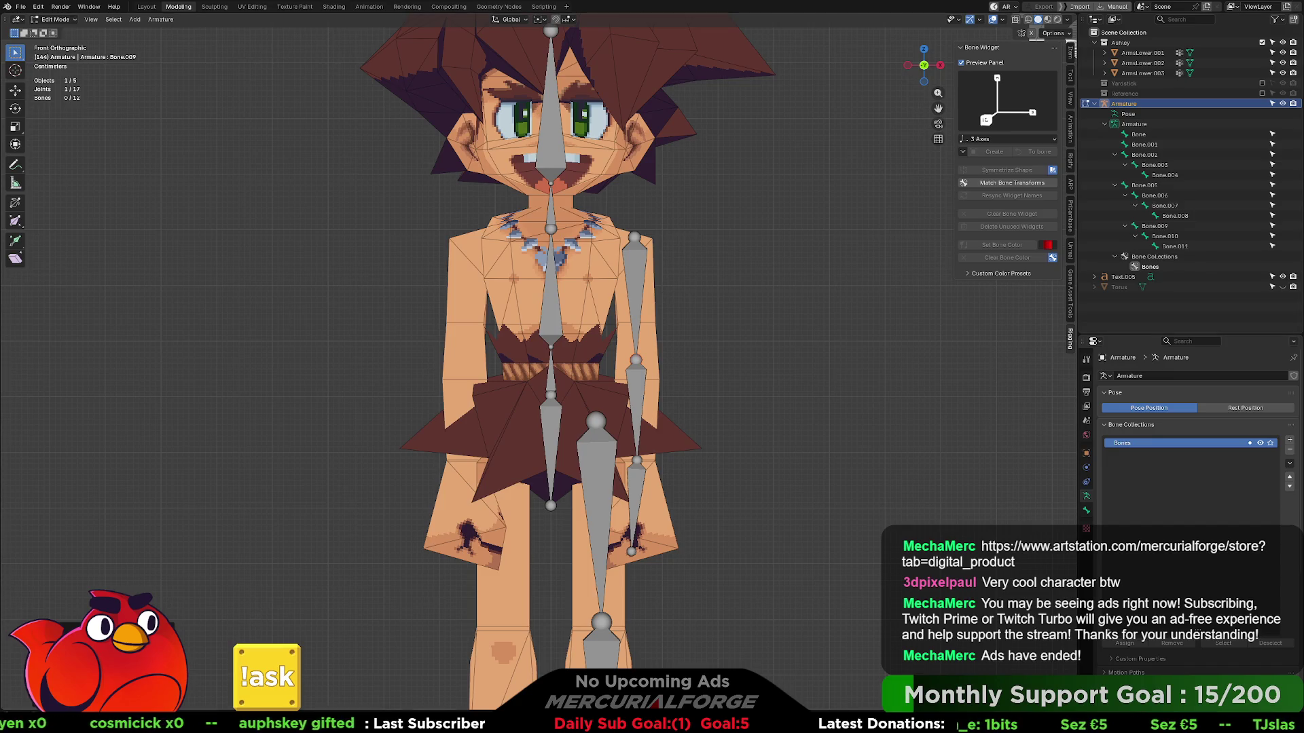
click(595, 478)
shift+click(552, 440)
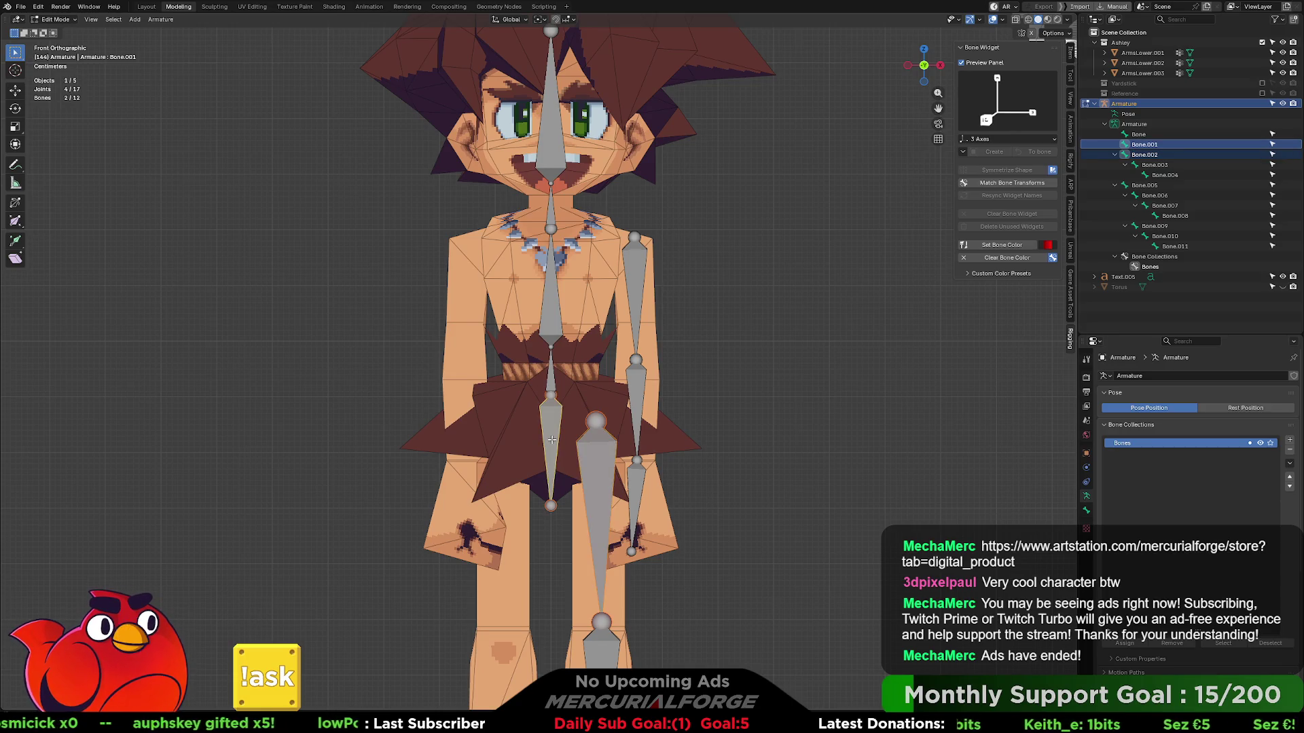
key(ctrl+p)
click(552, 441)
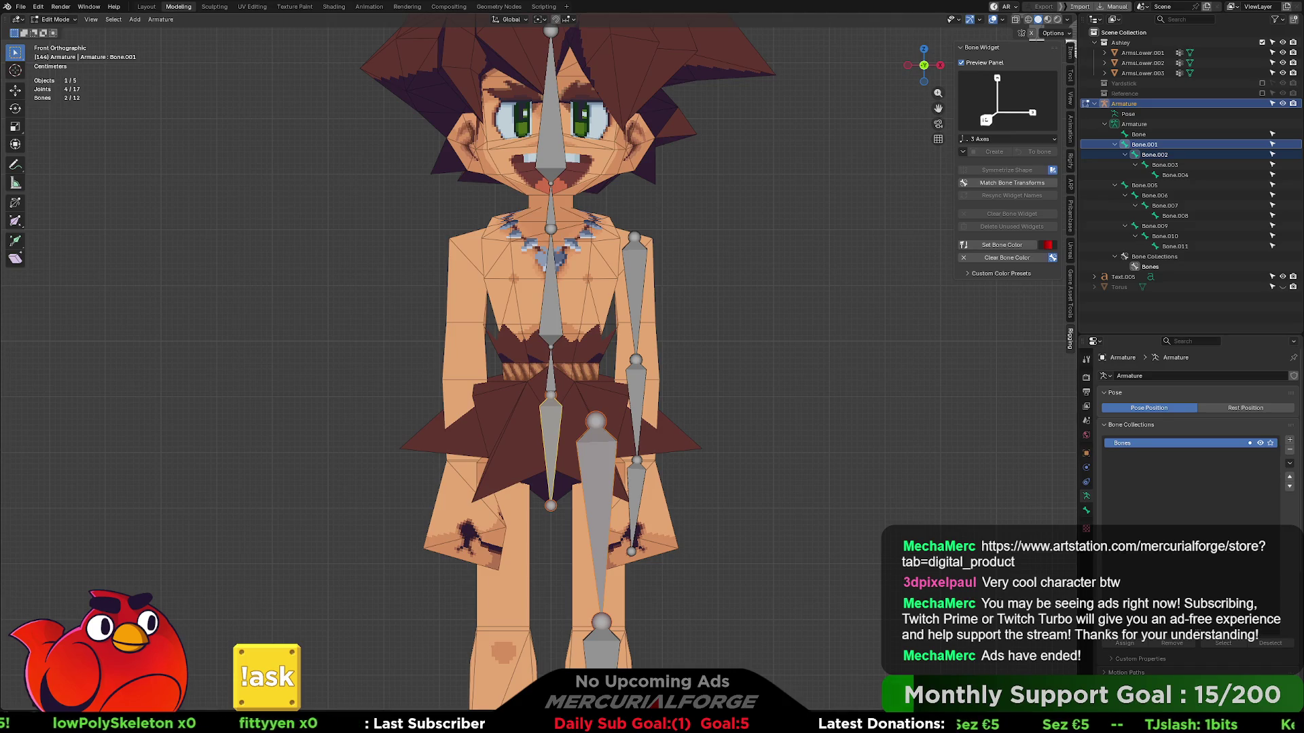
scroll(570, 632, up, 1)
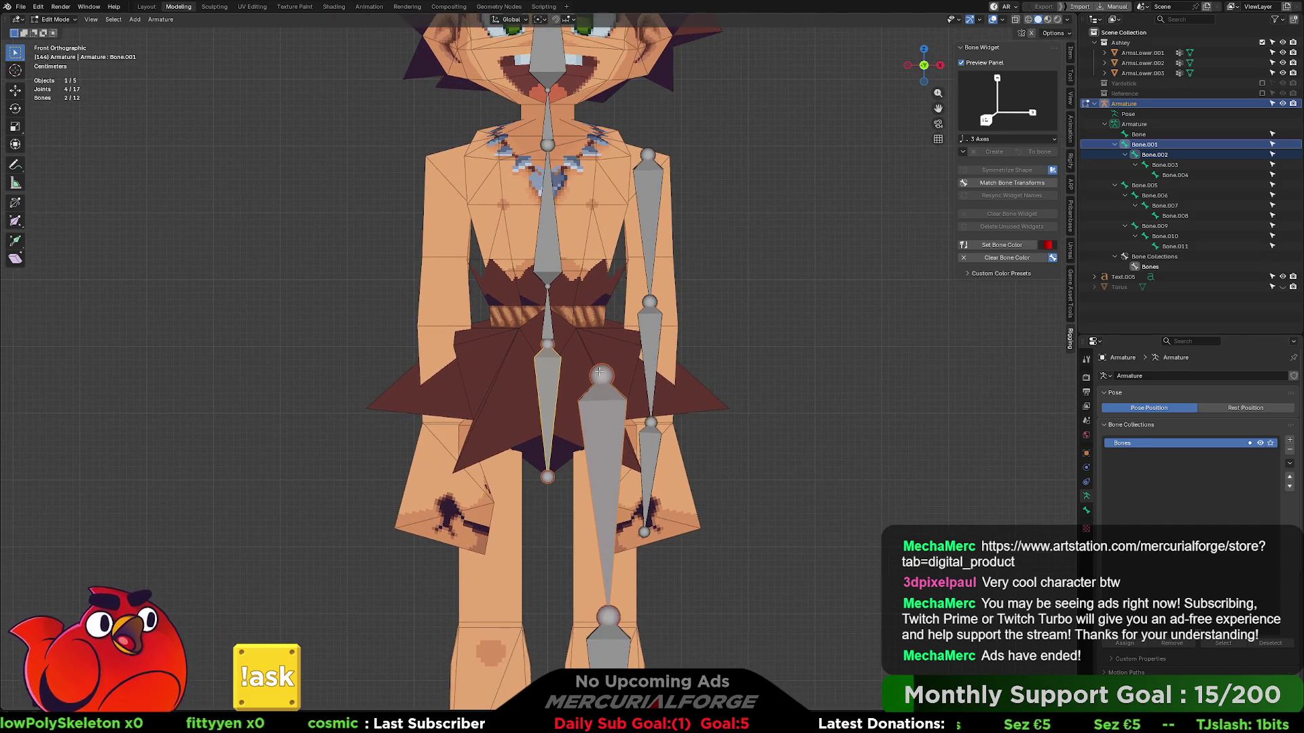
- Parent the arm chain (Bone.010) into the skeleton with Keep Offset
click(580, 401)
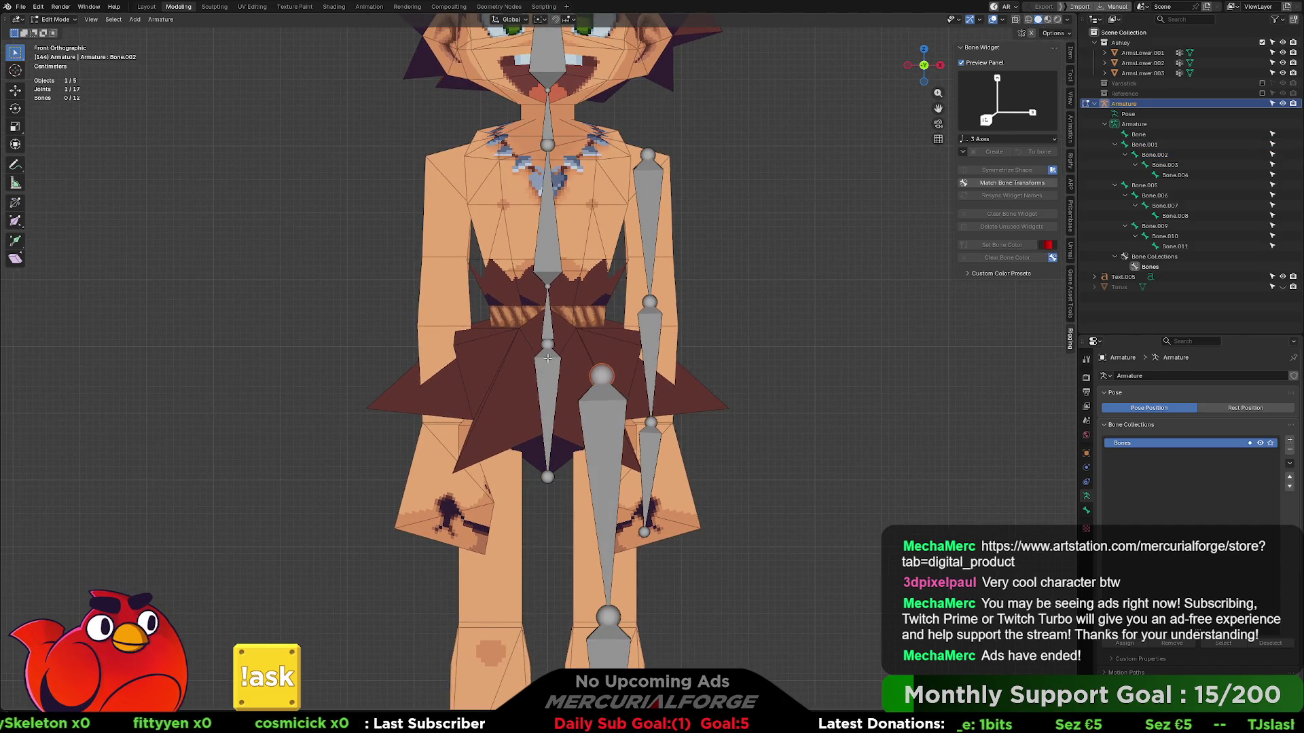
key(F2)
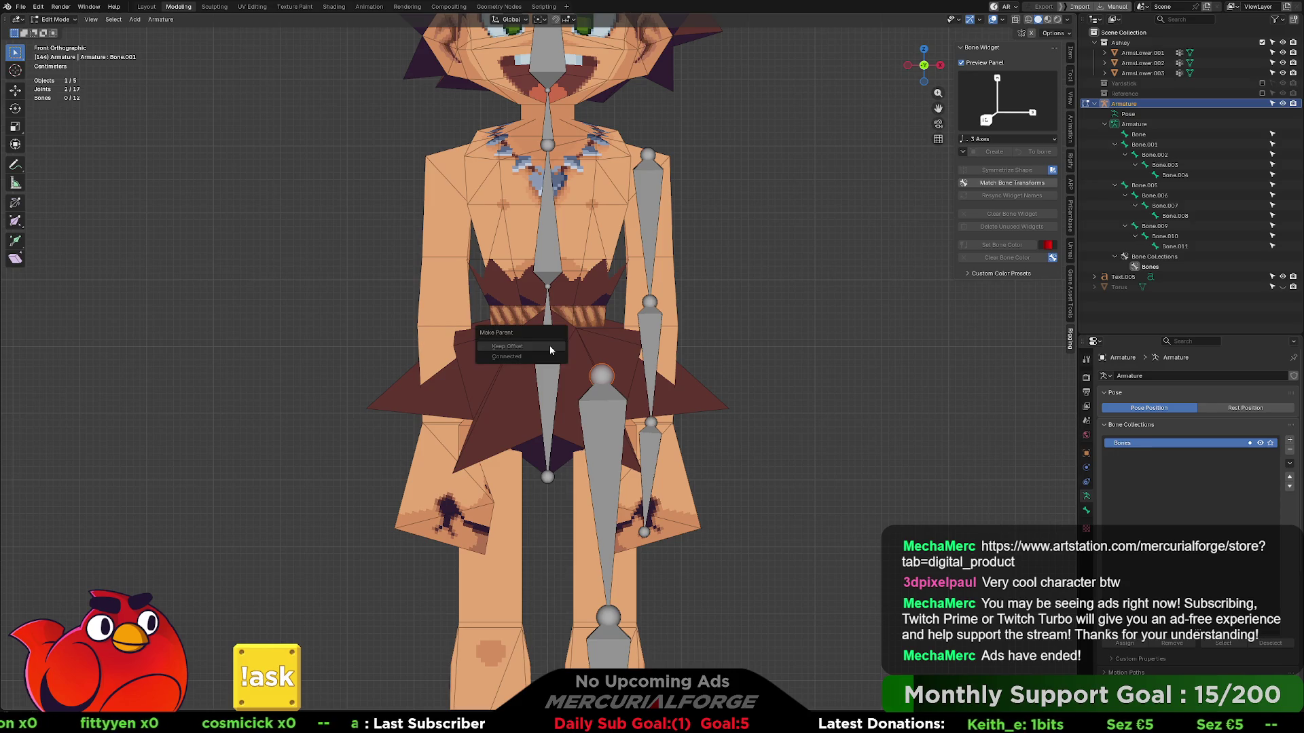
shift+middle_drag(718, 306, 654, 376)
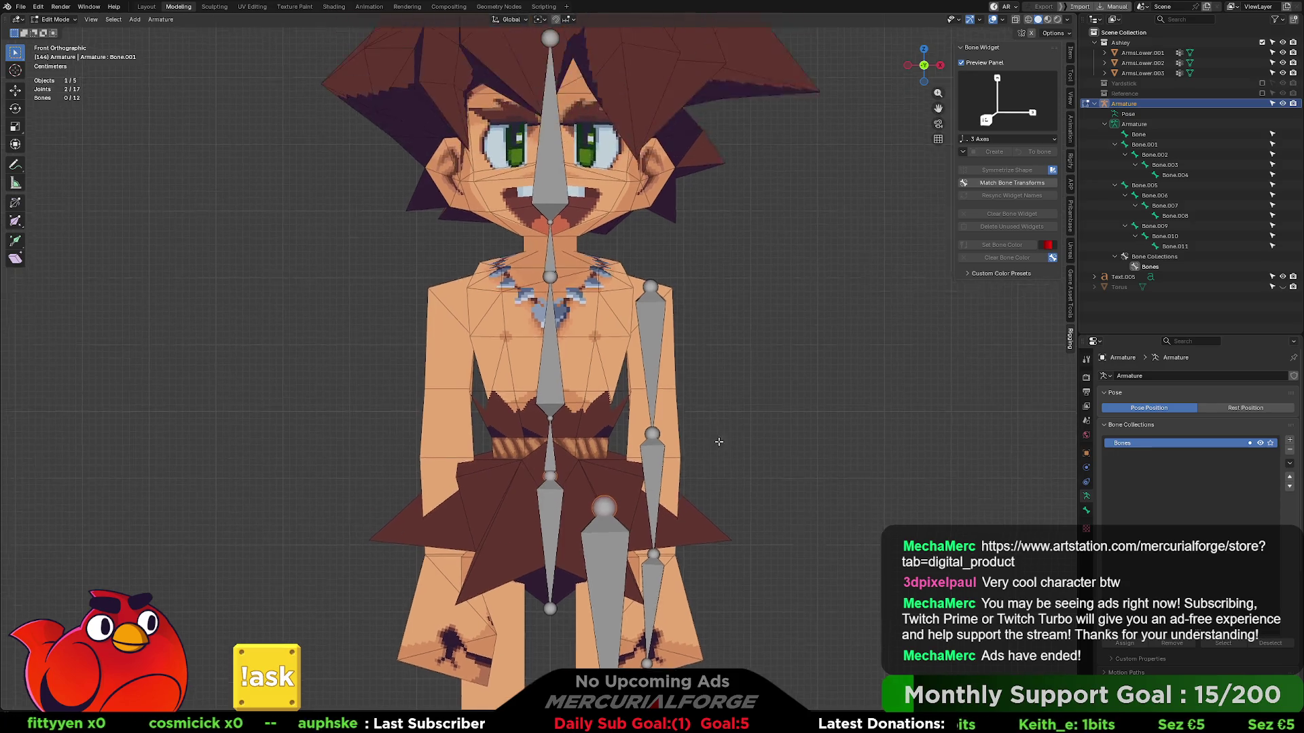
click(653, 397)
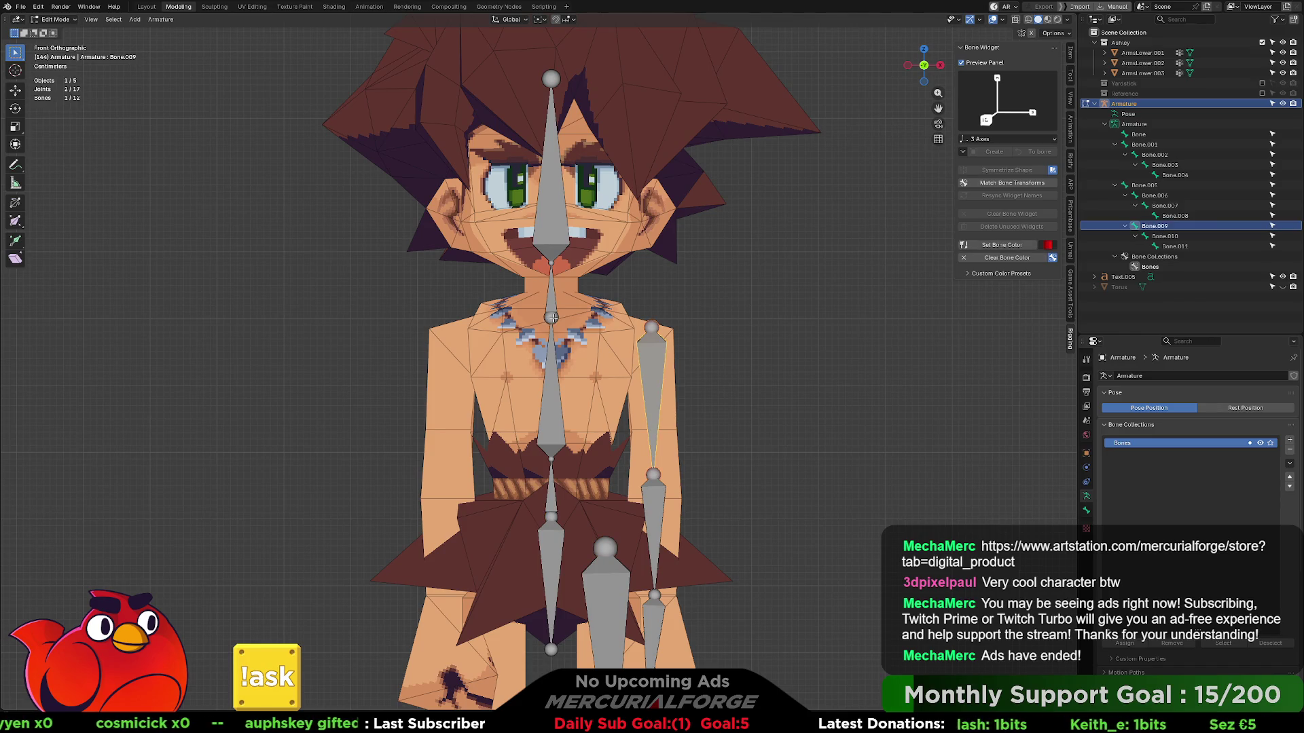
key(alt+a)
key(ctrl+p)
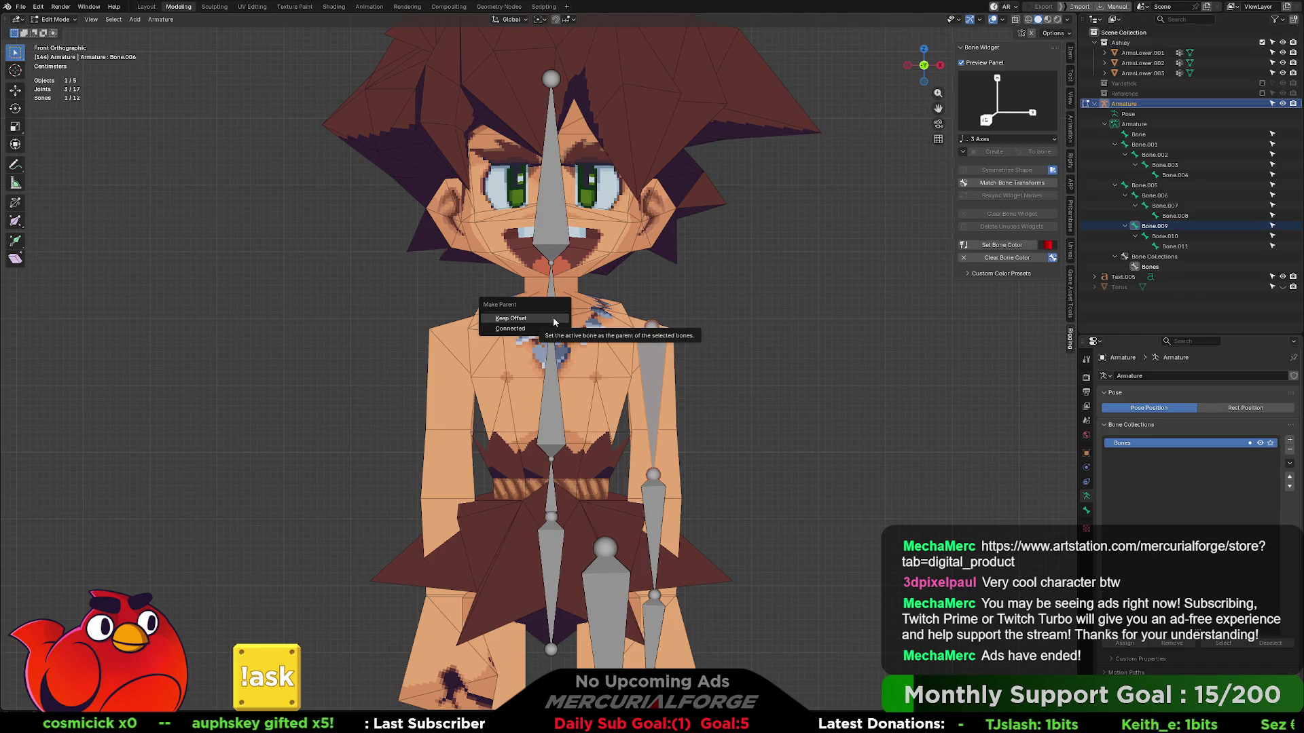
click(553, 317)
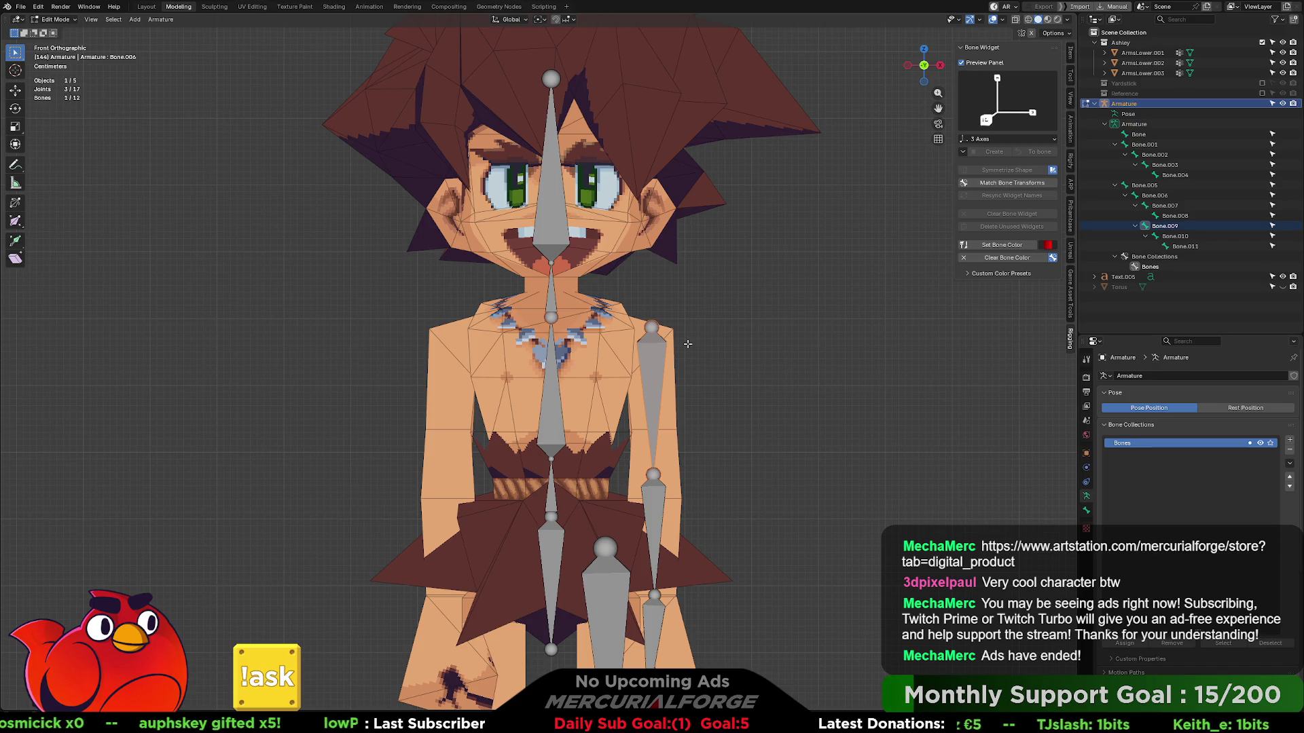
- Inspect the rig, abort an upper-arm rotation, and switch the armature to Pose Mode via Ctrl+Tab
middle_drag(696, 352, 682, 360)
scroll(651, 384, down, 2)
scroll(682, 384, down, 1)
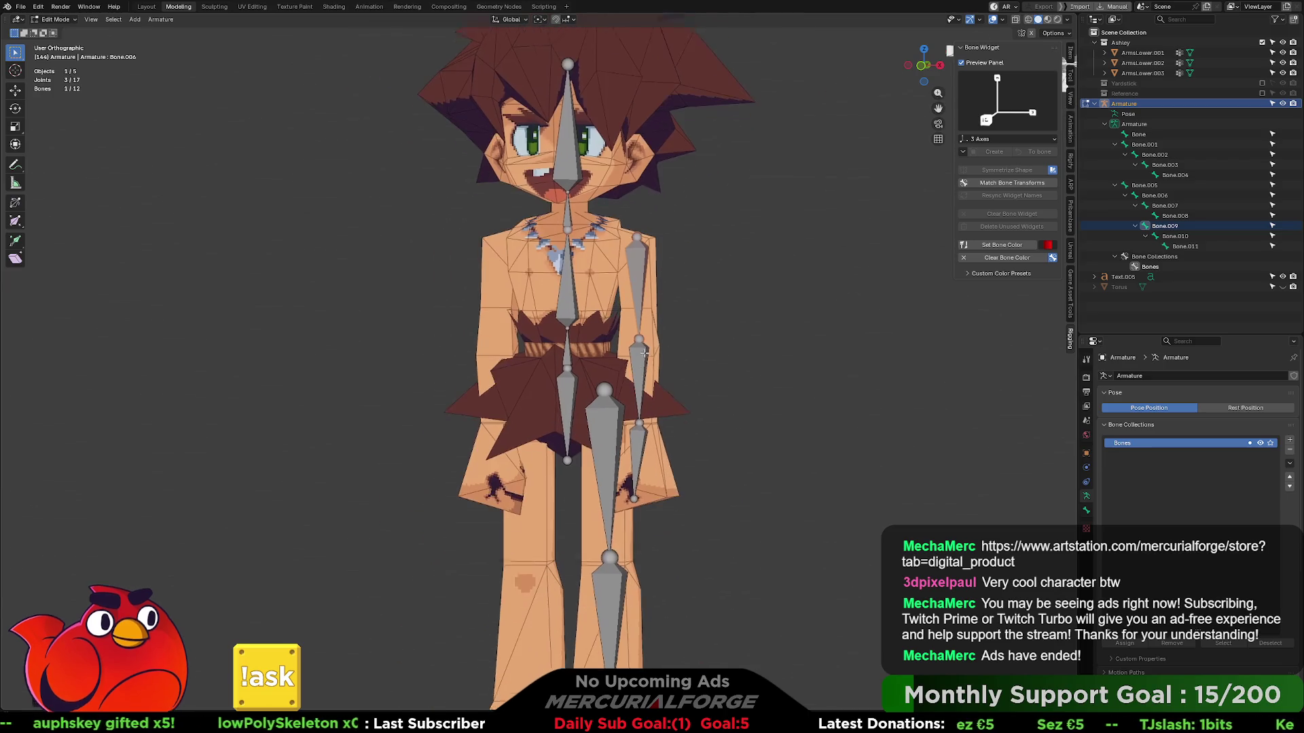
shift+middle_drag(687, 385, 699, 400)
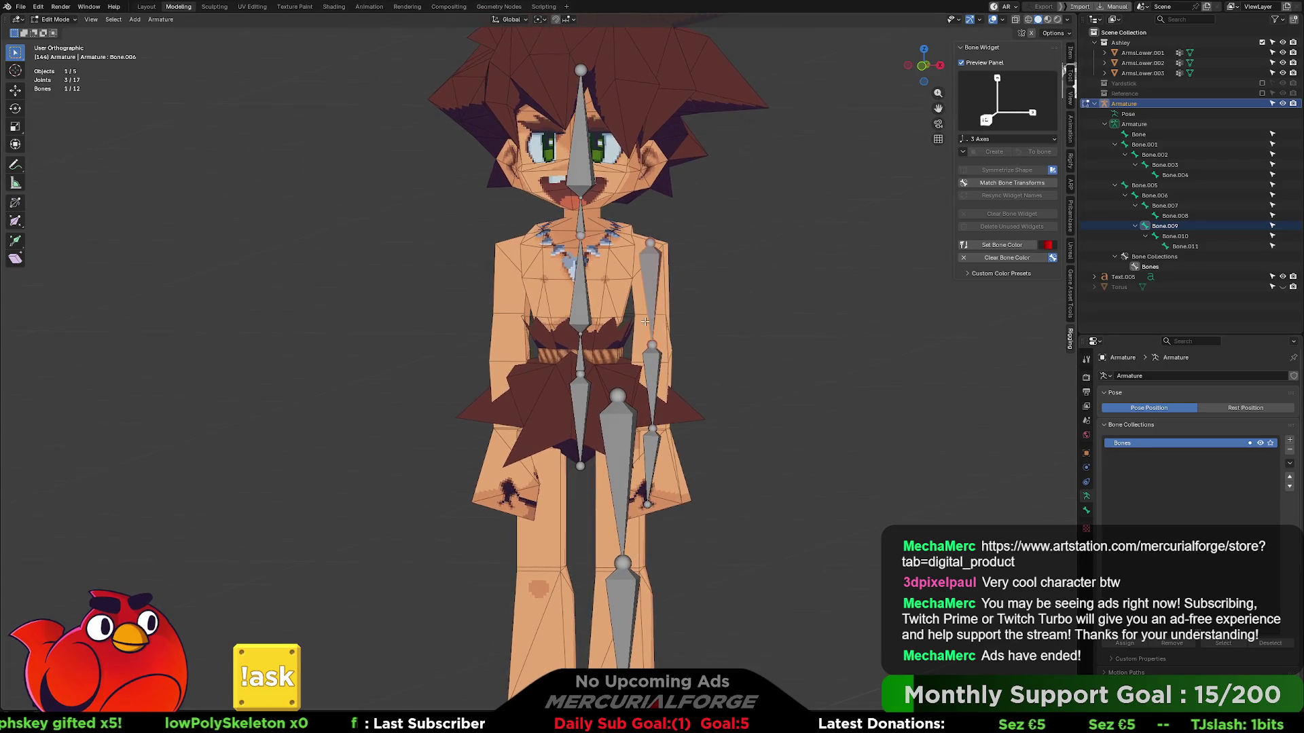
click(661, 266)
key(r)
key(Escape)
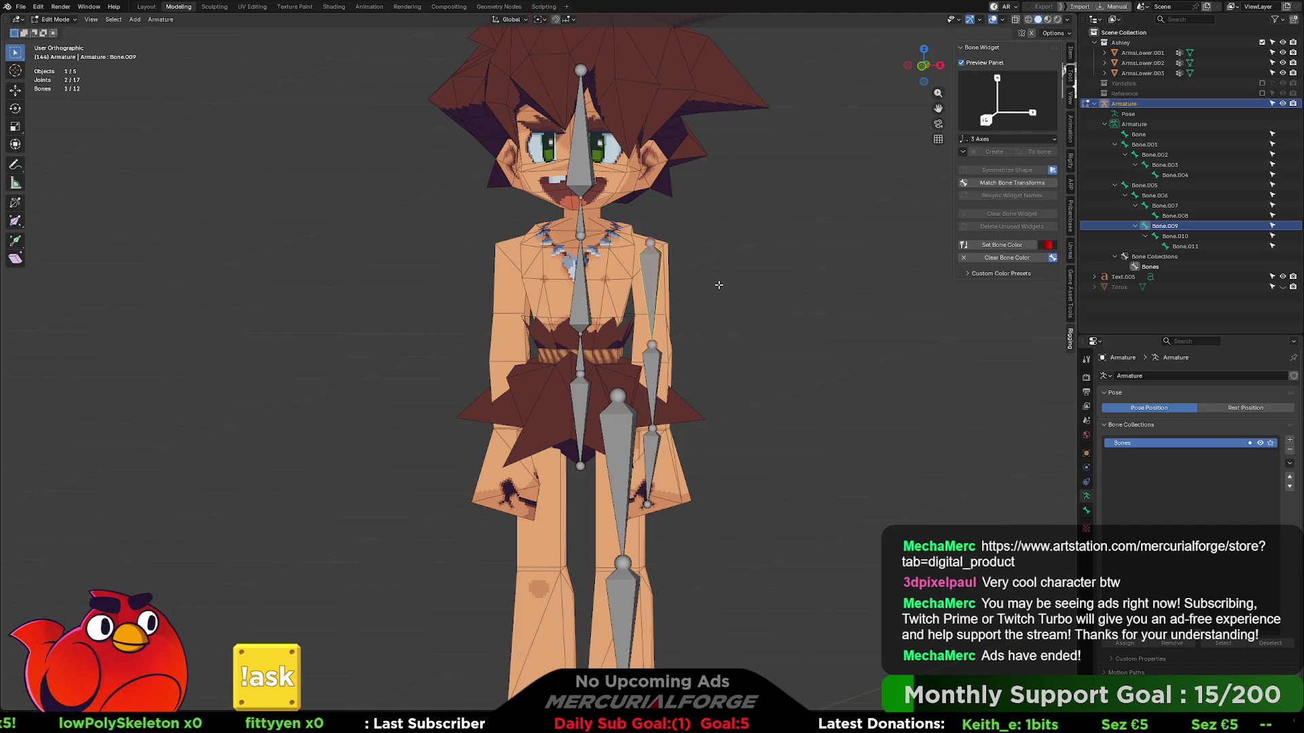
key(ctrl+Tab)
click(716, 369)
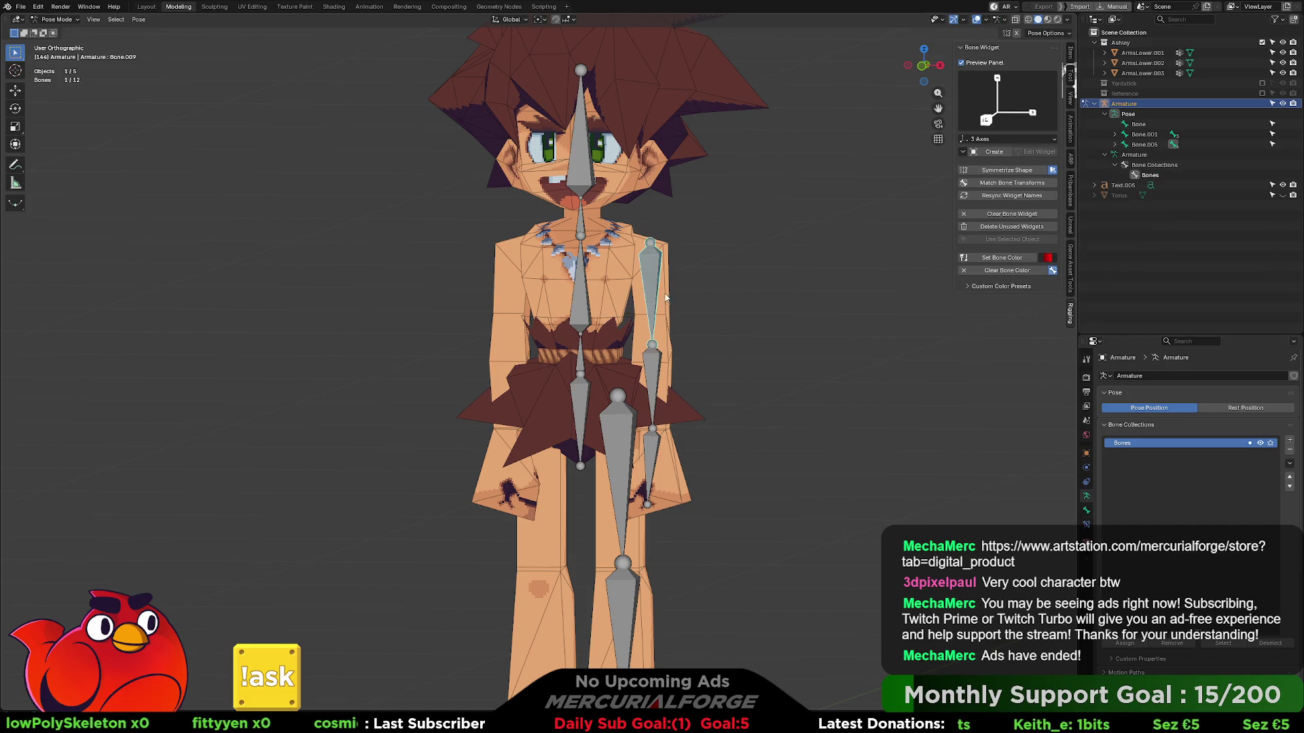
key(r)
key(Escape)
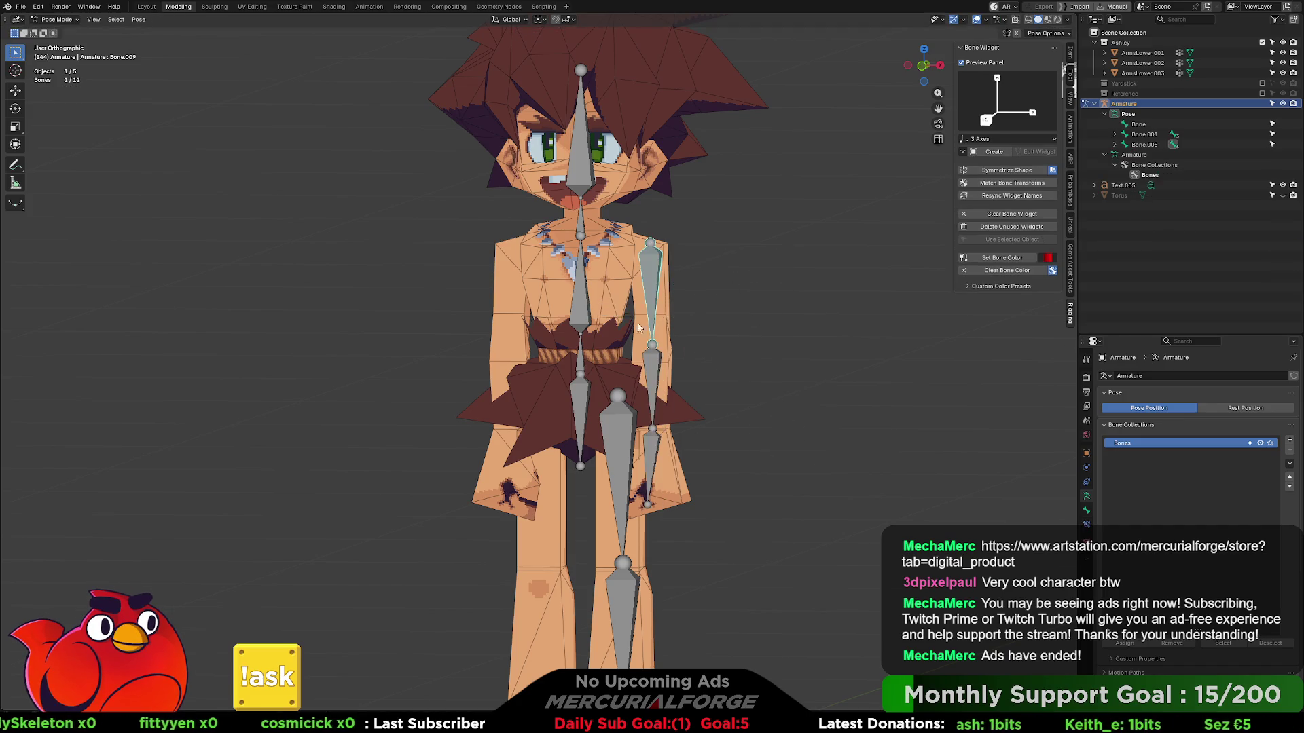
click(582, 394)
key(g)
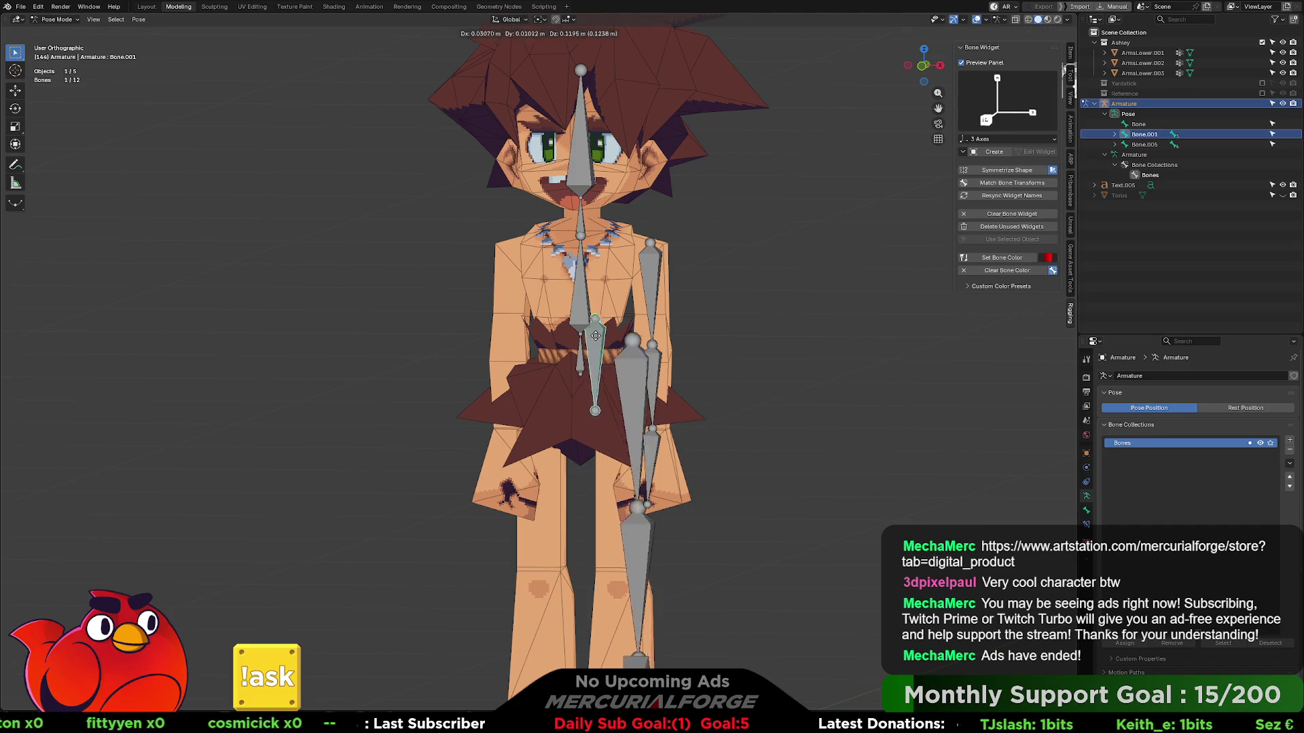
click(589, 374)
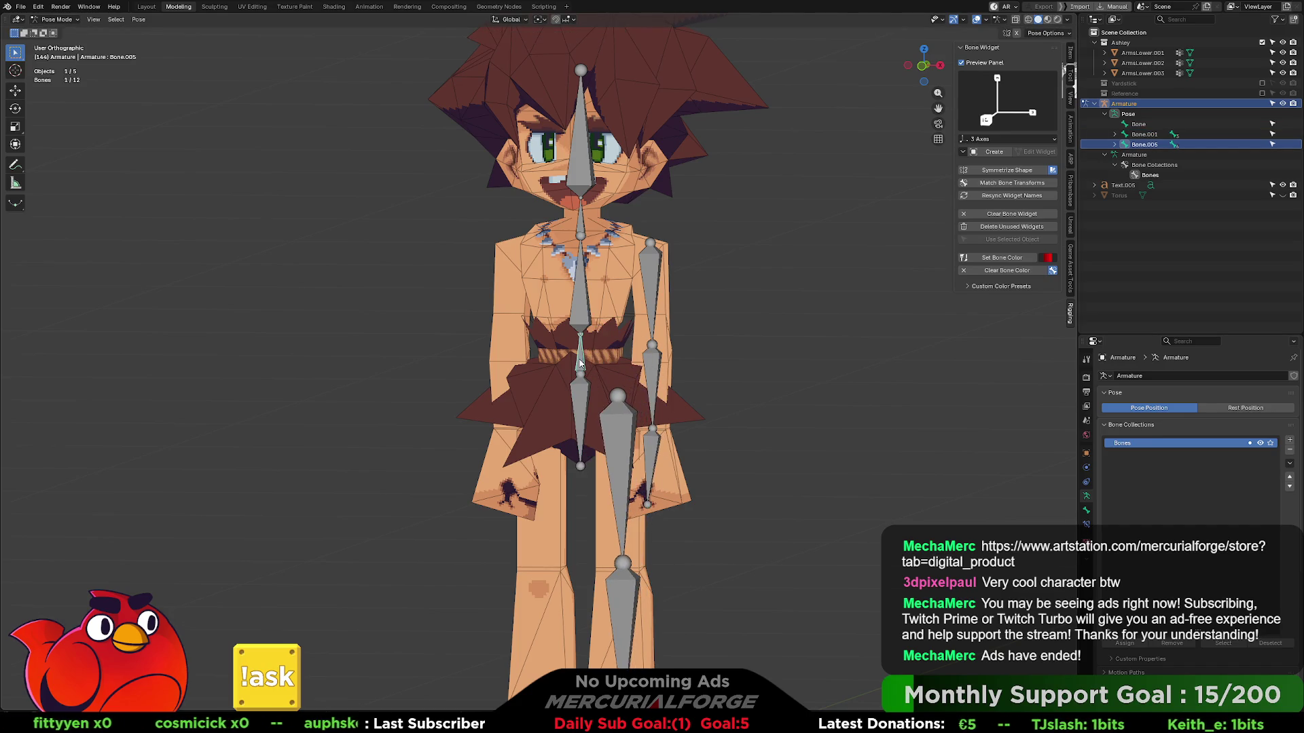
key(r)
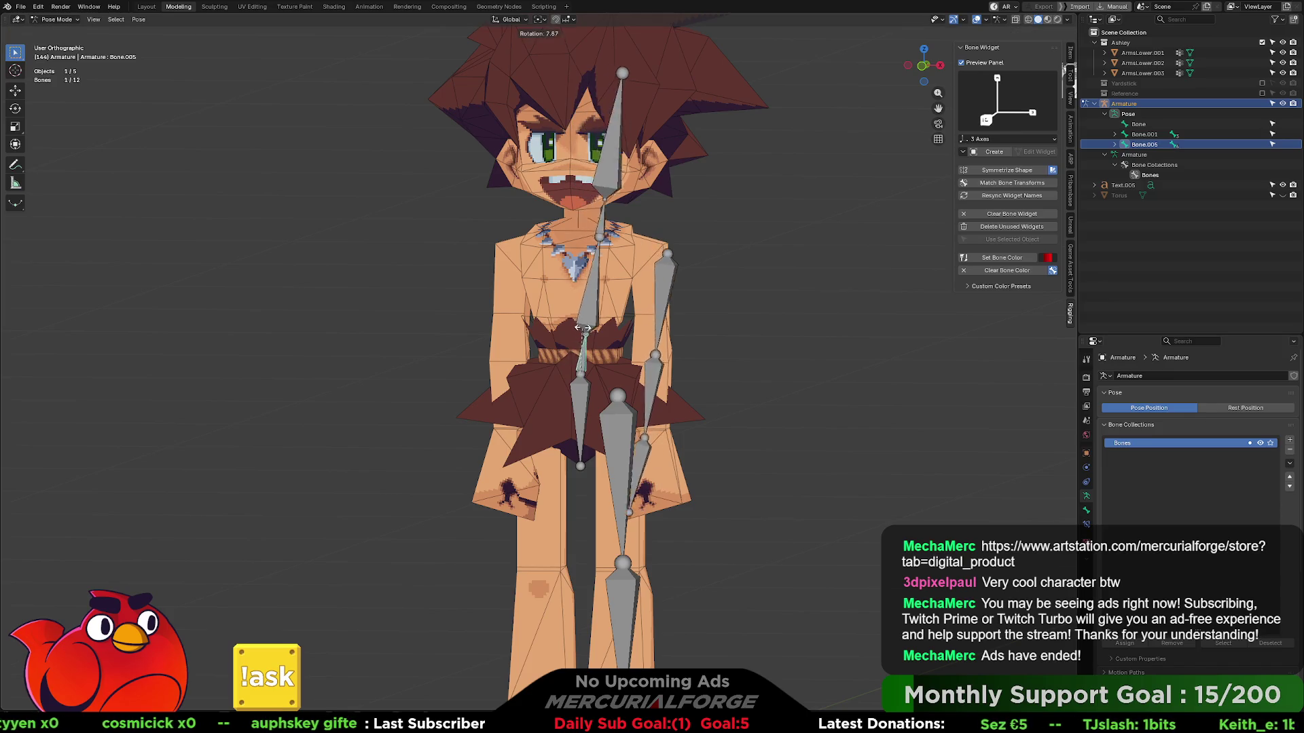
key(Escape)
click(622, 435)
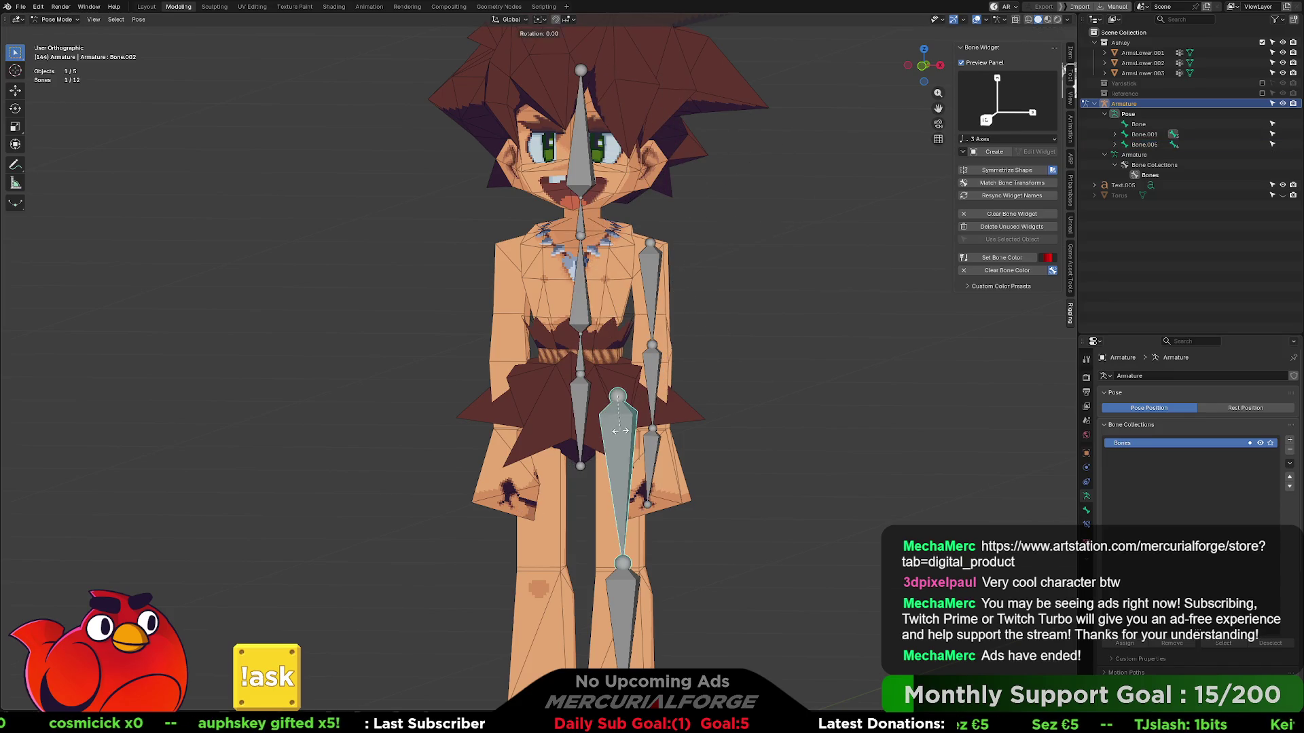
key(r)
key(Escape)
click(582, 397)
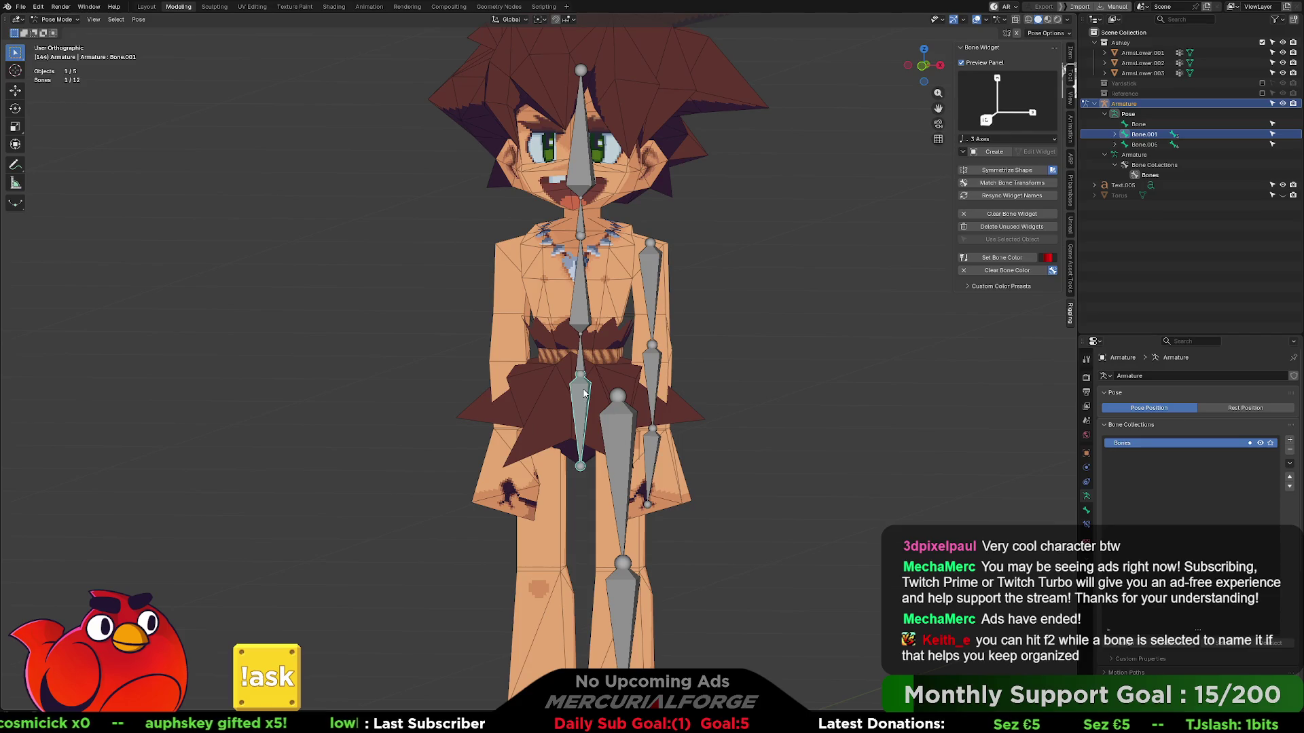
middle_drag(634, 383, 631, 371)
key(r)
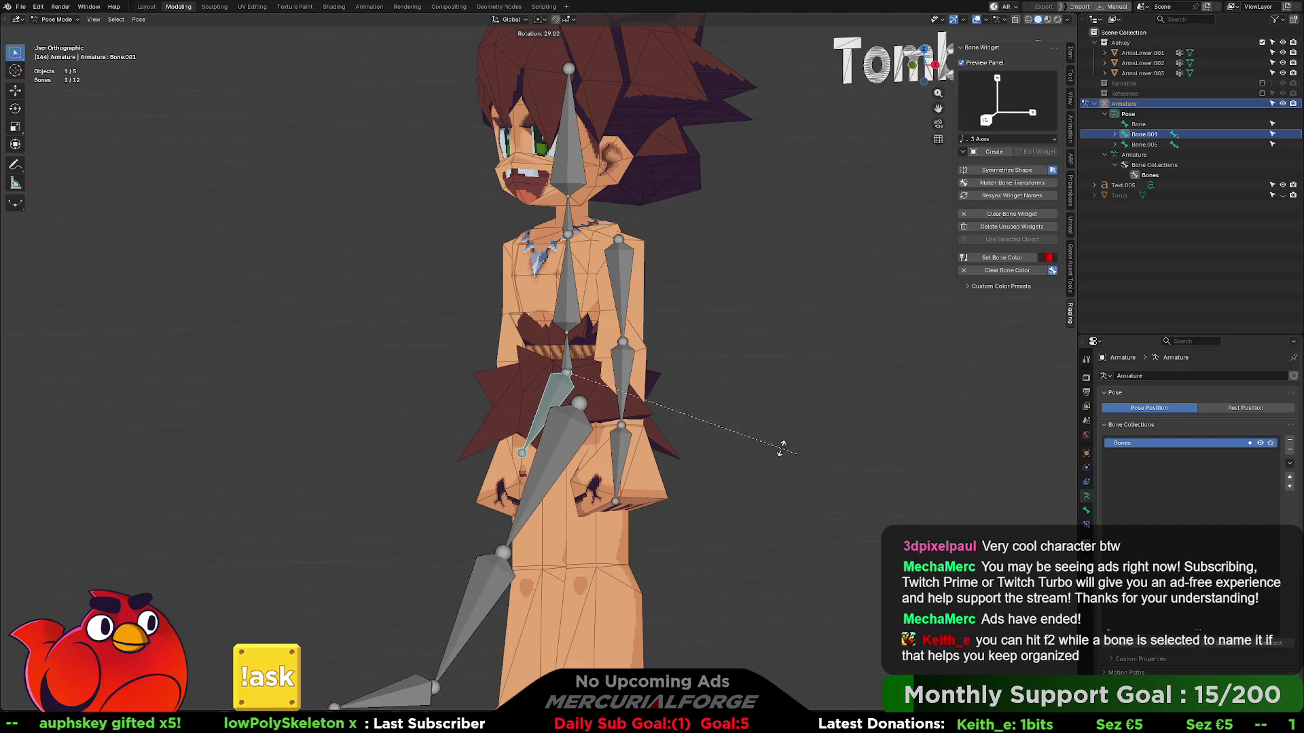
key(Escape)
middle_drag(682, 417, 713, 424)
key(r)
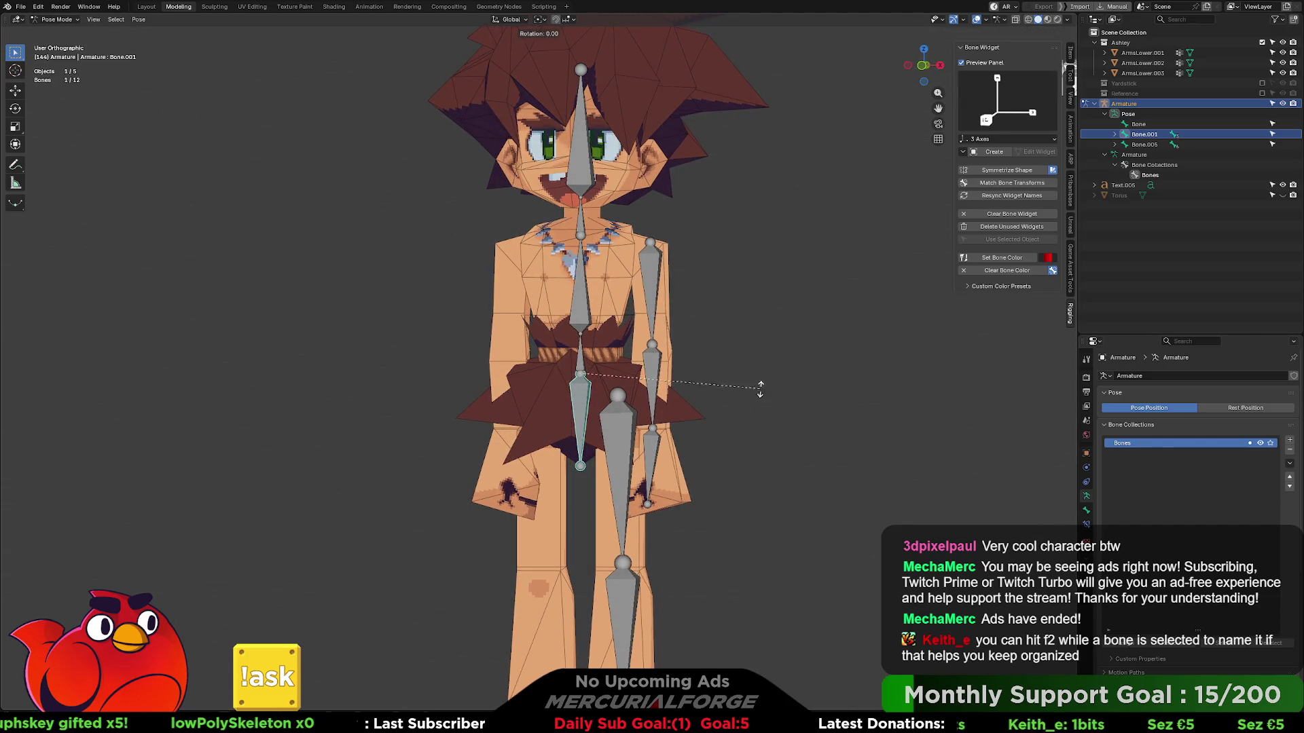
key(Escape)
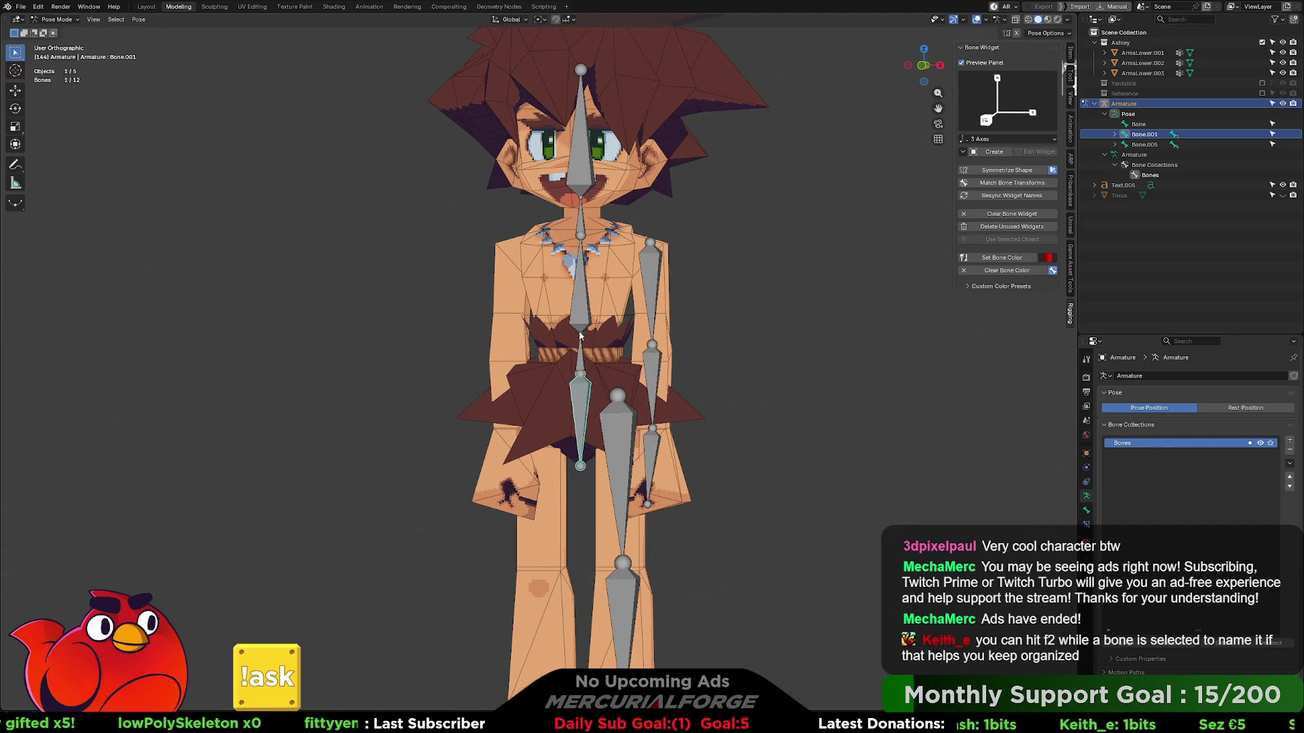
click(581, 337)
key(r)
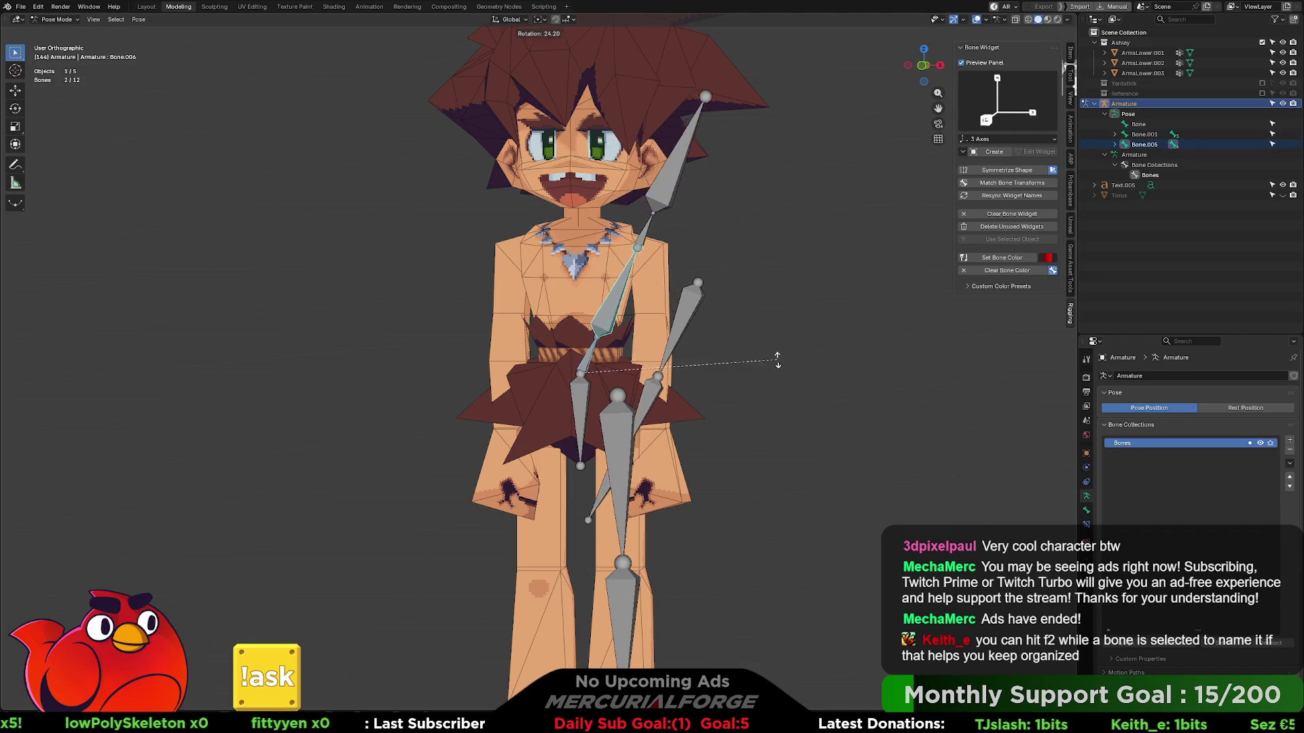
key(Escape)
key(r)
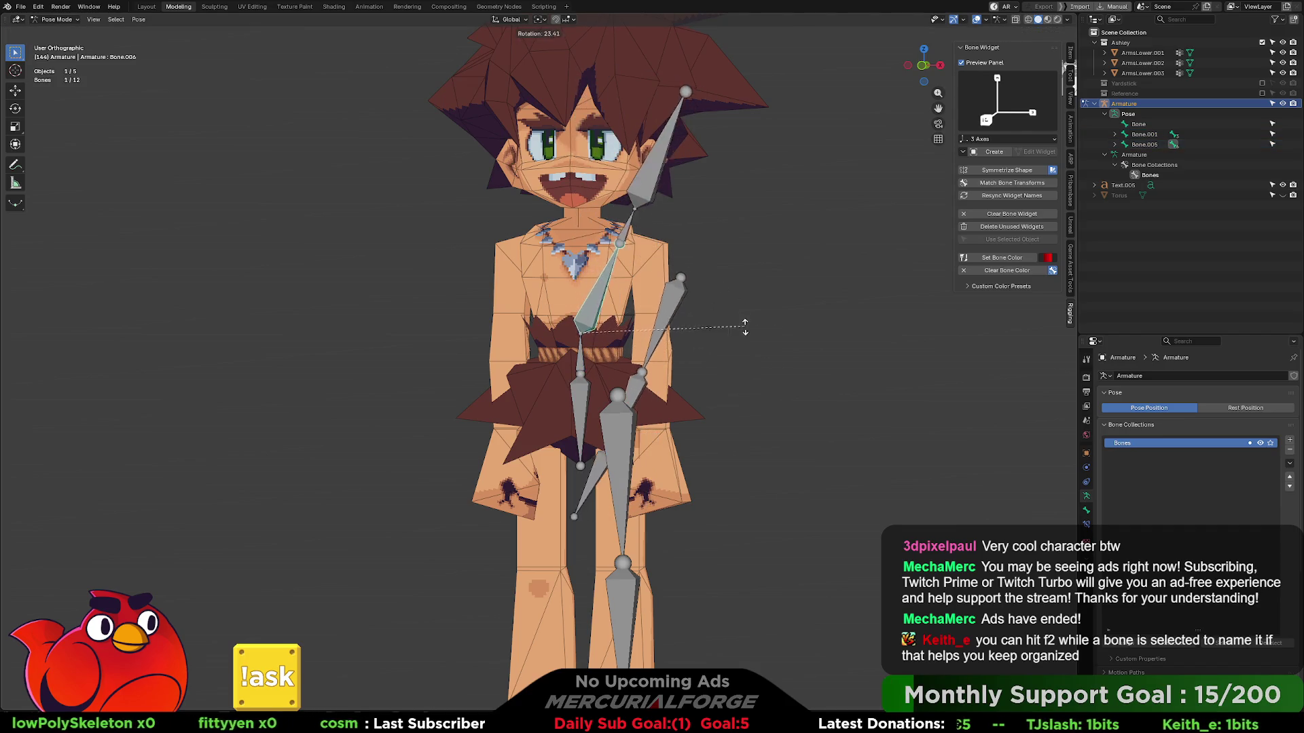
key(Escape)
click(582, 217)
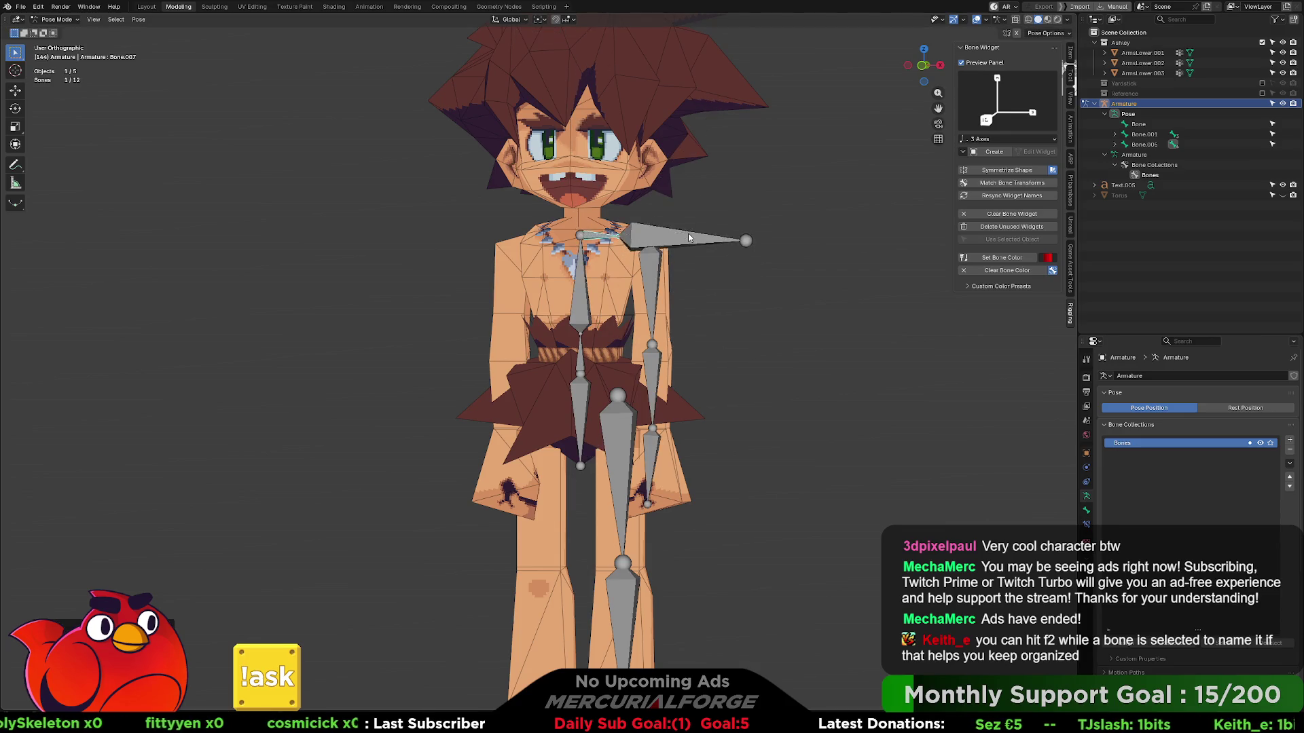
mouse_move(784, 455)
middle_down()
mouse_move(756, 442)
mouse_move(784, 414)
middle_up()
scroll(783, 415, down, 2)
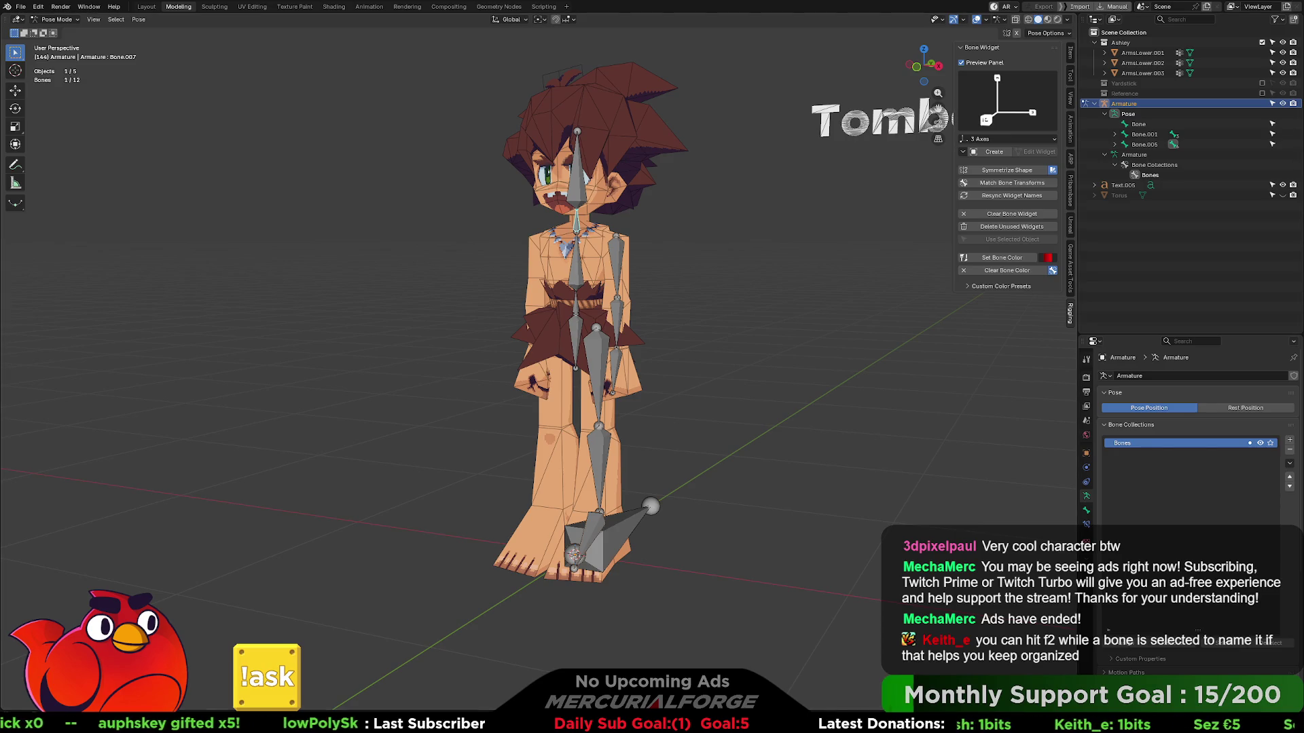
- Back in Edit Mode, parent Bone.001 under the foot bone Bone with Keep Offset, making it the rig's root
click(569, 540)
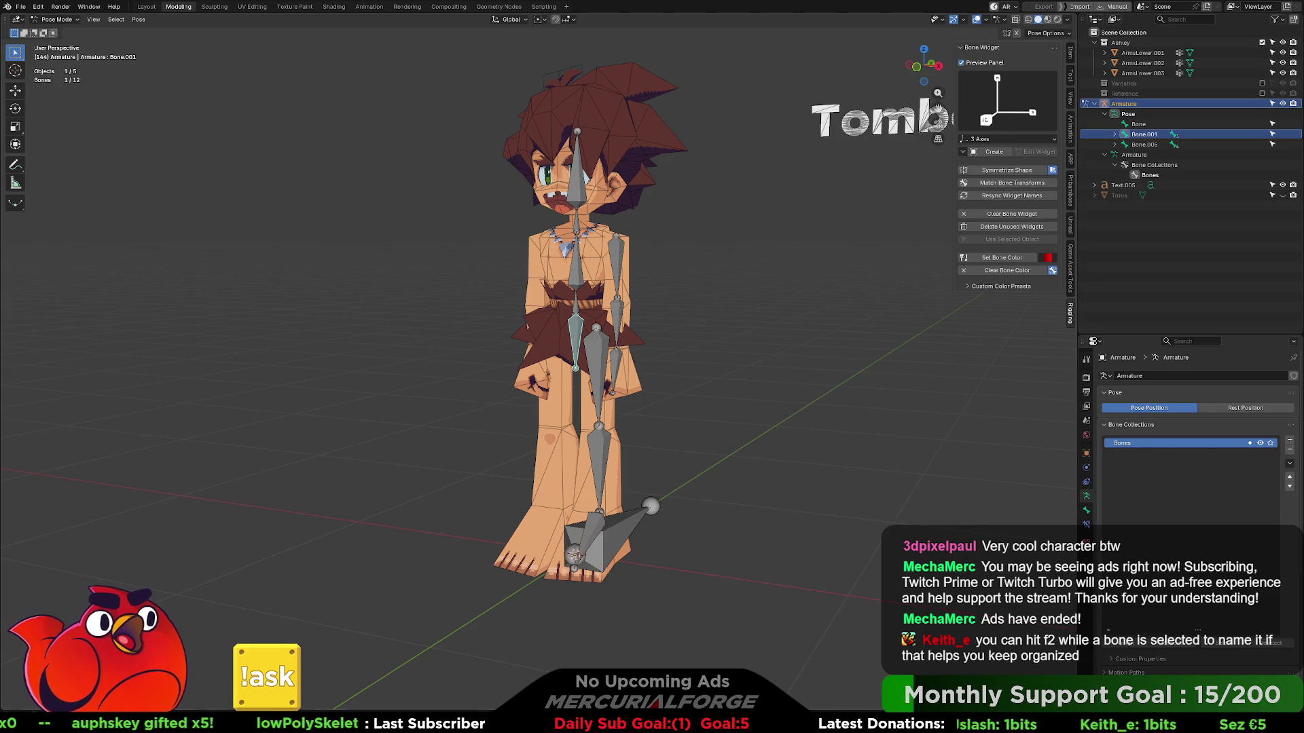
shift+click(573, 551)
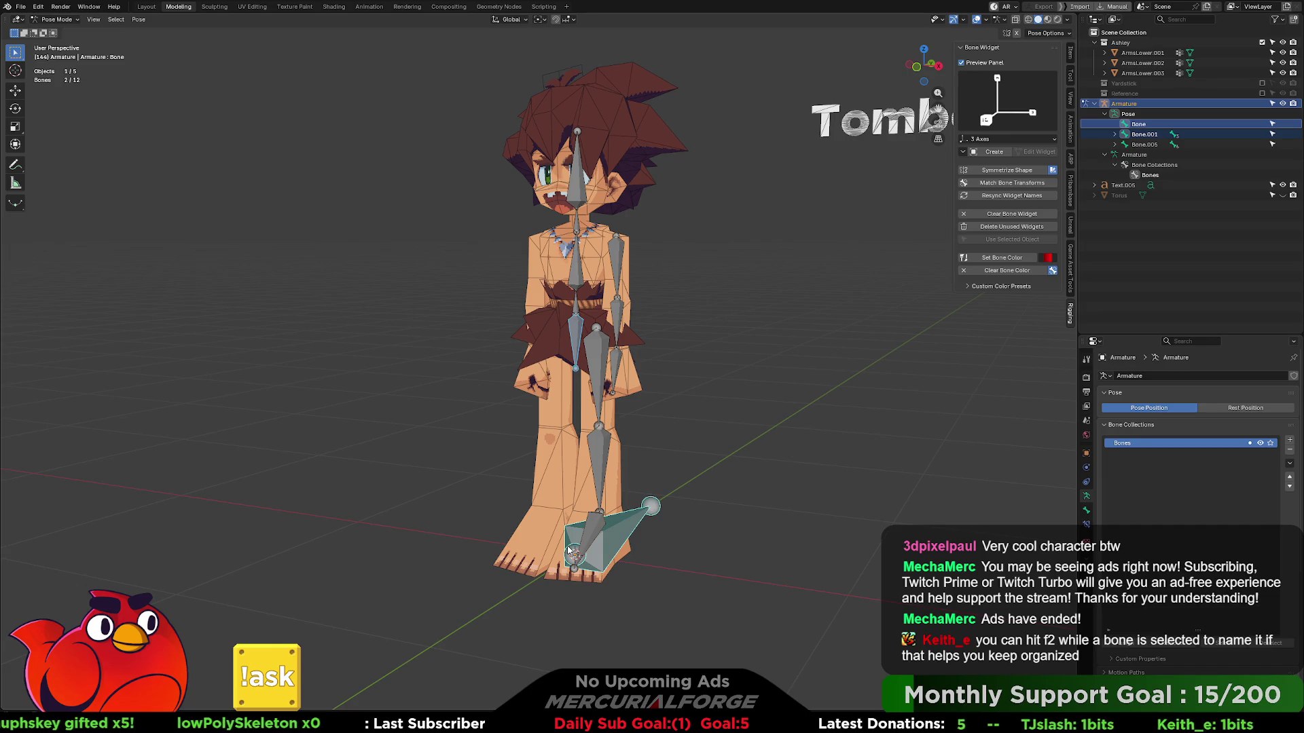
key(Tab)
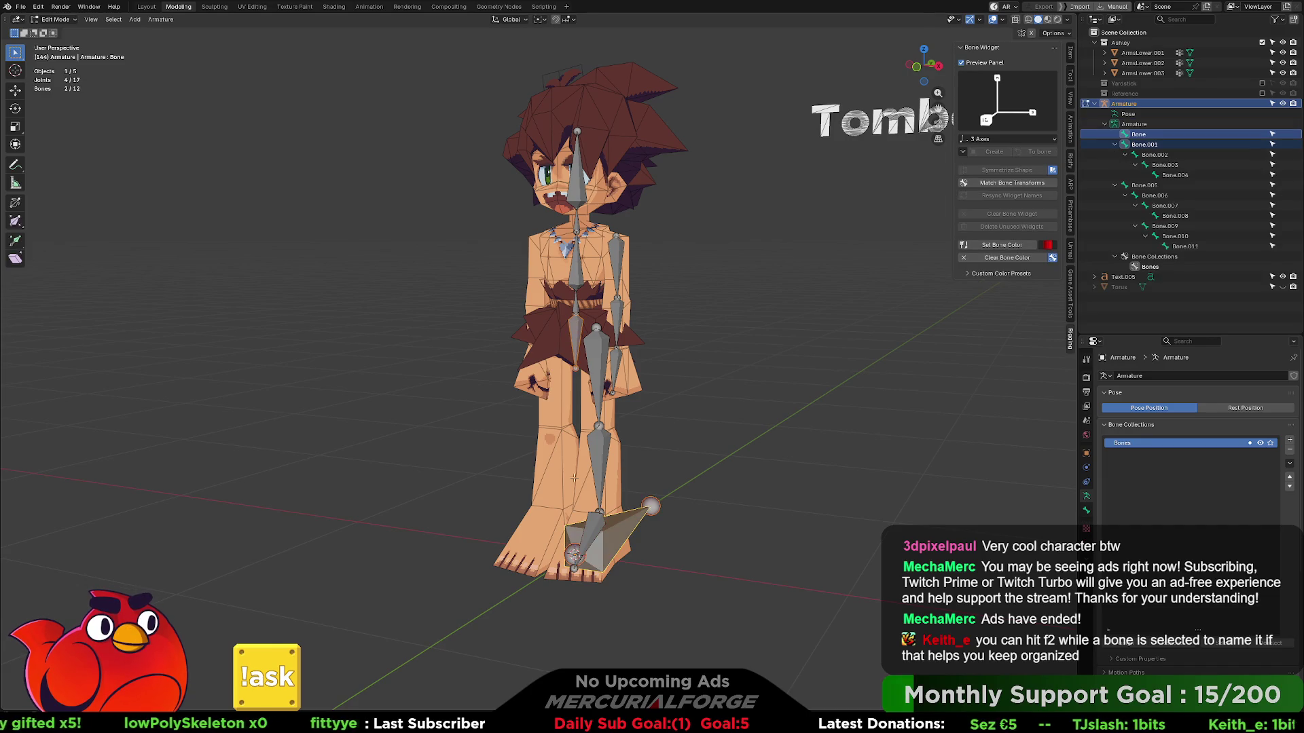
click(576, 357)
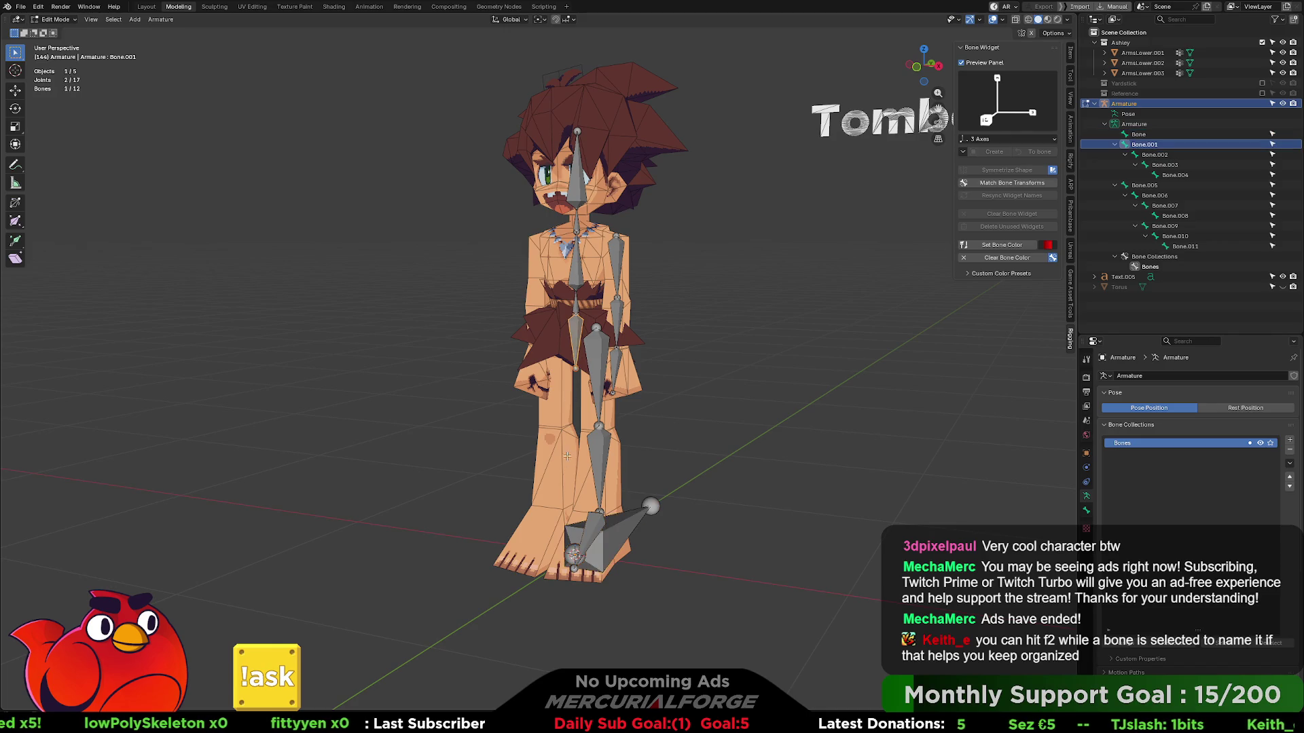
shift+click(570, 532)
key(ctrl+p)
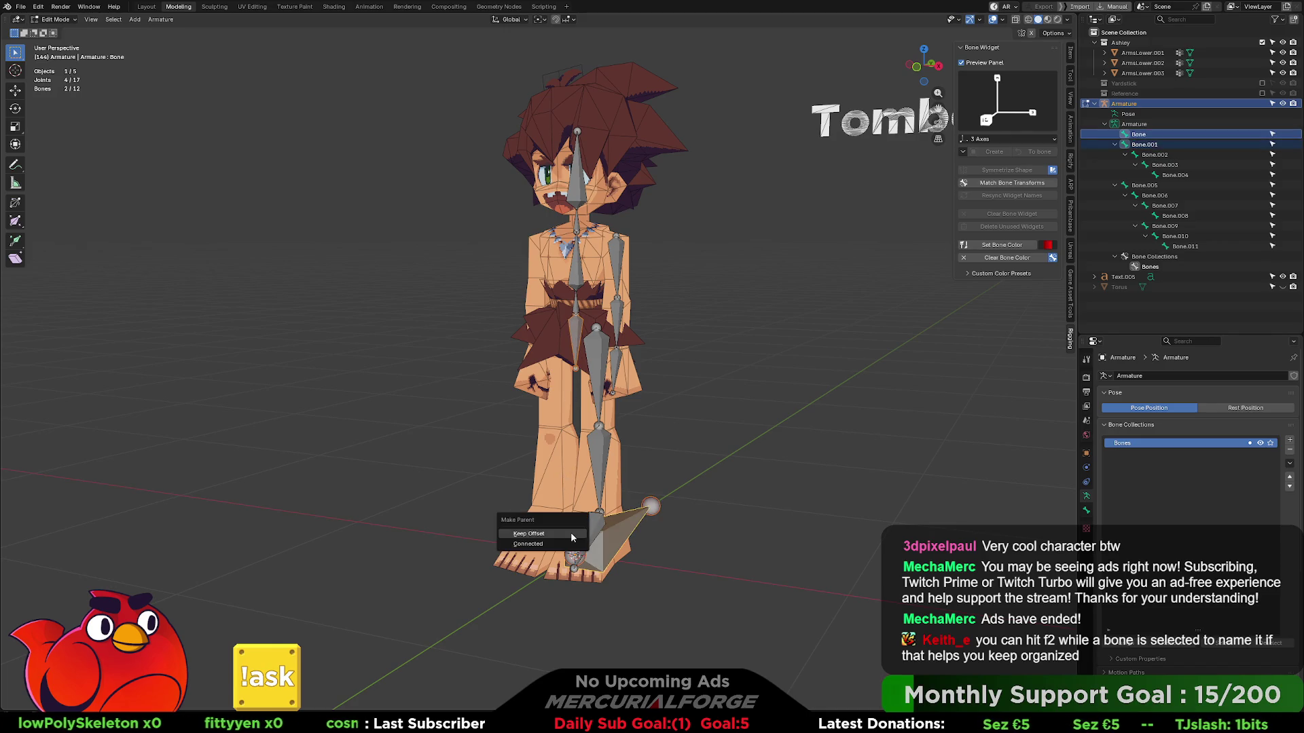
click(571, 535)
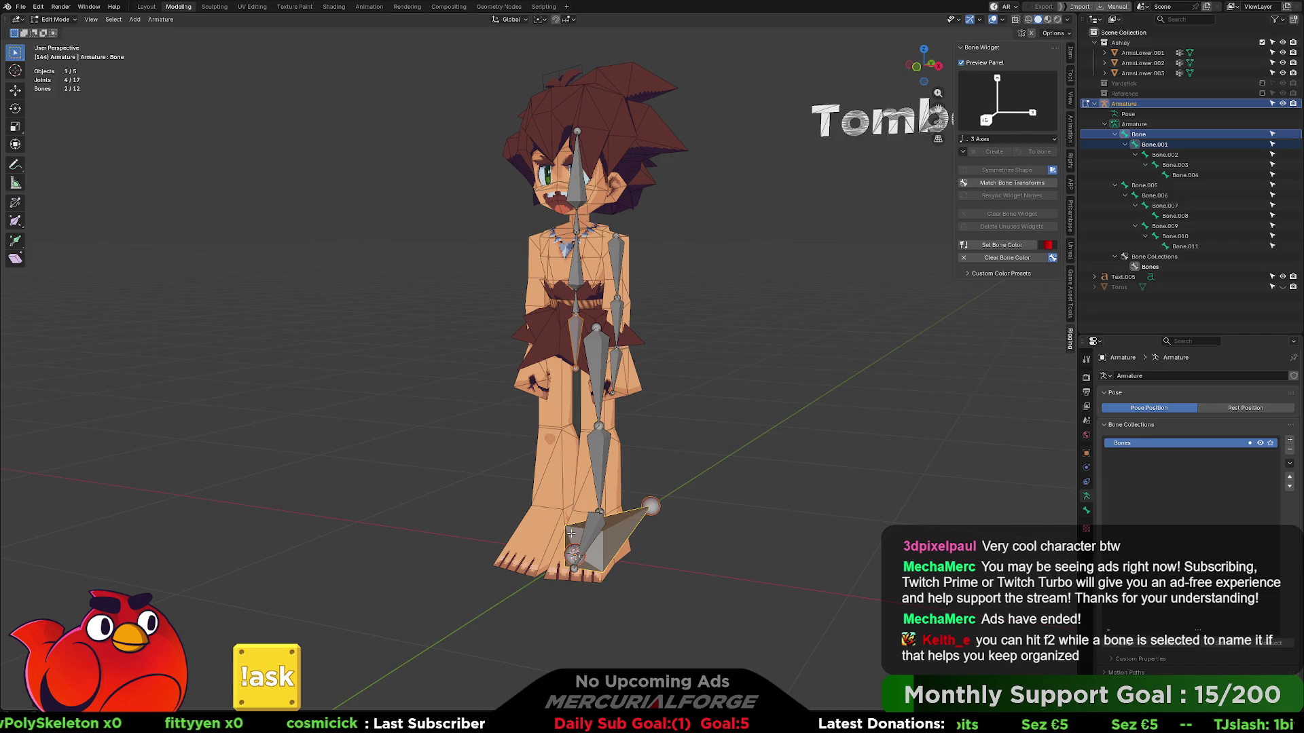
click(712, 476)
middle_drag(712, 476, 738, 453)
scroll(739, 448, up, 3)
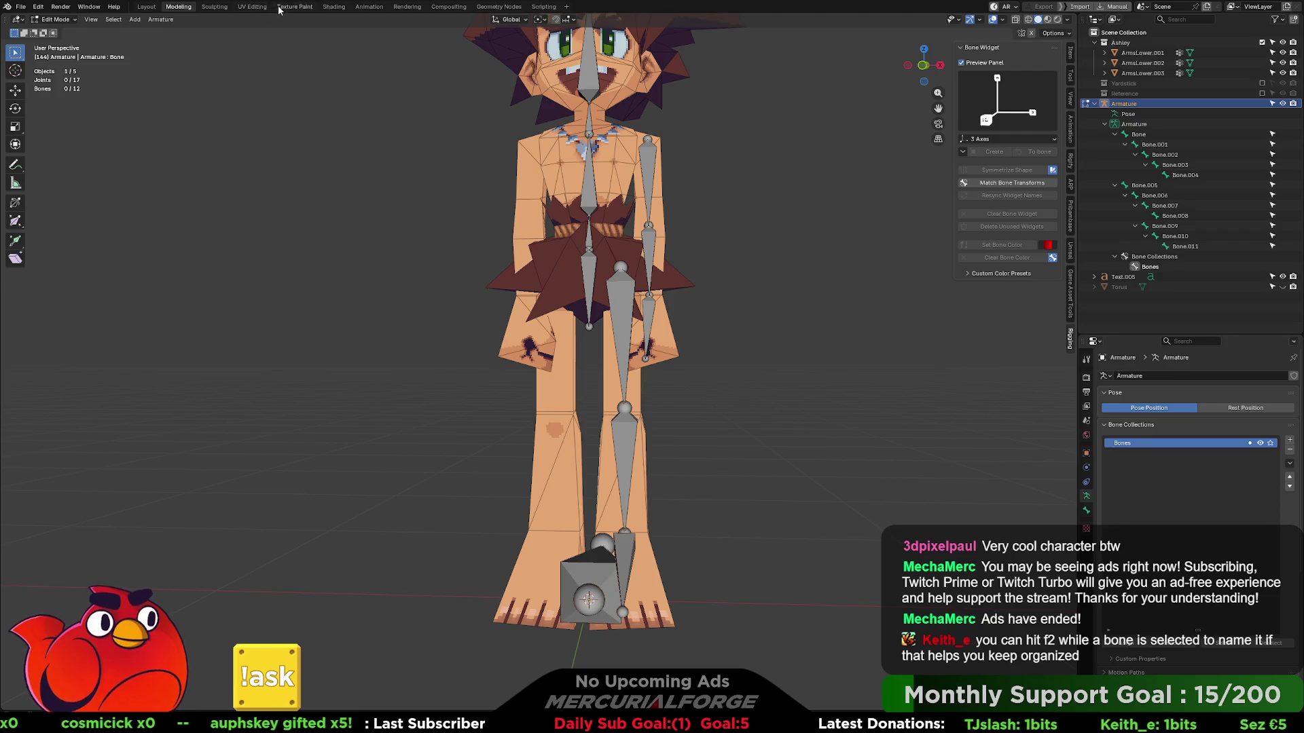
click(369, 7)
scroll(630, 187, up, 5)
middle_drag(630, 188, 675, 176)
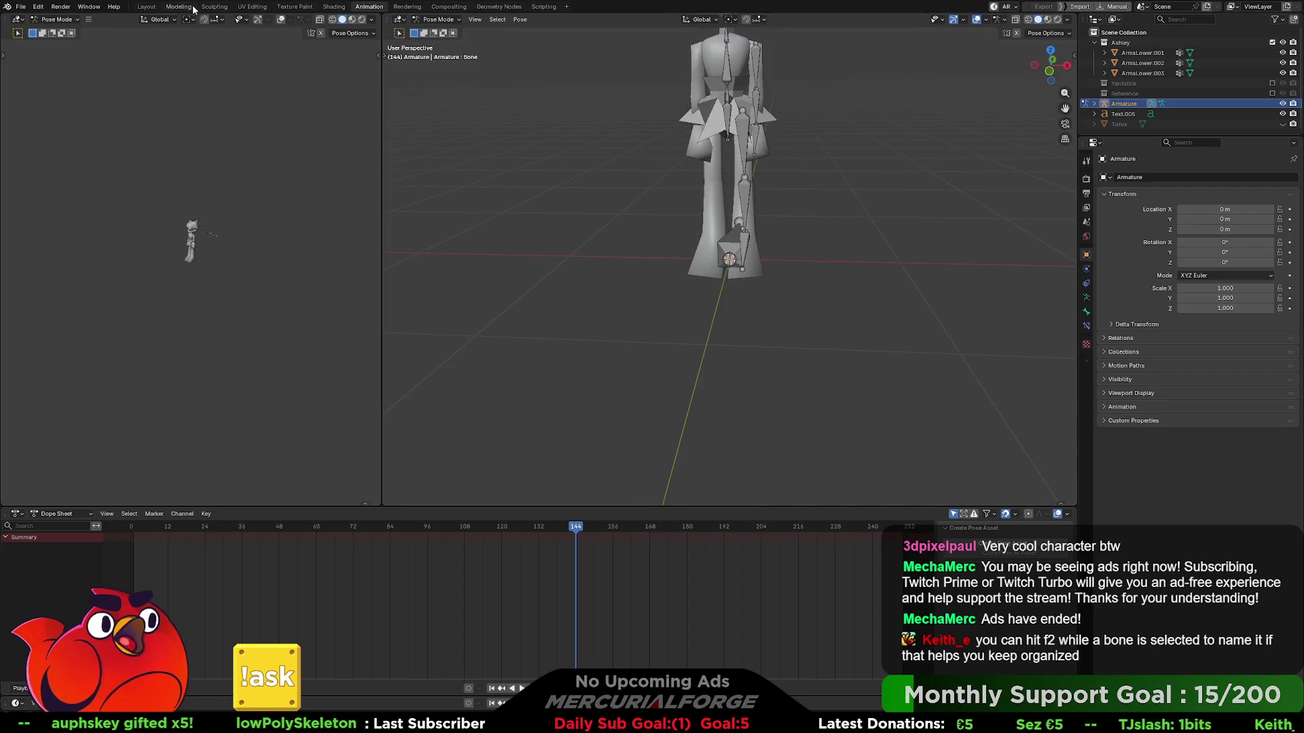
click(178, 6)
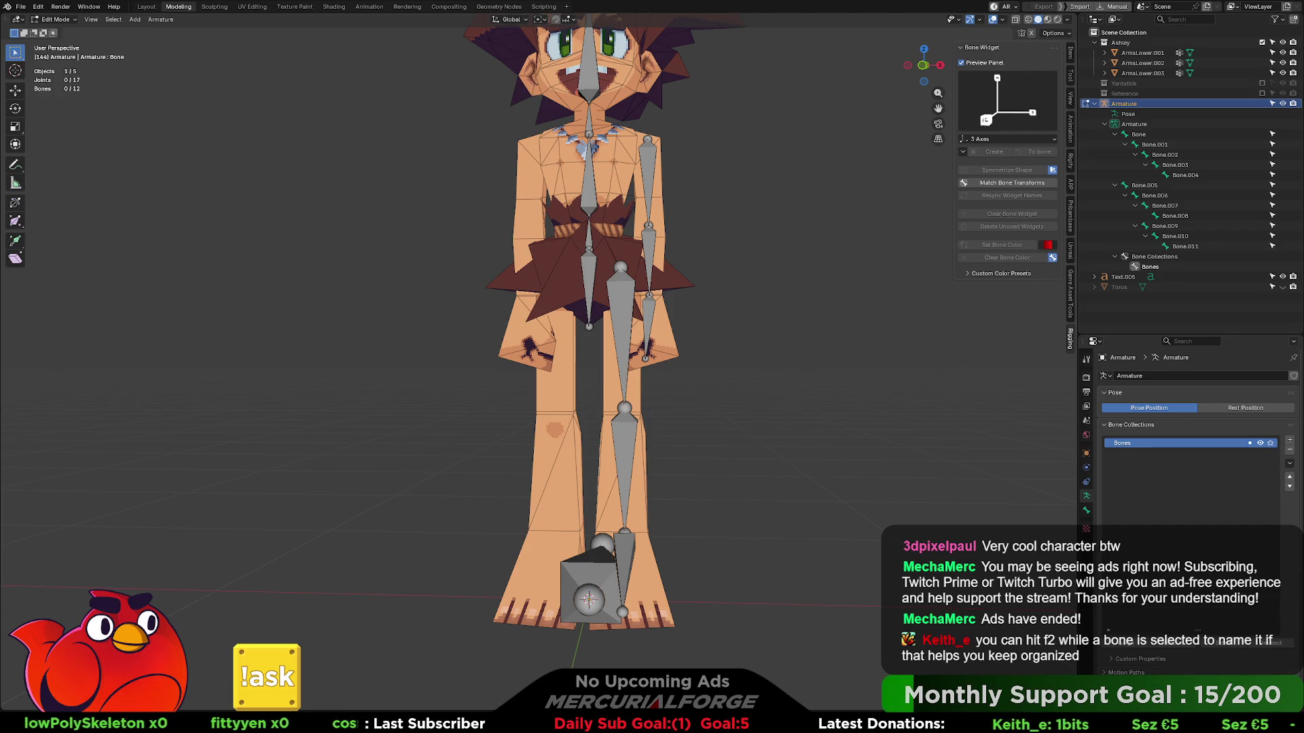
middle_drag(611, 570, 570, 567)
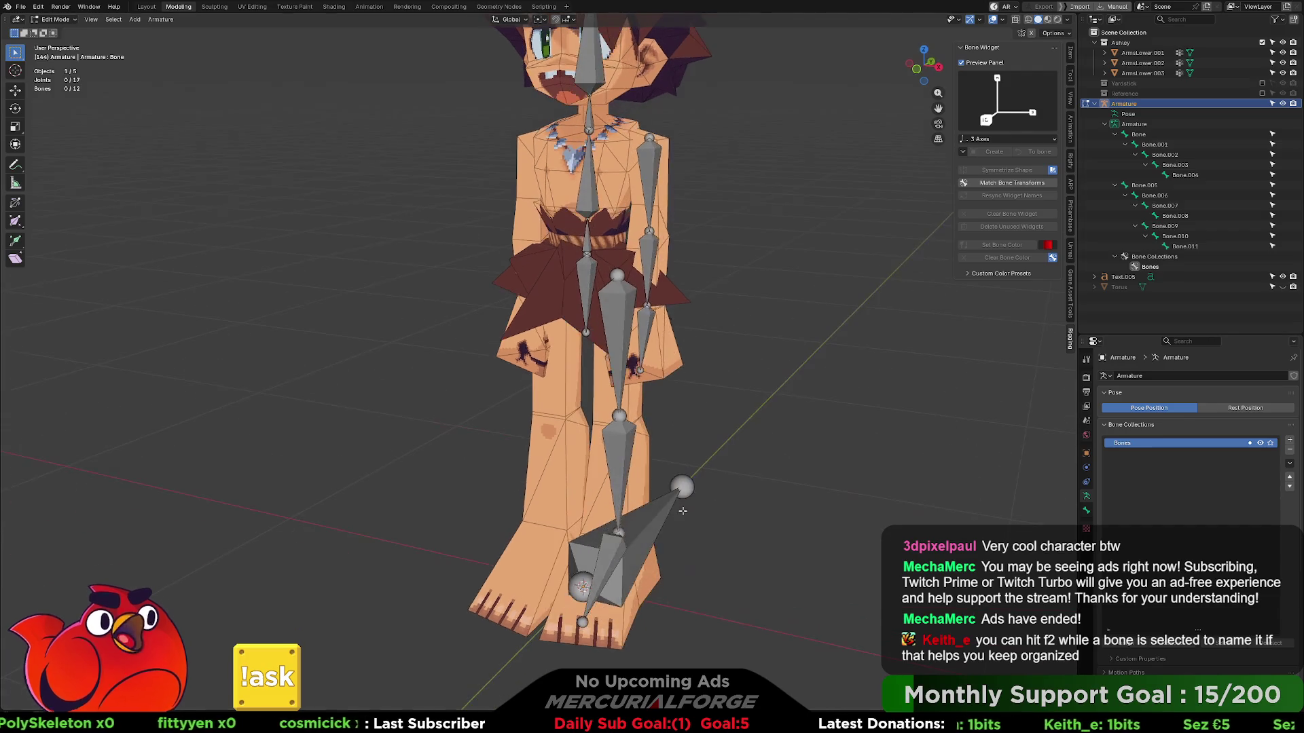
- Rename the foot bone to Root and the bone above it to Hips
click(584, 566)
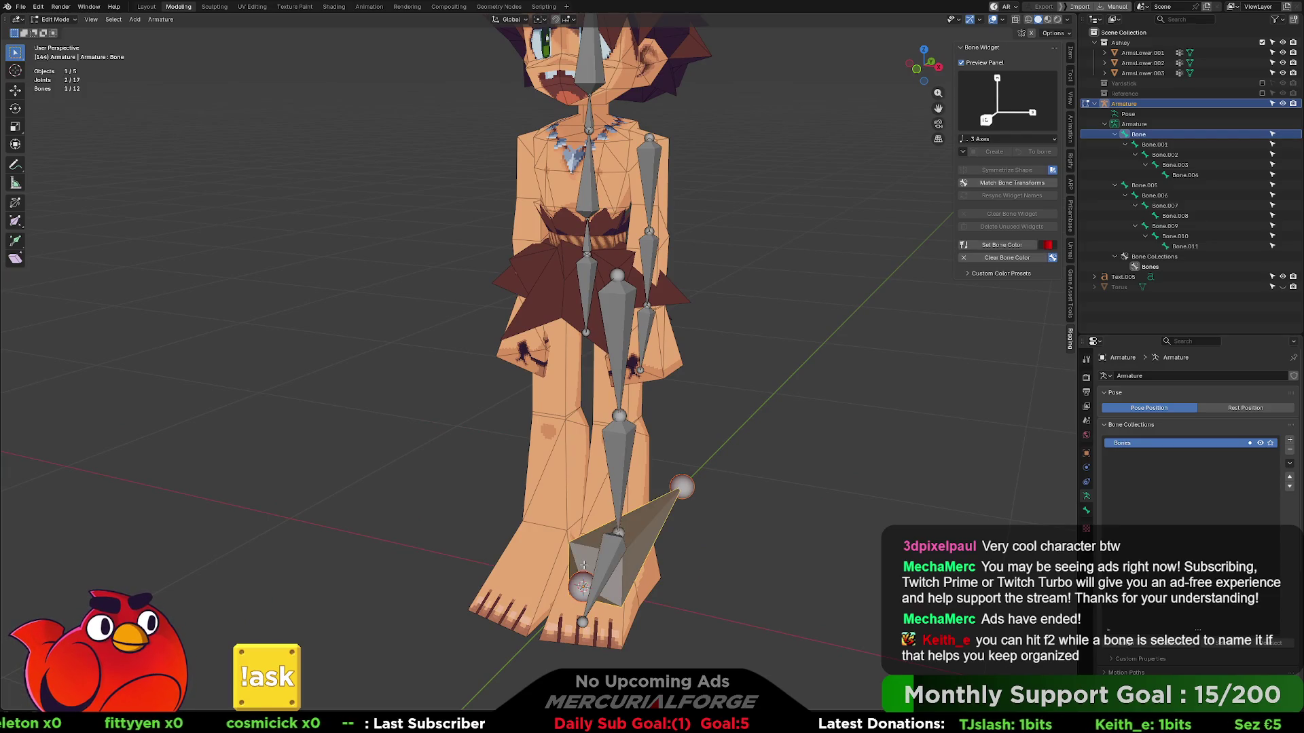
key(F2)
text(Root)
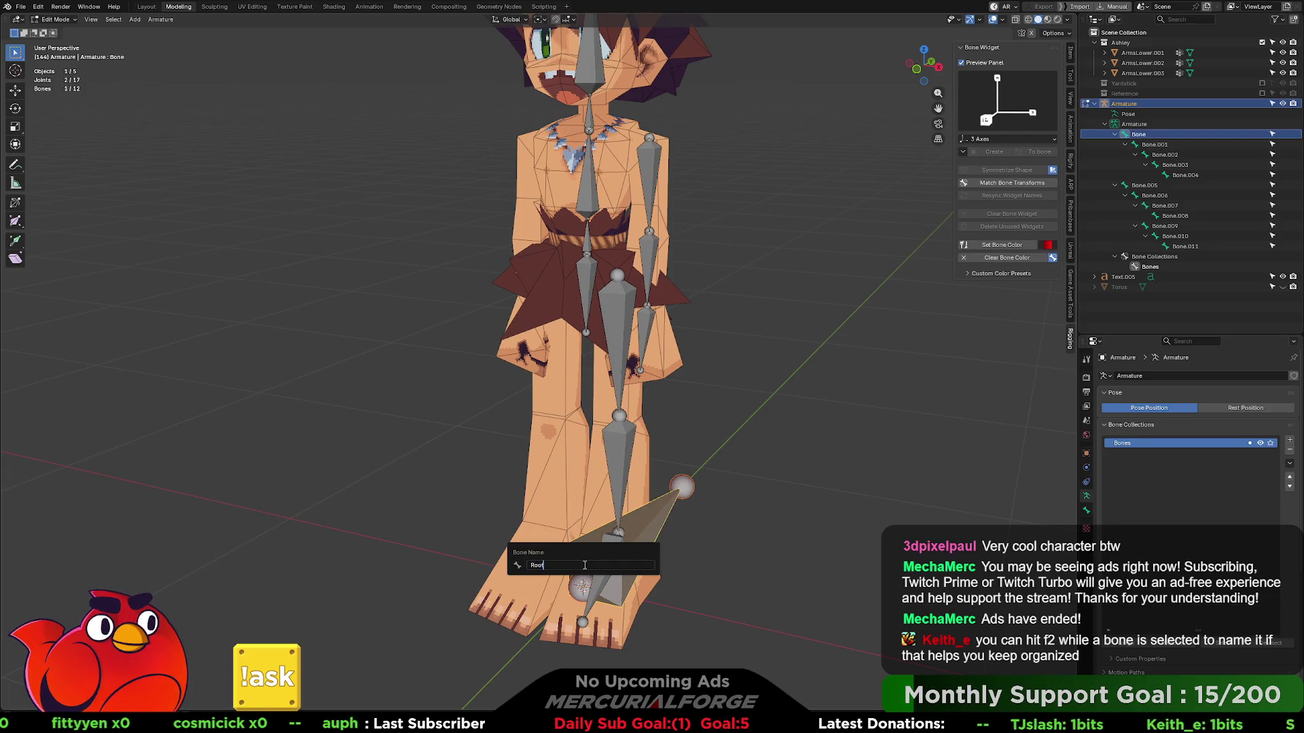
key(Return)
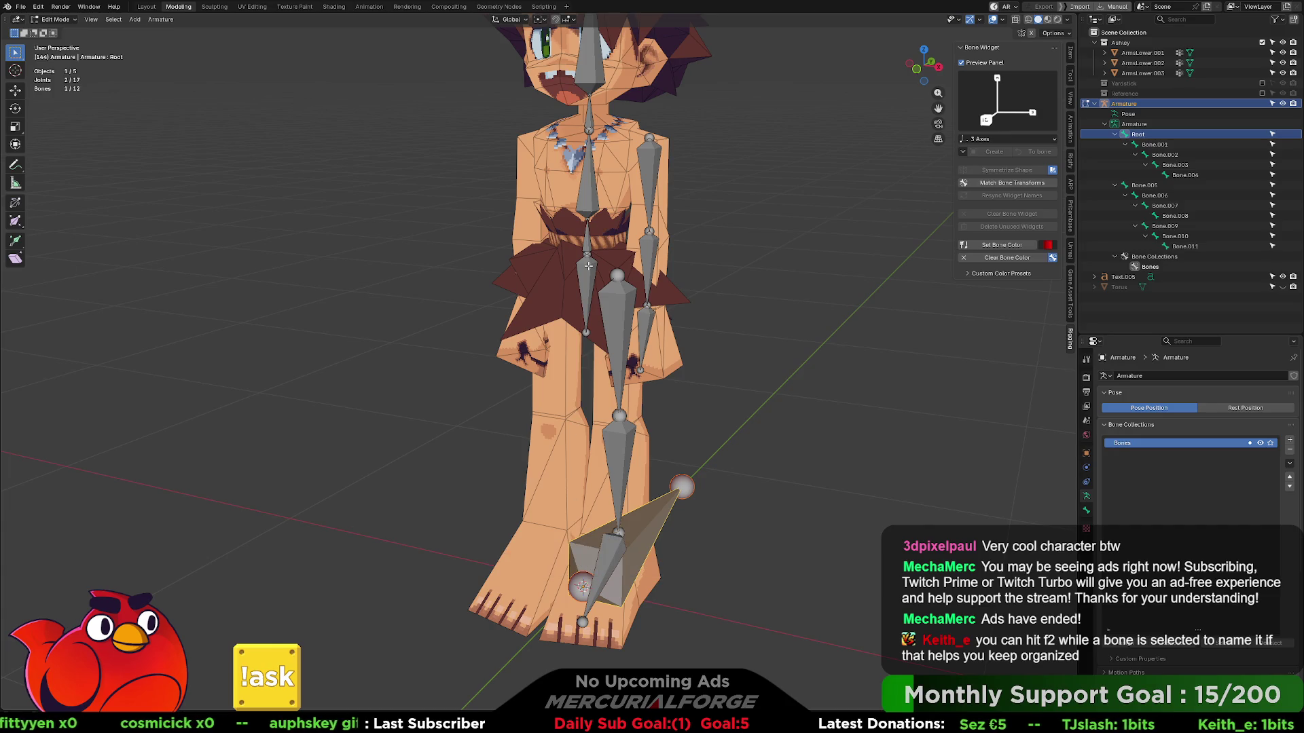
click(588, 265)
key(F2)
text(H)
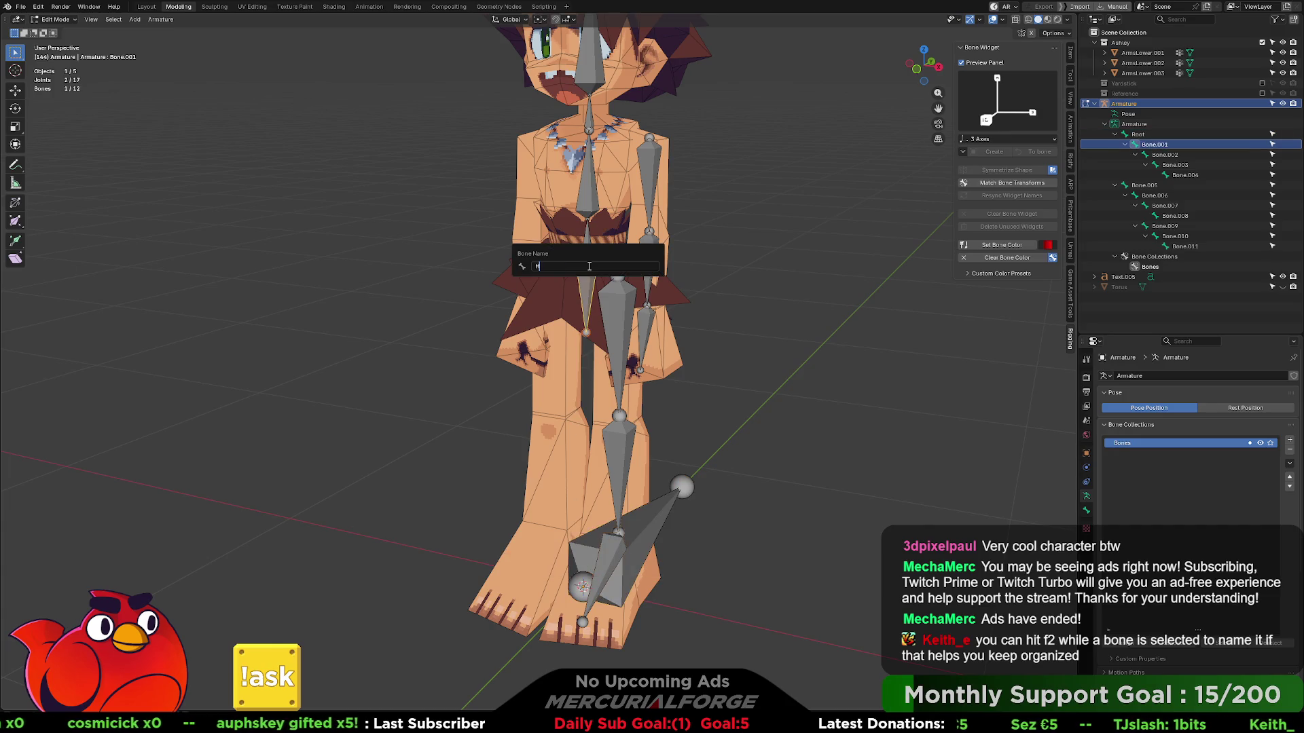
text(ips)
key(Return)
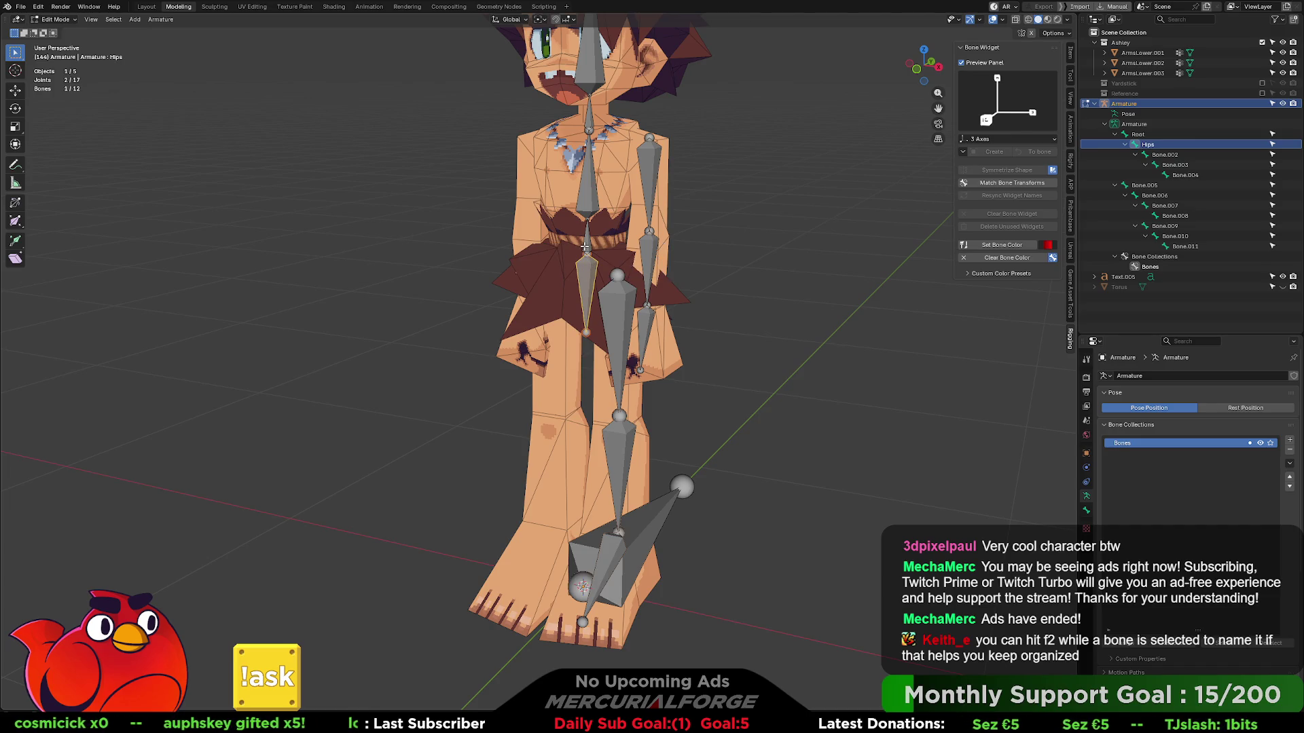
- Rename the next torso bones Spine01, Spine02, and Spine03 then corrected to Neck
click(588, 242)
key(F2)
text(Spine01)
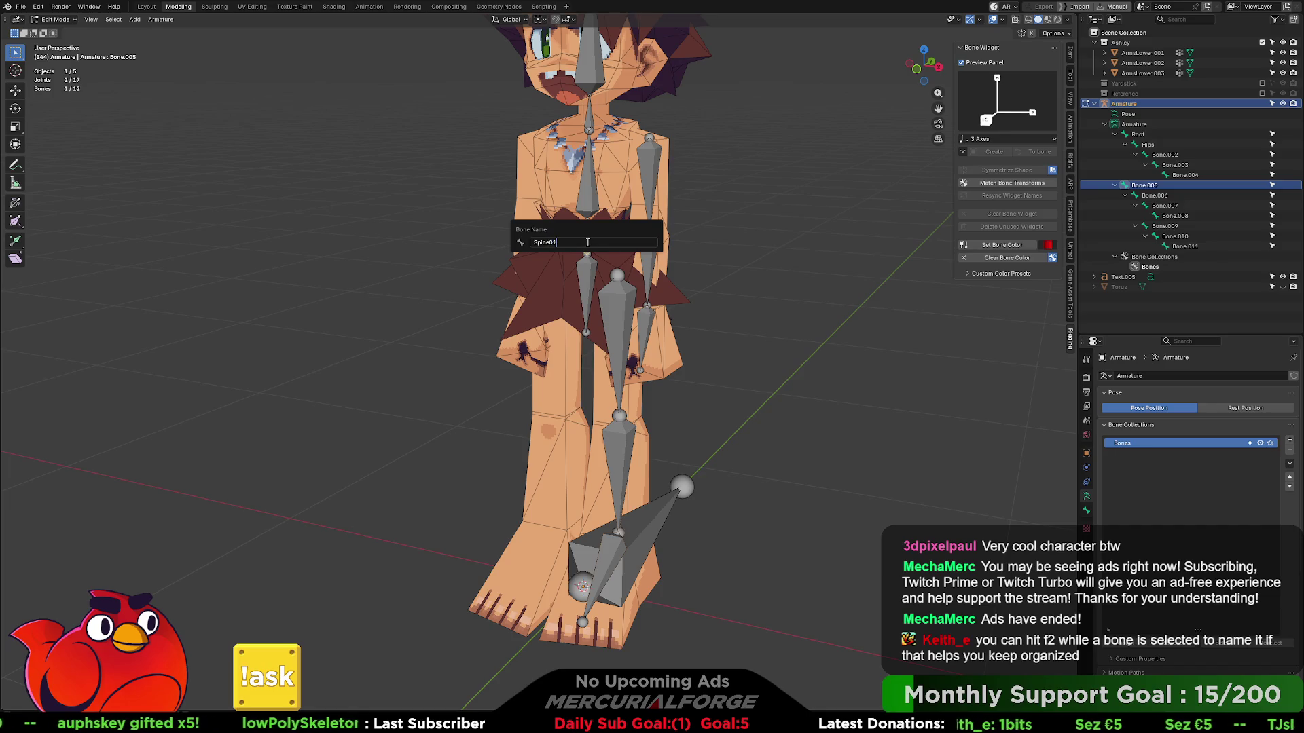
key(Return)
click(591, 242)
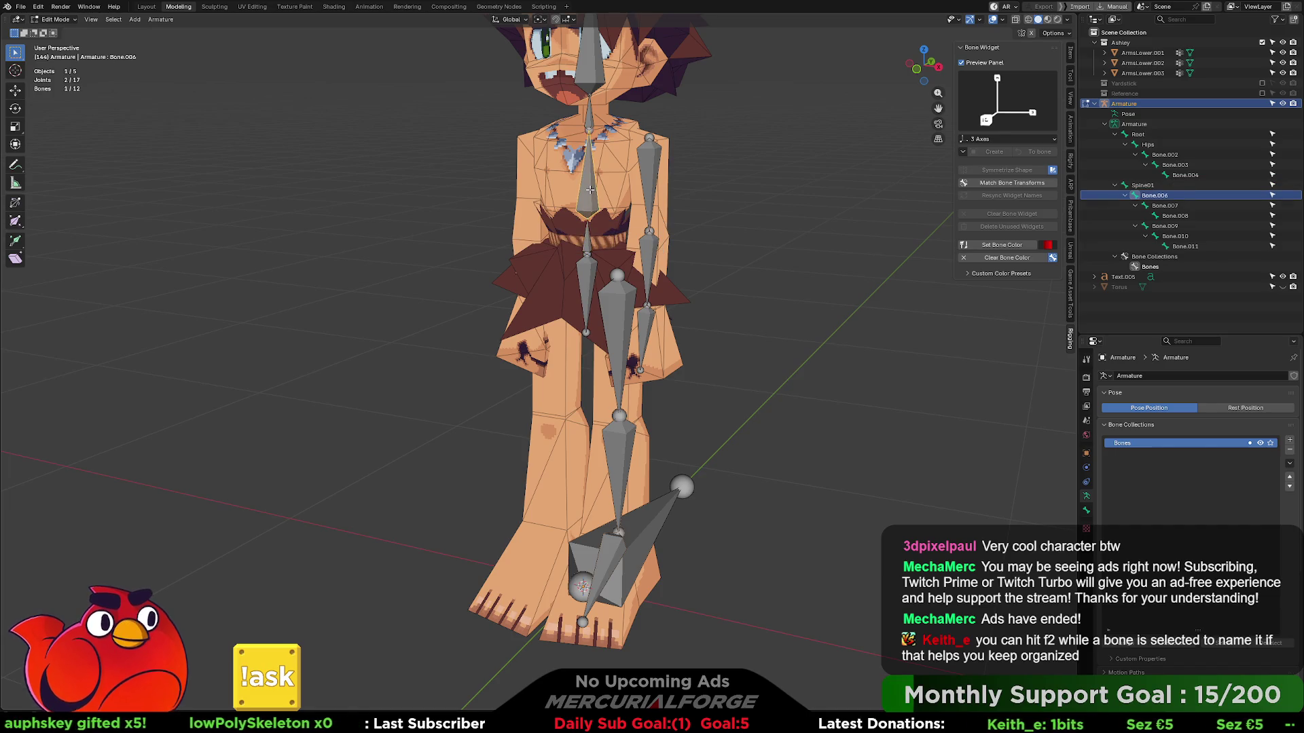
key(F2)
text(Spine)
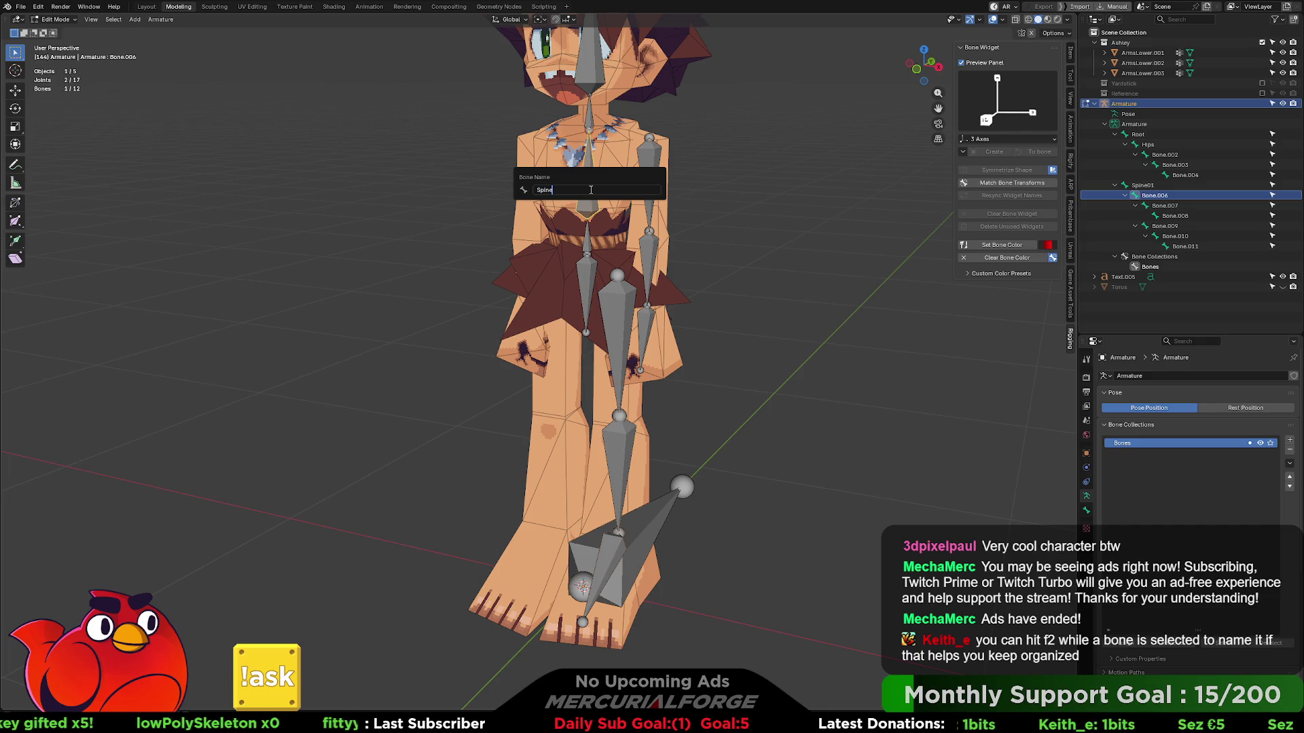
text(02)
key(Return)
shift+middle_drag(591, 119, 590, 230)
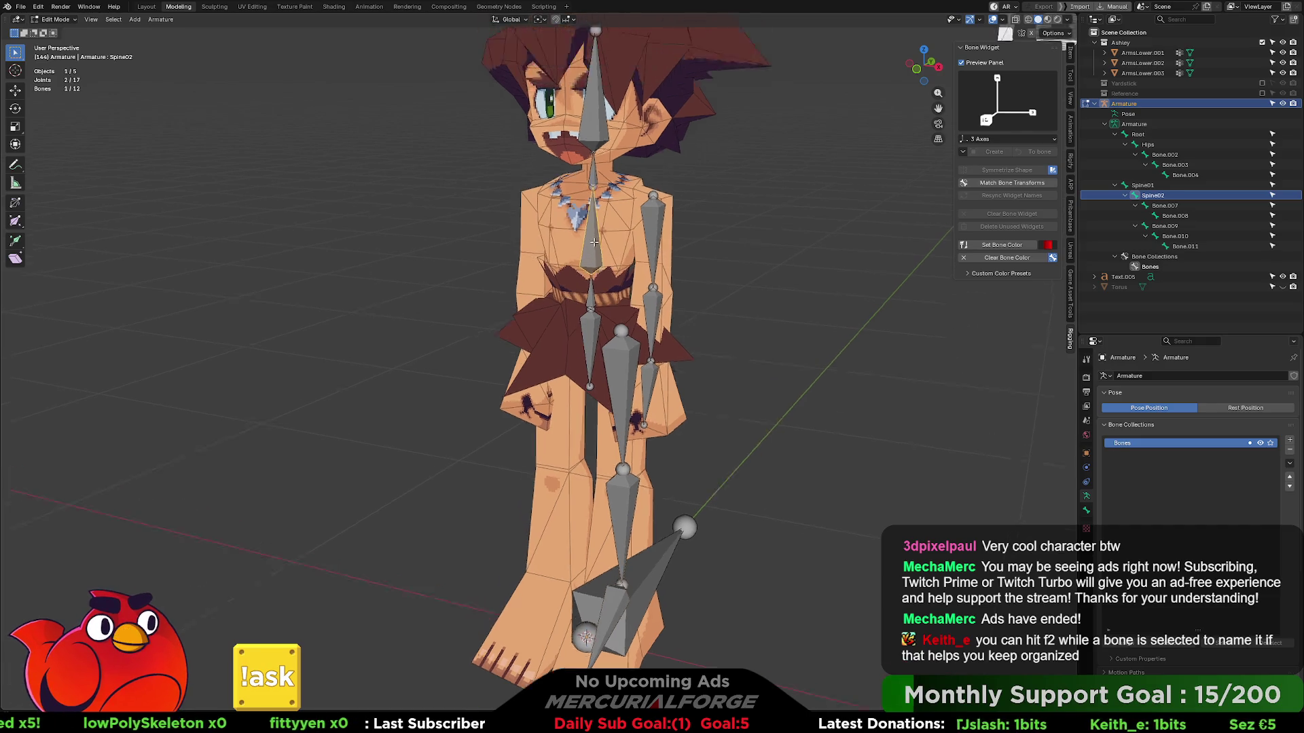
click(591, 229)
key(F2)
text(Sp)
text(Spin)
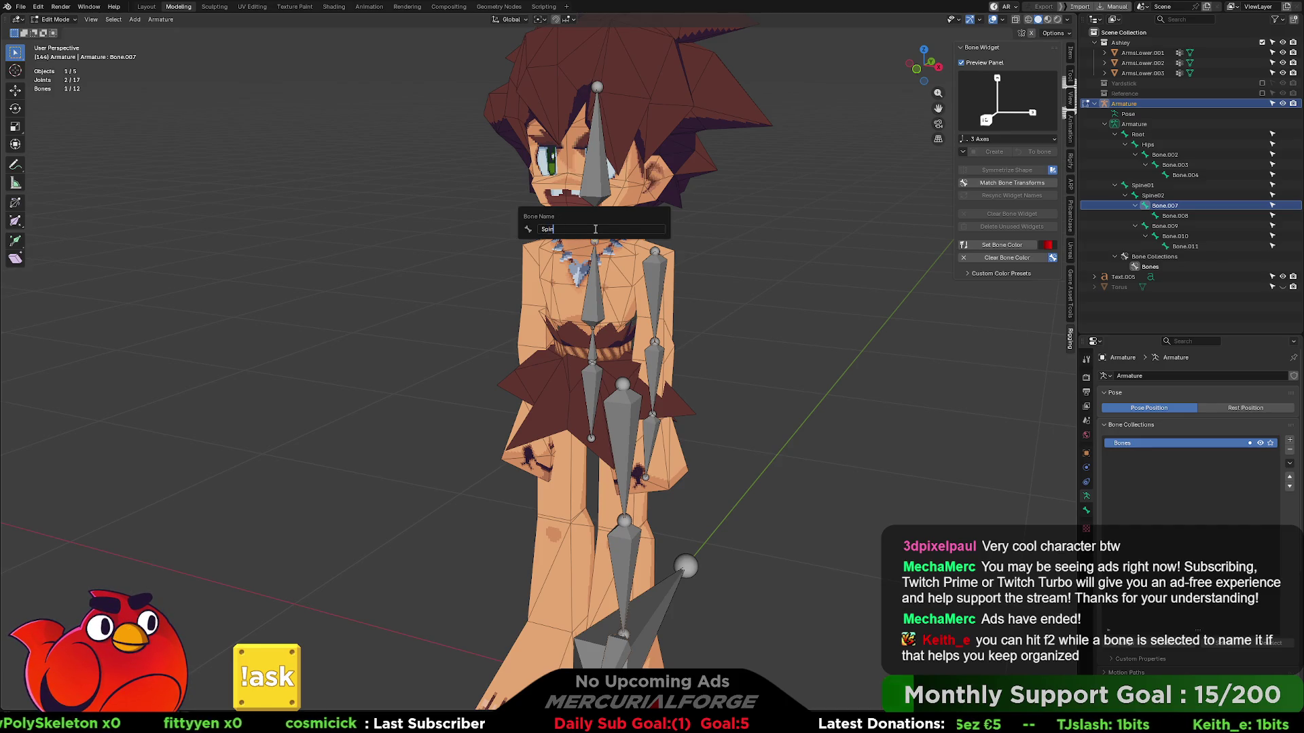
text(03)
key(Return)
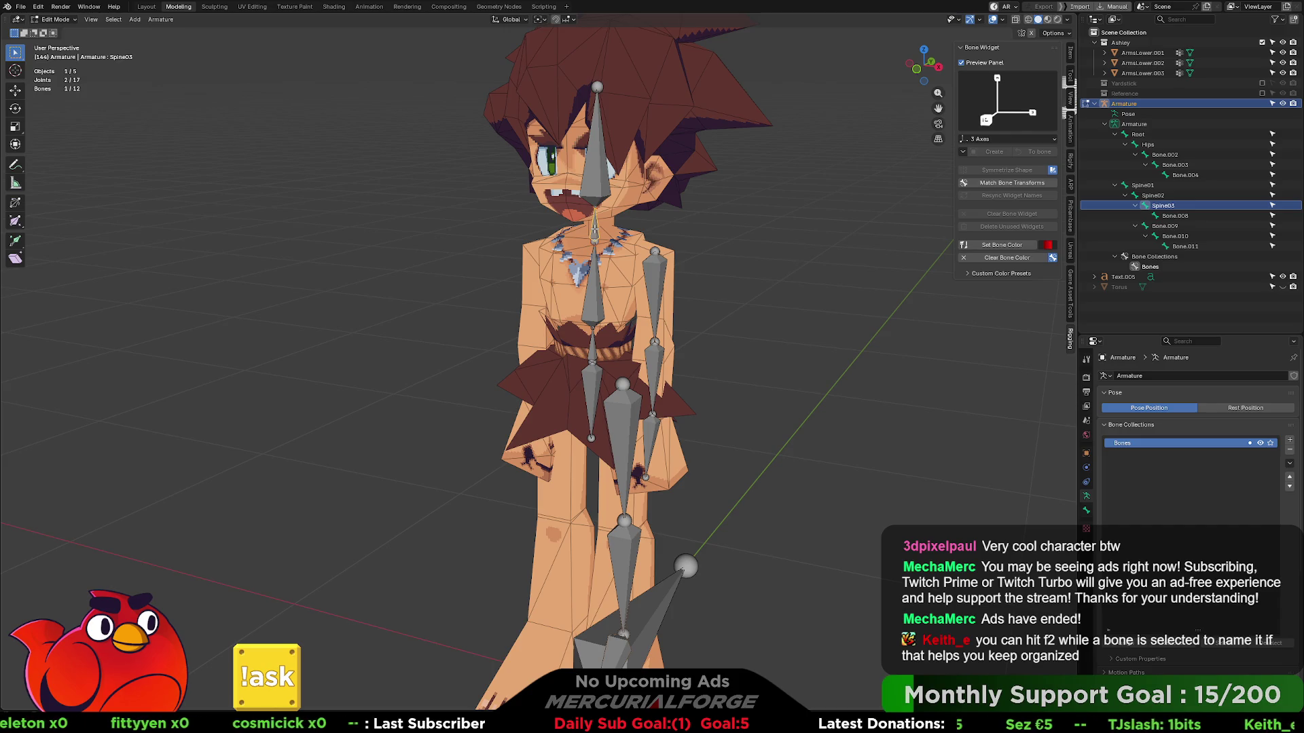
key(F2)
text(Neck)
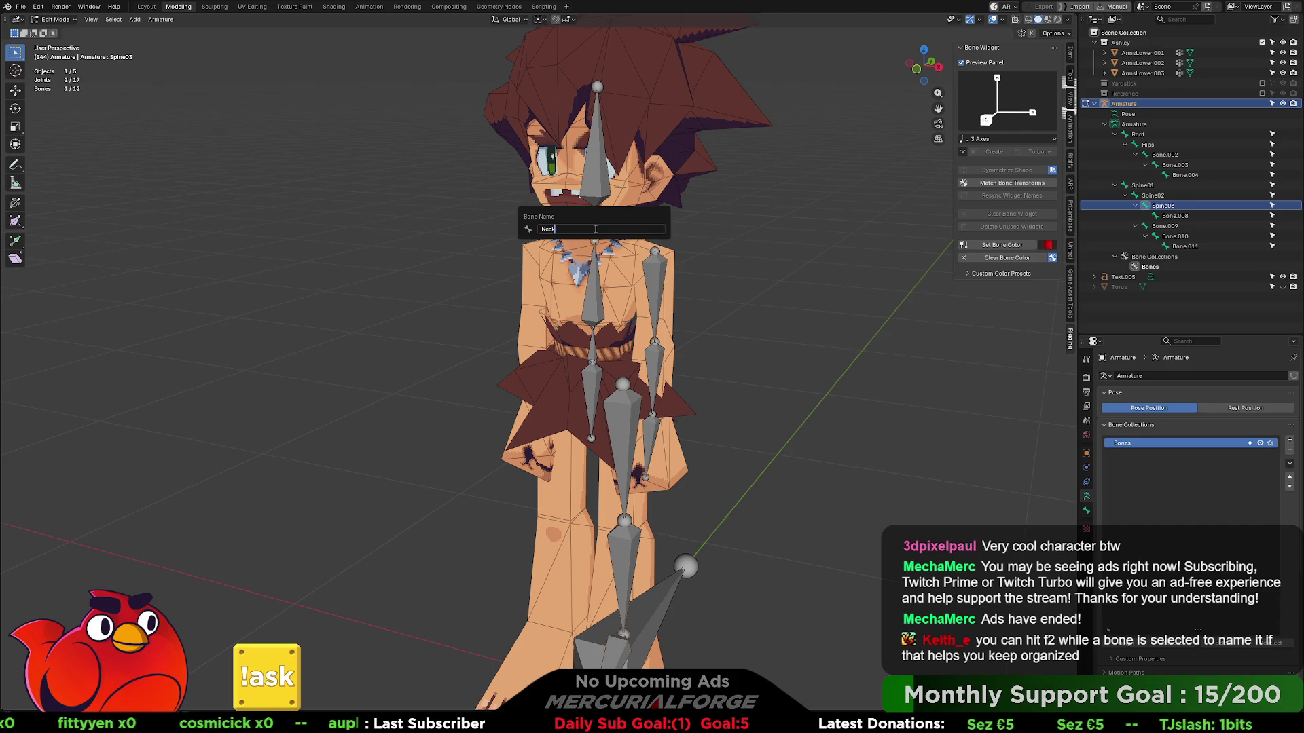
key(Return)
- Rename the top bone Head and begin renaming the upper arm bone
click(592, 176)
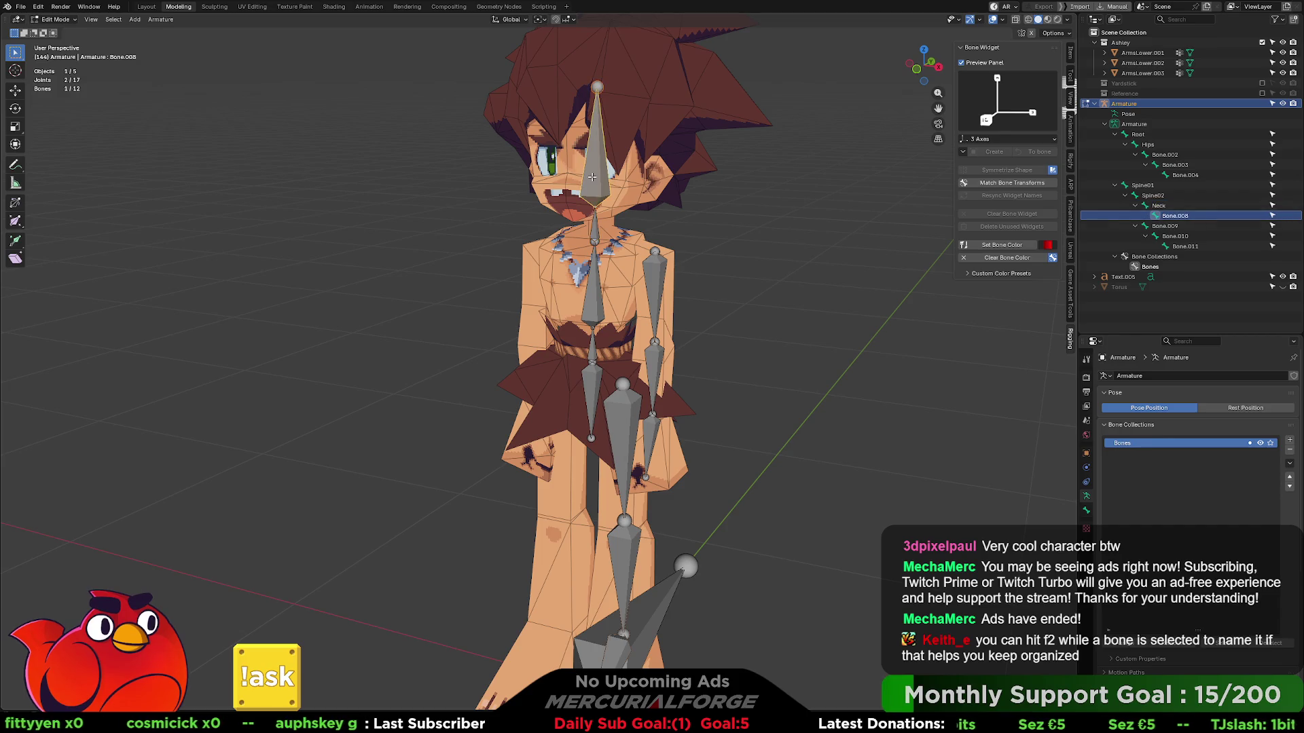
key(F2)
text(Head)
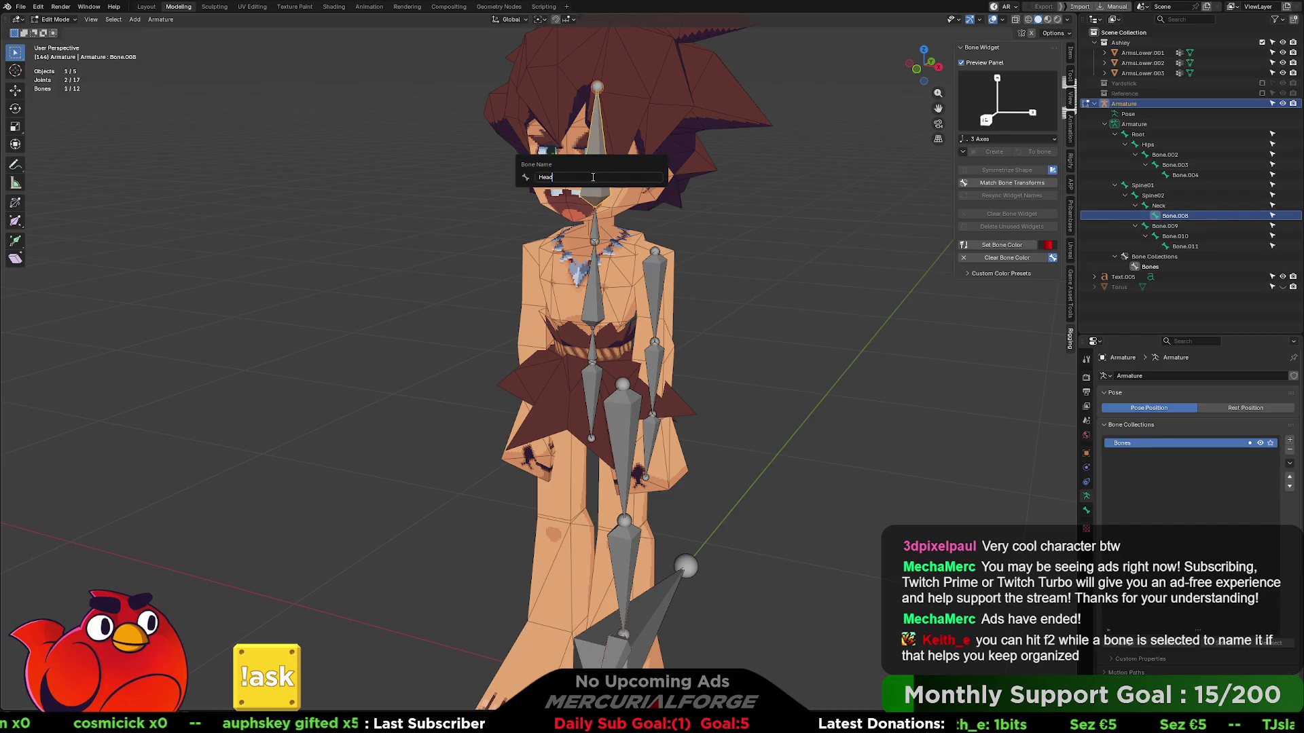
key(Return)
mouse_move(591, 176)
middle_down()
mouse_move(606, 223)
mouse_move(570, 347)
middle_up()
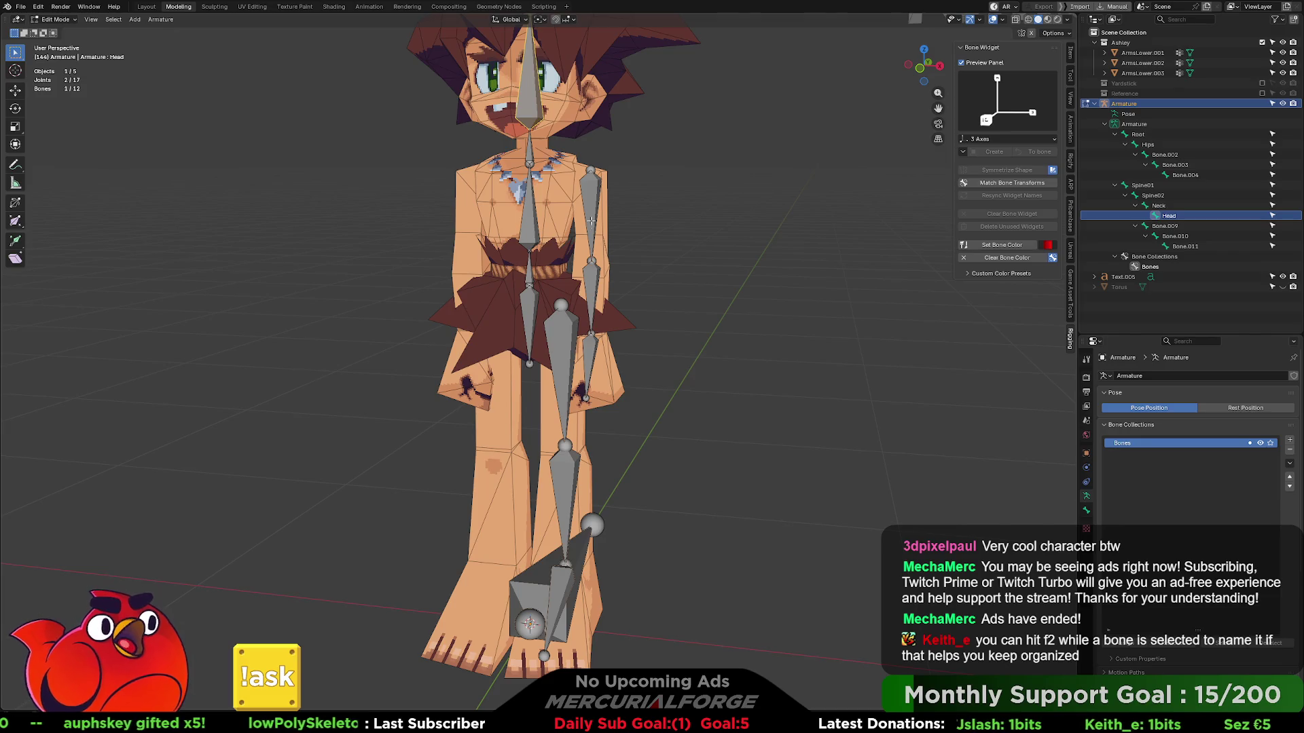
click(598, 188)
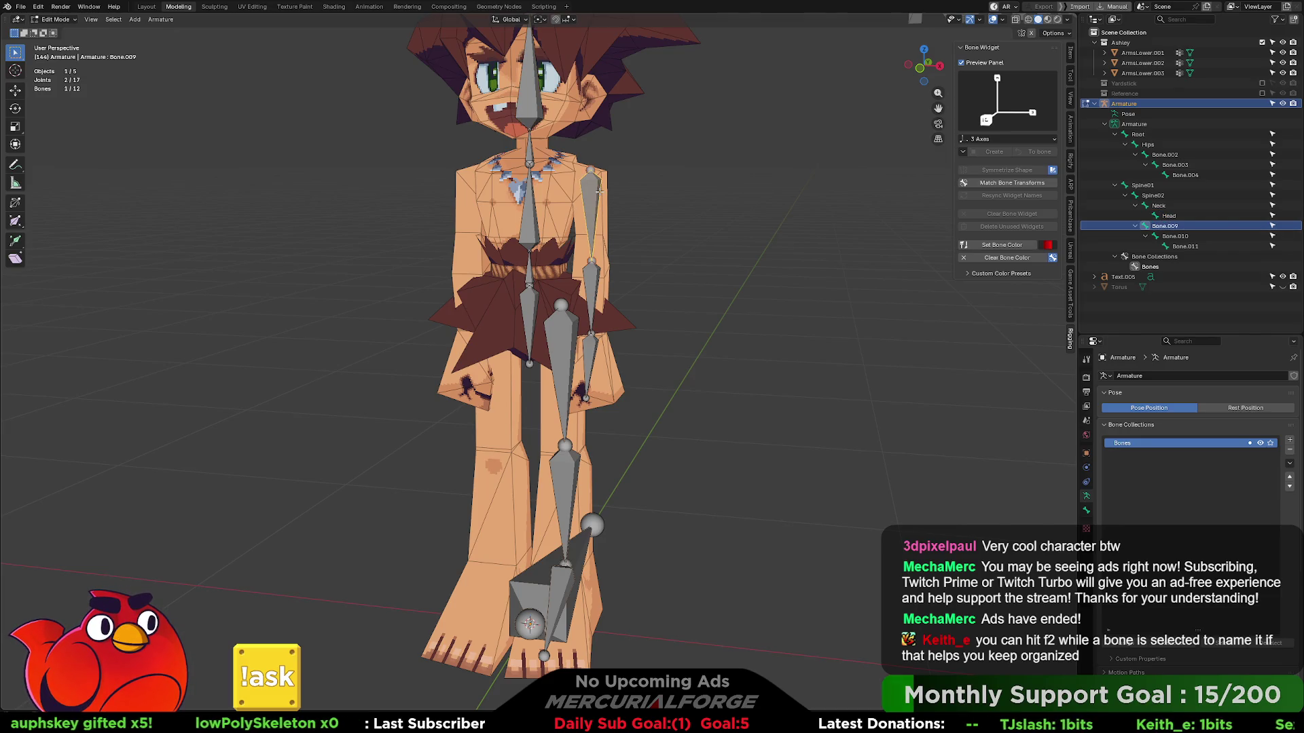
key(F2)
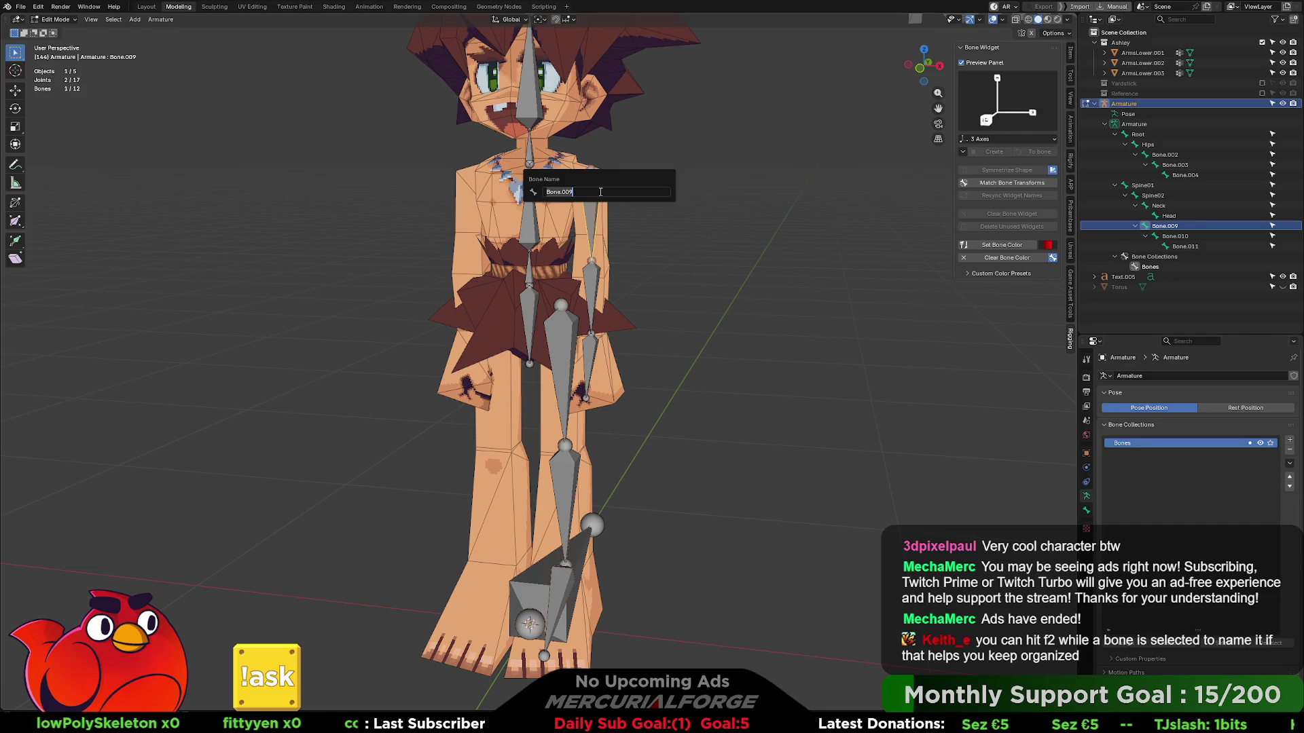
scroll(632, 245, up, 1)
scroll(642, 260, up, 2)
scroll(651, 267, up, 2)
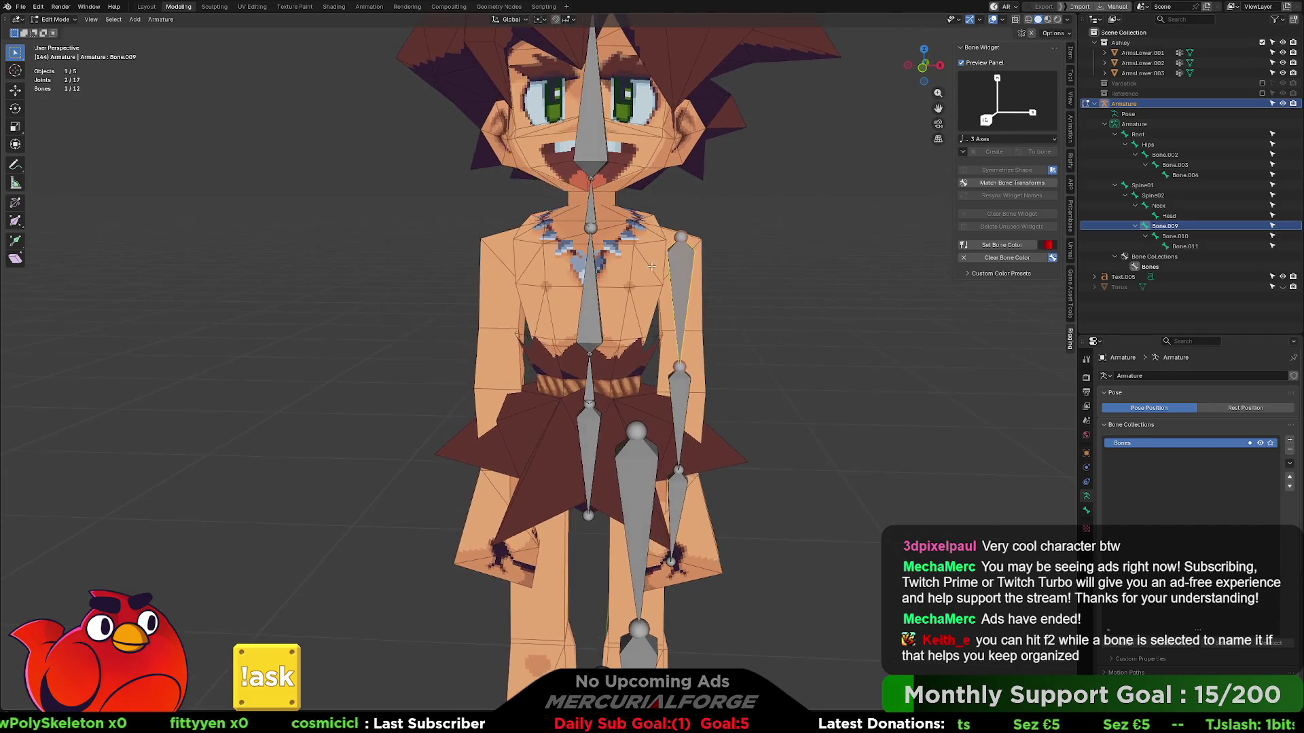
middle_drag(651, 267, 613, 272)
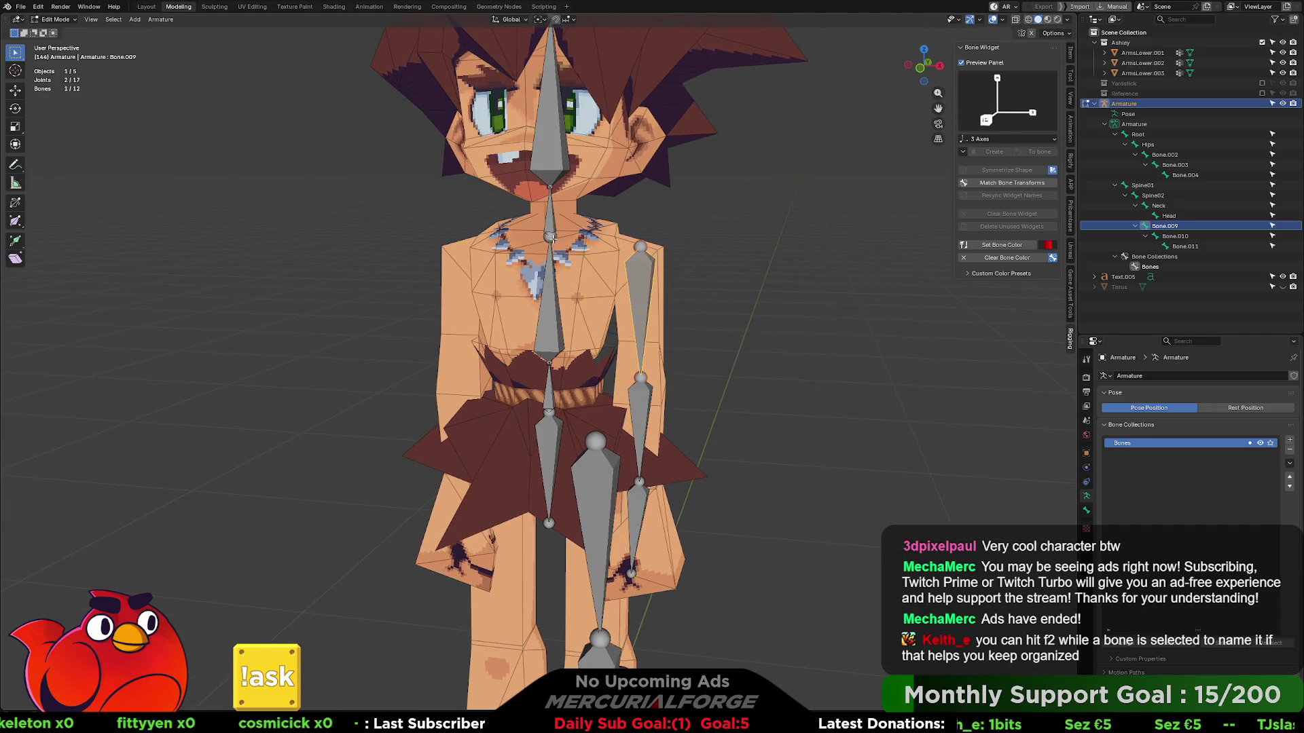
- Extrude a short shoulder bone sideways from the neck joint at the top of the spine
key(ctrl+z)
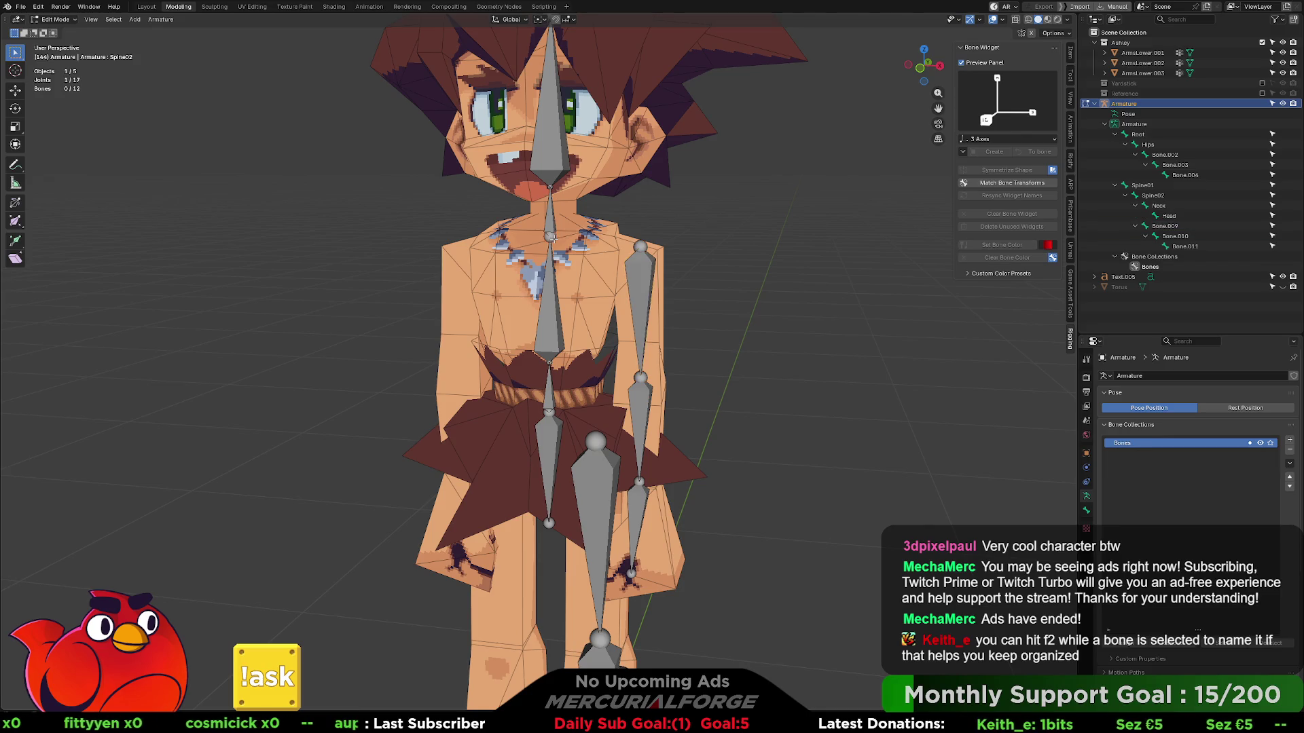
key(e)
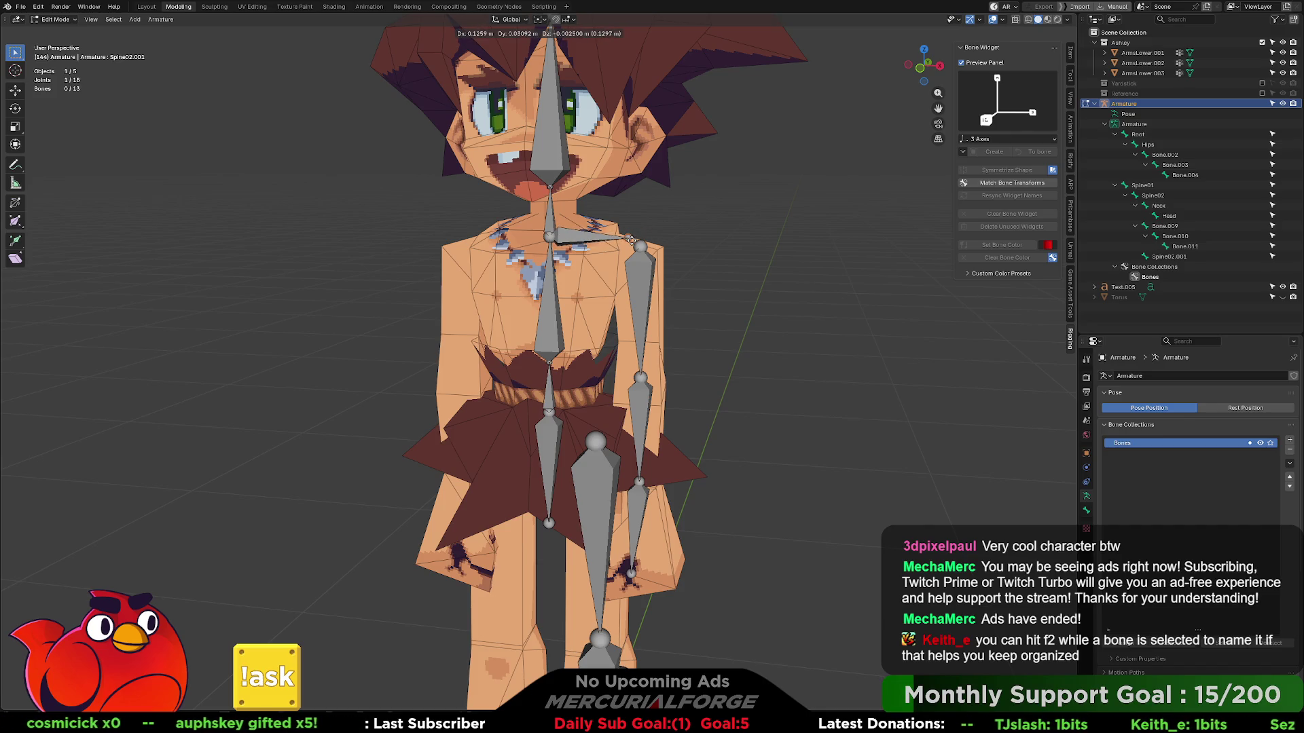
click(633, 244)
middle_drag(633, 243, 537, 252)
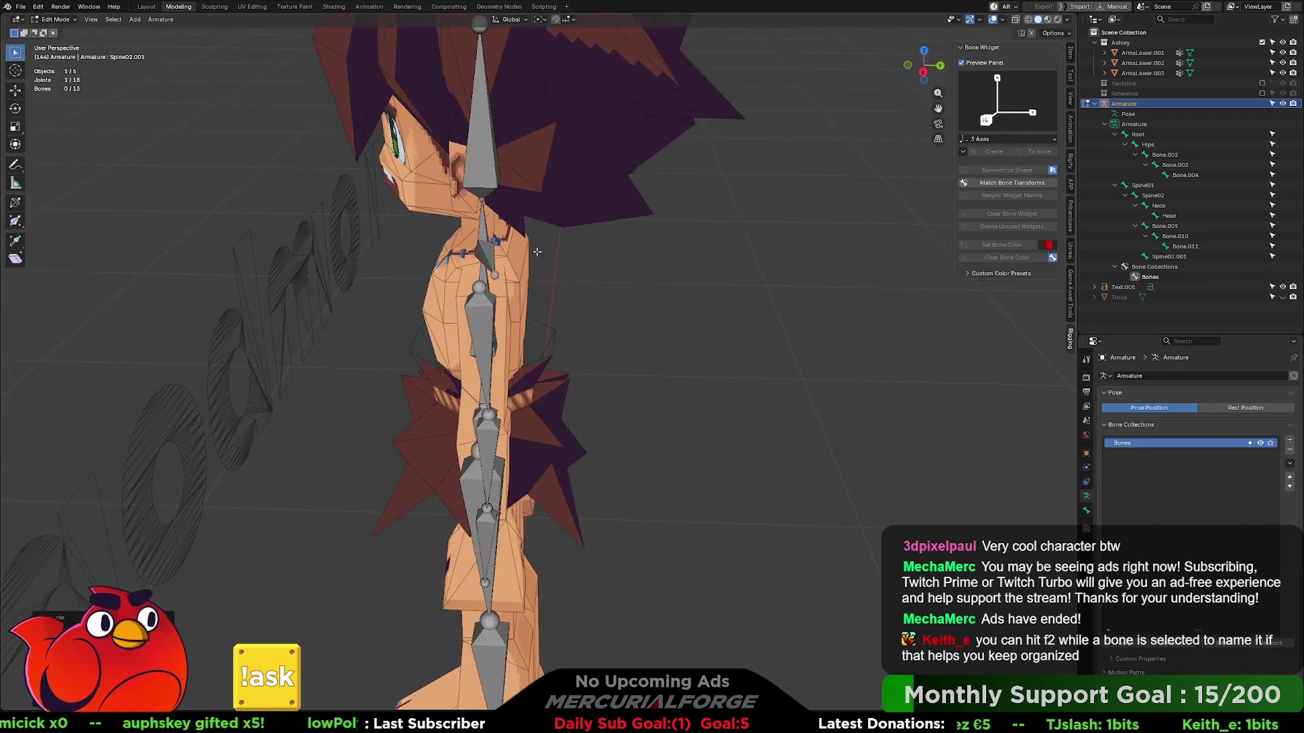
key(e)
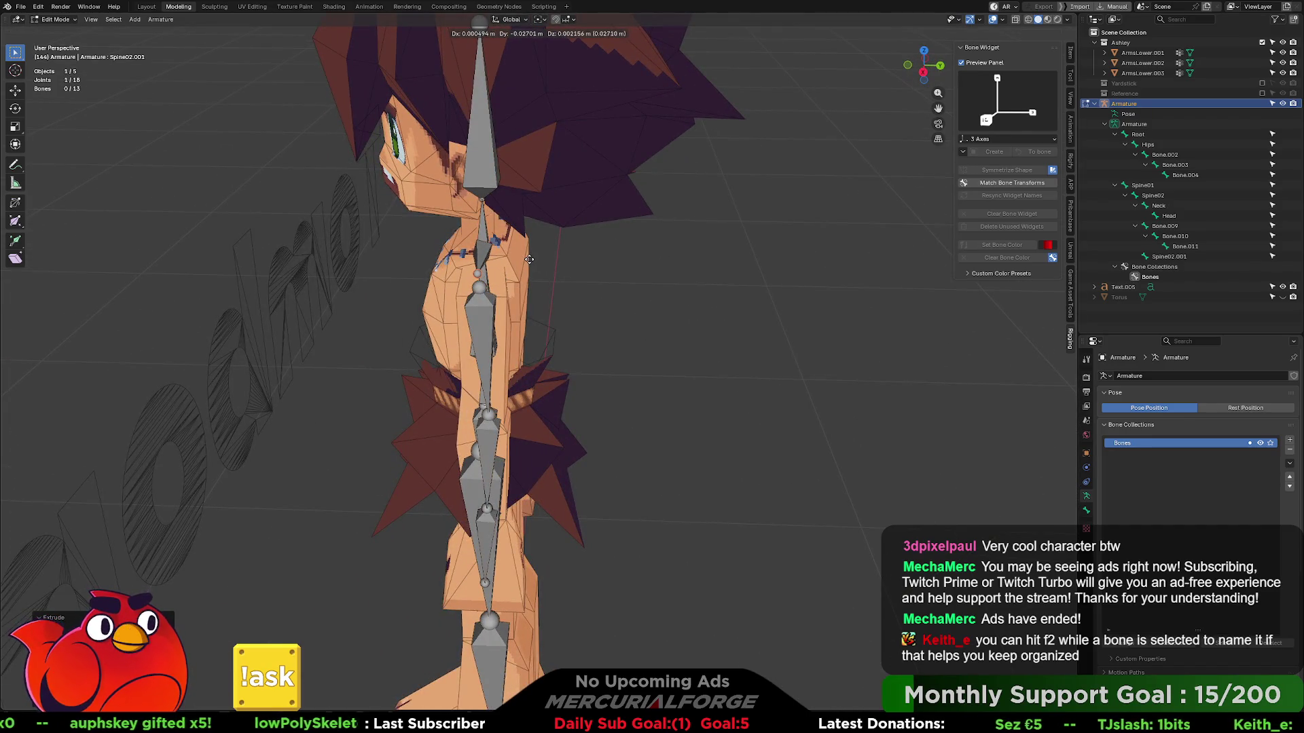
click(529, 259)
middle_drag(529, 259, 649, 266)
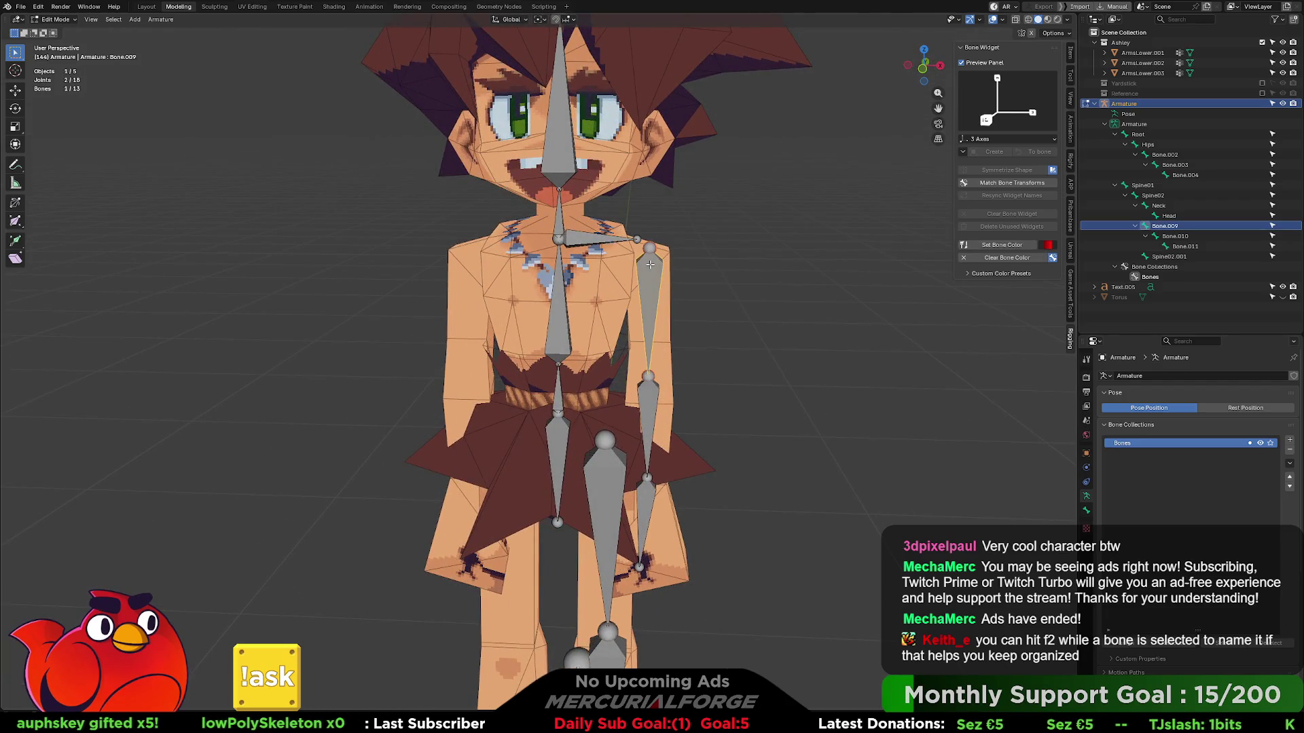
- Delete the old arm bones with X, dissolving one and removing the rest
key(x)
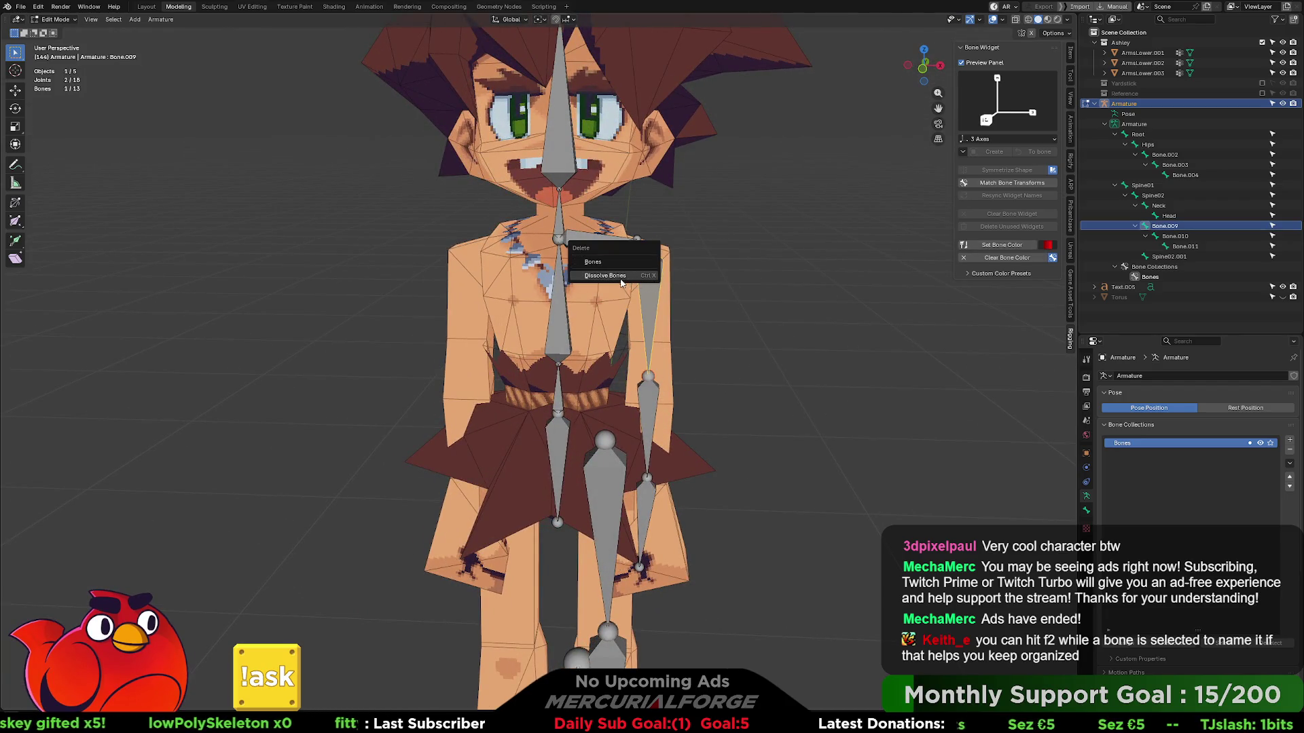
click(622, 283)
key(x)
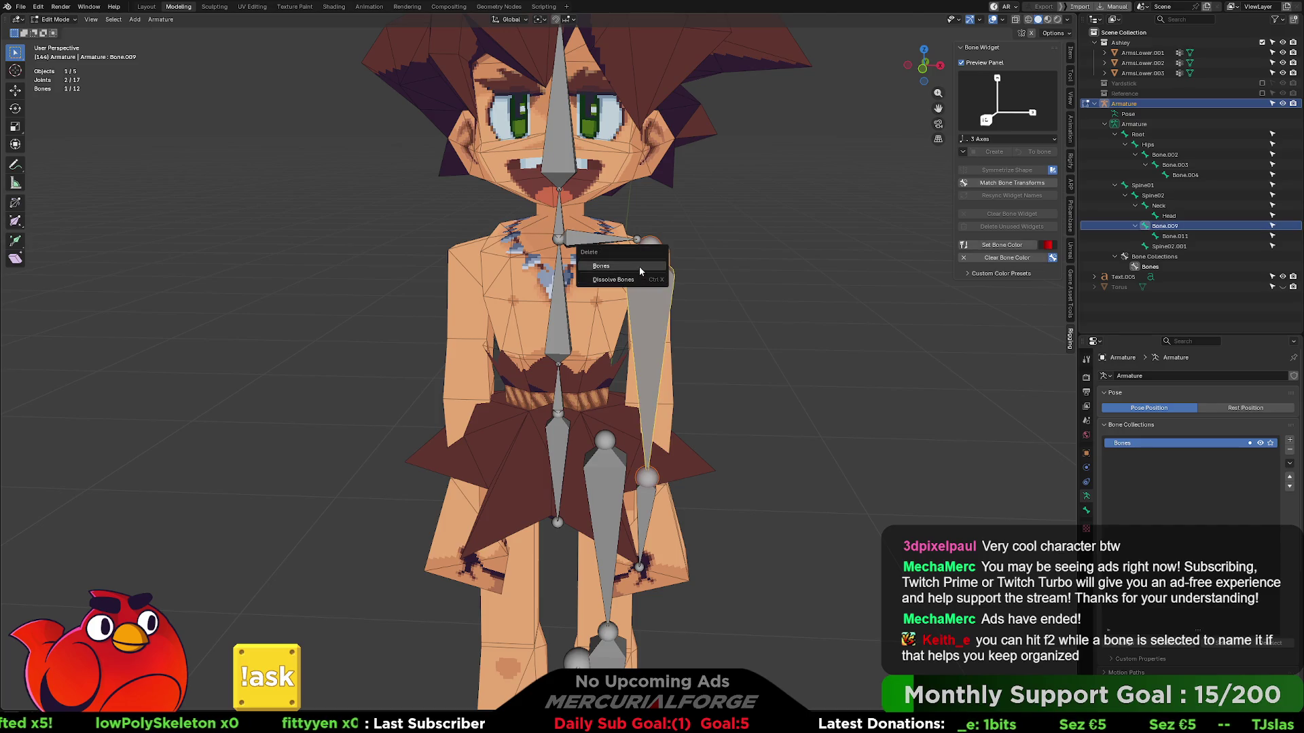
click(638, 266)
click(651, 490)
key(x)
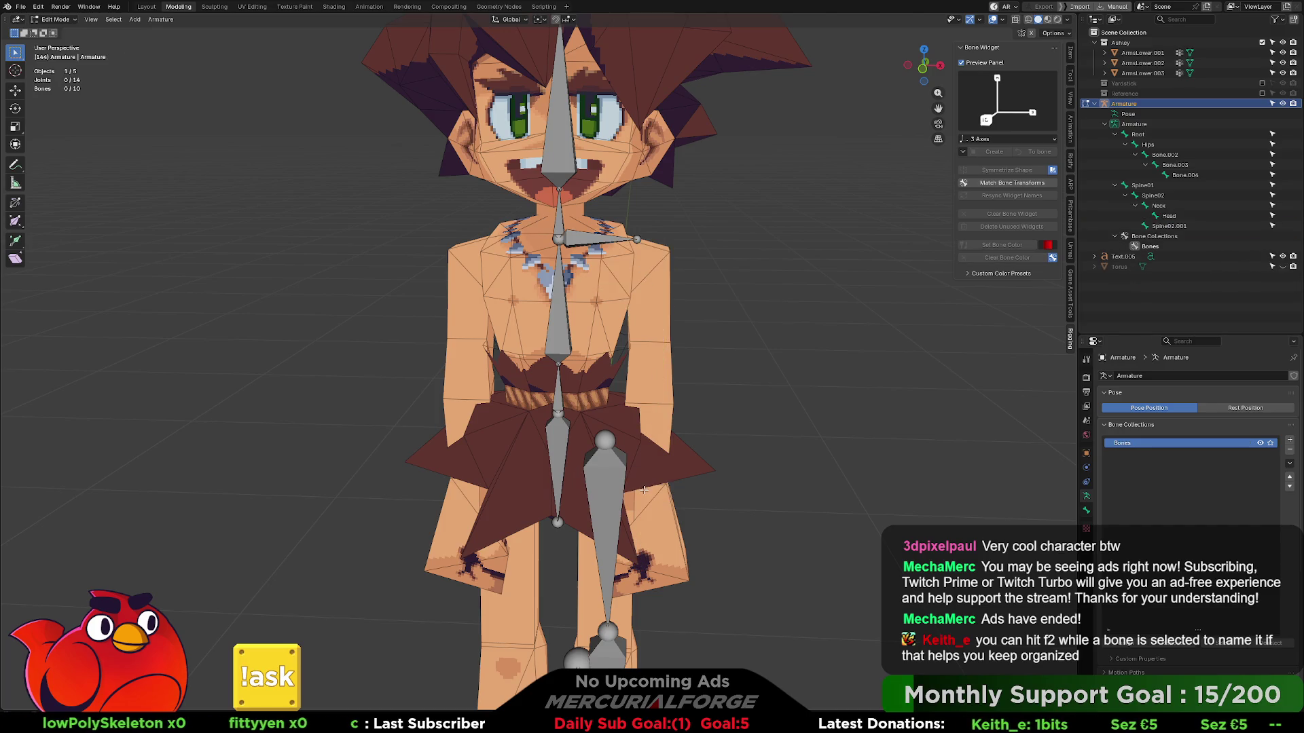
- Extrude an upper-arm bone from the shoulder tip and place its elbow joint from the side view
click(639, 241)
middle_drag(639, 240, 648, 251)
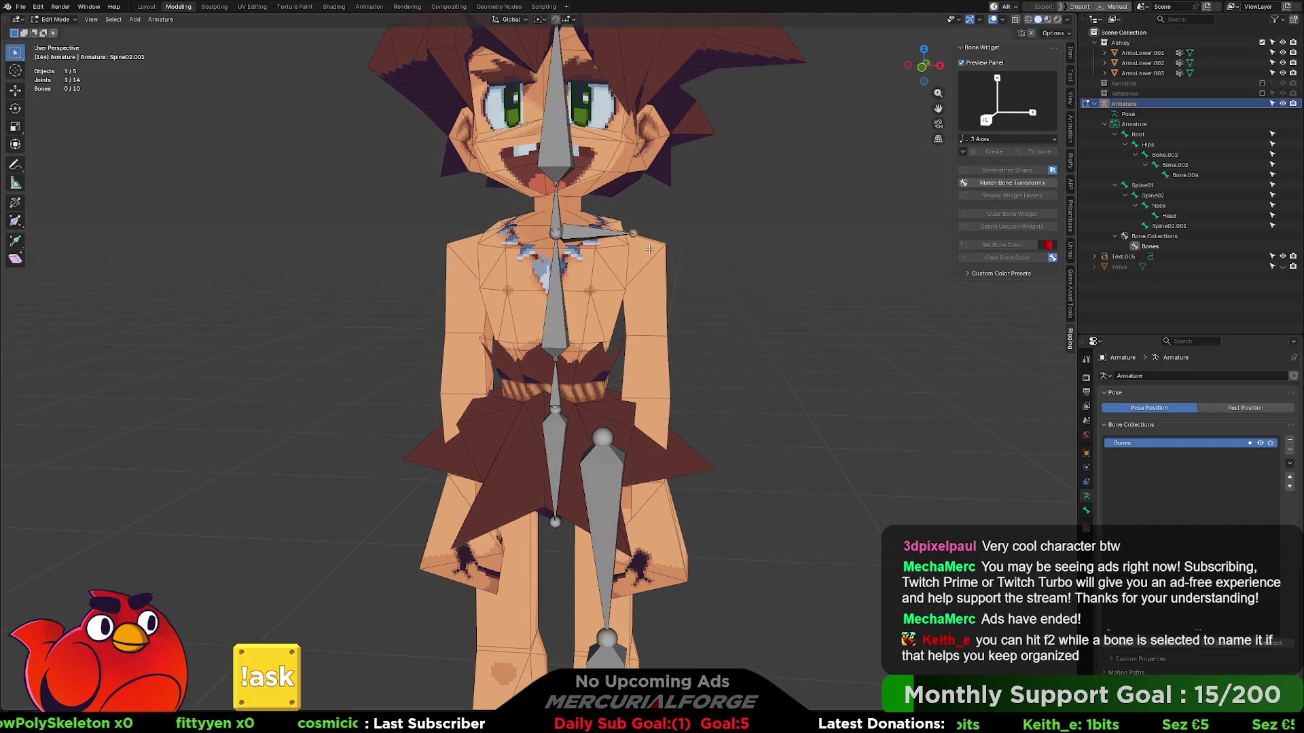
key(e)
click(663, 391)
middle_drag(662, 391, 613, 371)
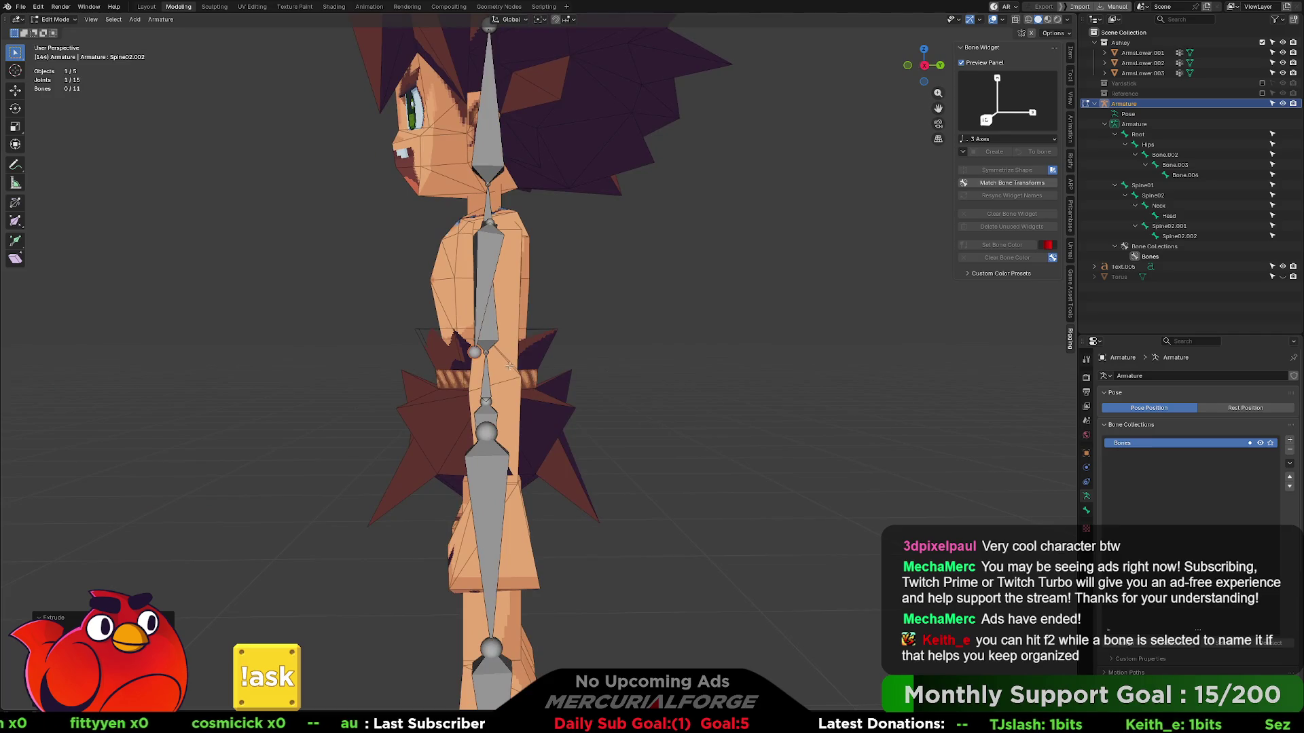
key(g)
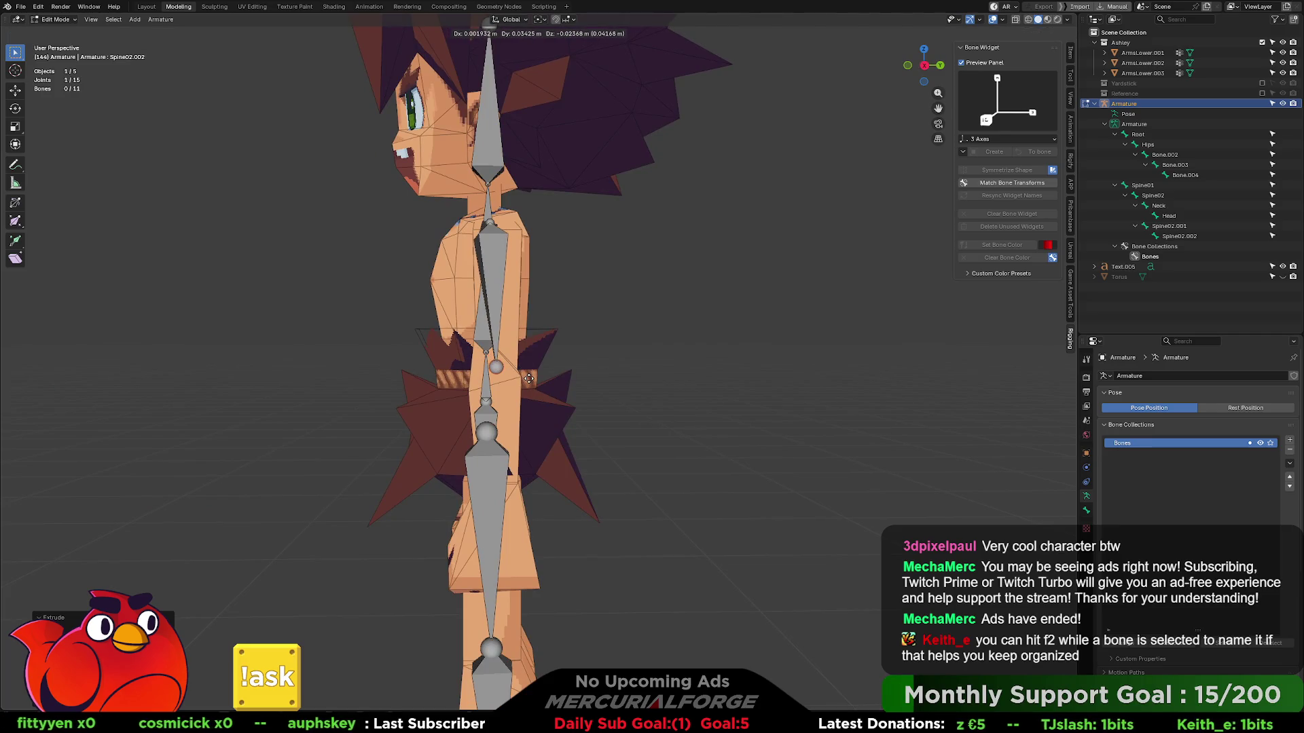
click(520, 377)
- Reposition the shoulder bone's tip from the front view
middle_drag(521, 377, 623, 379)
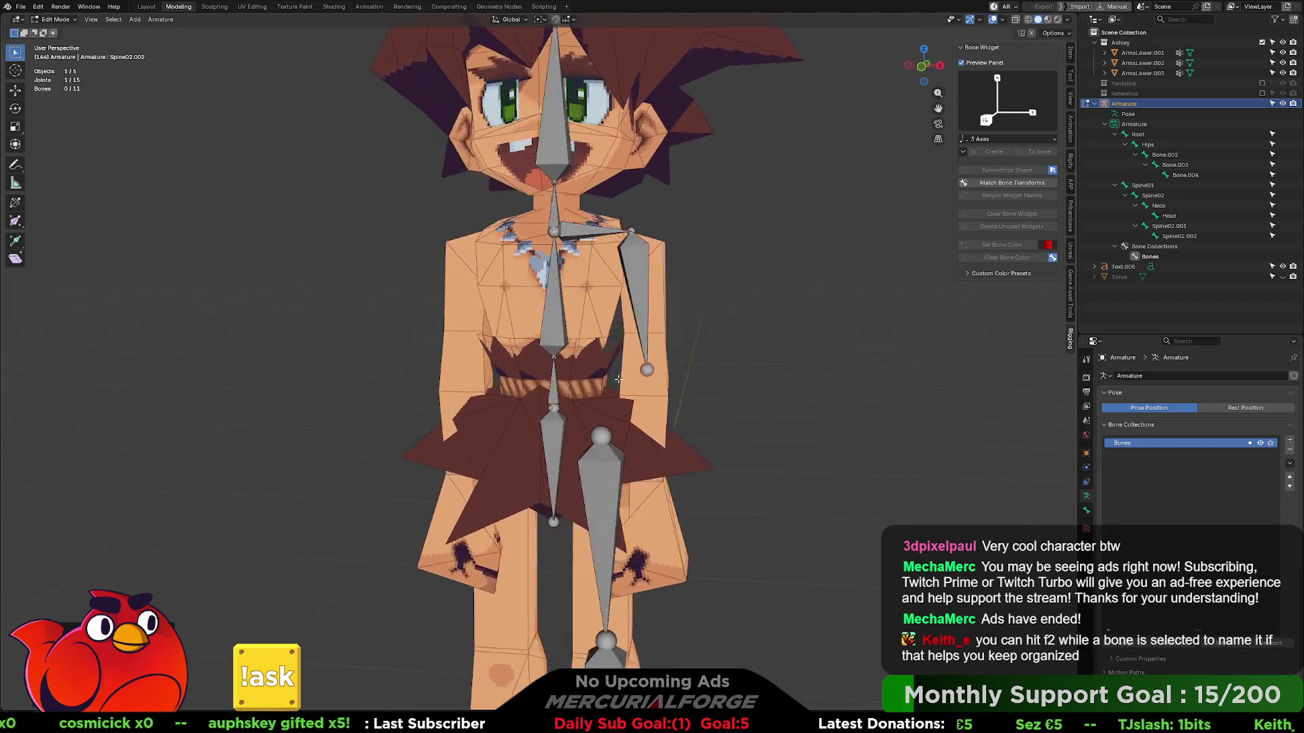
click(637, 232)
key(g)
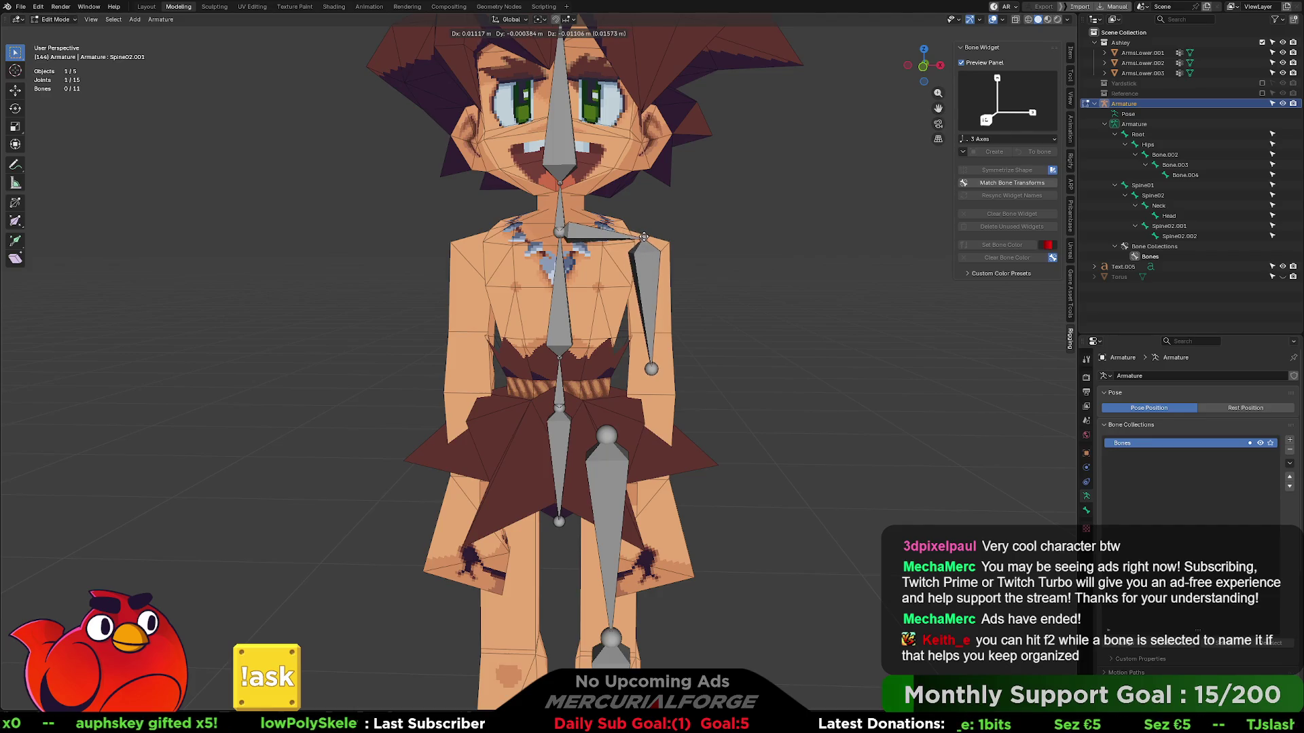
click(643, 239)
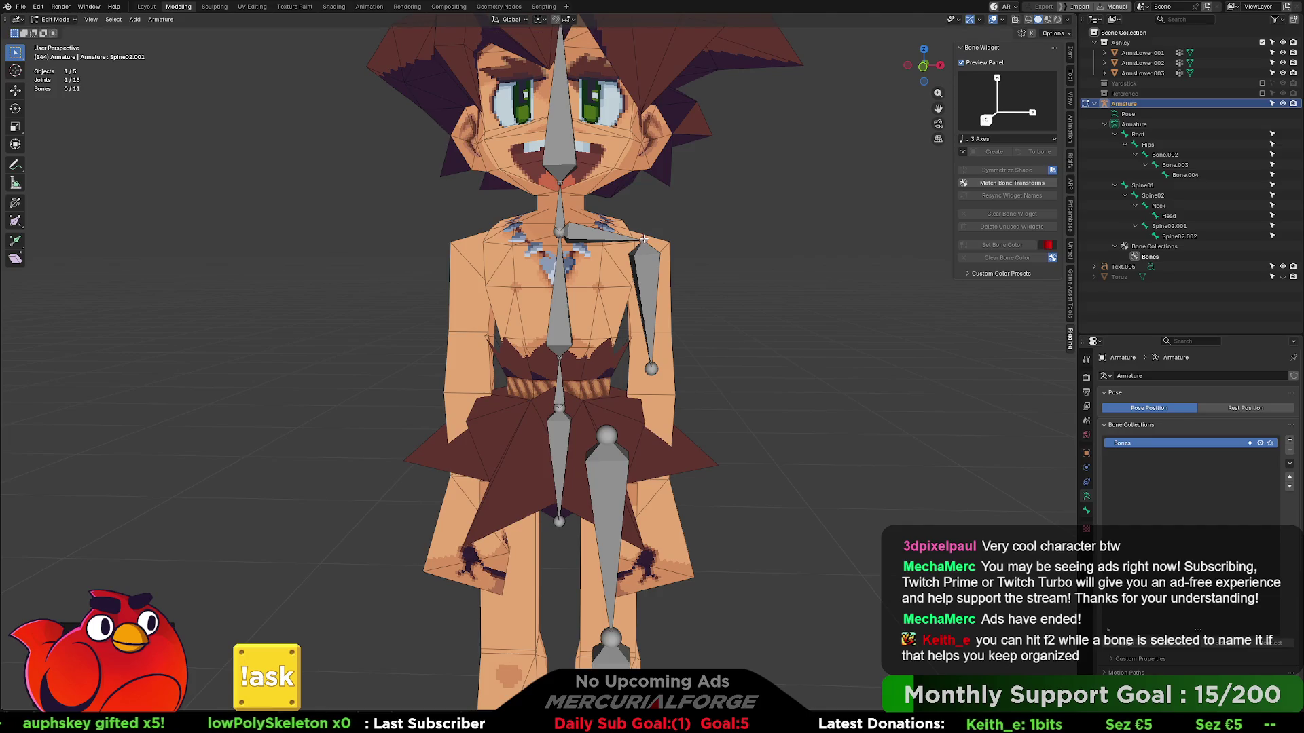
- From the elbow, extrude Spine02.003 and Spine02.004 down the forearm to the hand in front view
click(652, 367)
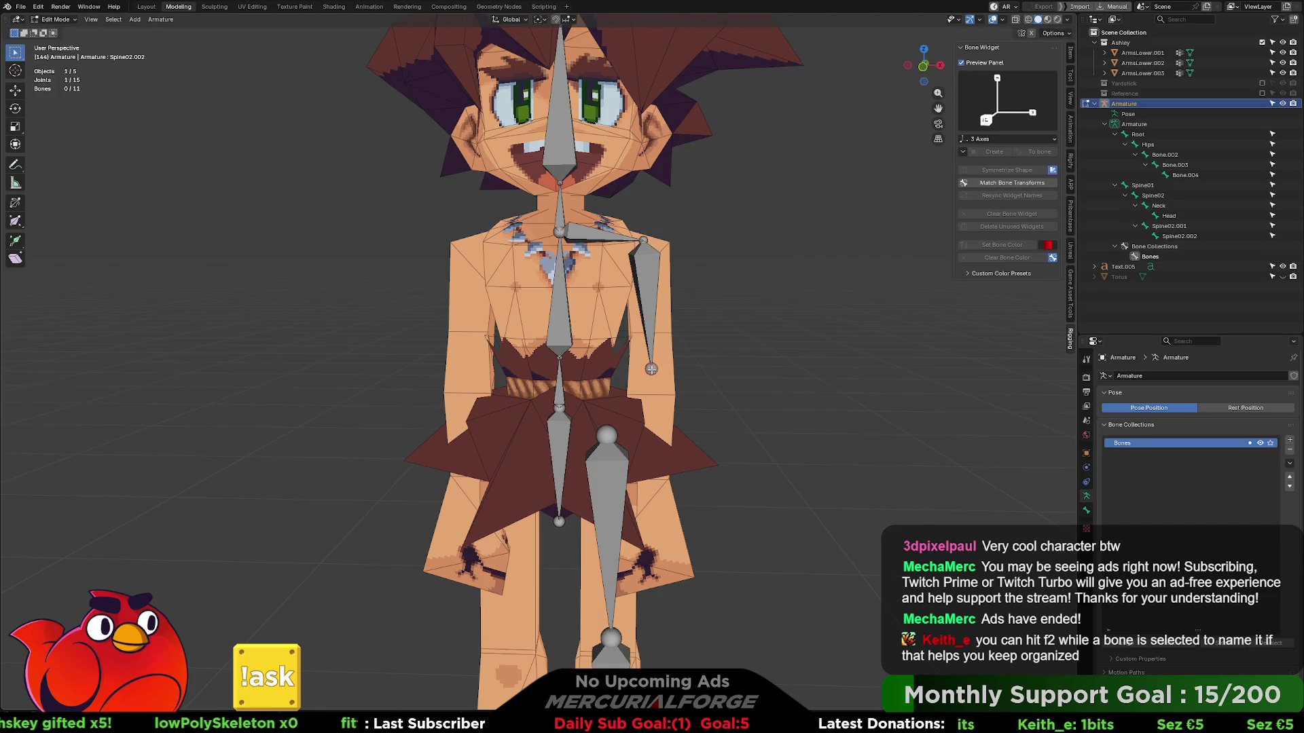
key(KP_1)
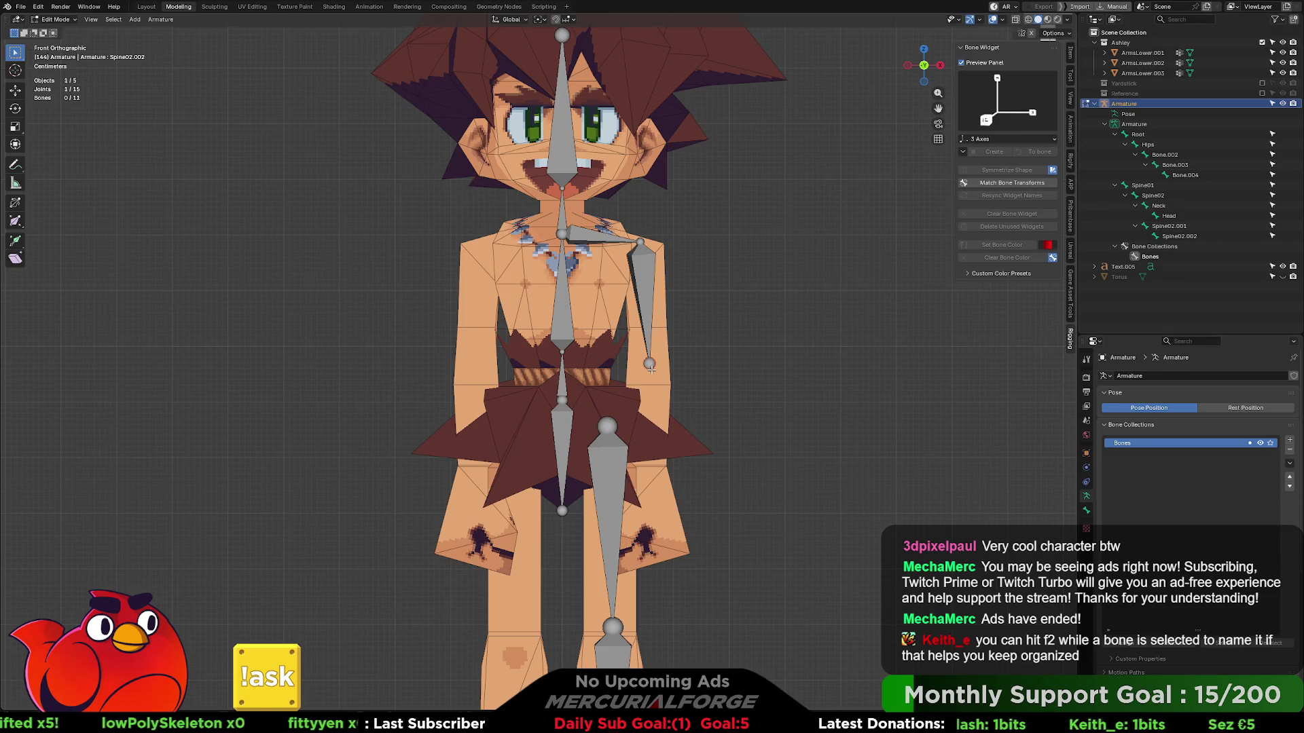
key(e)
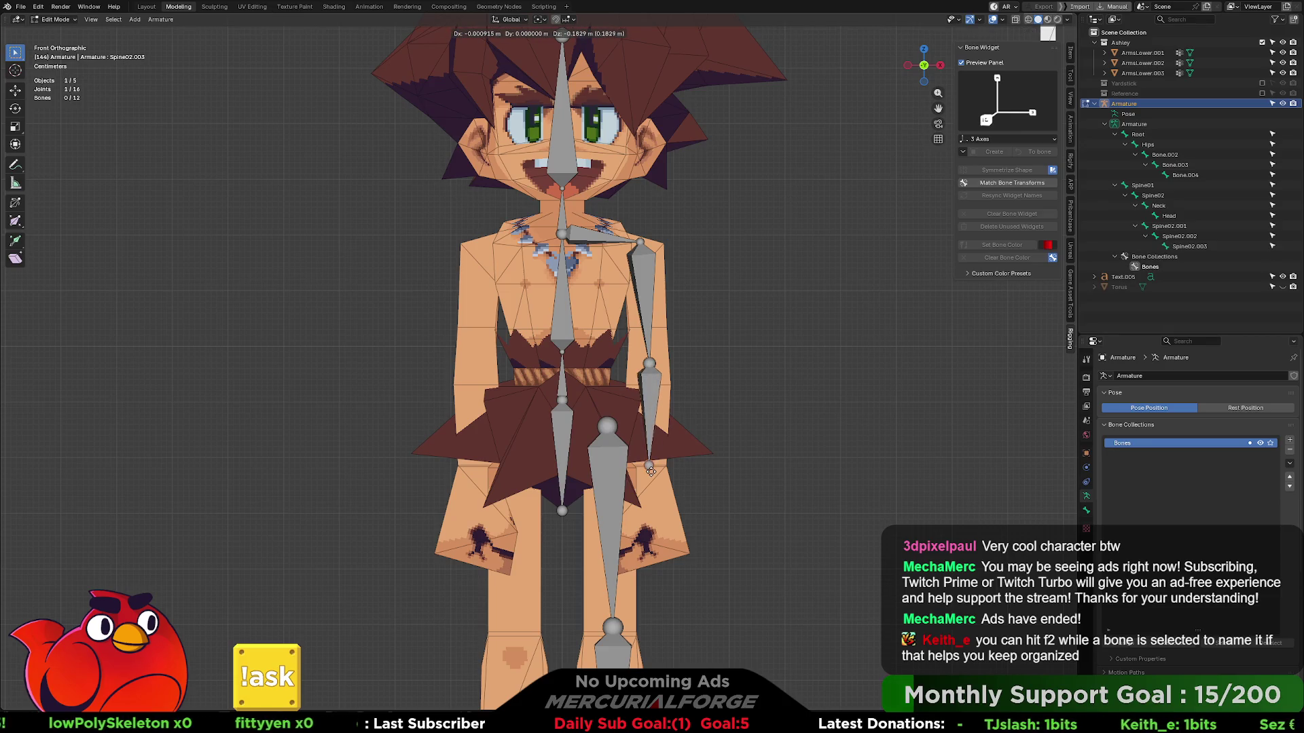
click(649, 468)
key(e)
click(646, 552)
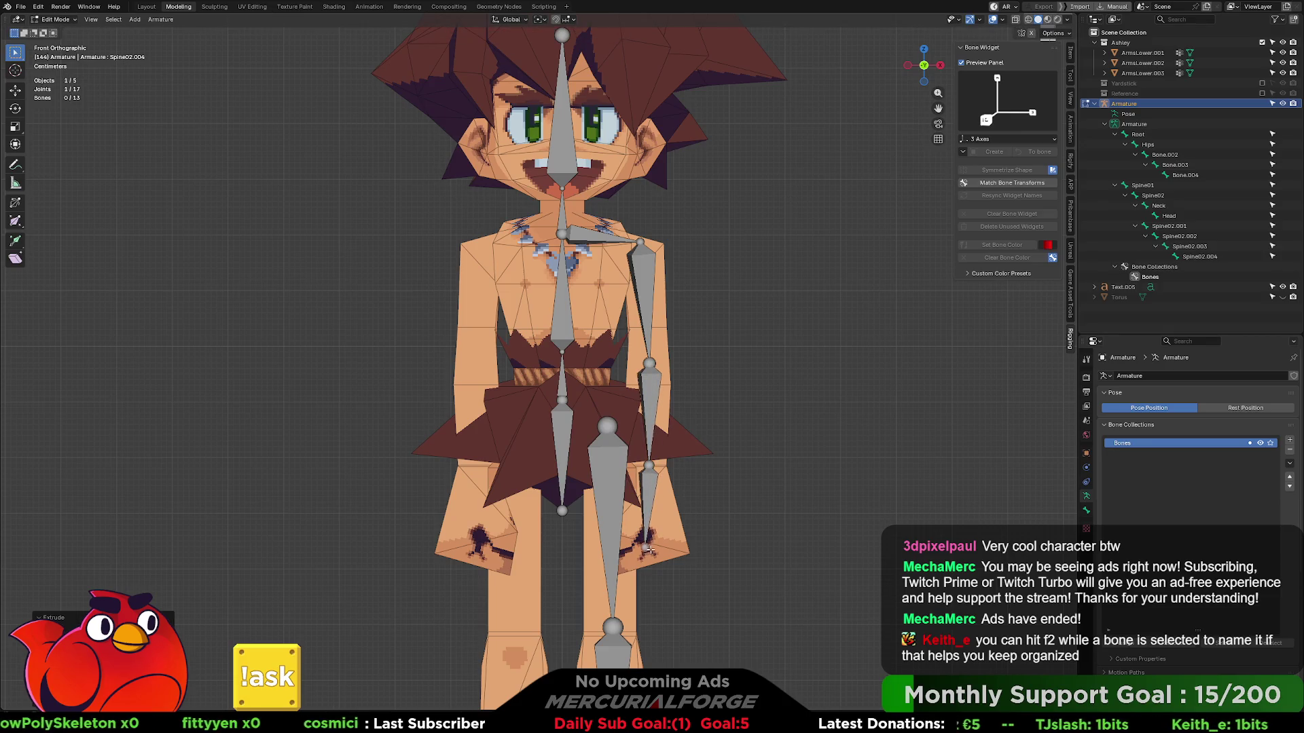
- Line up Spine02.004 and the lower arm end with the arm in right side view
key(KP_3)
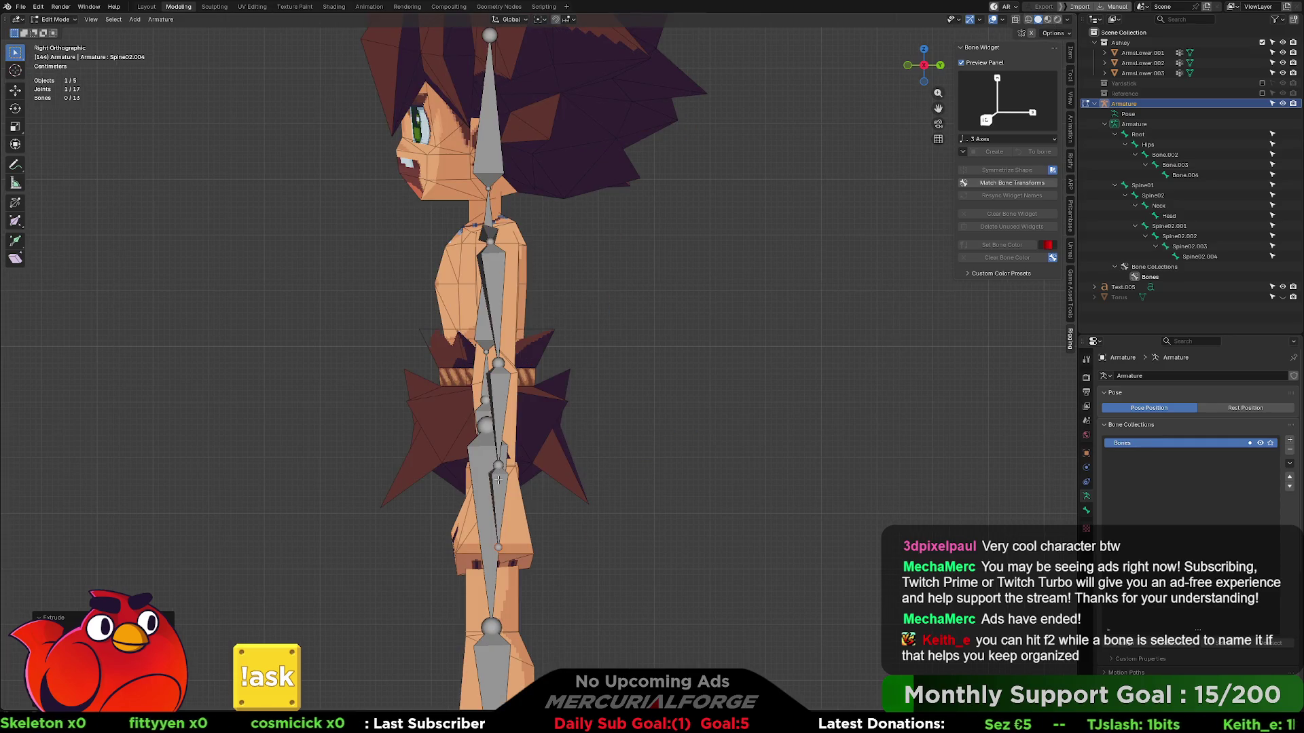
click(497, 479)
key(g)
click(491, 479)
key(alt+a)
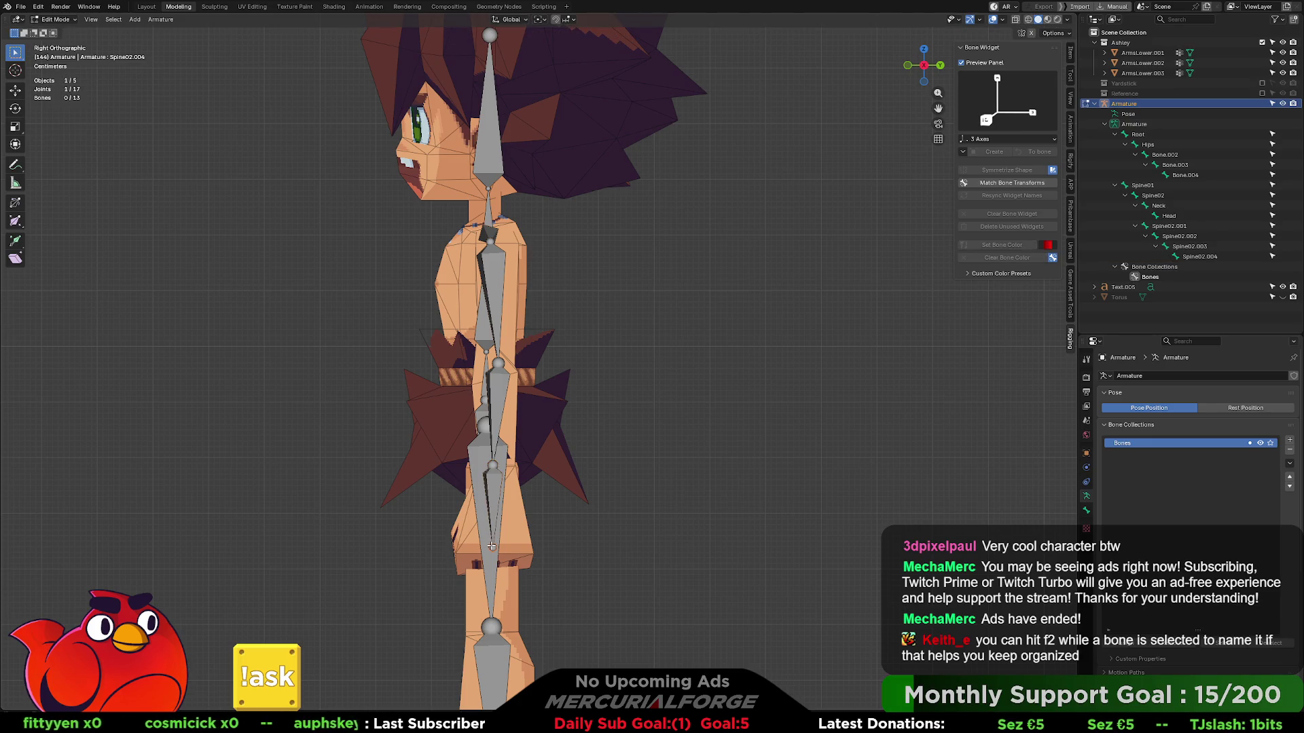
key(g)
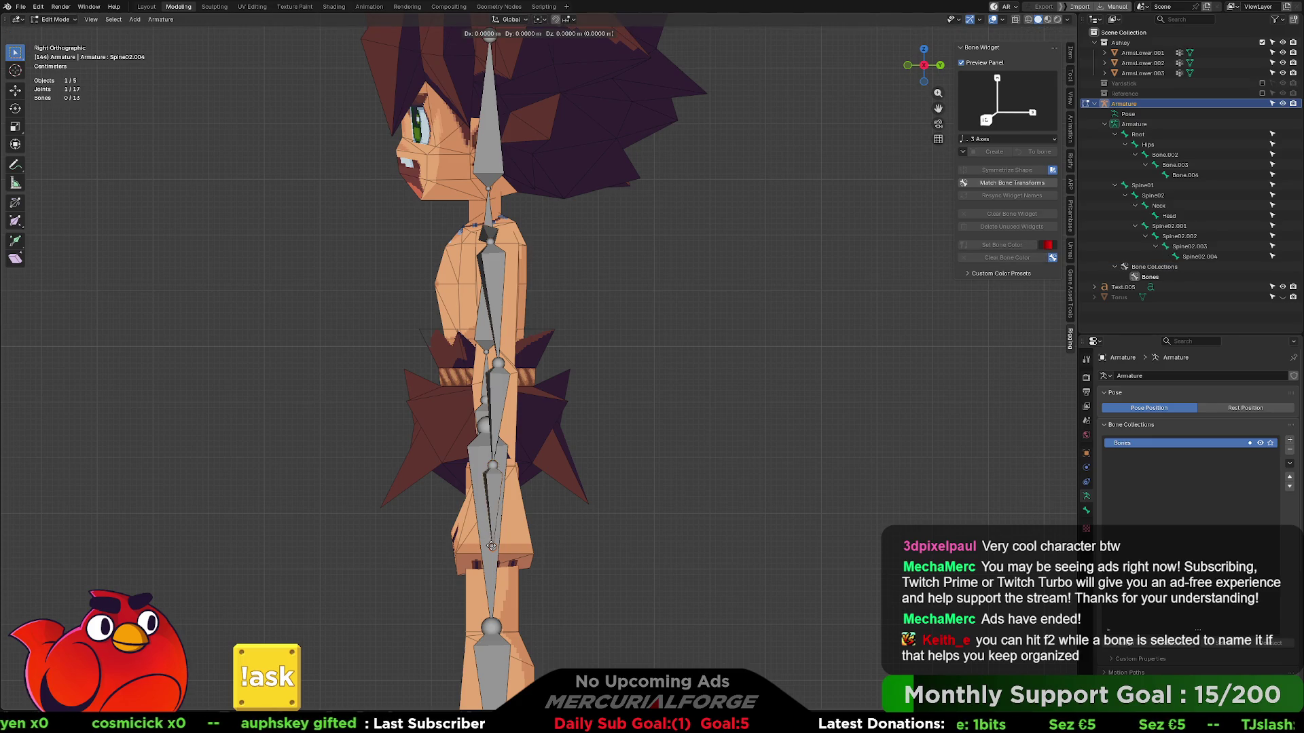
click(484, 548)
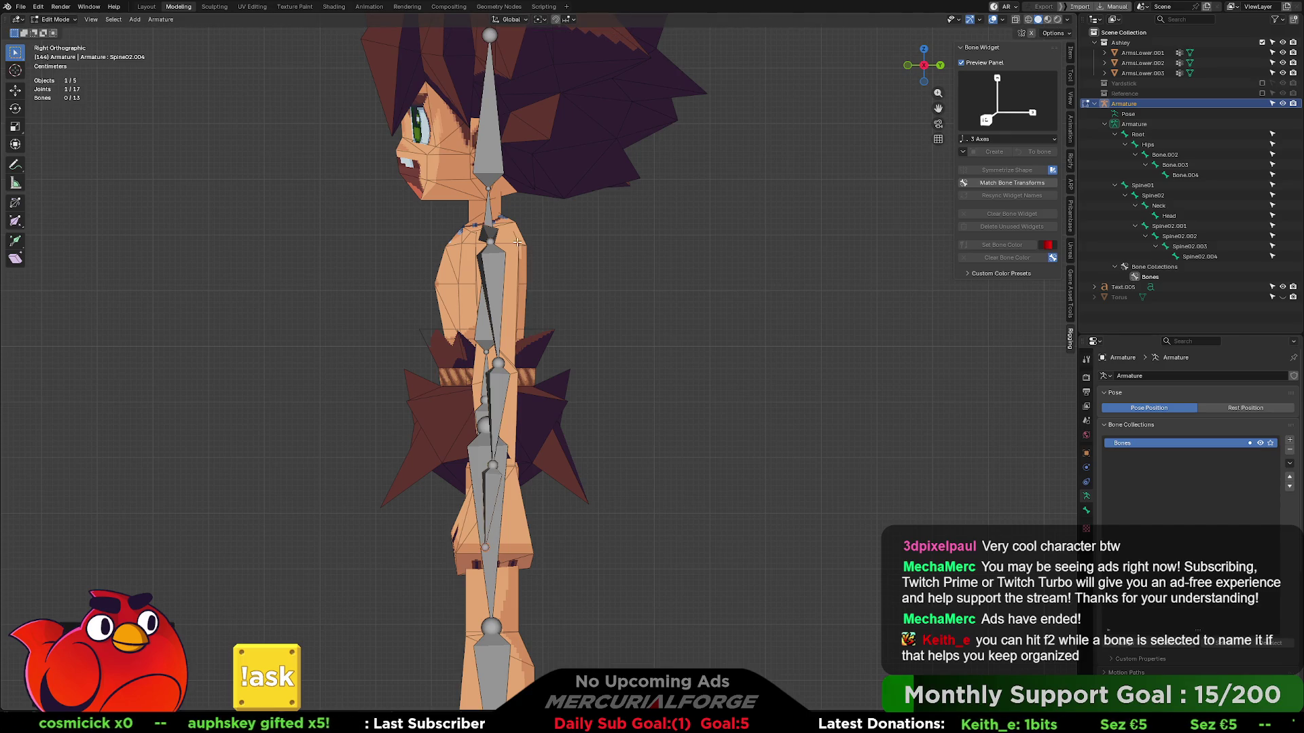
mouse_move(484, 547)
middle_down()
mouse_move(598, 274)
mouse_move(612, 272)
middle_up()
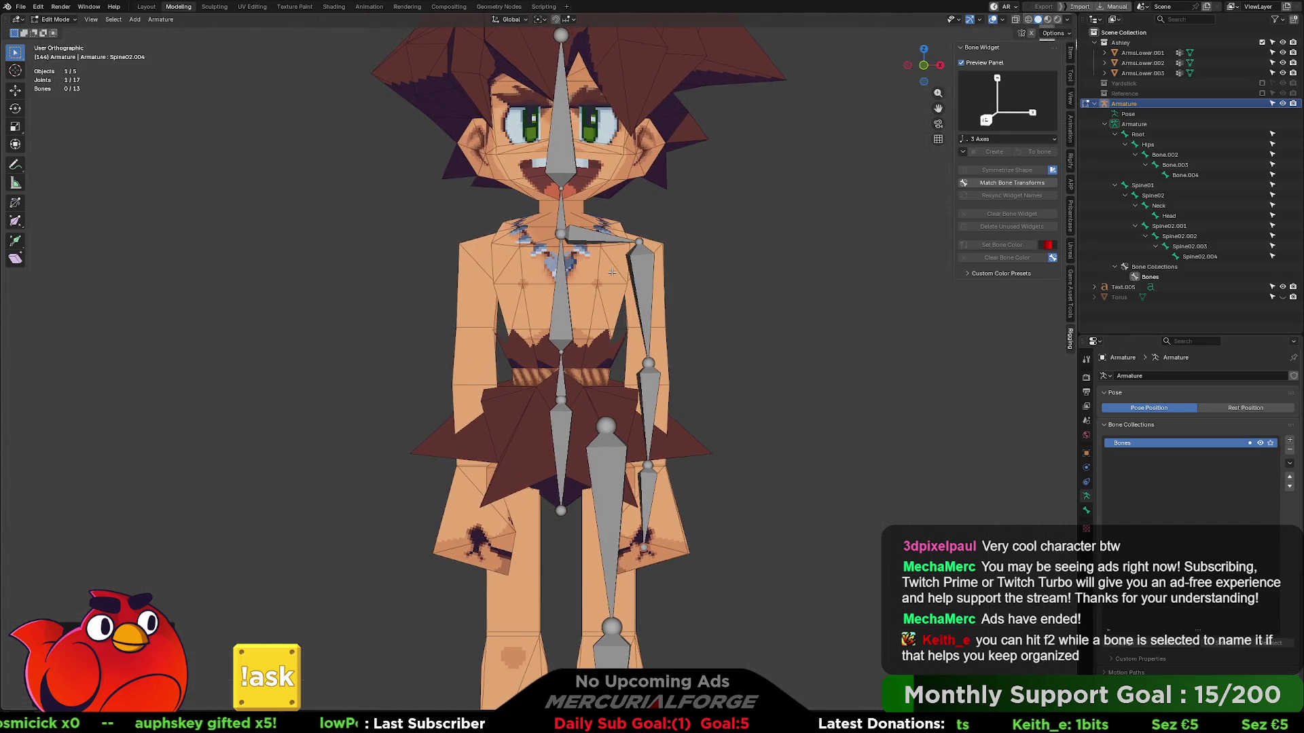
scroll(615, 301, up, 1)
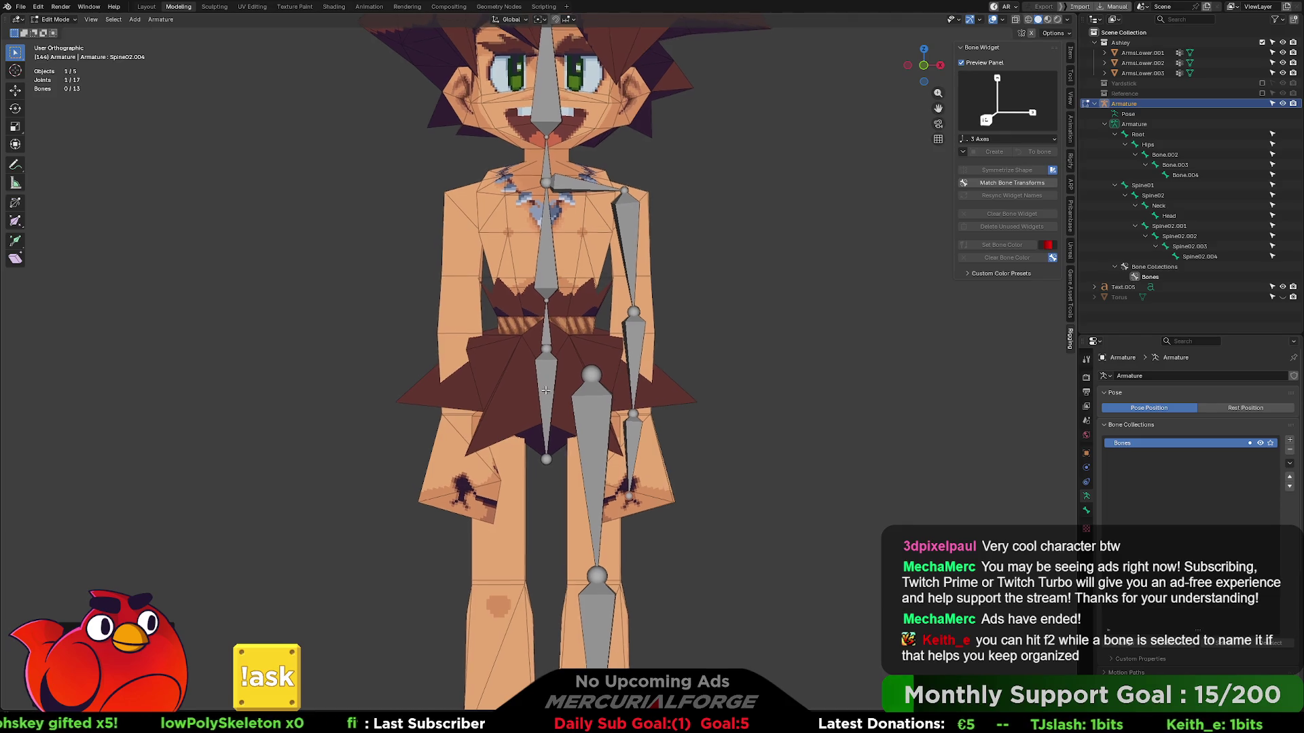
click(547, 390)
- Select the old leg bones Bone.002, Bone.003 and Bone.004 and delete them
mouse_move(546, 390)
middle_down()
mouse_move(440, 405)
mouse_move(587, 355)
middle_up()
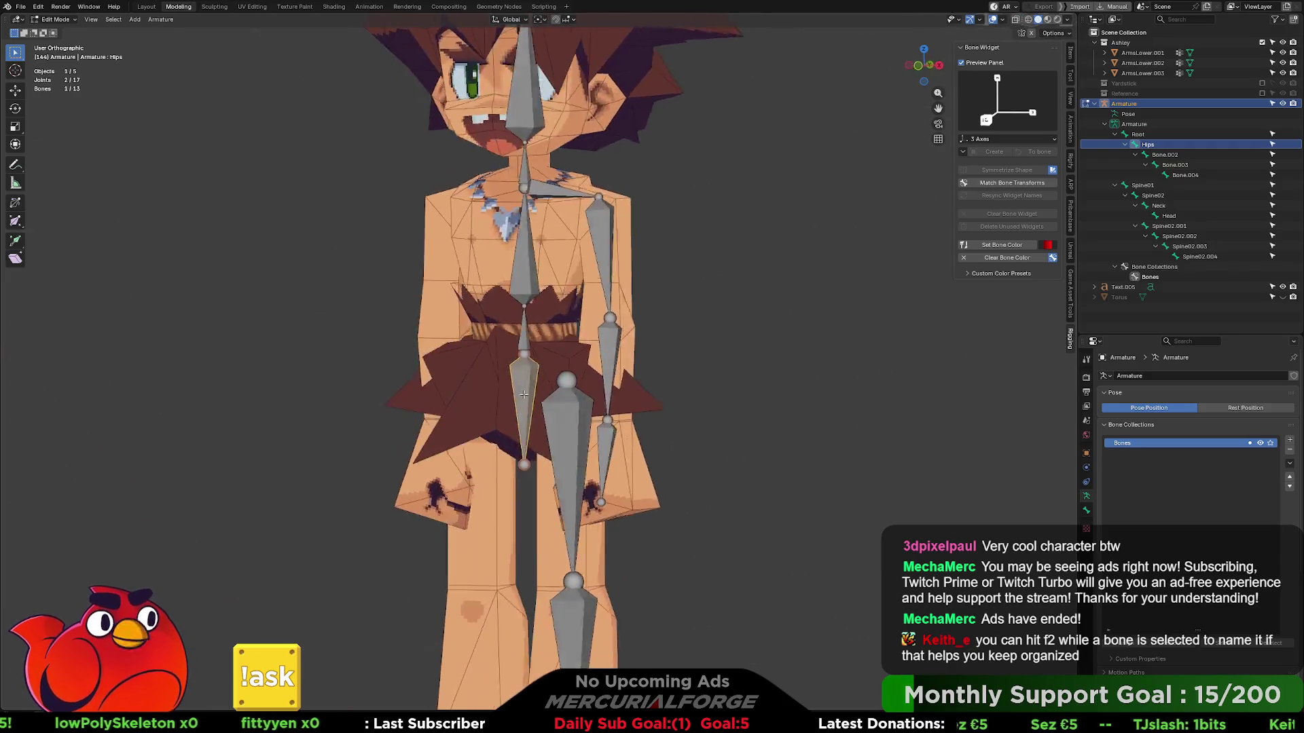
scroll(586, 354, up, 2)
click(587, 355)
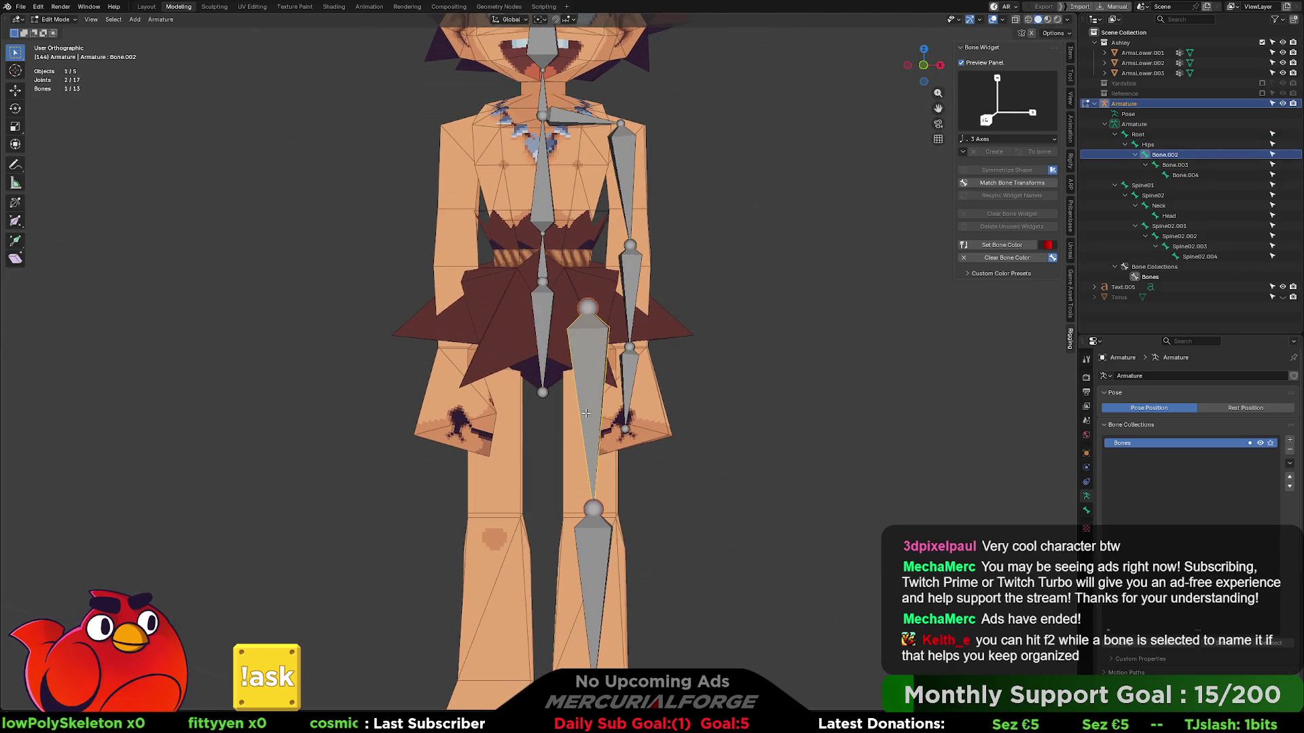
scroll(587, 354, down, 2)
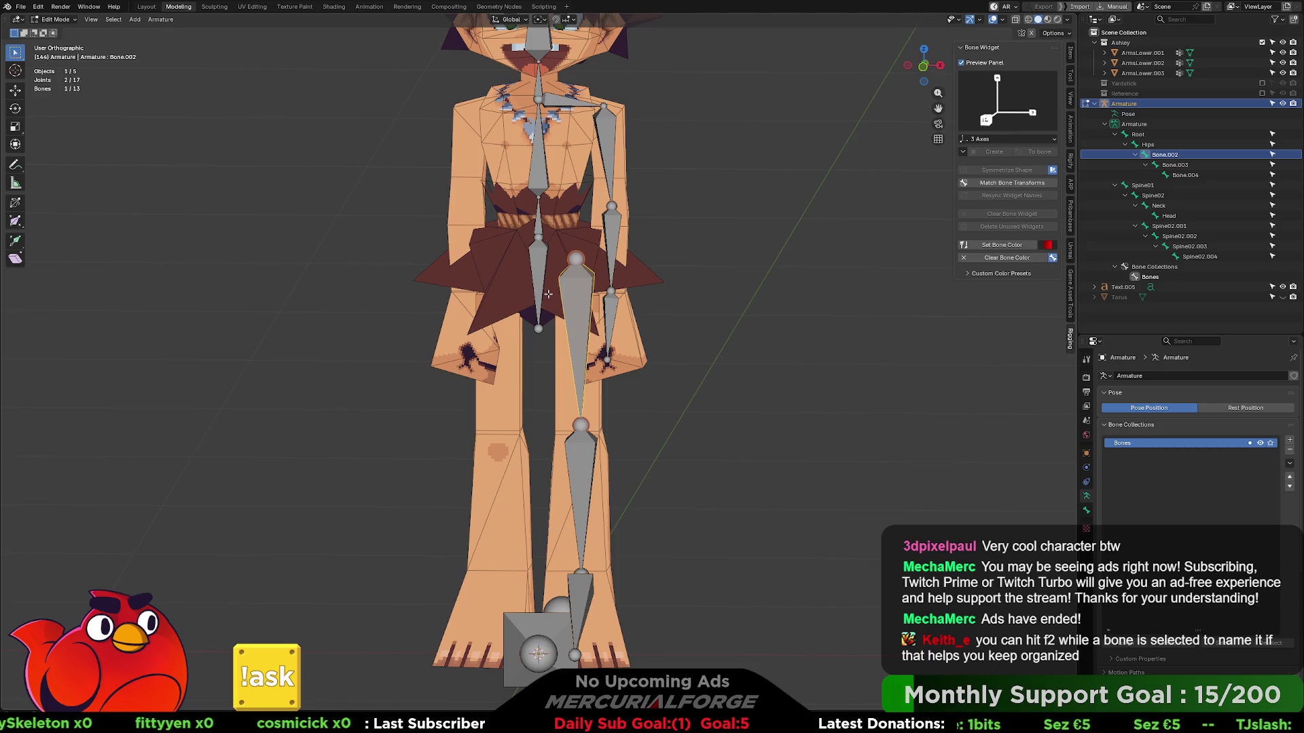
middle_drag(548, 294, 550, 294)
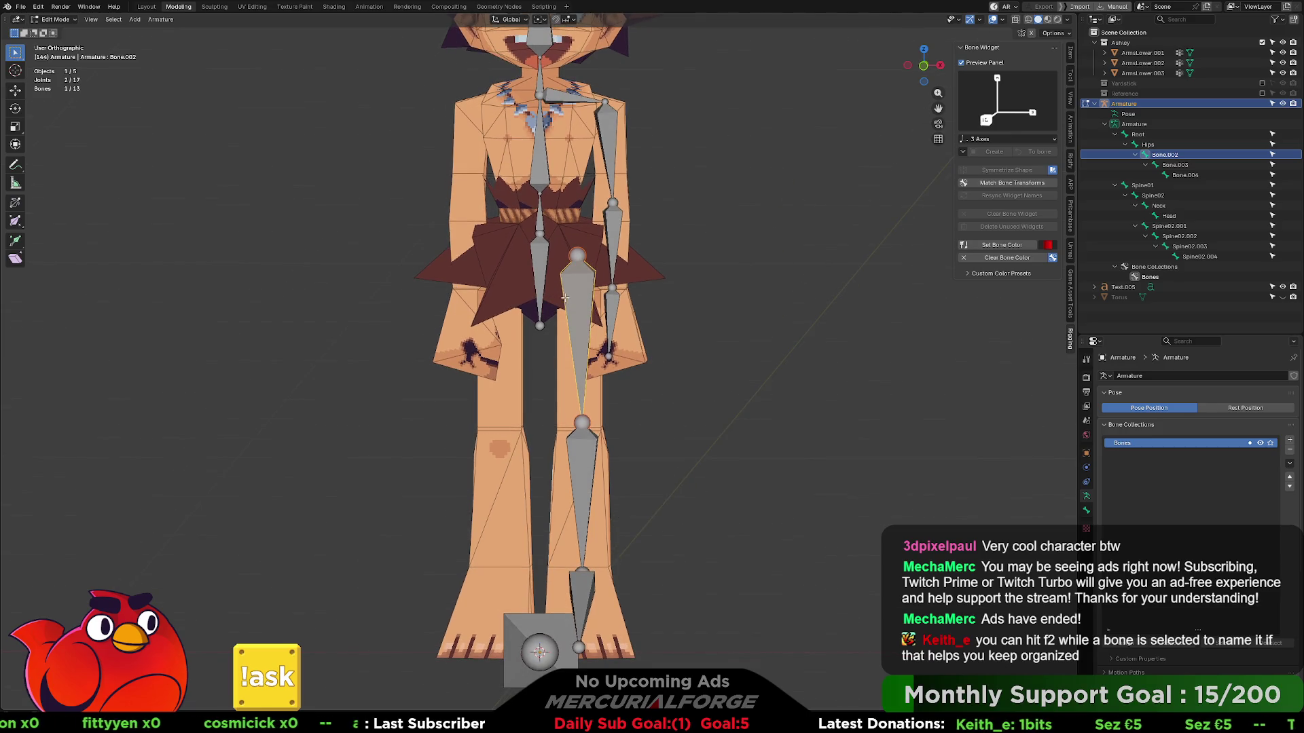
click(580, 490)
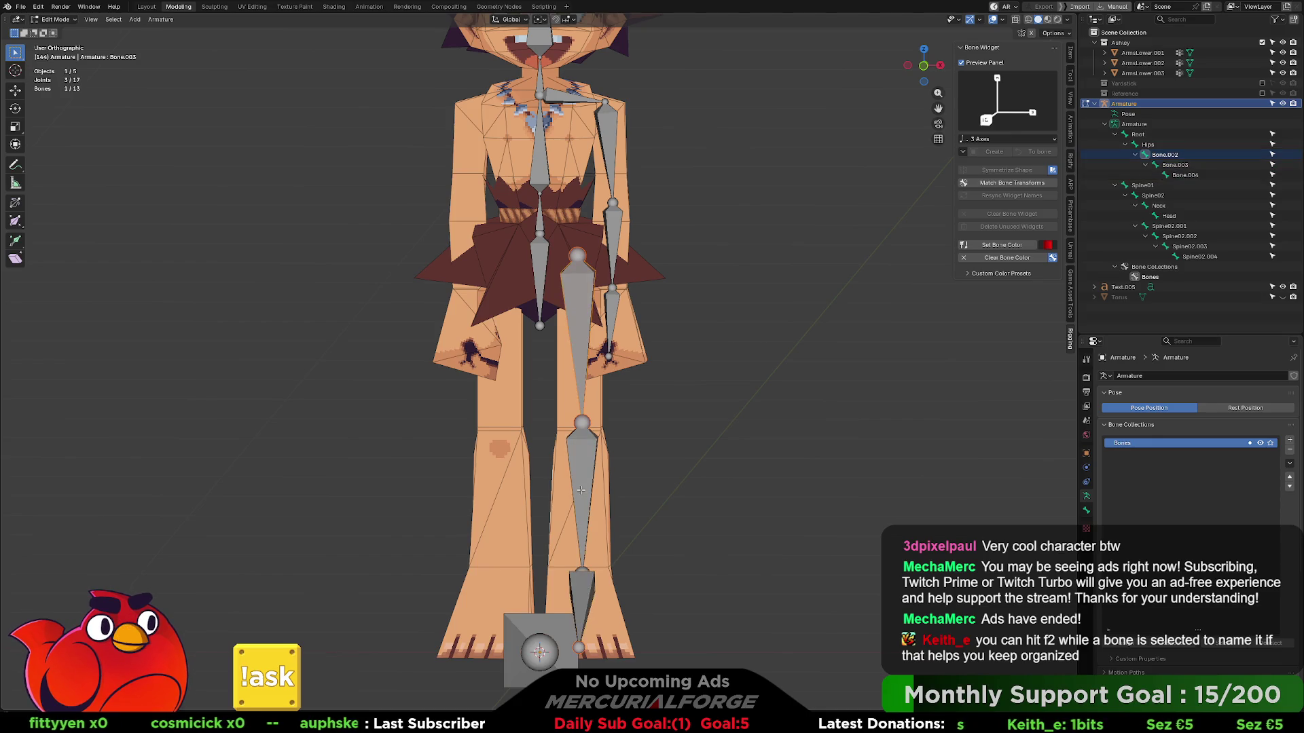
shift+click(578, 576)
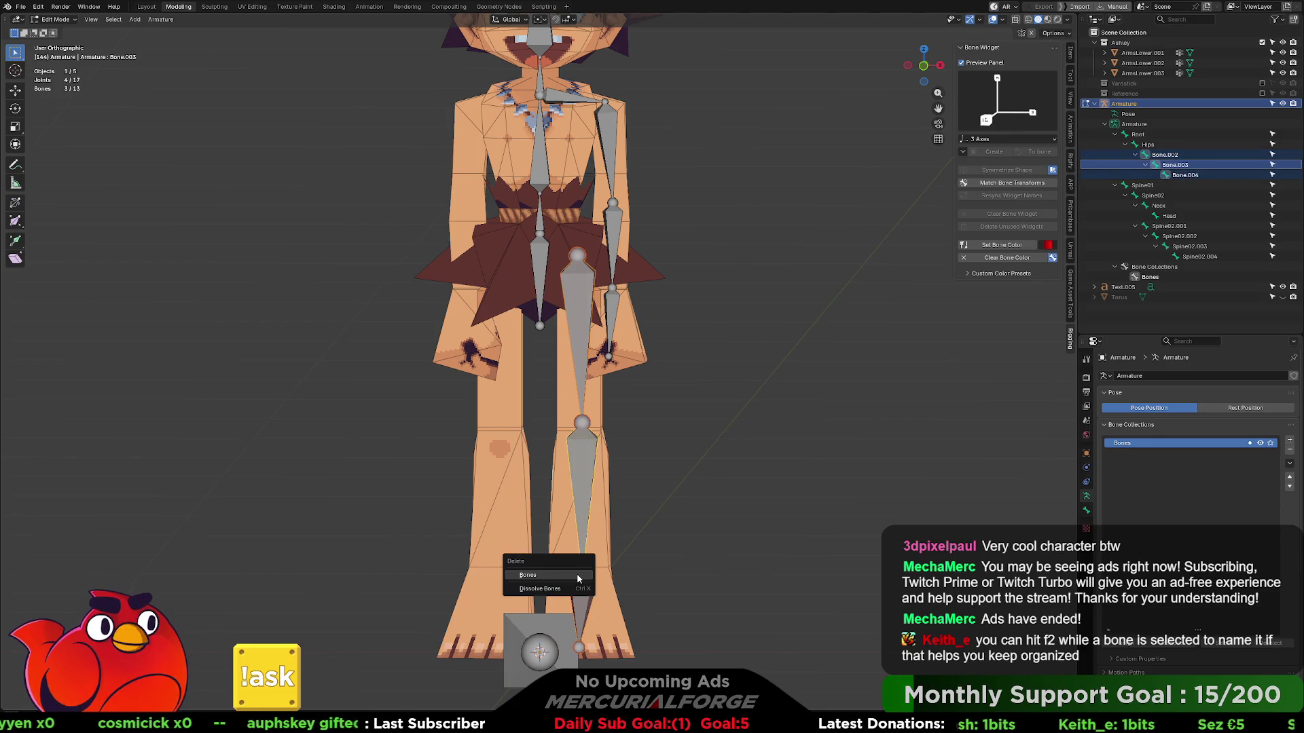
key(Delete)
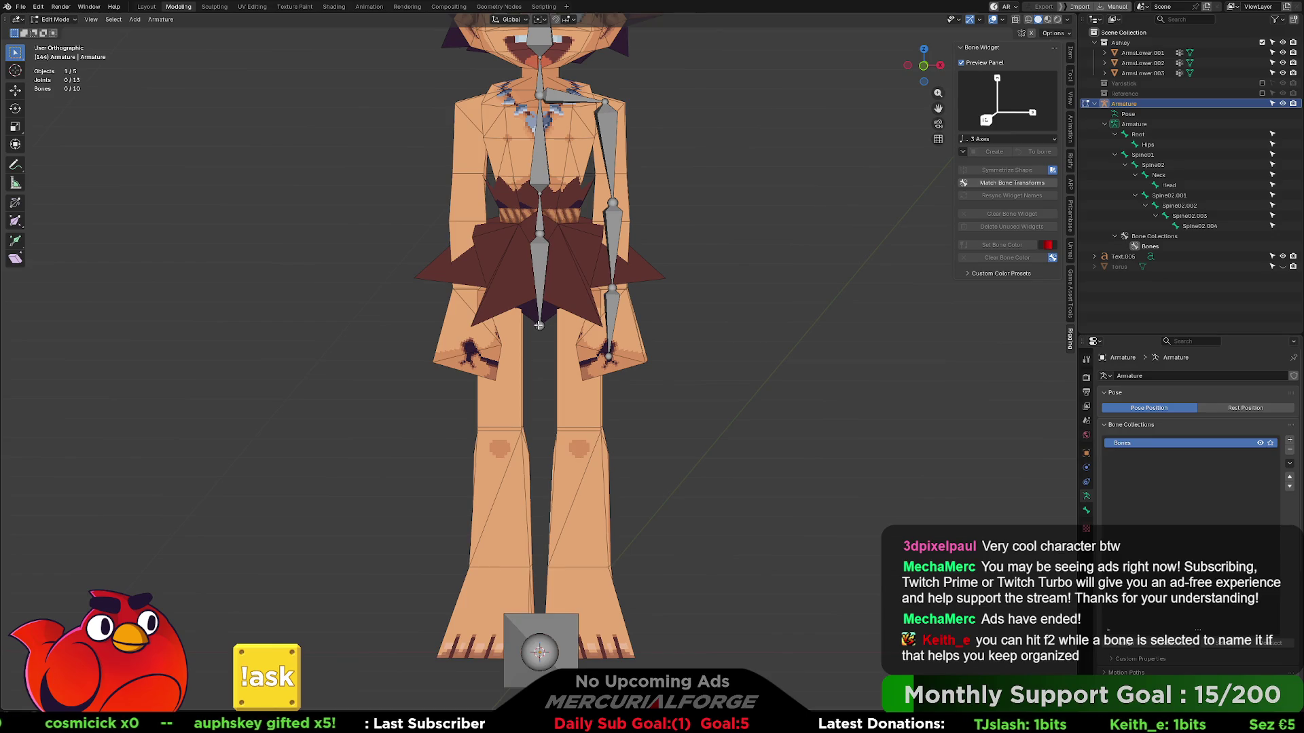
- In front view, move the Hips tip straight up along Z into the pelvis
click(541, 327)
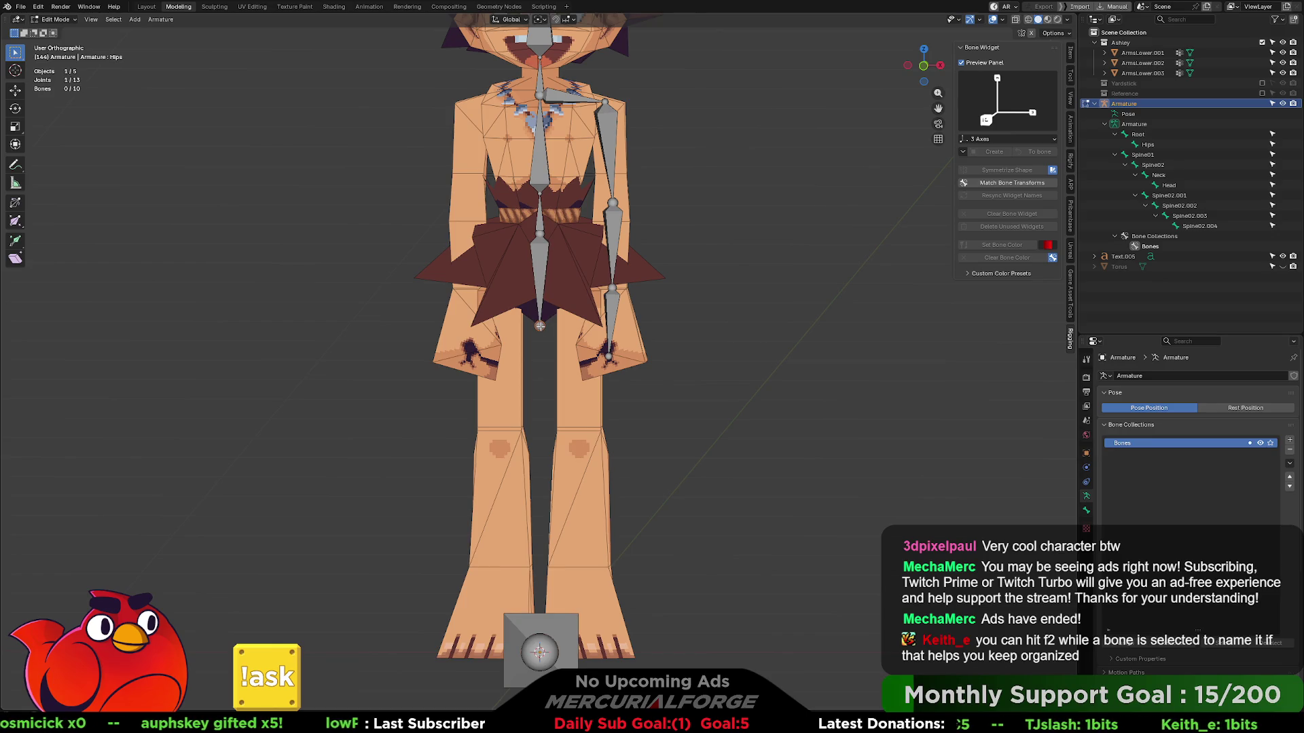
key(g)
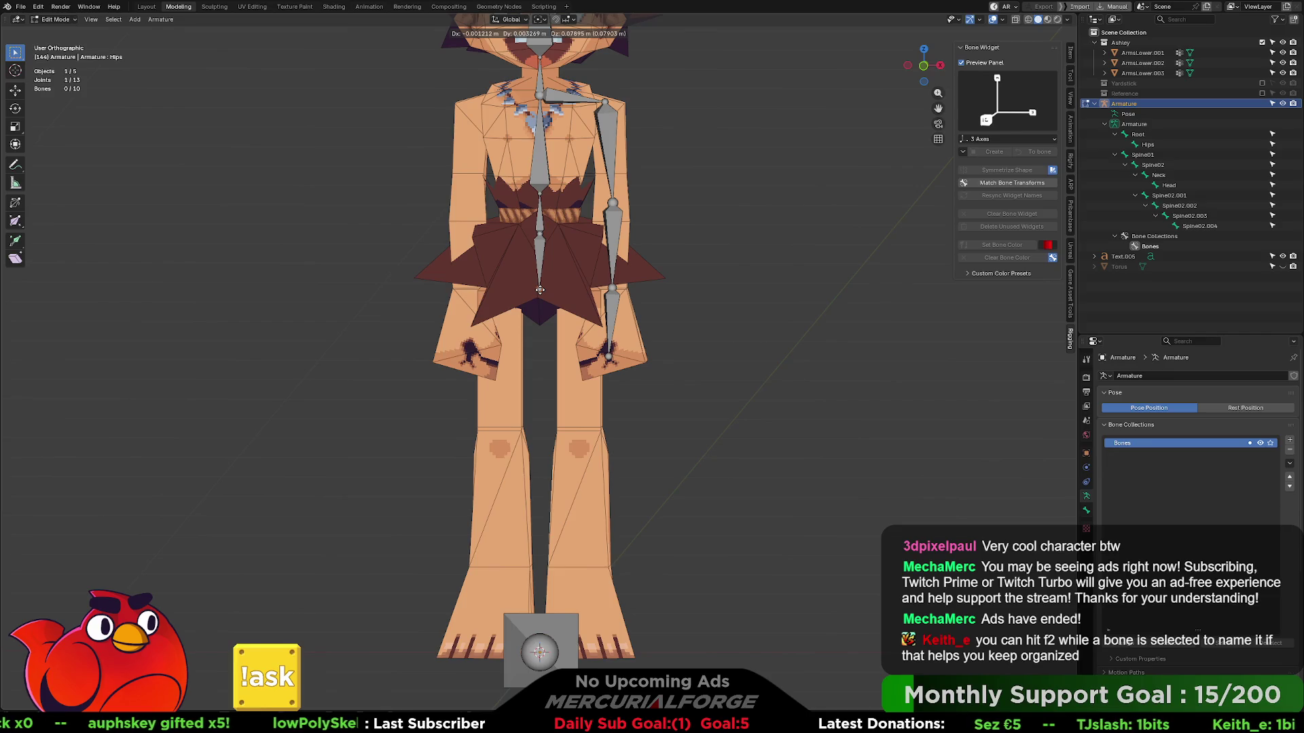
key(Escape)
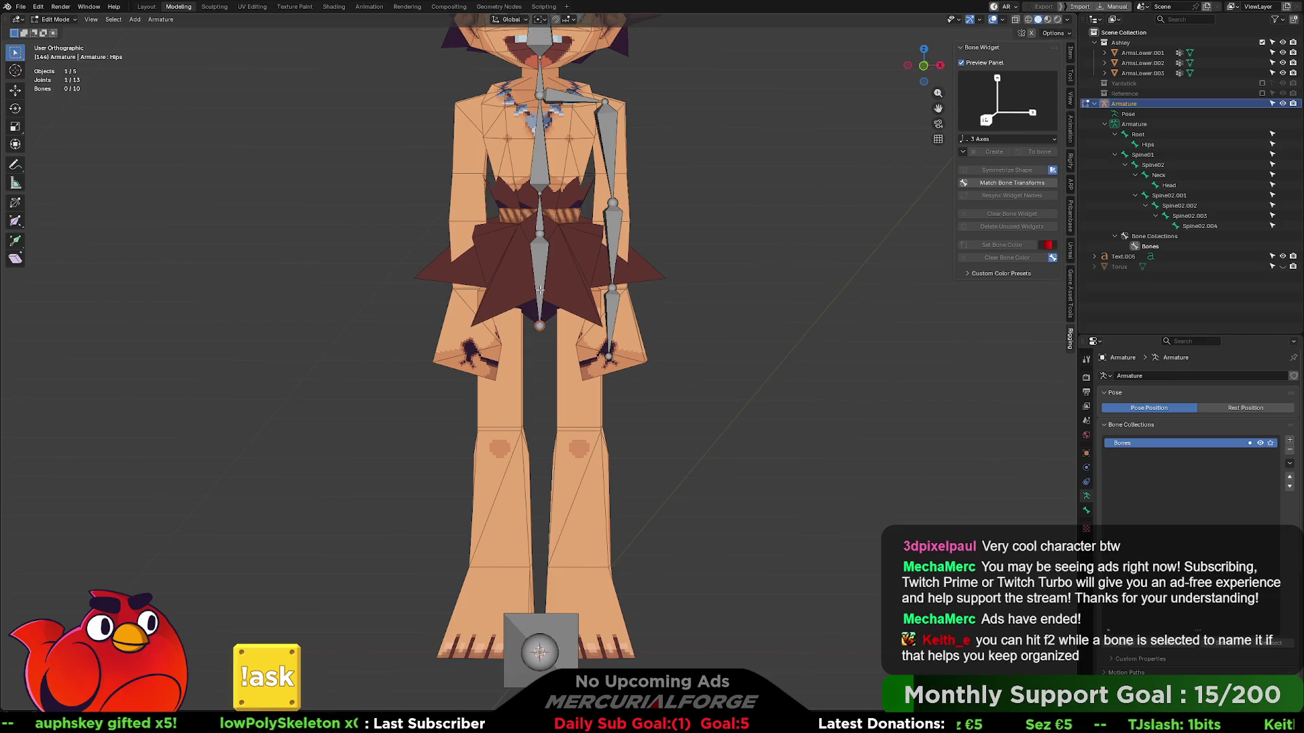
key(KP_1)
key(g)
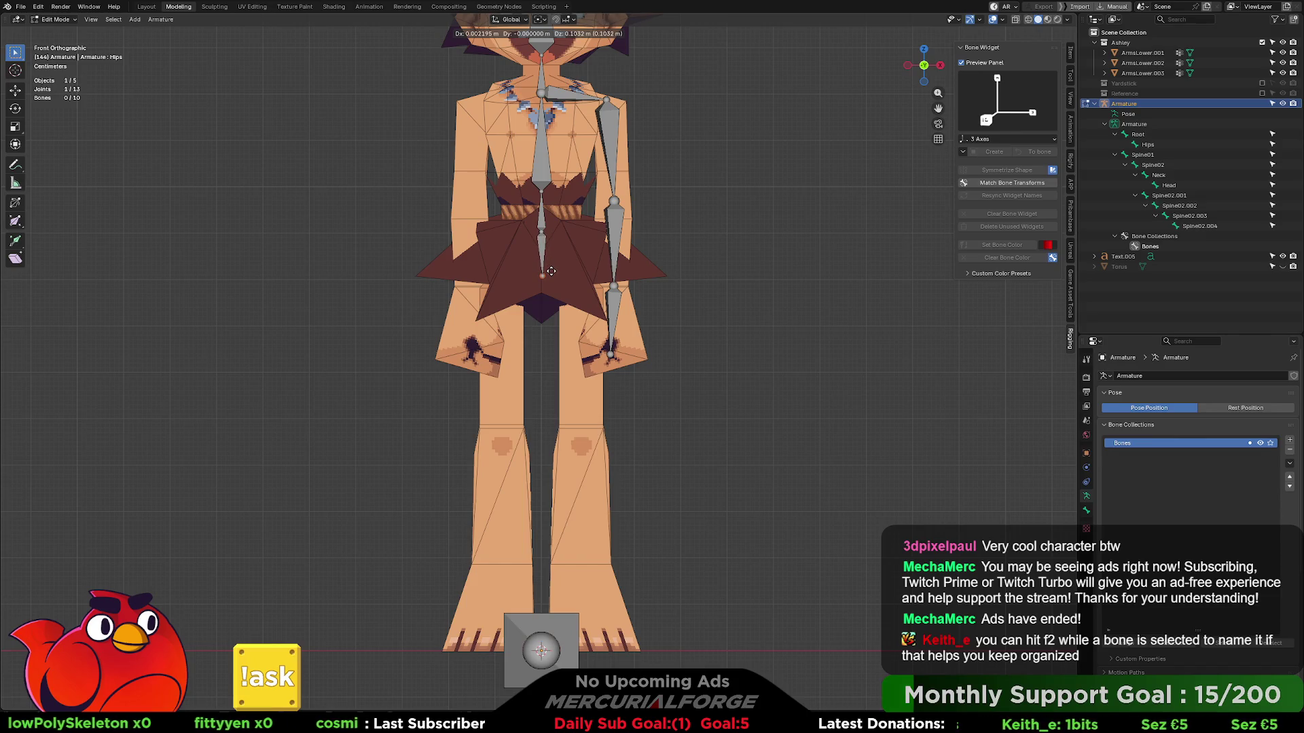
key(x)
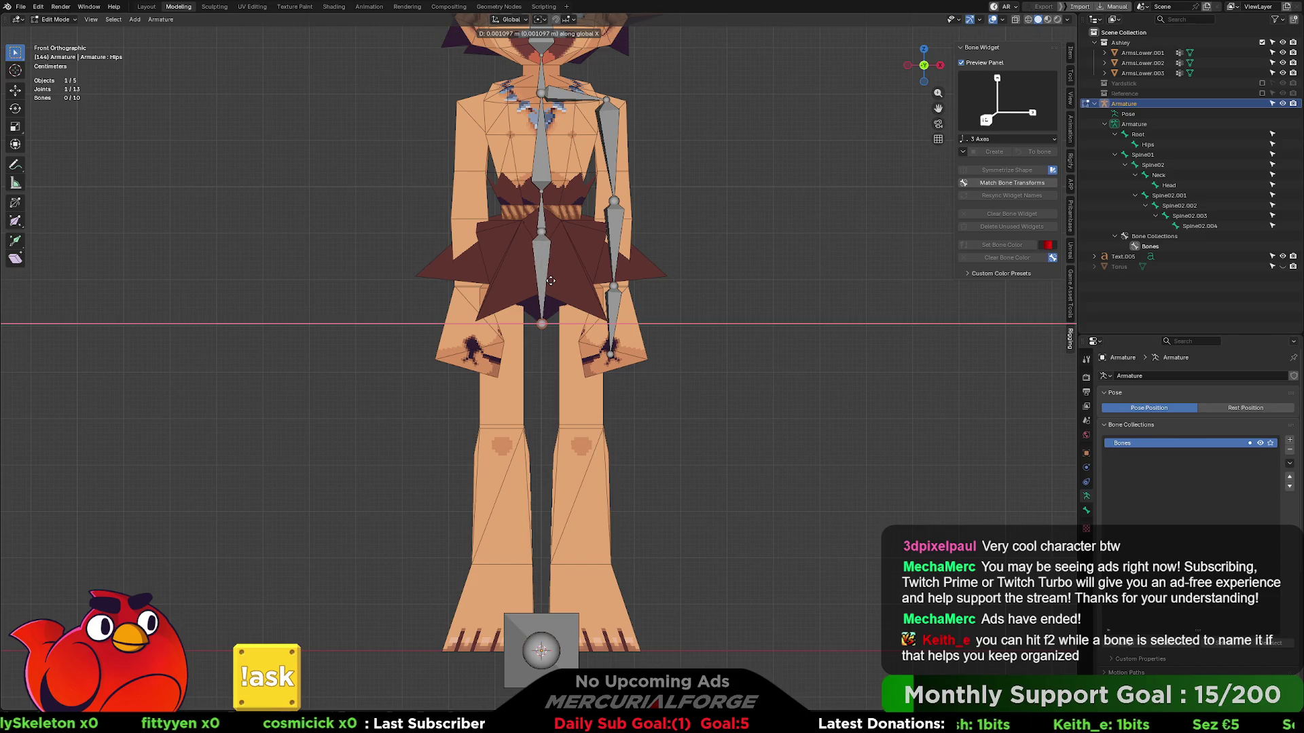
key(z)
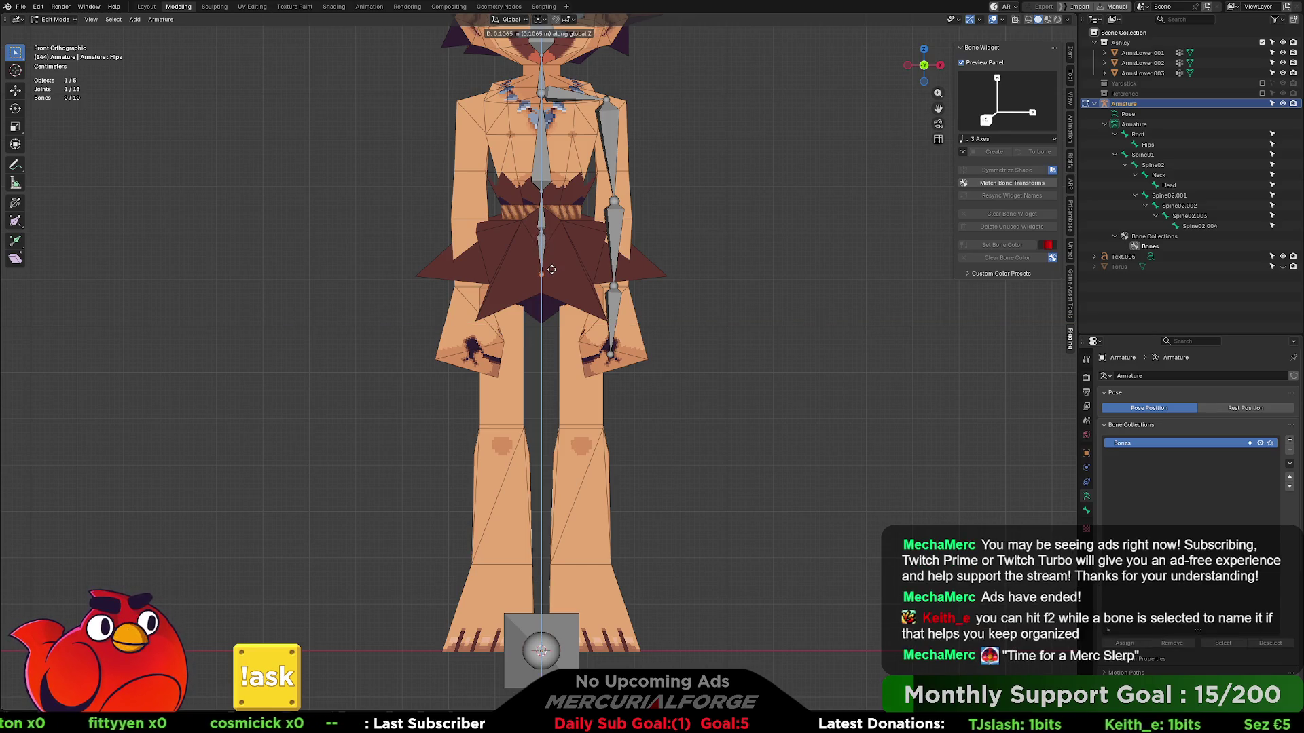
click(551, 271)
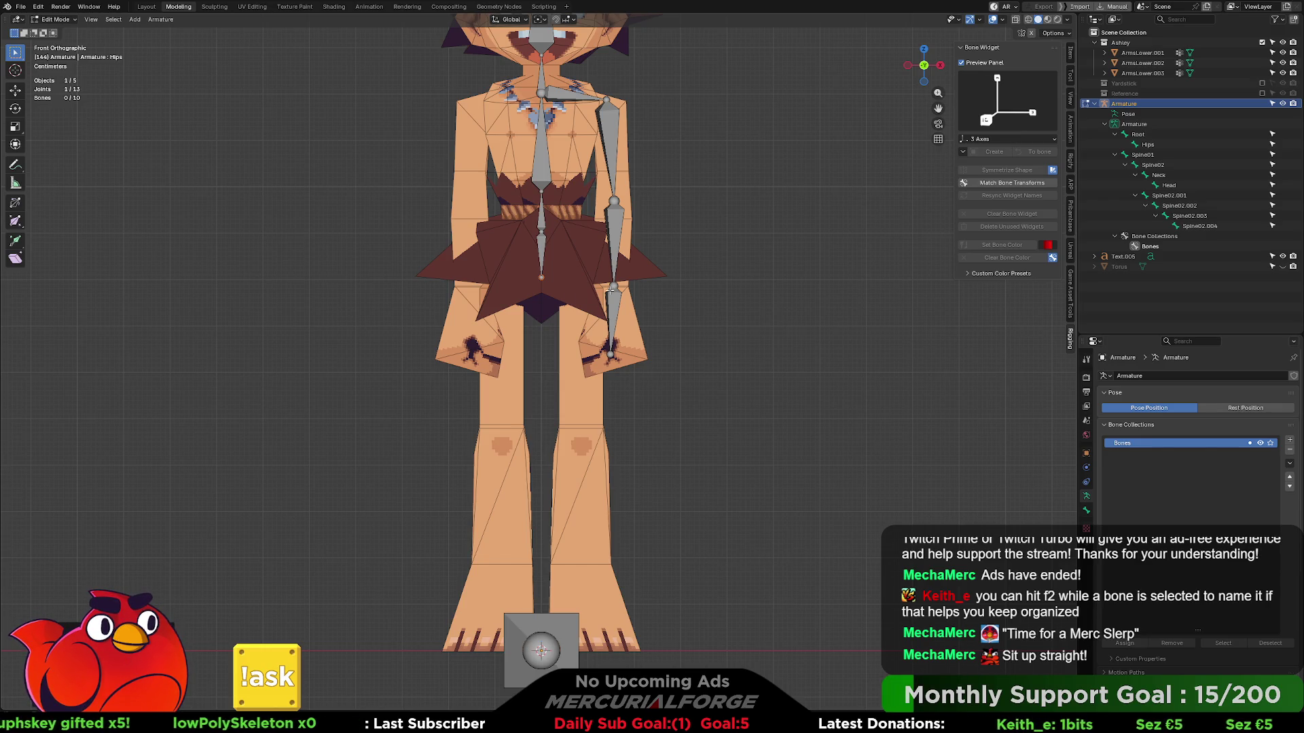
click(541, 246)
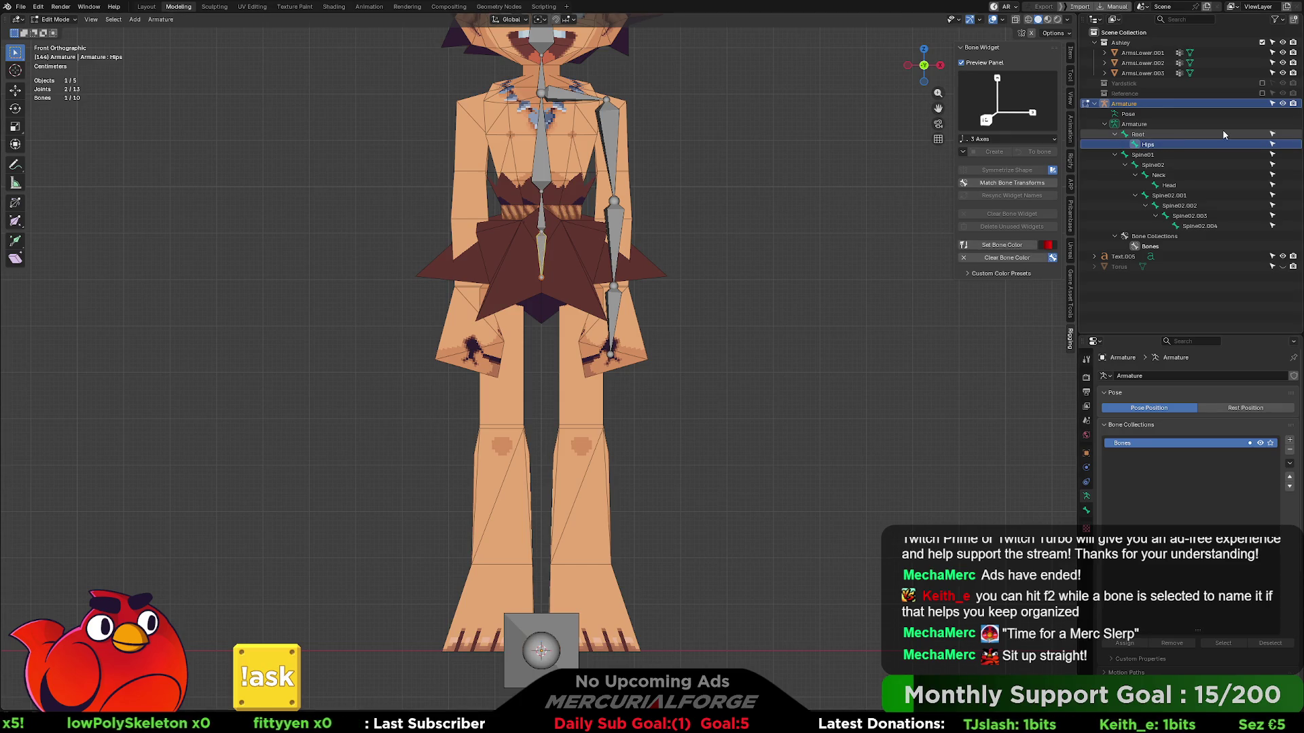
click(1144, 155)
click(1148, 144)
click(541, 276)
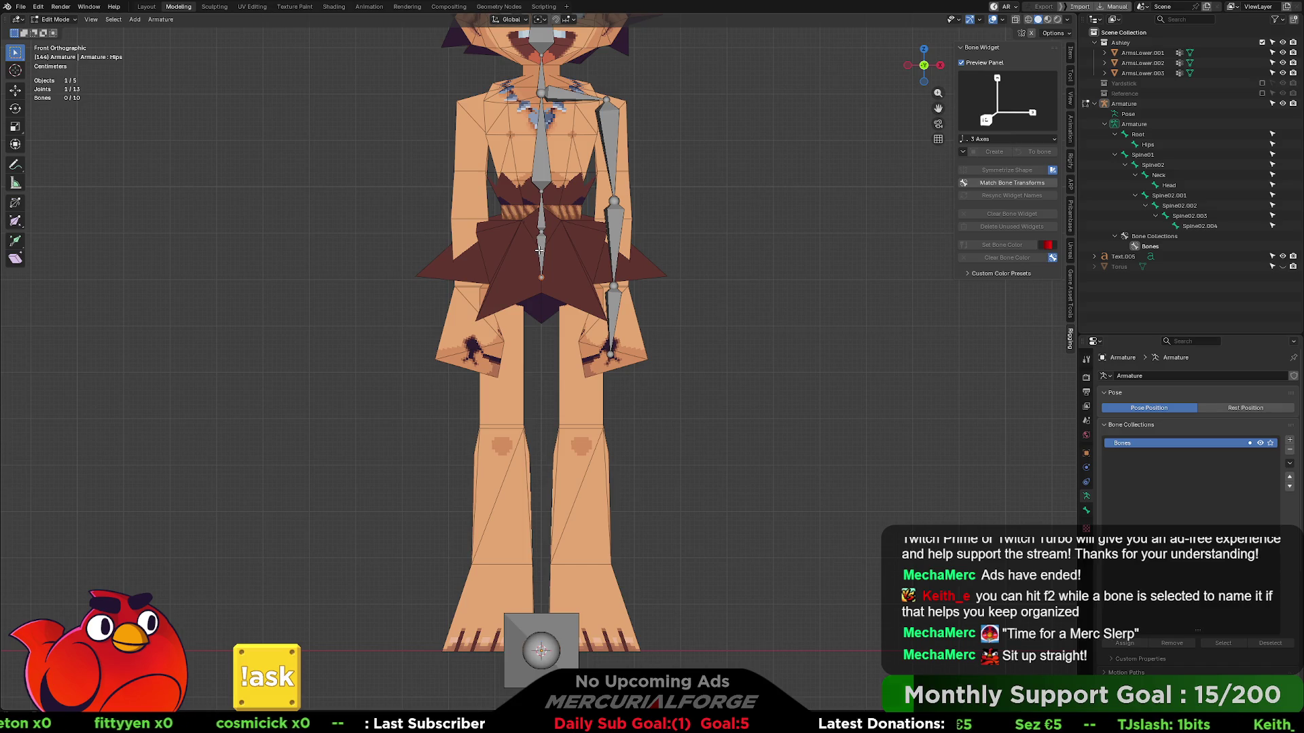
click(539, 248)
click(1115, 237)
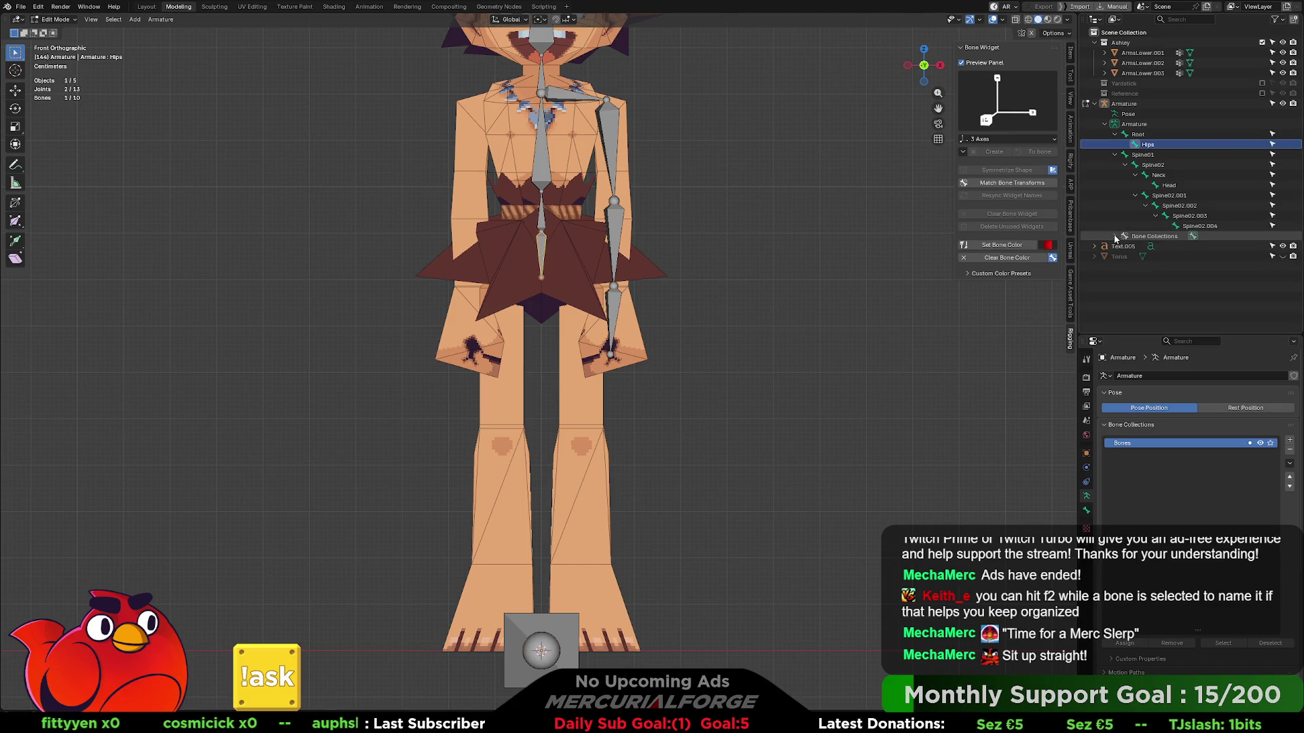
scroll(546, 241, up, 2)
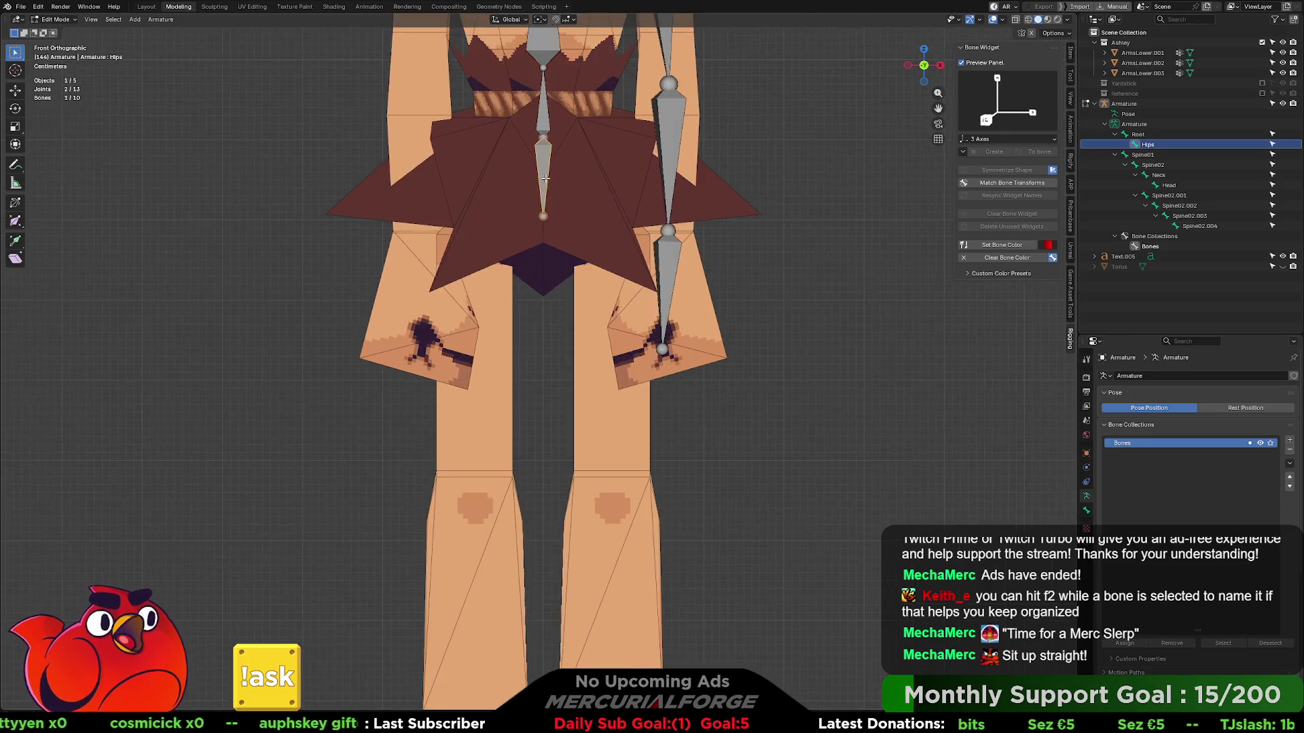
scroll(548, 244, up, 3)
click(554, 252)
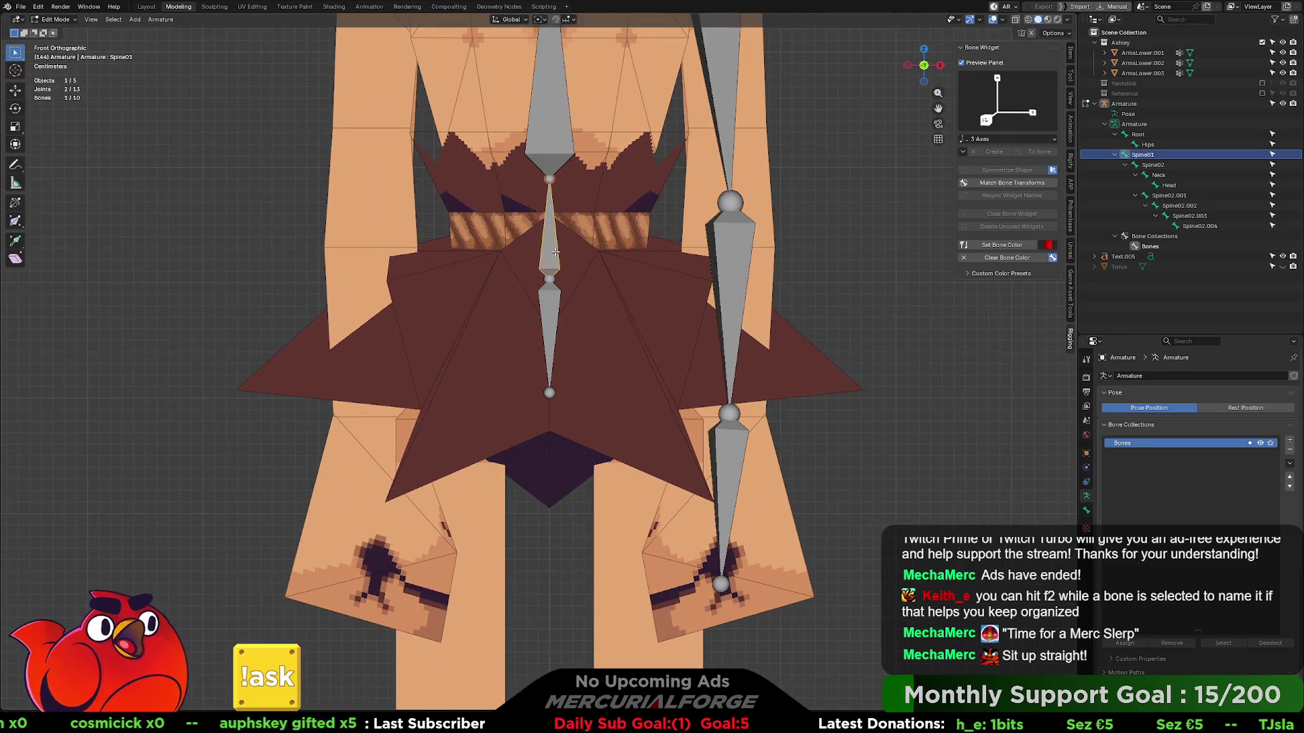
click(724, 236)
shift+click(730, 200)
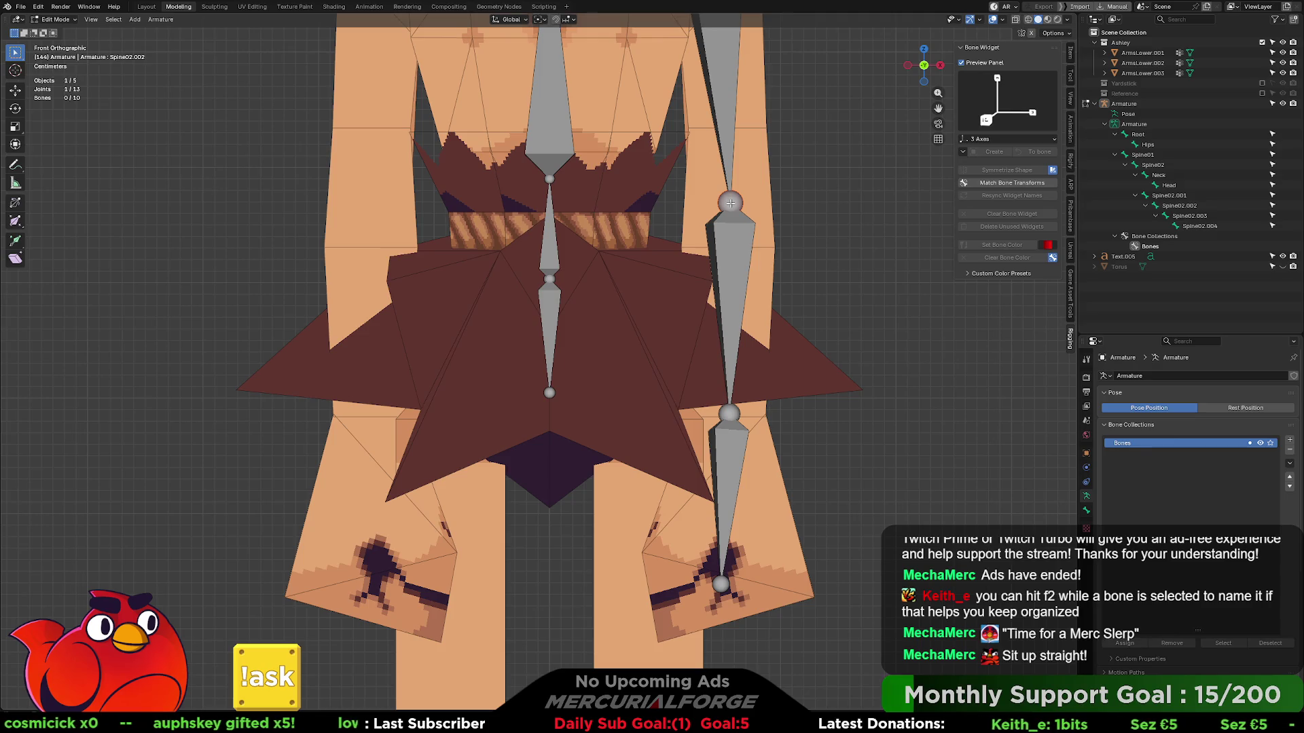
shift+middle_drag(730, 201, 711, 161)
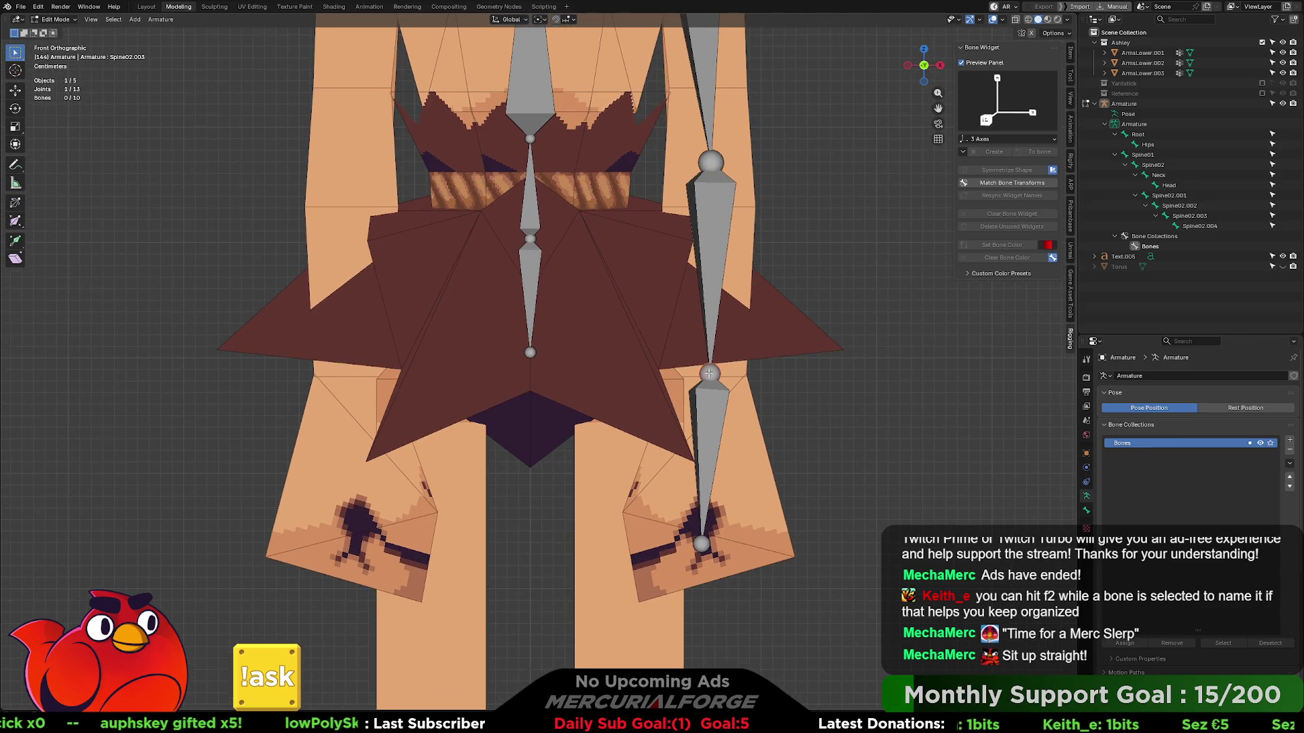
click(711, 305)
click(717, 246)
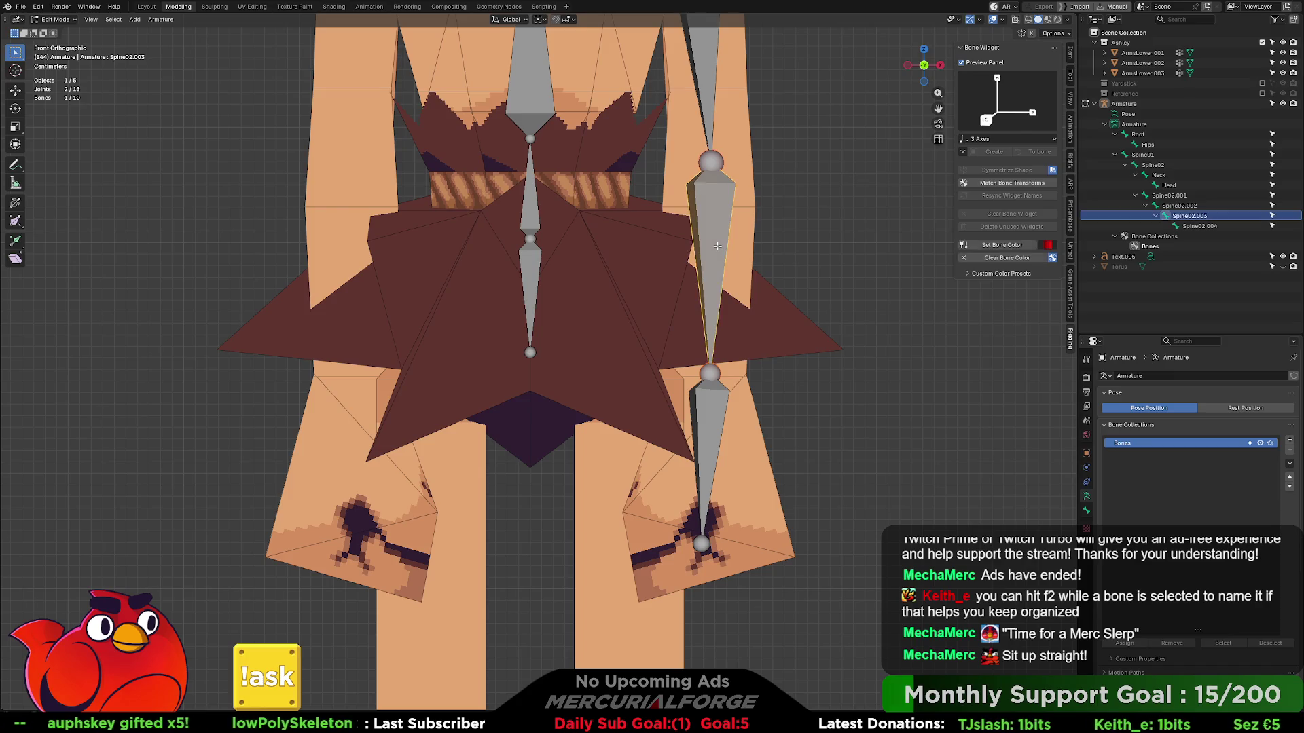
scroll(486, 315, down, 3)
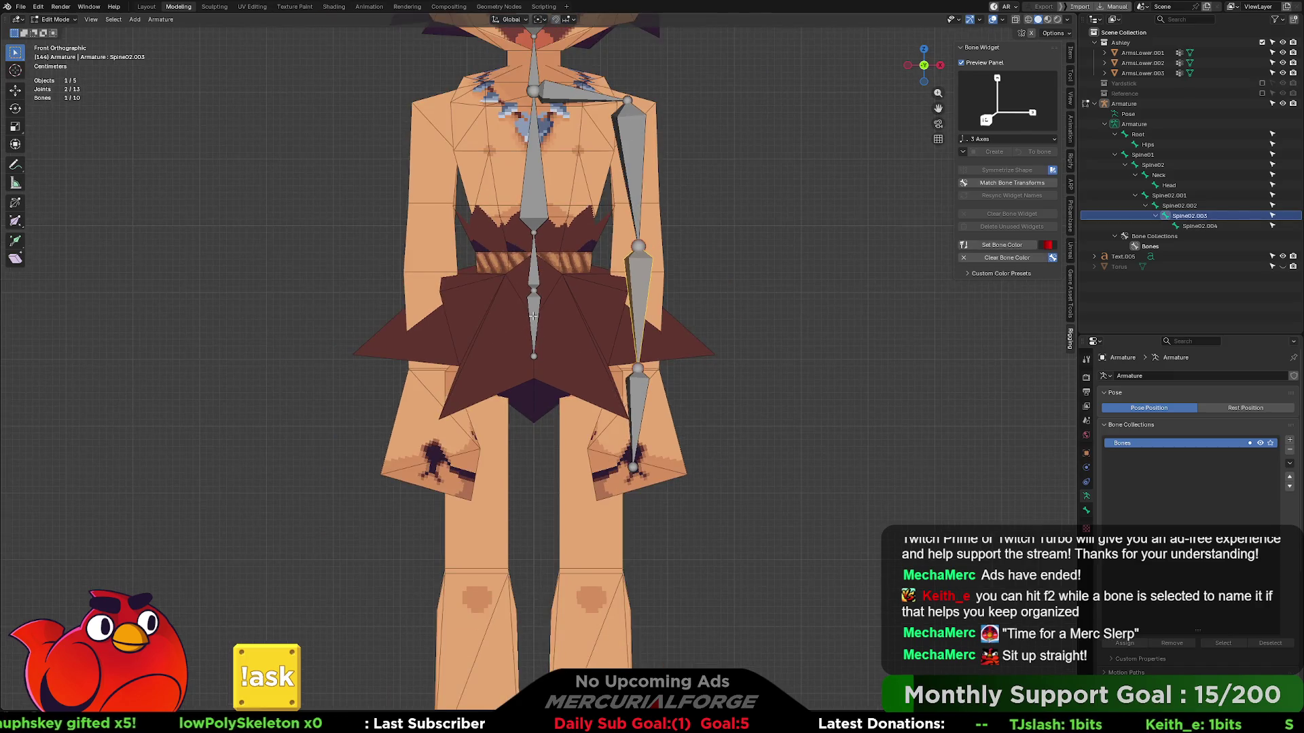
- Extrude a new Hips.001 bone out from the Hips tip toward the thigh
click(533, 315)
shift+middle_drag(532, 315, 521, 291)
key(e)
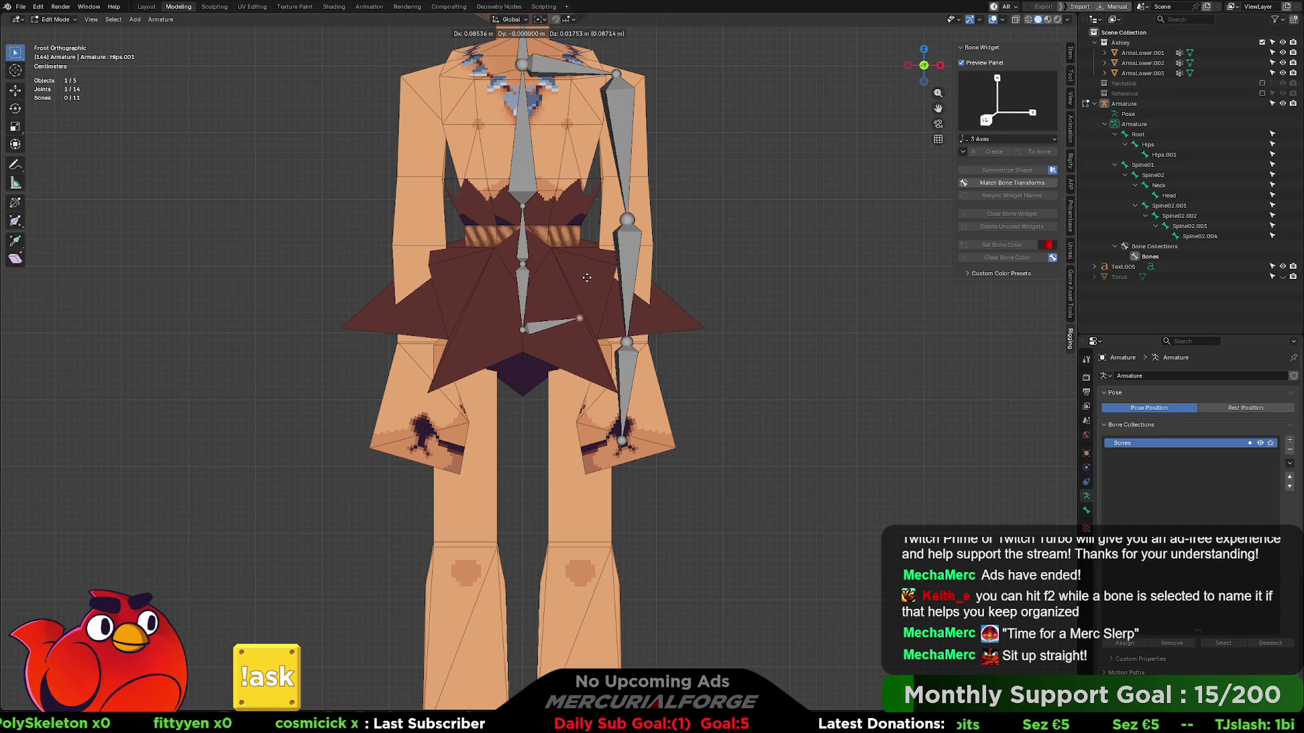
click(587, 278)
- In front orthographic view, extrude Hips.002 further down the thigh
mouse_move(586, 277)
middle_down()
mouse_move(478, 306)
mouse_move(589, 307)
middle_up()
key(KP_1)
key(KP_5)
key(KP_5)
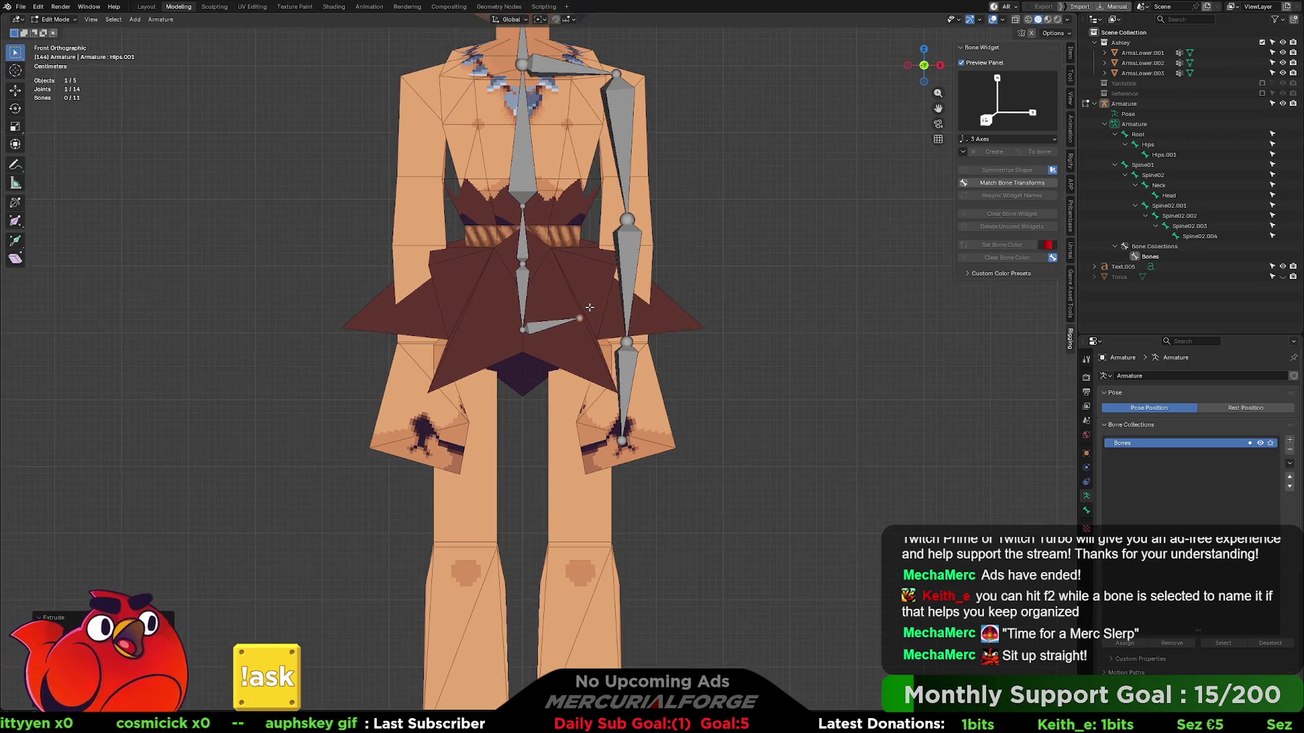
key(e)
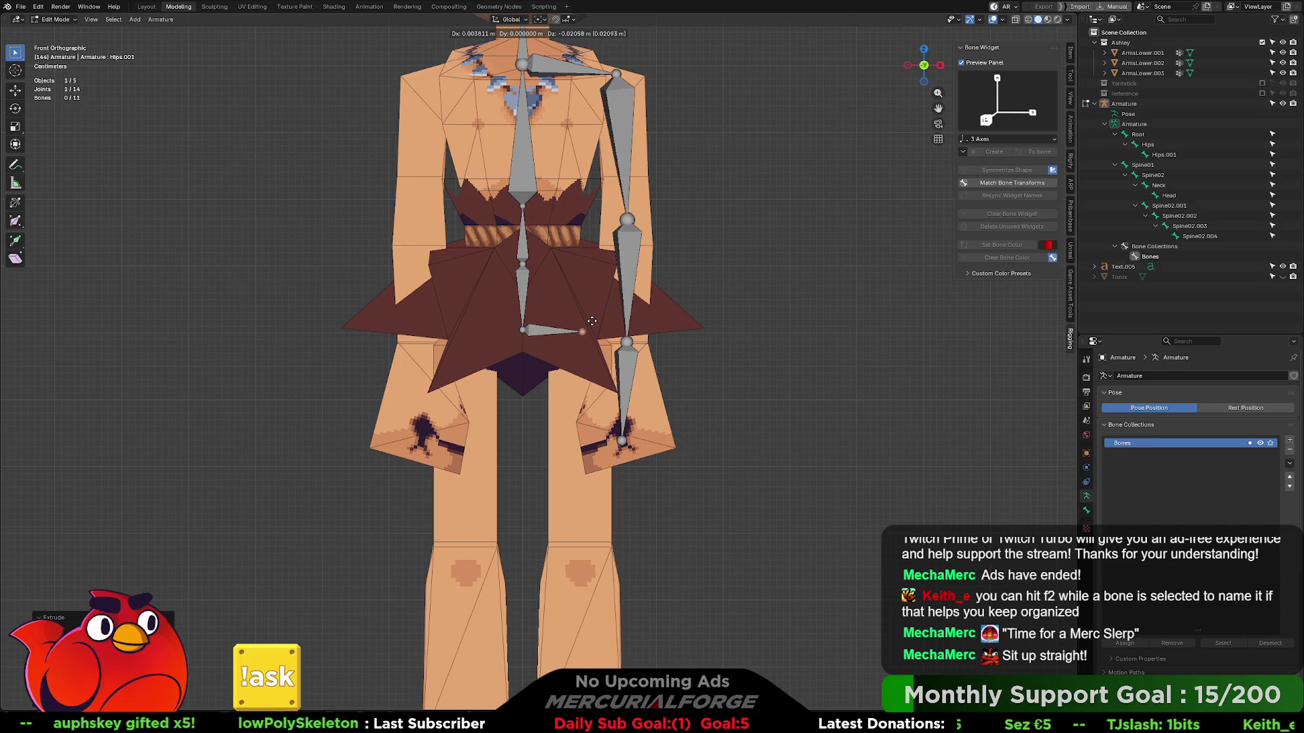
click(591, 319)
key(KP_3)
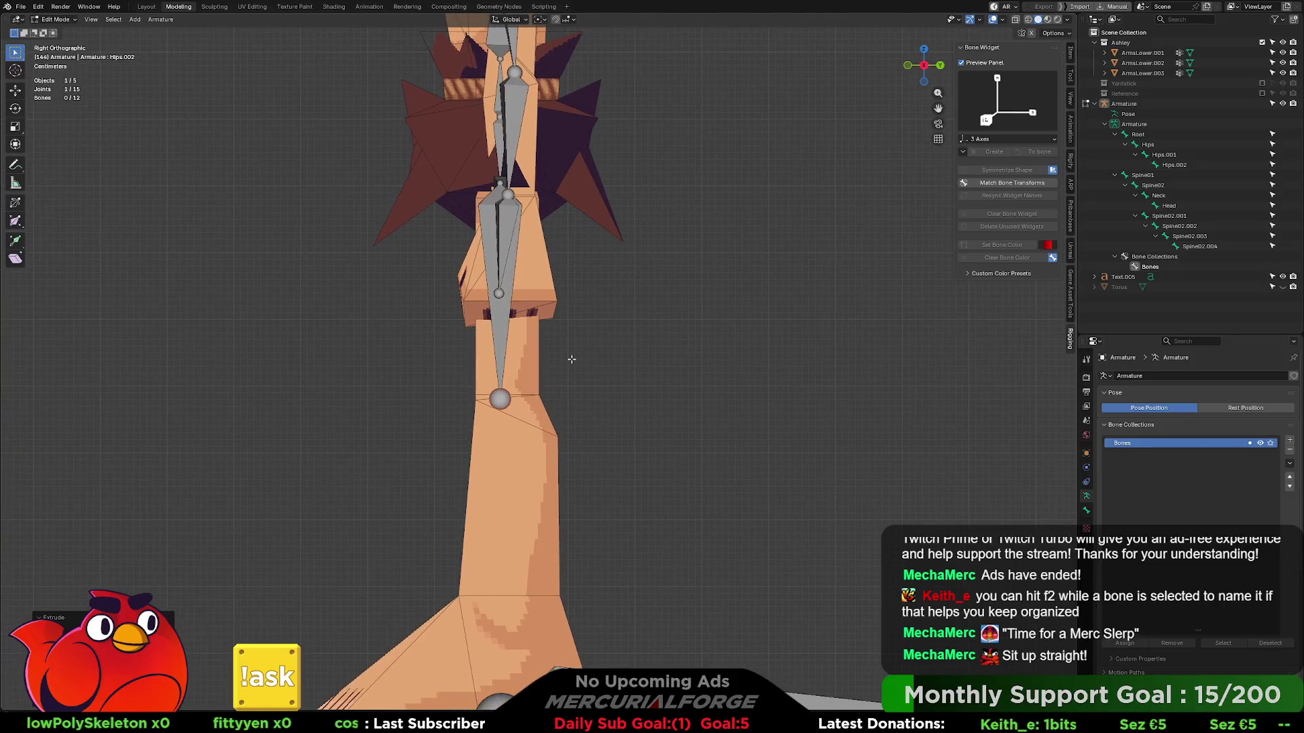
- In right view, adjust Hips.002 then extrude Hips.003 down the shin and Hips.004 to the foot
key(g)
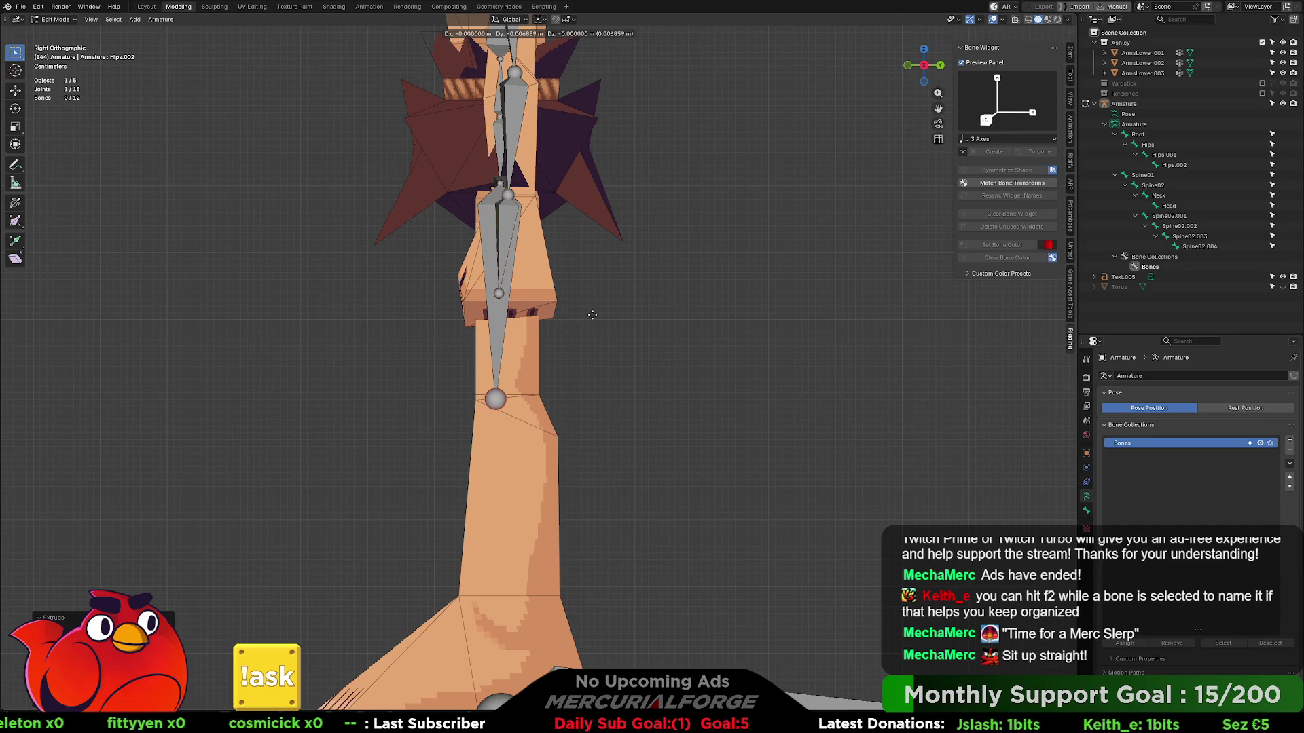
click(592, 315)
key(e)
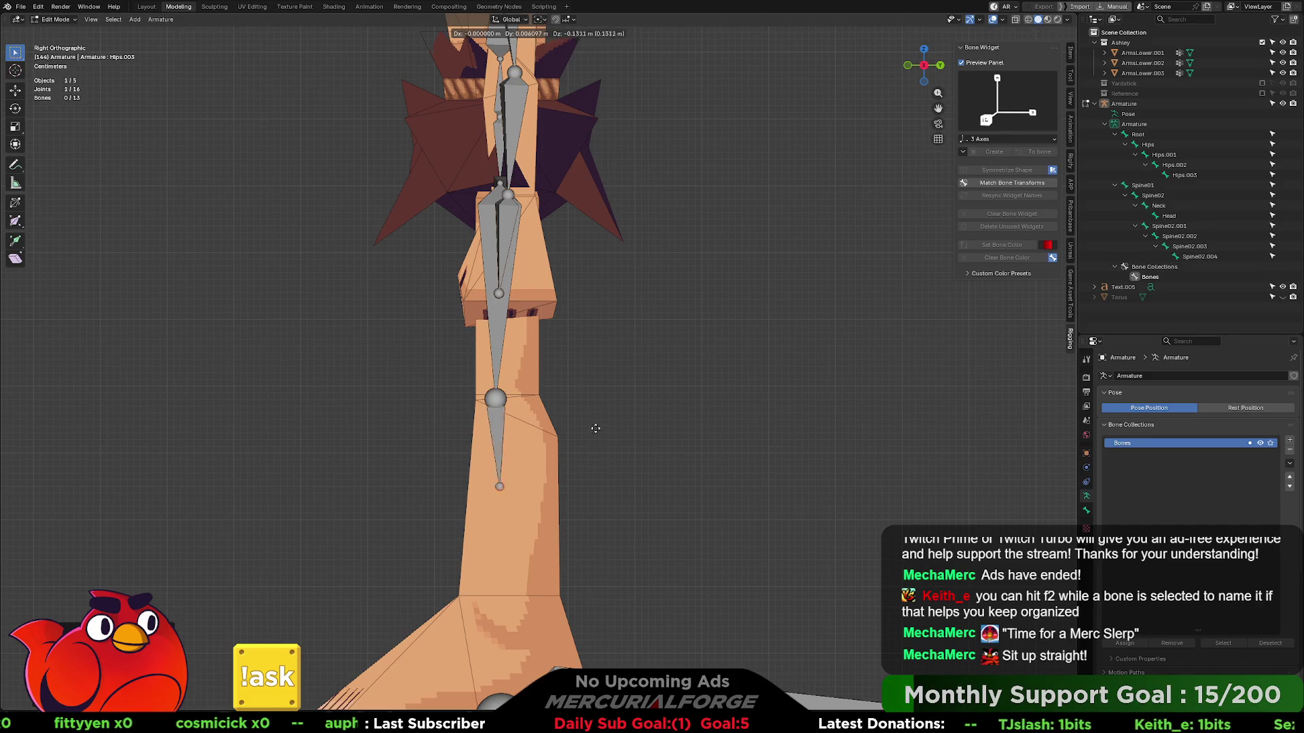
click(609, 512)
key(e)
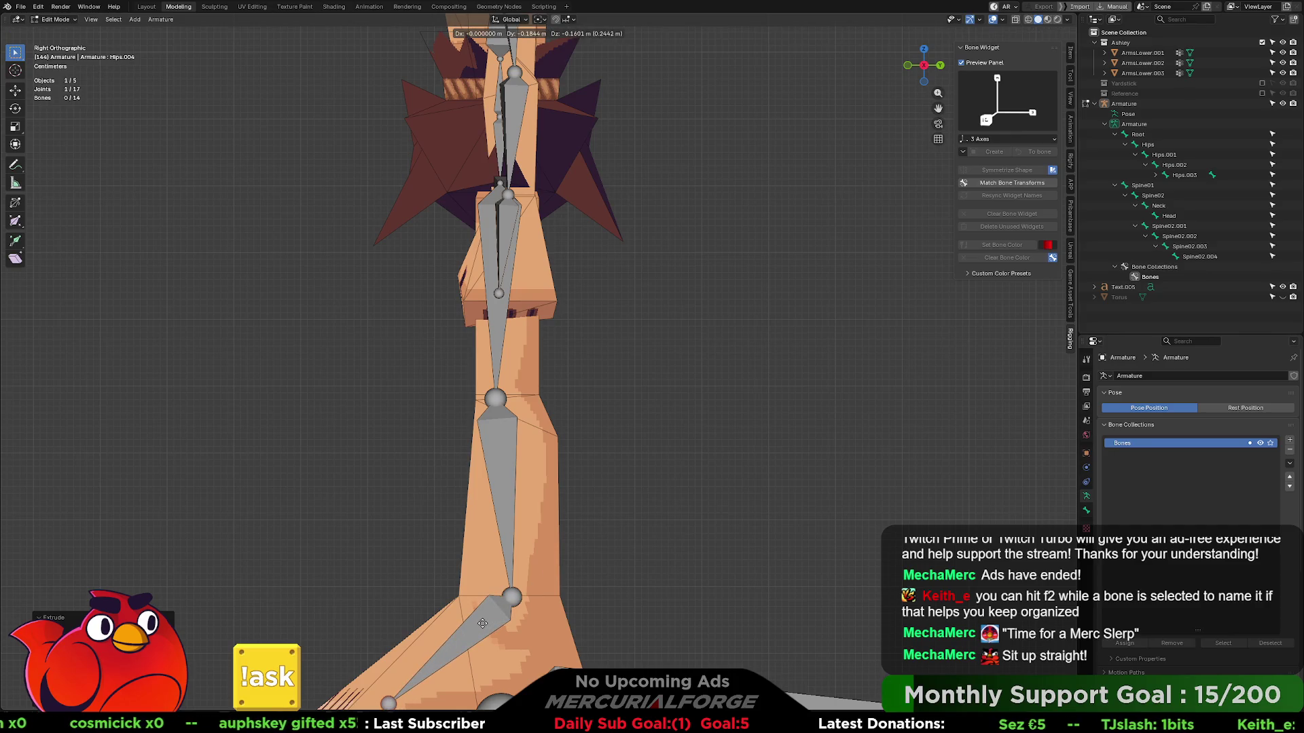
click(482, 623)
scroll(543, 452, down, 3)
mouse_move(544, 451)
middle_down()
mouse_move(638, 448)
mouse_move(580, 475)
middle_up()
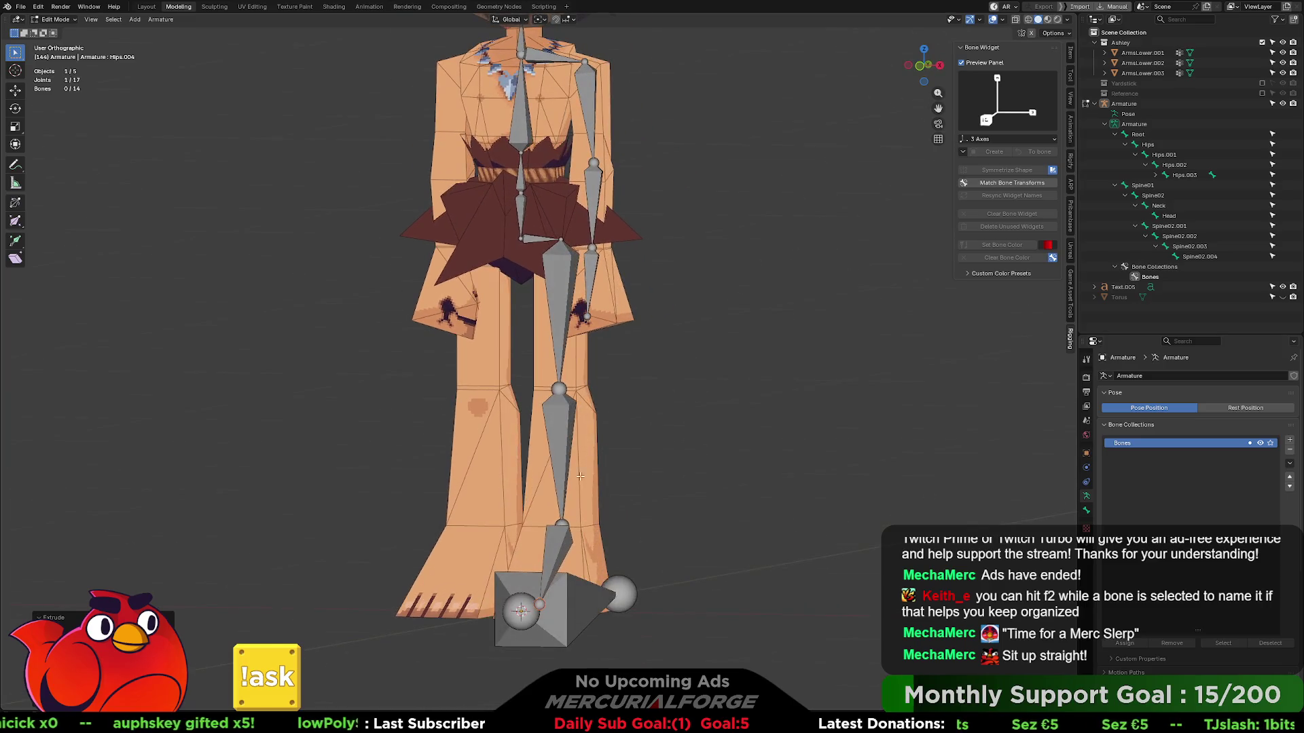
- Switch the armature to Object Mode, show its Object Constraints panel, and return to Edit Mode
click(518, 578)
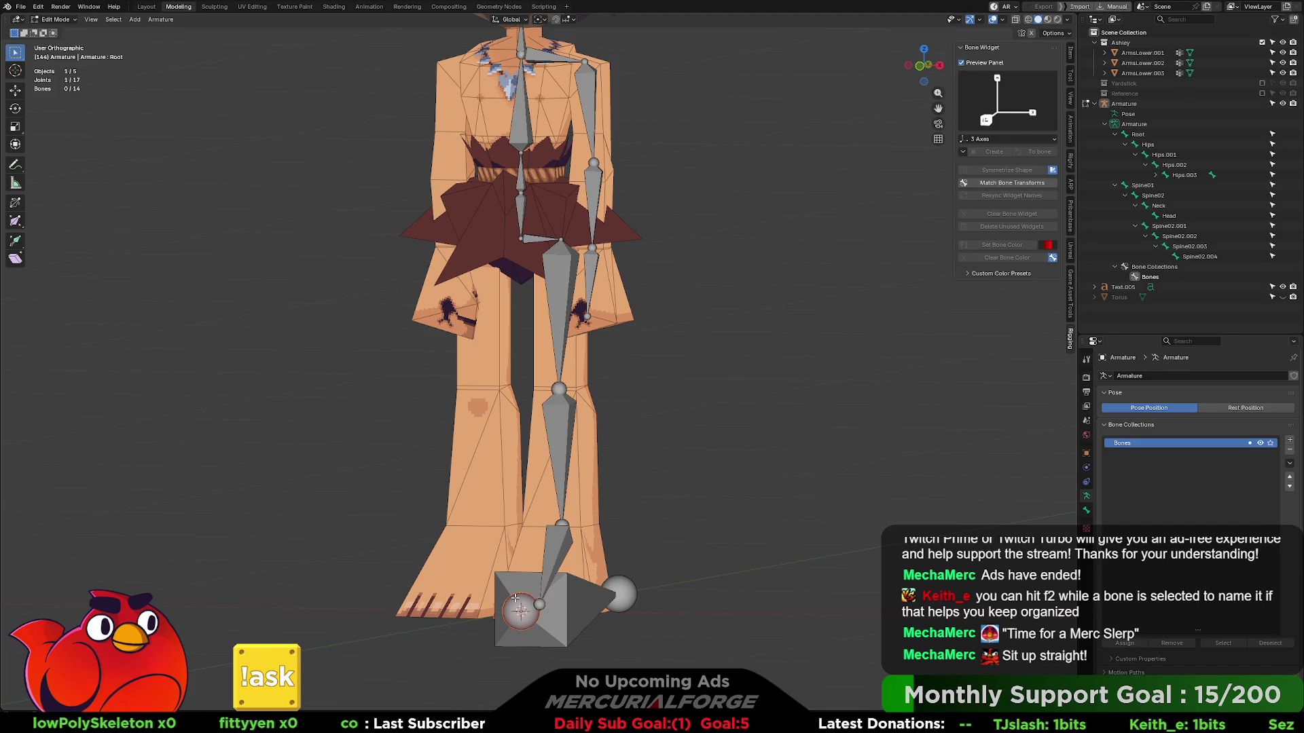
click(591, 601)
key(Tab)
key(Tab)
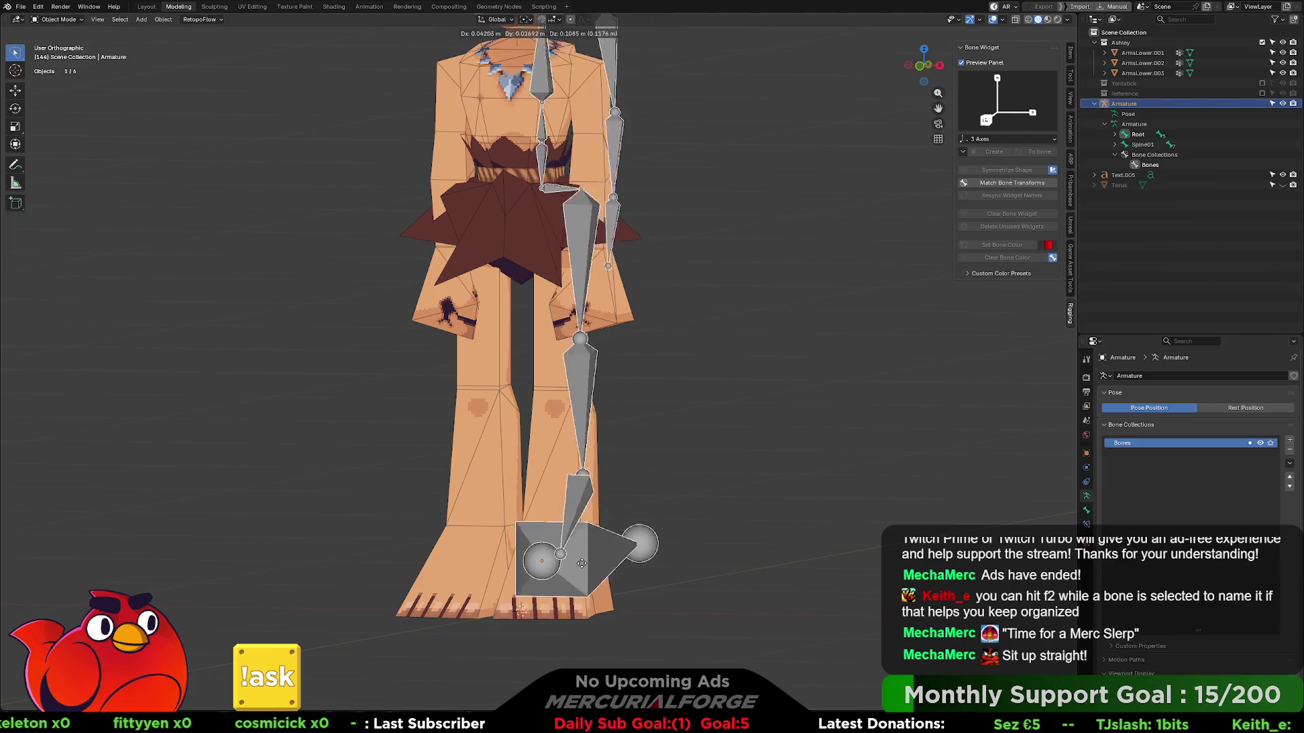
key(Tab)
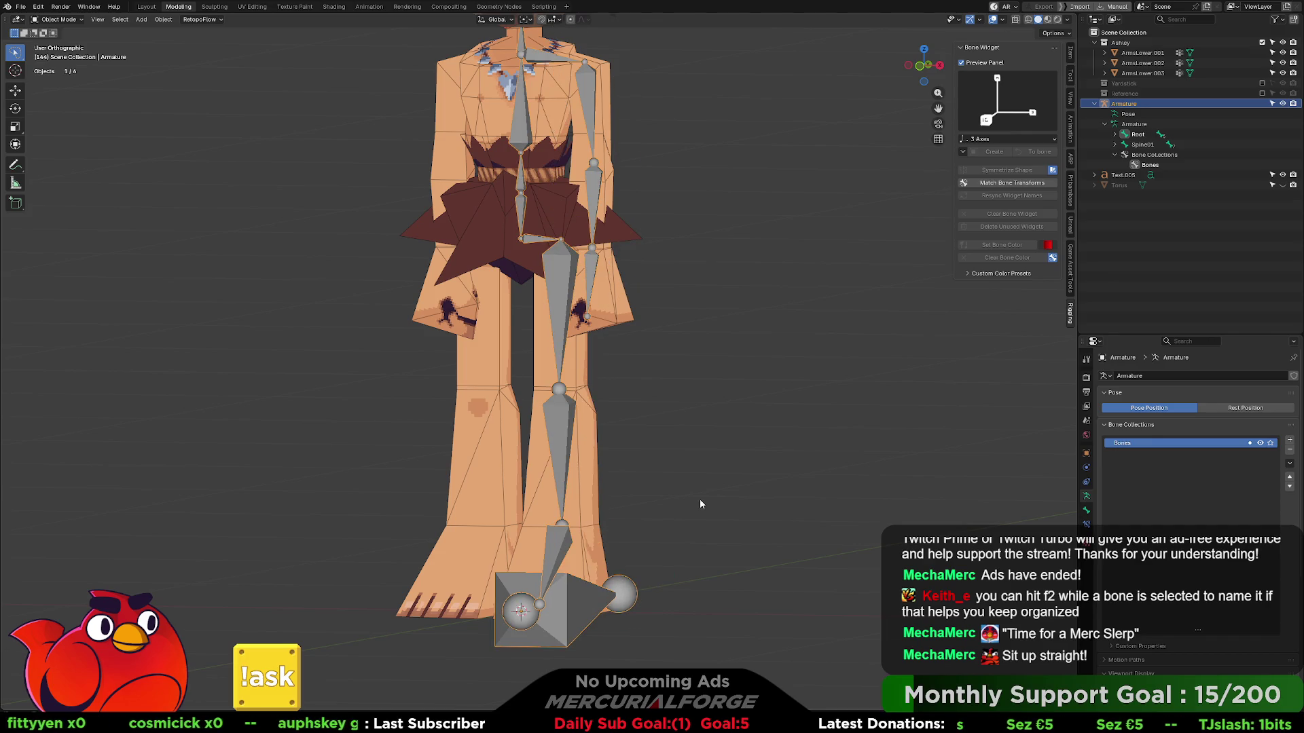
mouse_move(683, 398)
middle_down()
mouse_move(598, 403)
mouse_move(704, 396)
mouse_move(690, 403)
middle_up()
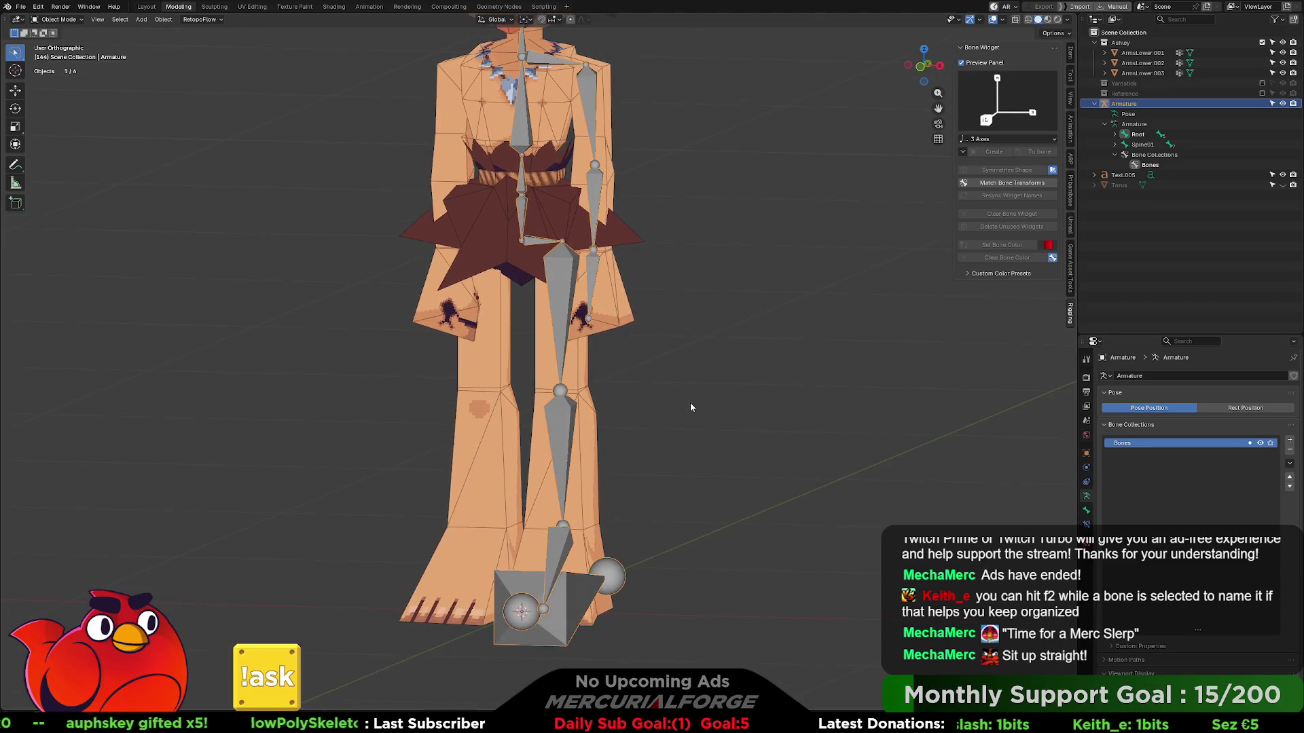
click(1086, 482)
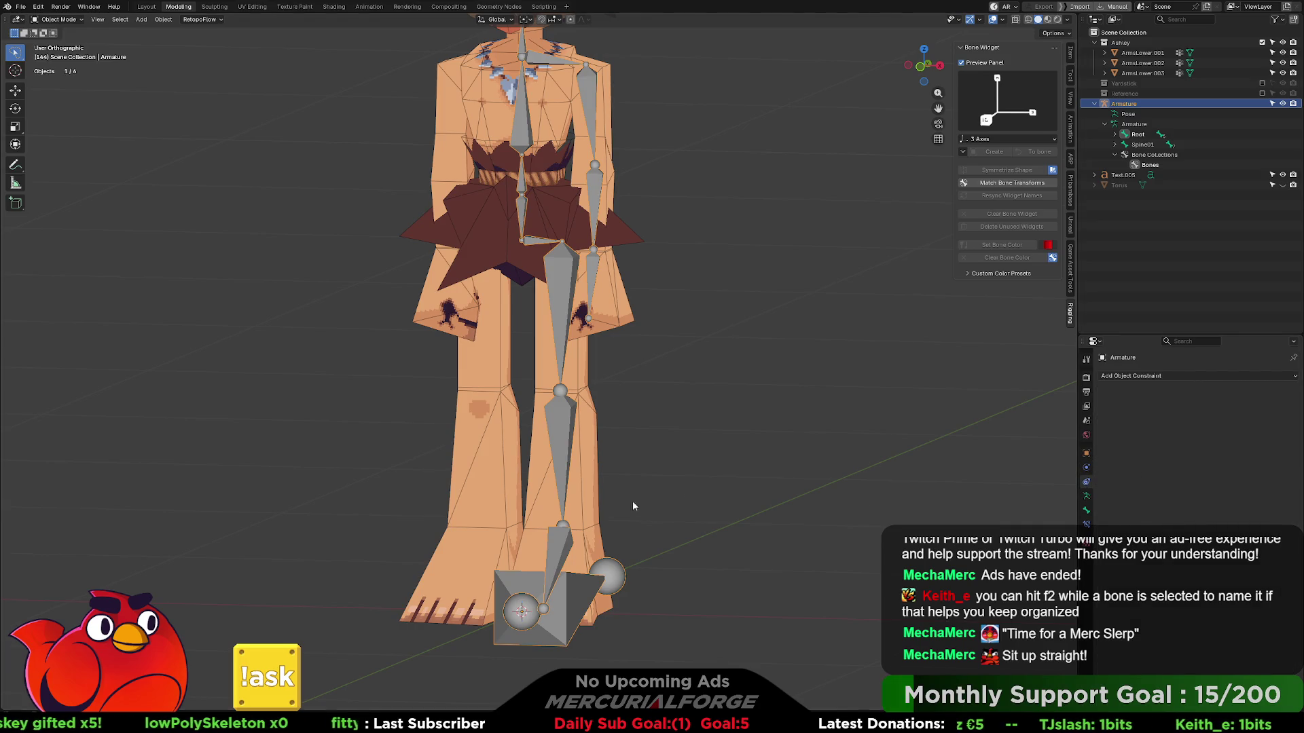
key(Tab)
click(521, 241)
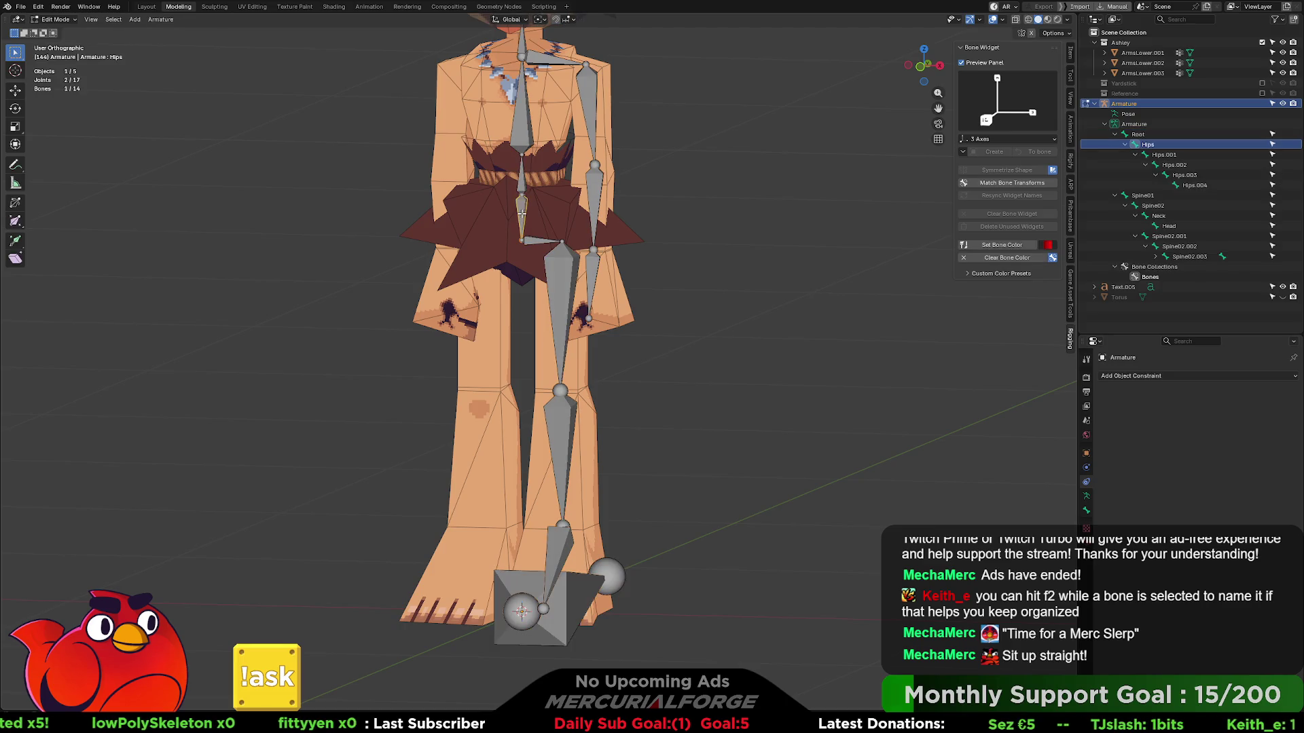
click(520, 612)
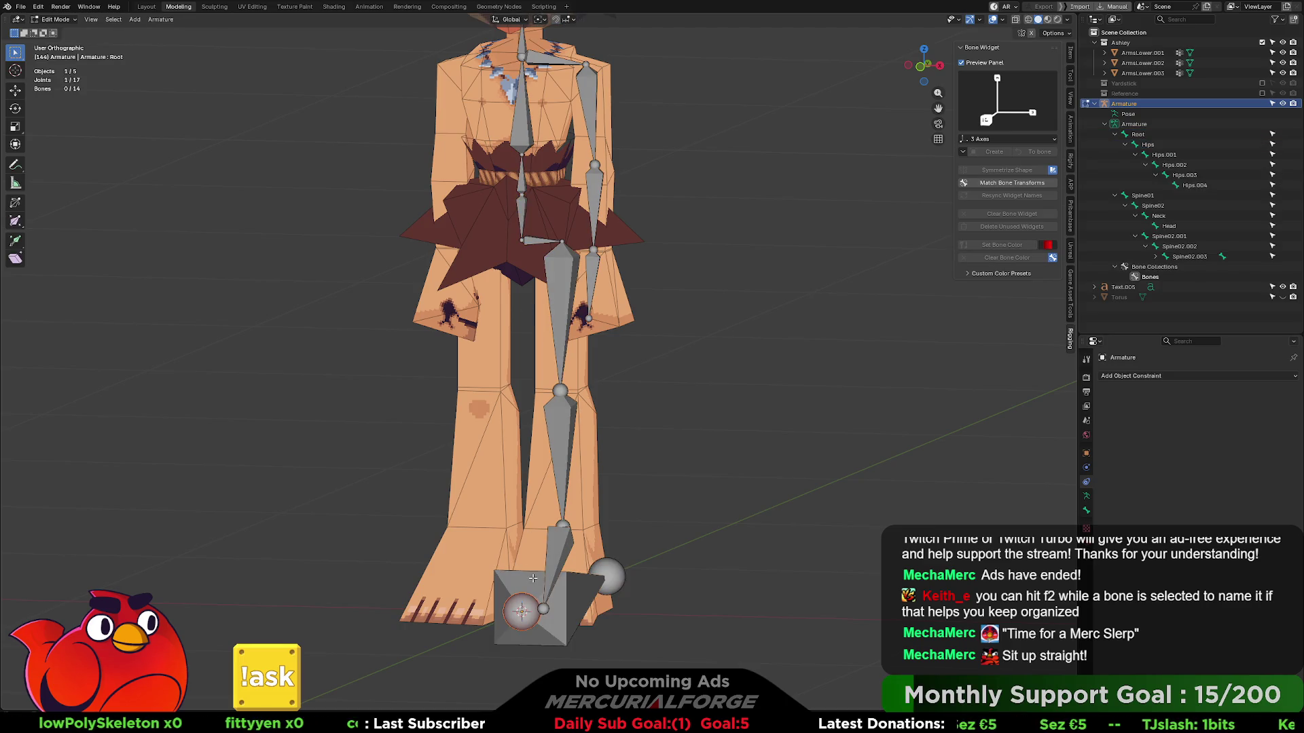
click(615, 573)
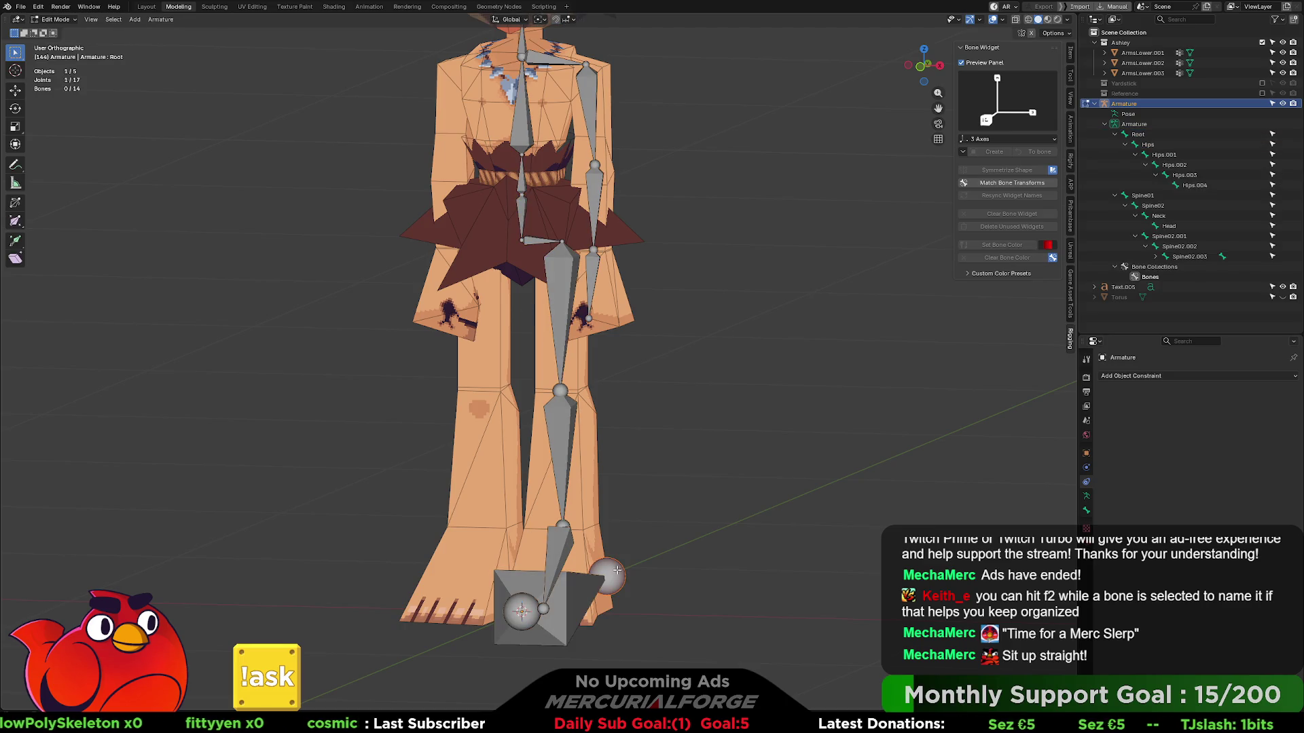
click(525, 234)
click(523, 236)
click(523, 236)
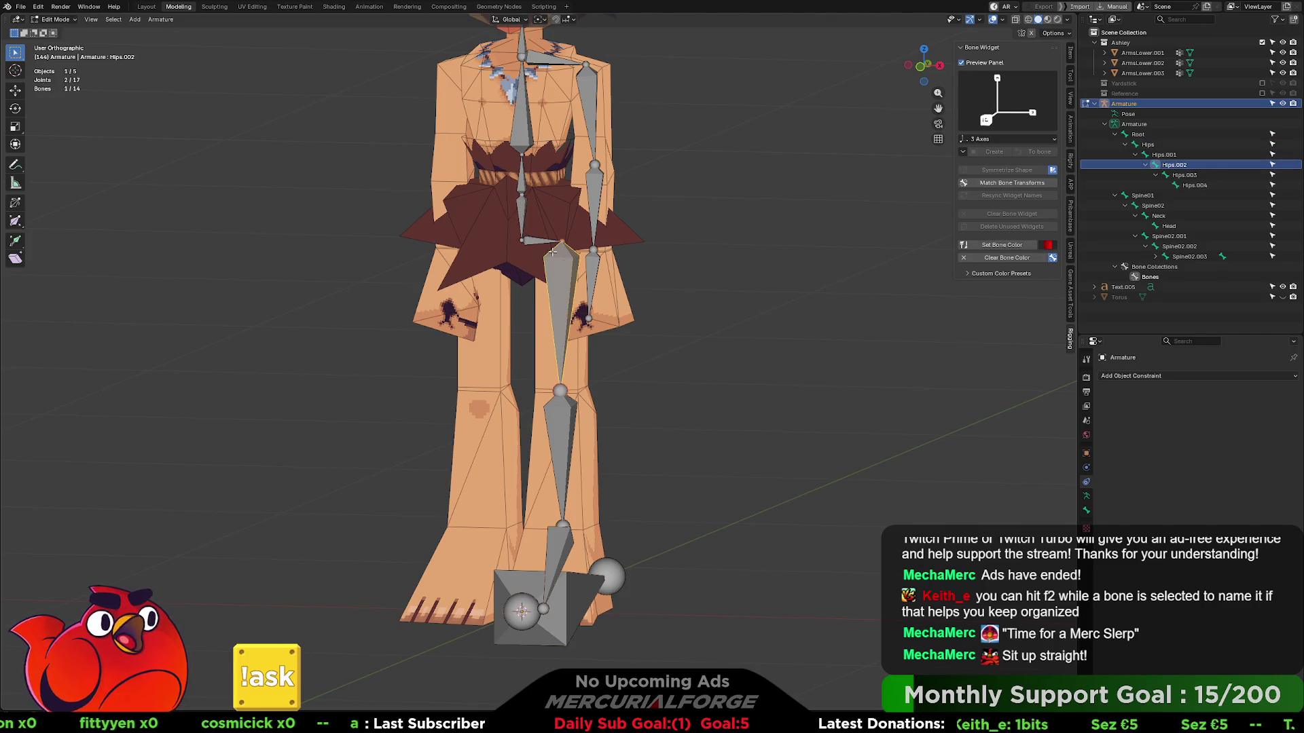
click(522, 234)
click(529, 580)
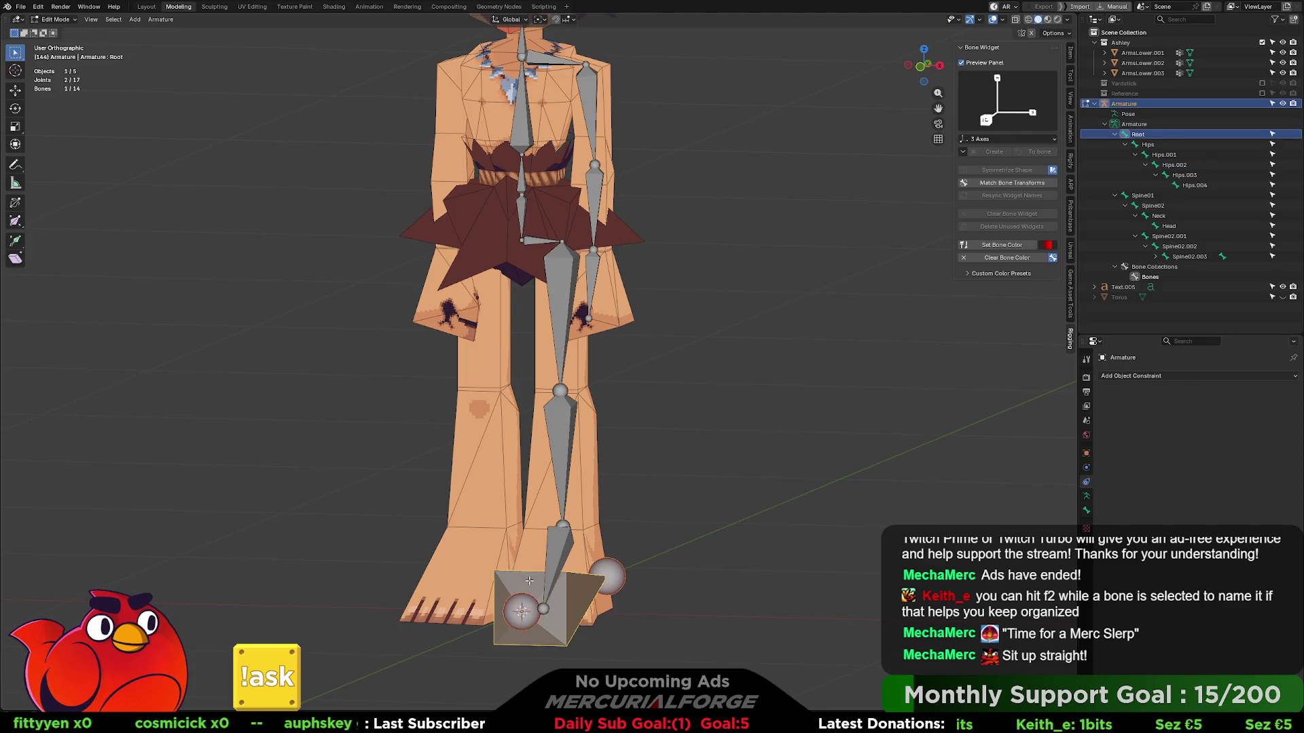
key(alt+a)
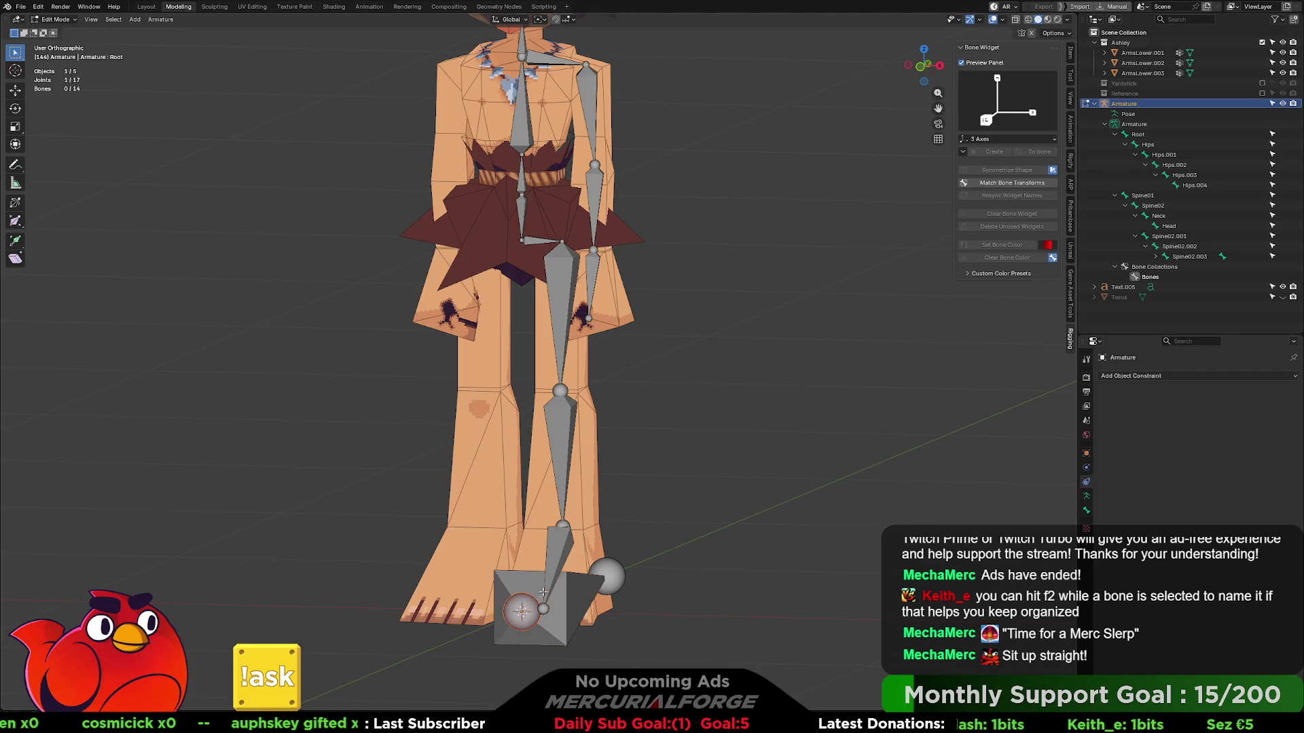
click(543, 592)
middle_drag(643, 567, 653, 566)
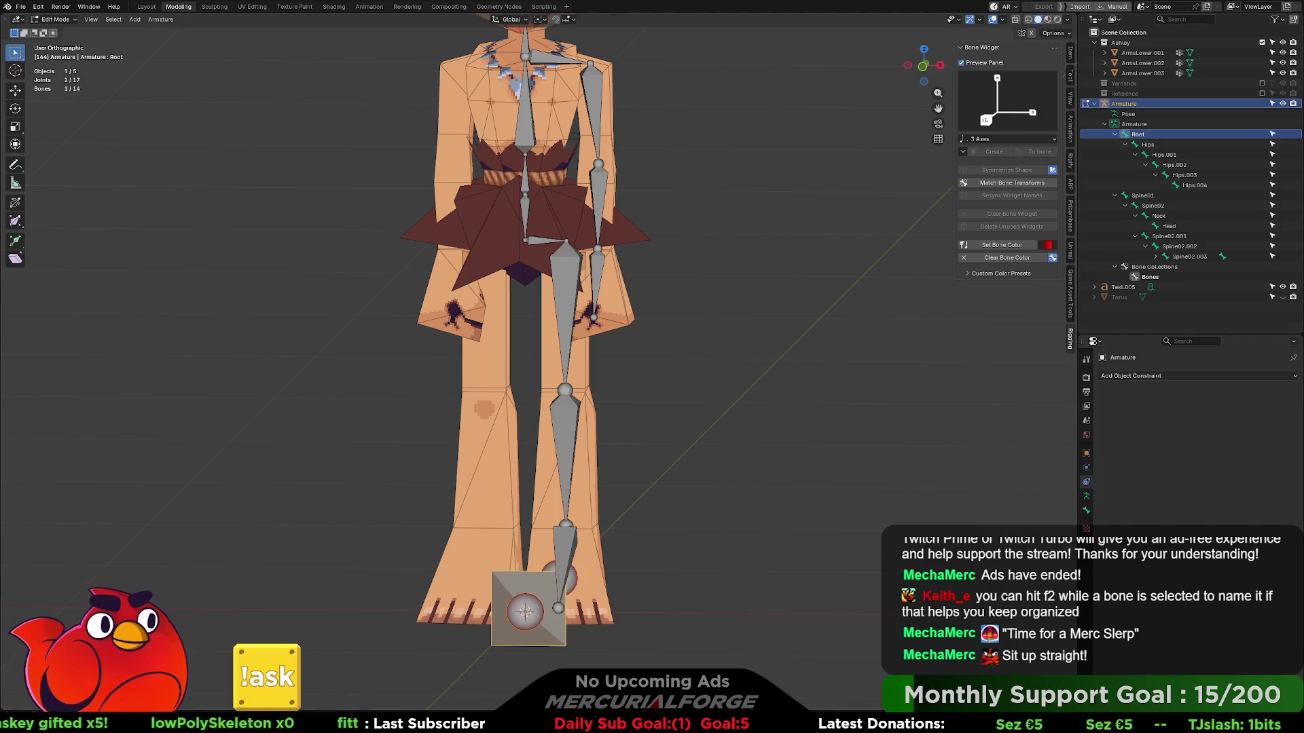
shift+middle_drag(1070, 85, 1091, 146)
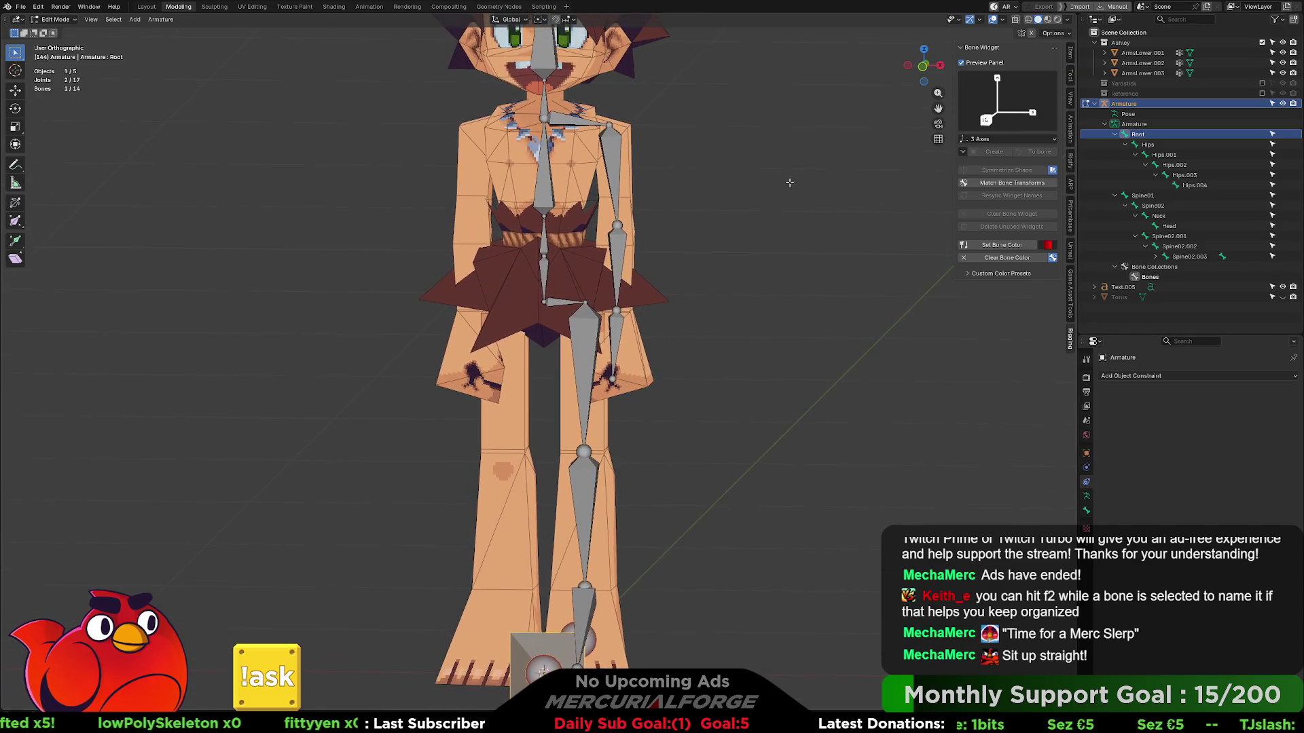
- In the Outliner, rename Hips.002 to UpperLeg
click(1151, 145)
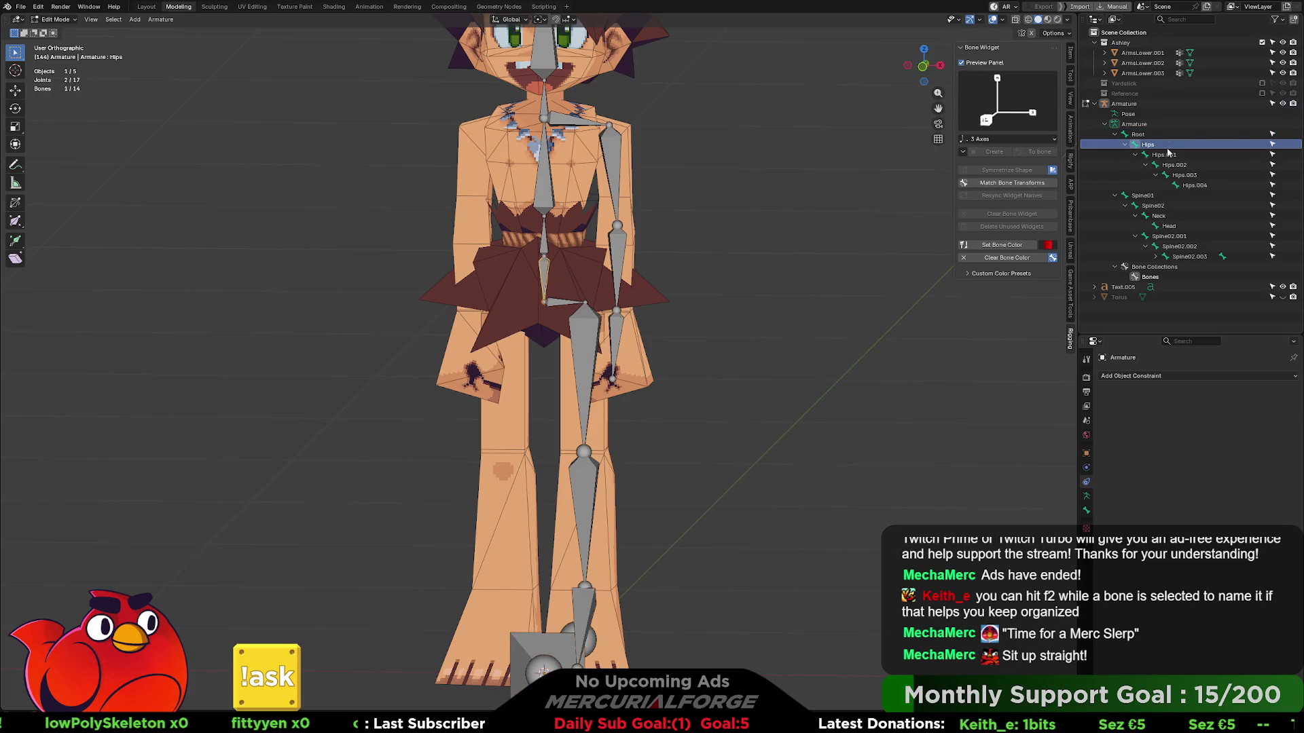
click(1168, 154)
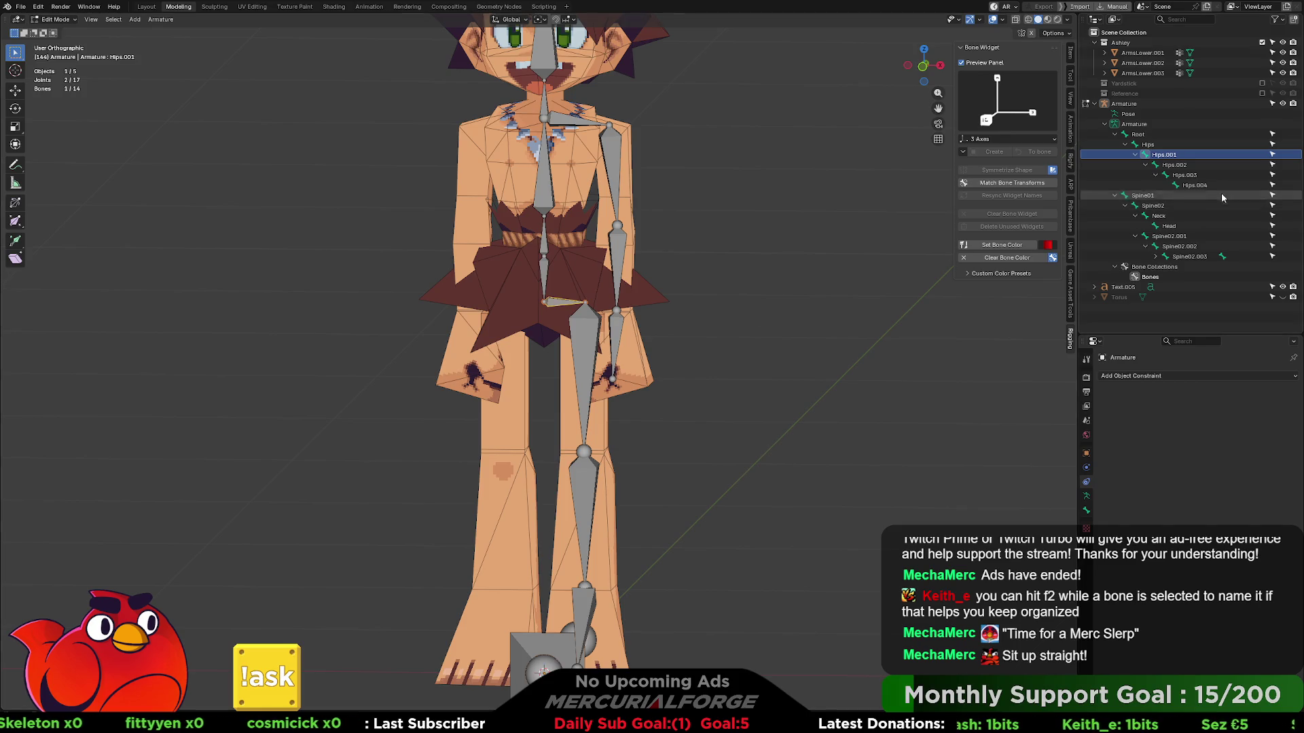
click(1201, 163)
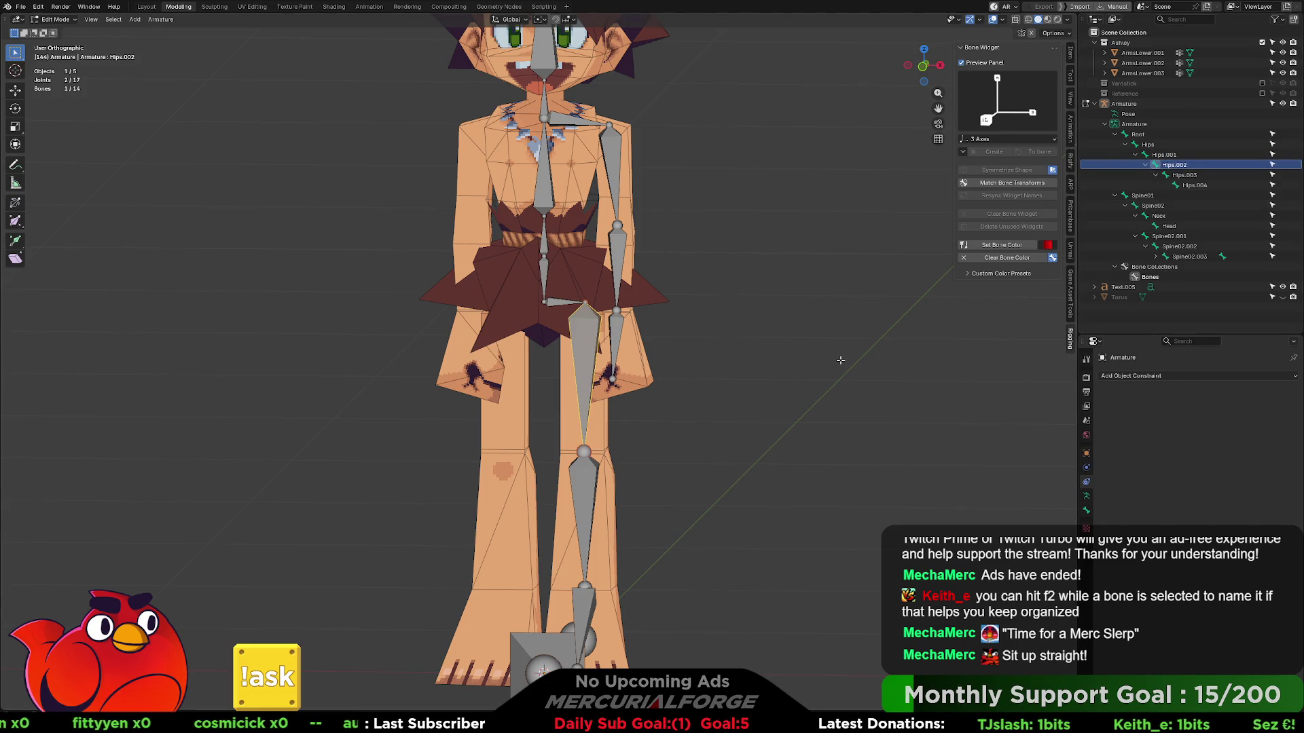
key(F2)
text(UpperLeg)
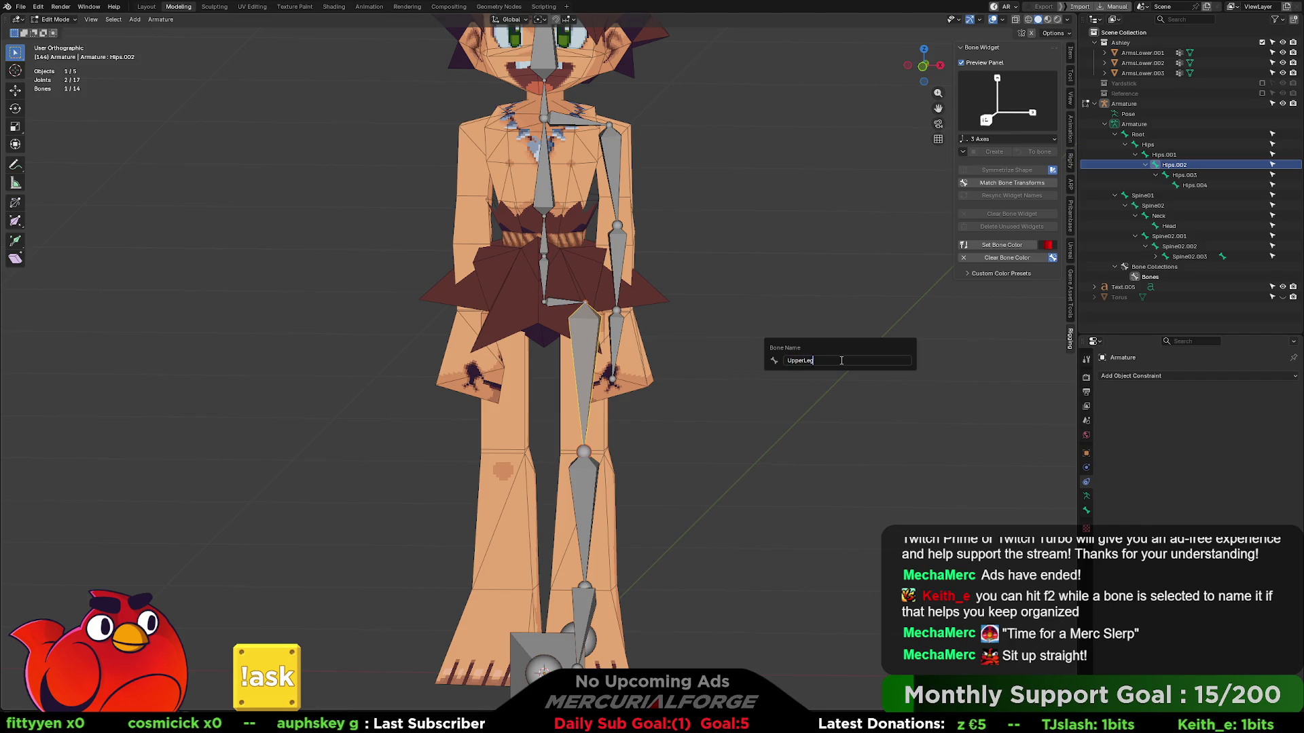
key(Return)
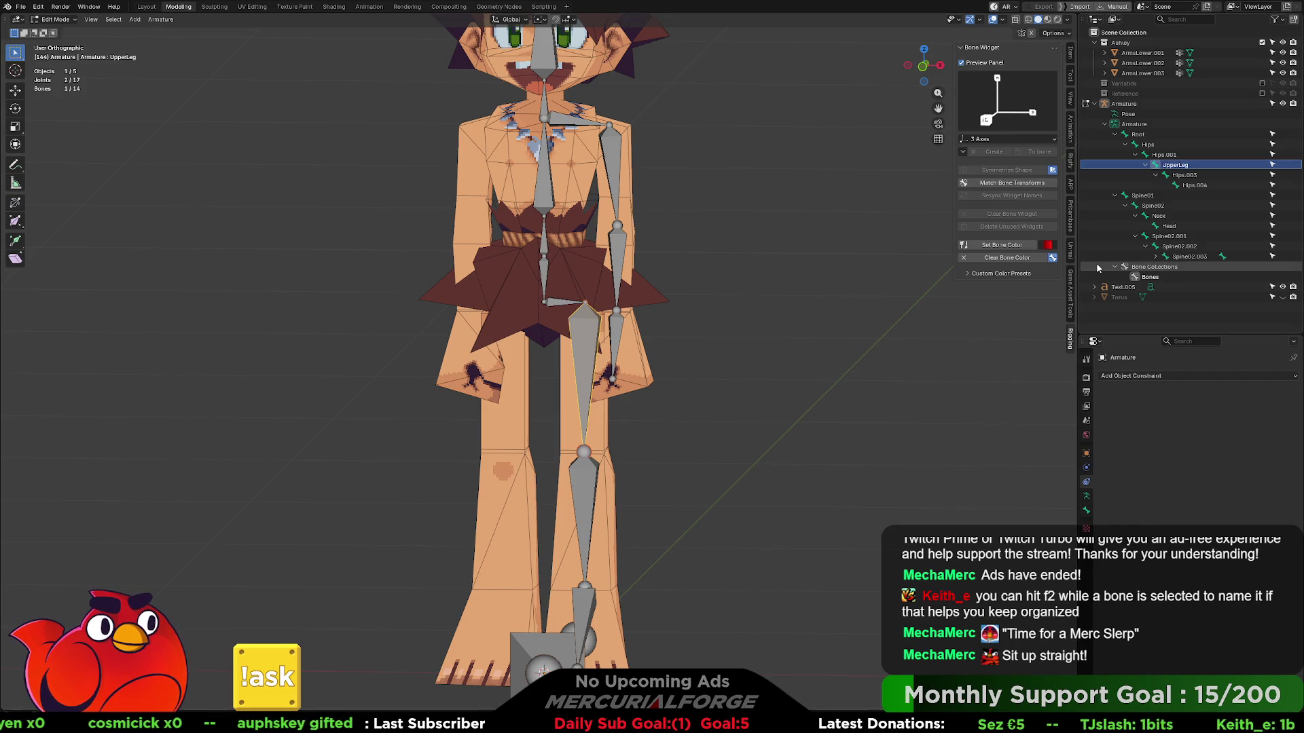
- Rename Hips.003 to LowerLeg and Hips.004 to Foot, then begin renaming Spine02.001
click(1187, 174)
key(F2)
text(Uppe)
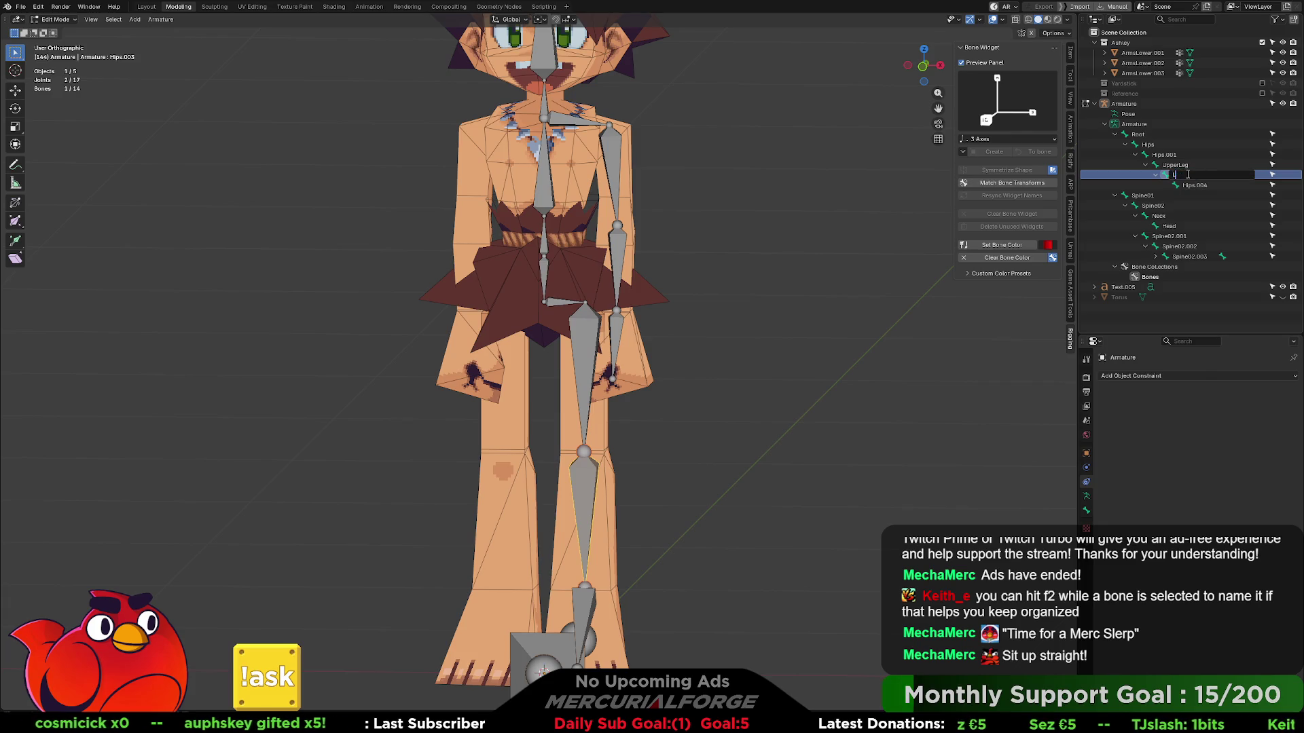
text(rLeg)
key(Return)
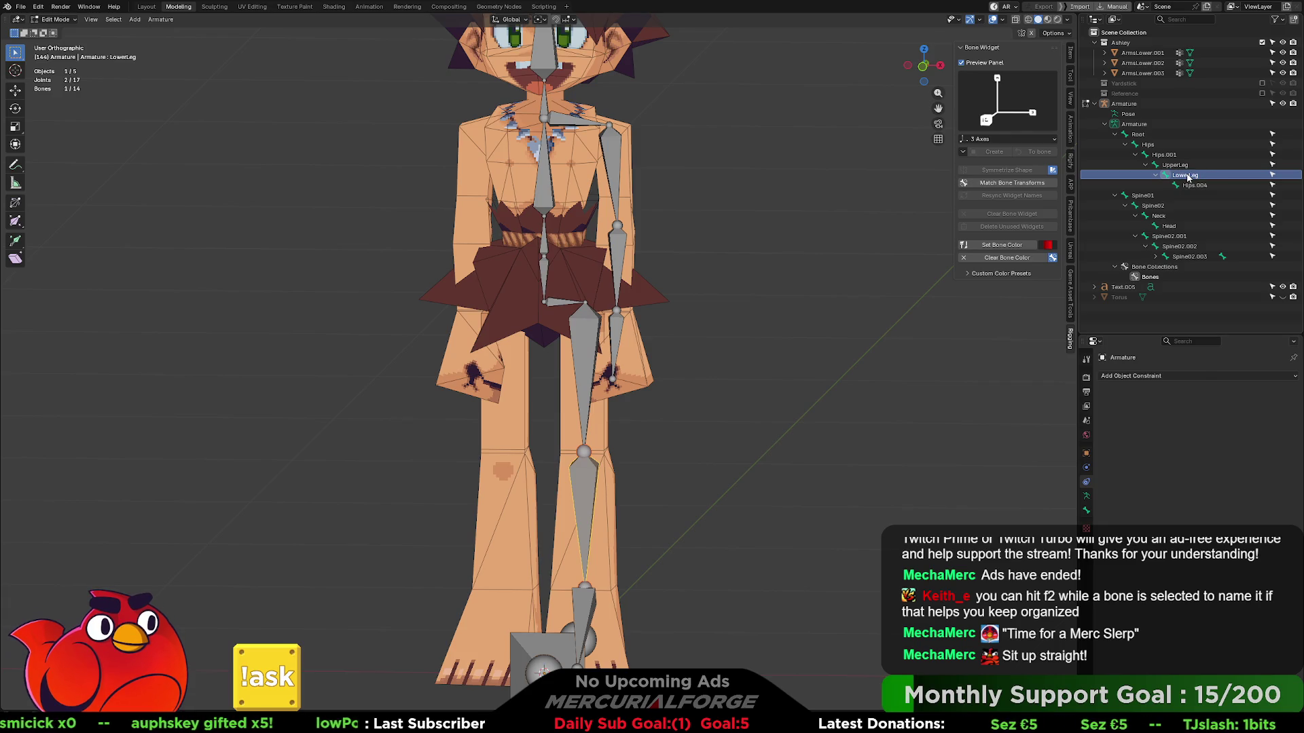
click(1188, 184)
key(F2)
text(G)
text(t)
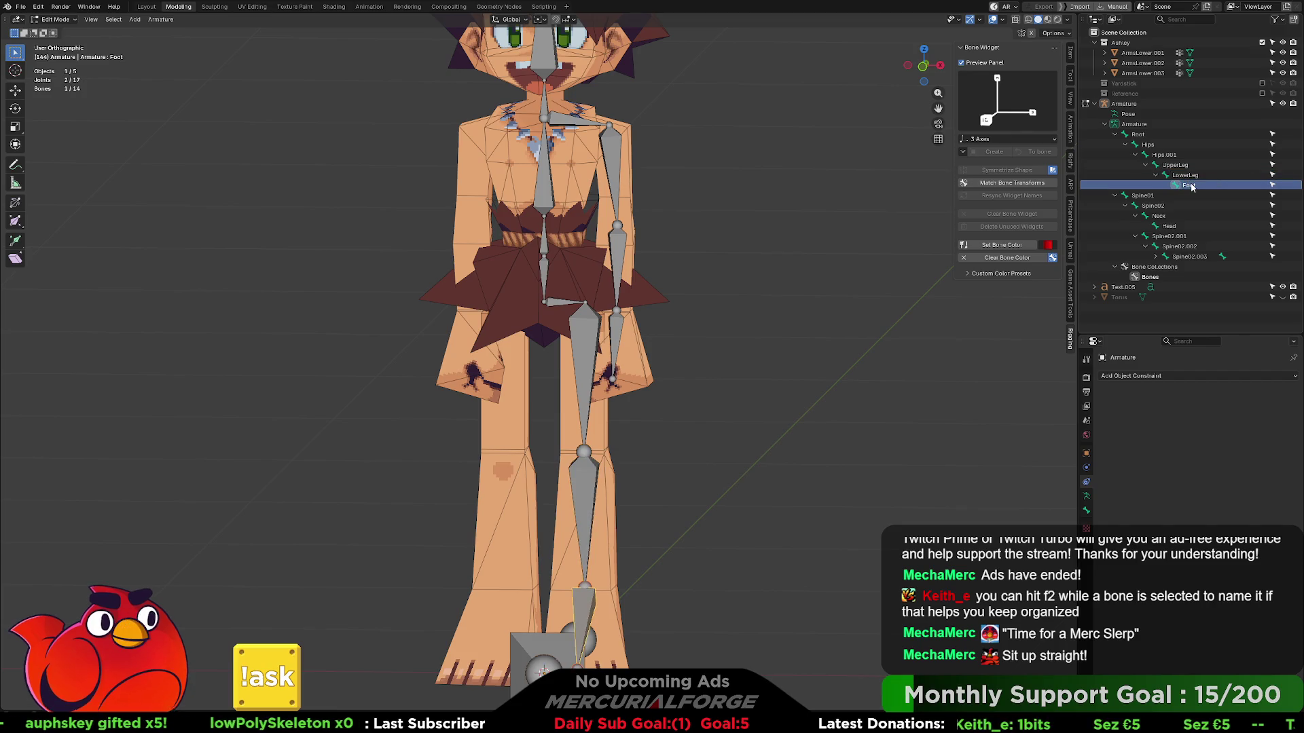
key(Return)
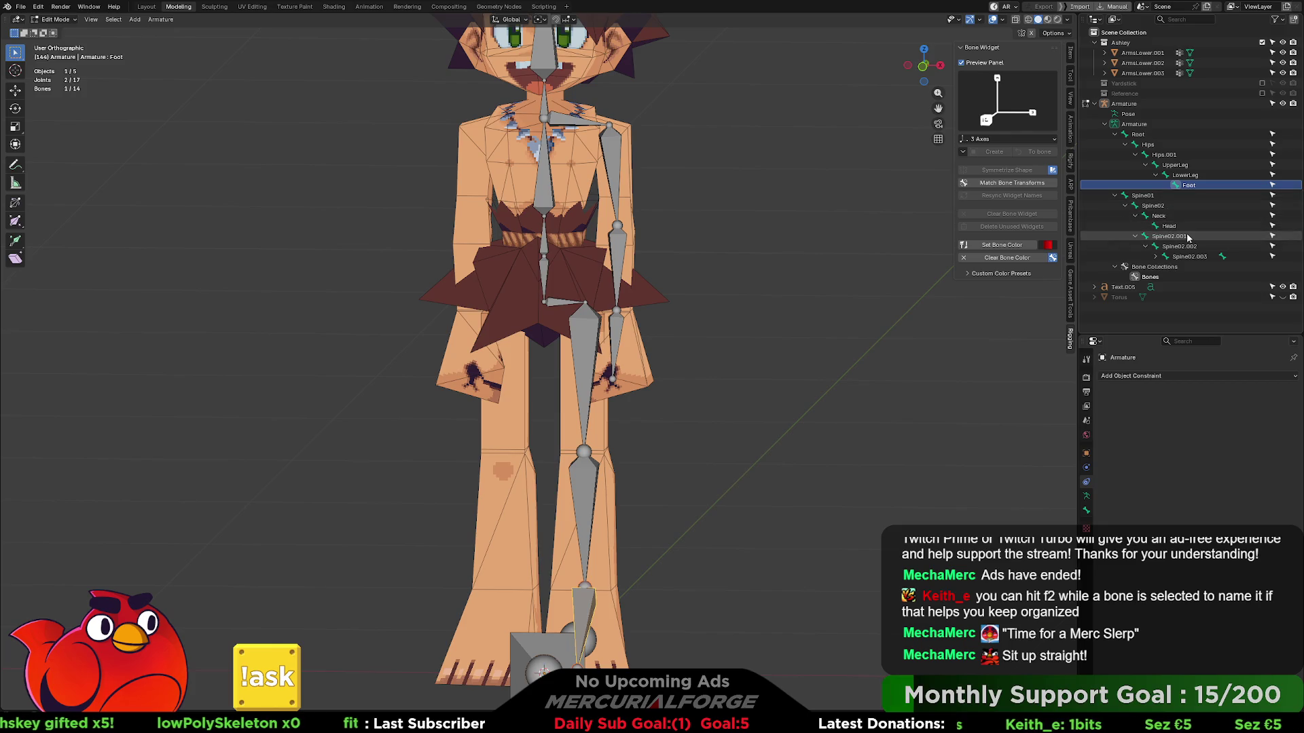
click(1187, 237)
key(F2)
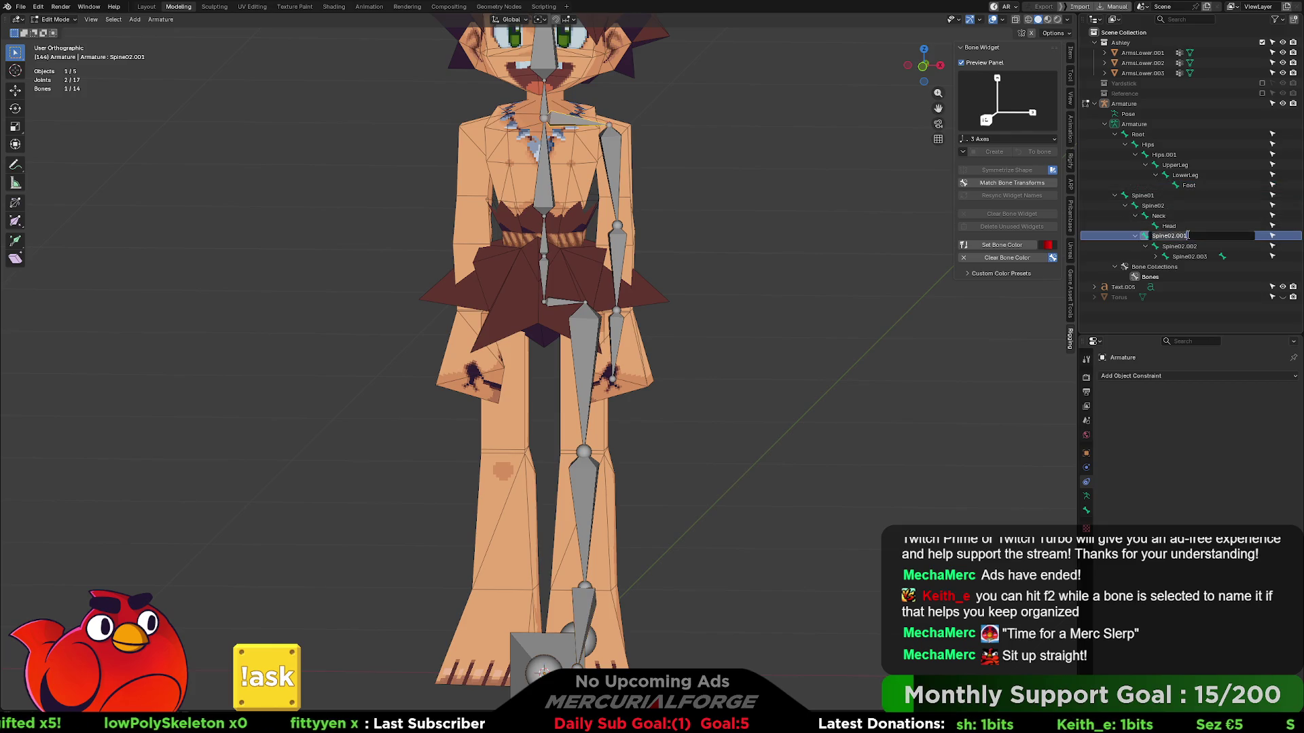
text(Clavical)
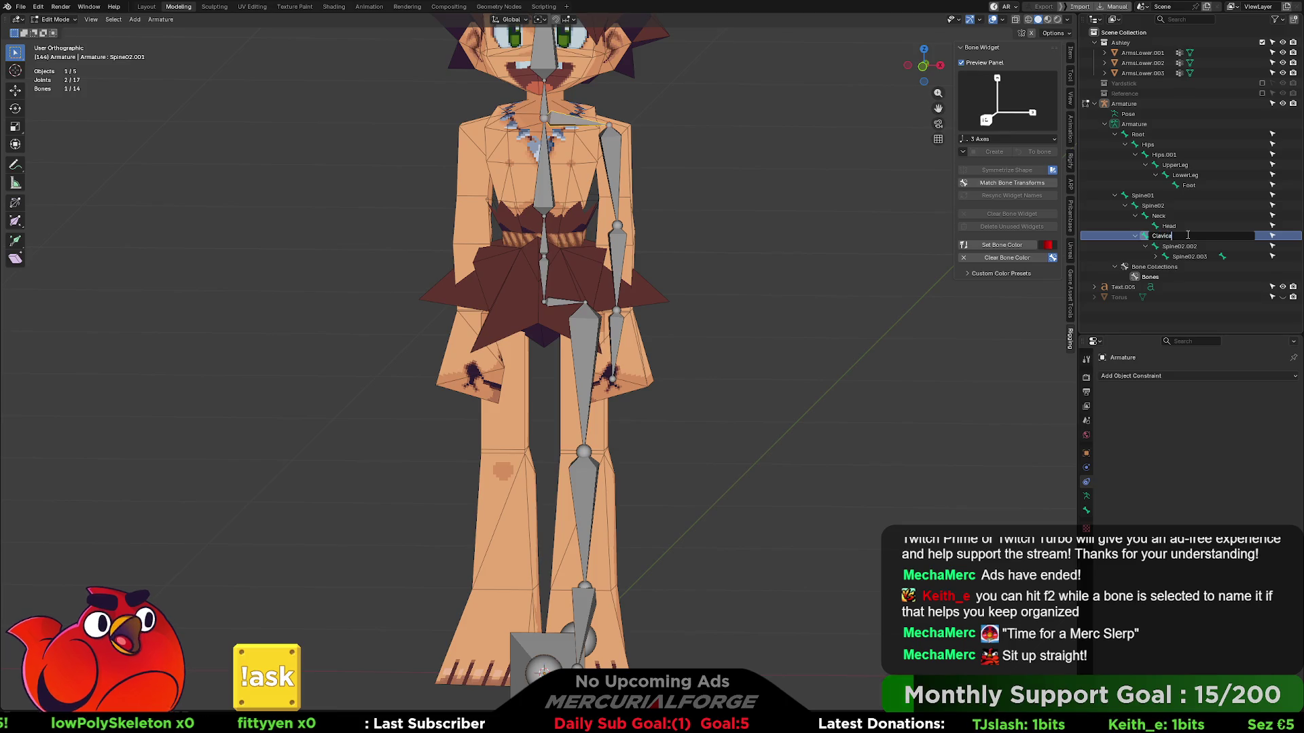
- Name Spine02.001 Clavical and Spine02.002 UpperArm
key(Return)
click(1182, 246)
key(F2)
text(UpperArm)
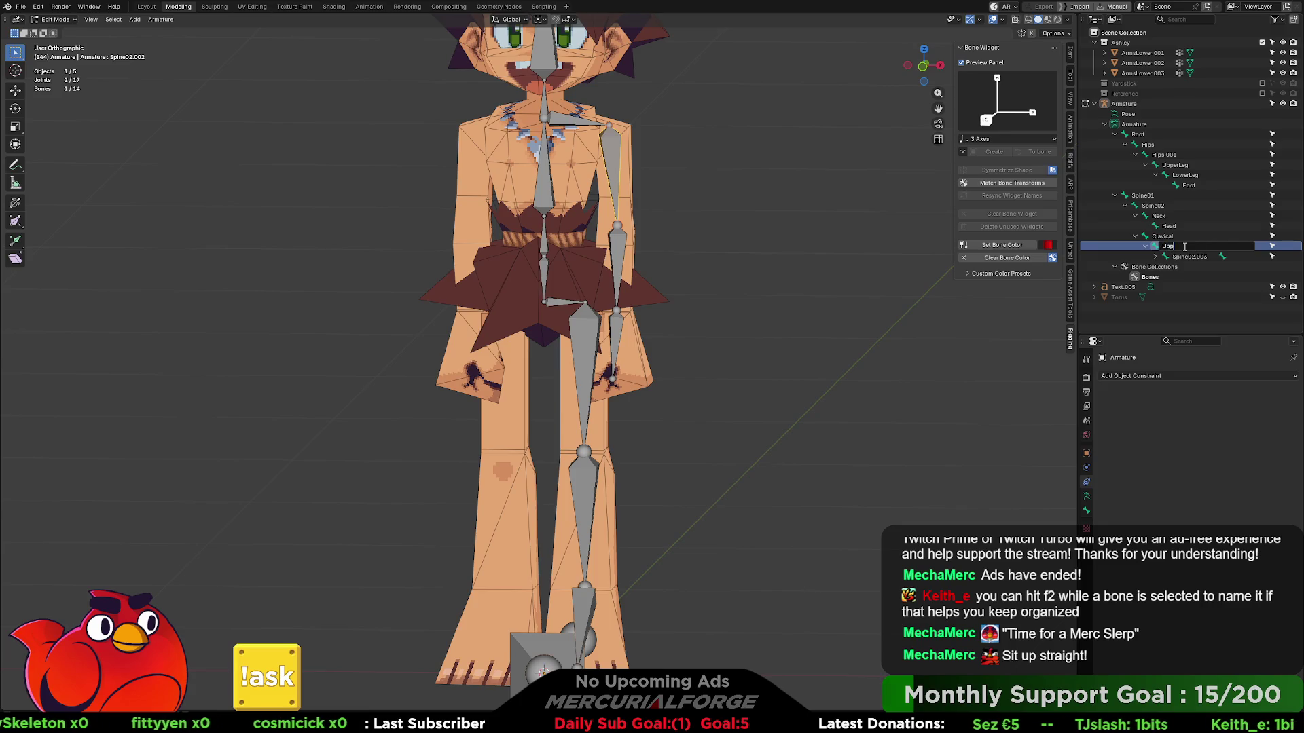
key(Return)
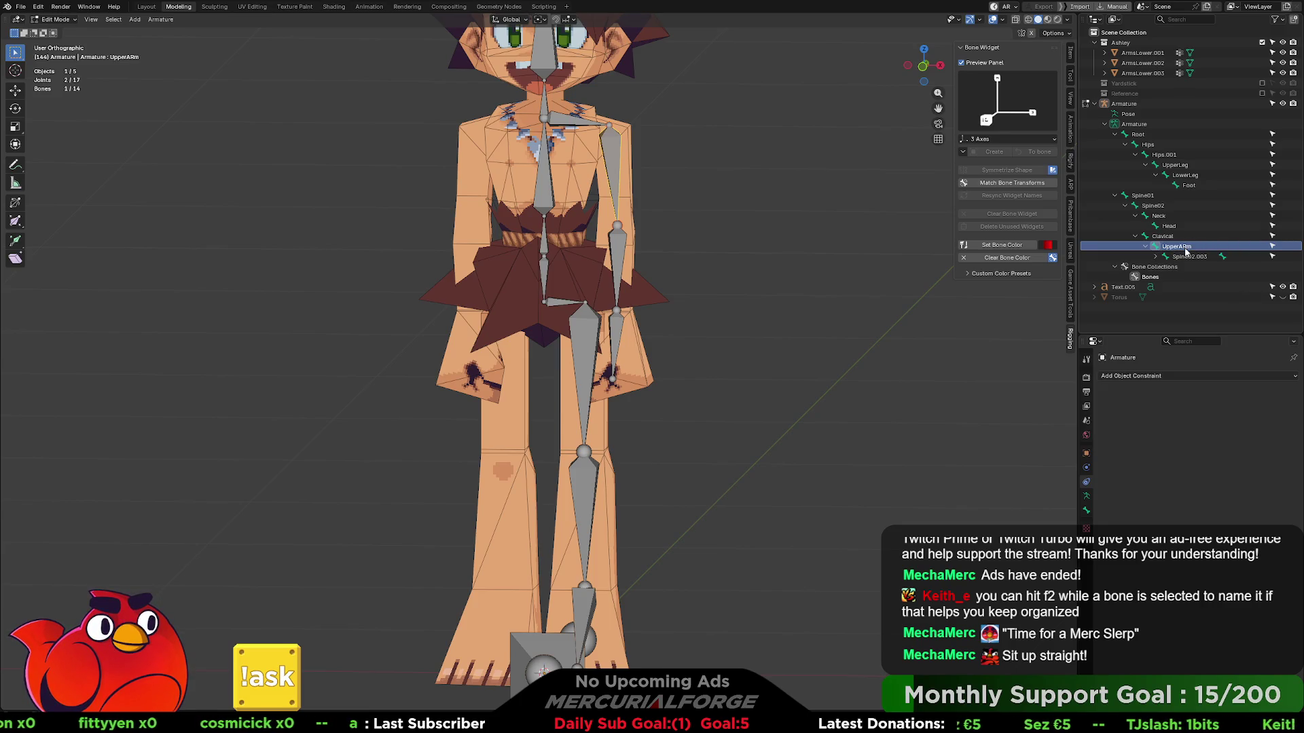
key(F2)
key(Return)
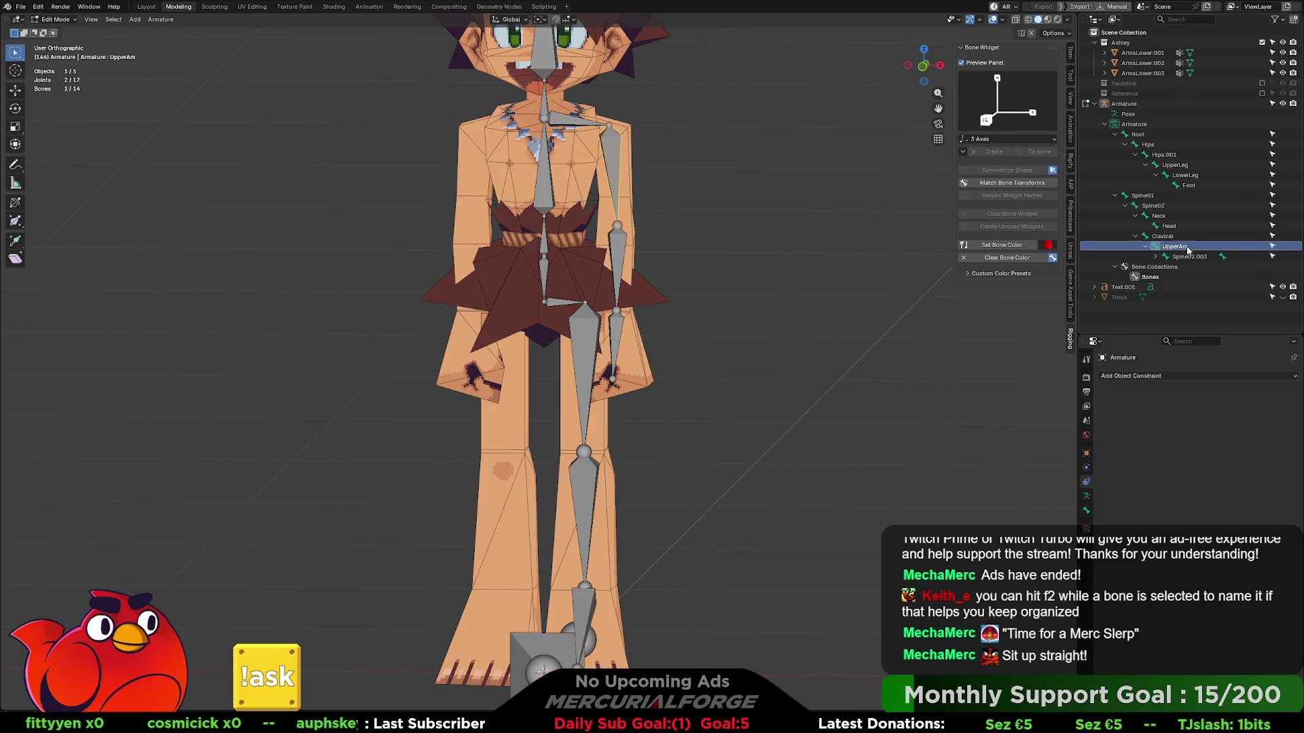
- Rename Spine02.003 to LowerArm and Spine02.004 to Hand
click(1188, 256)
key(F2)
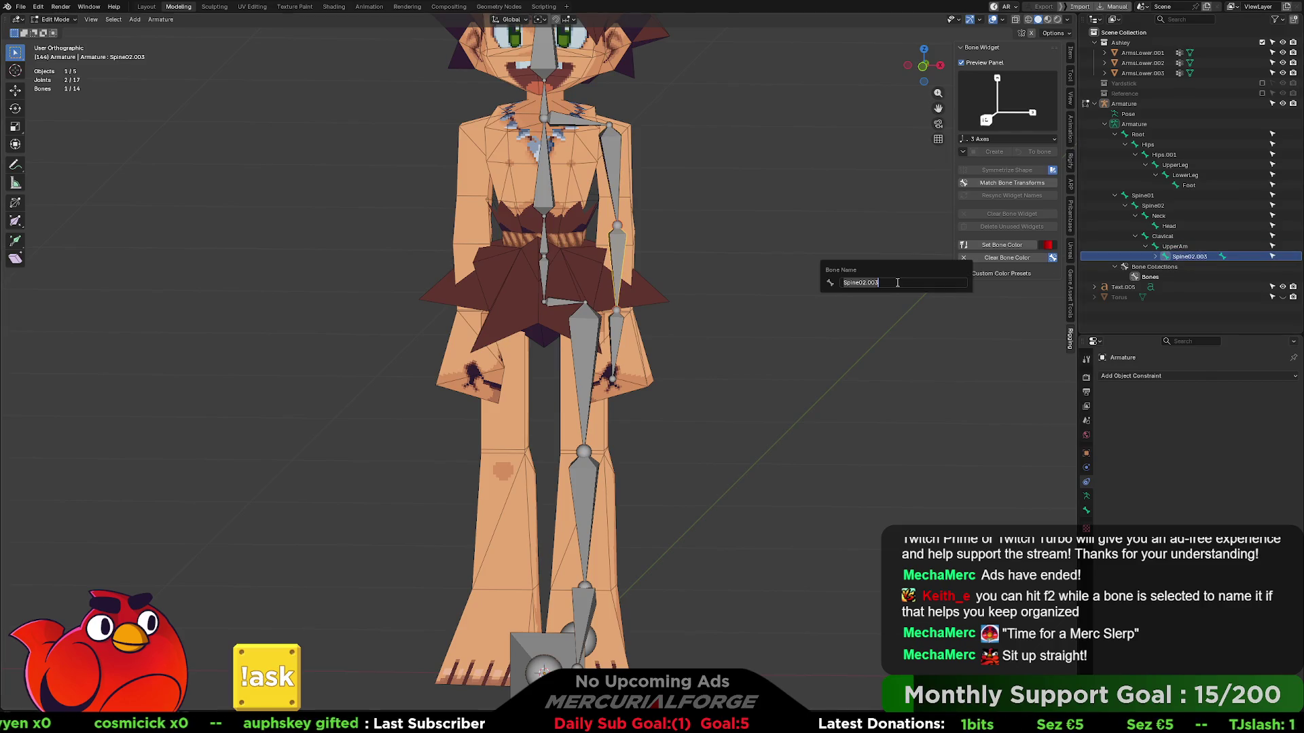
text(LowerArm)
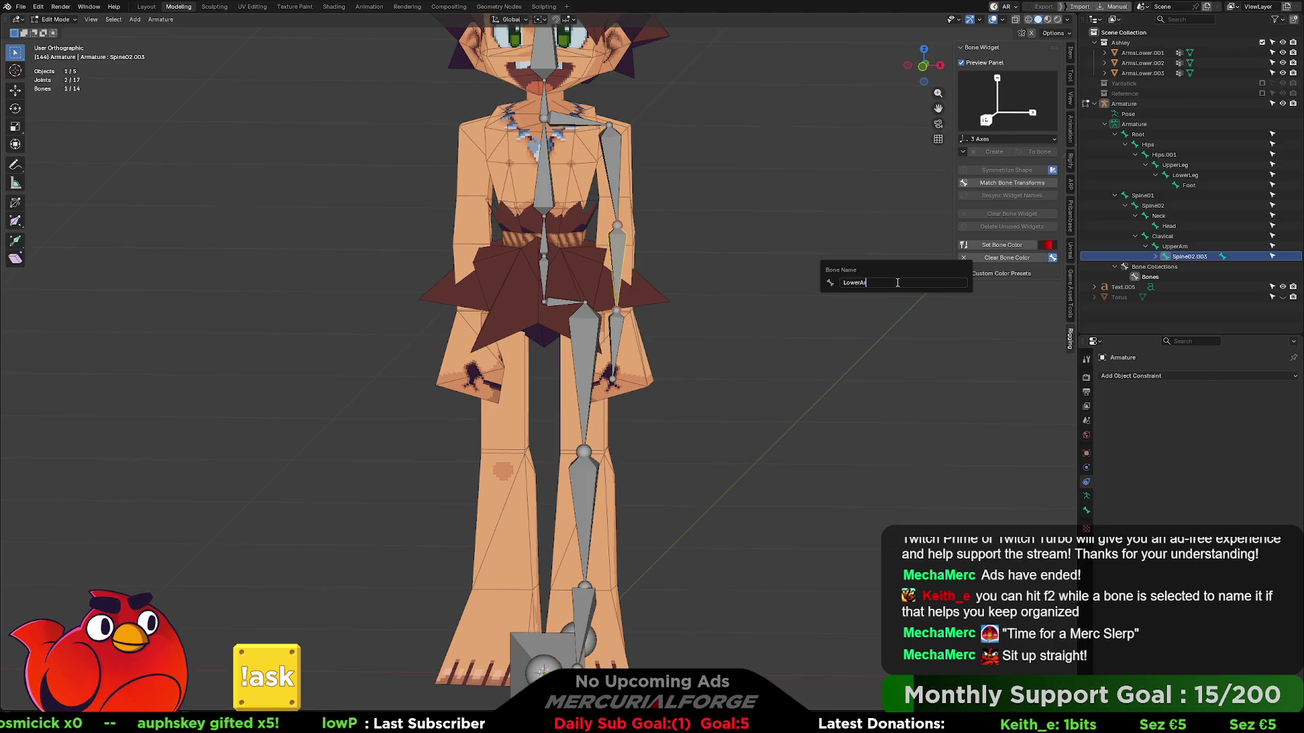
key(Return)
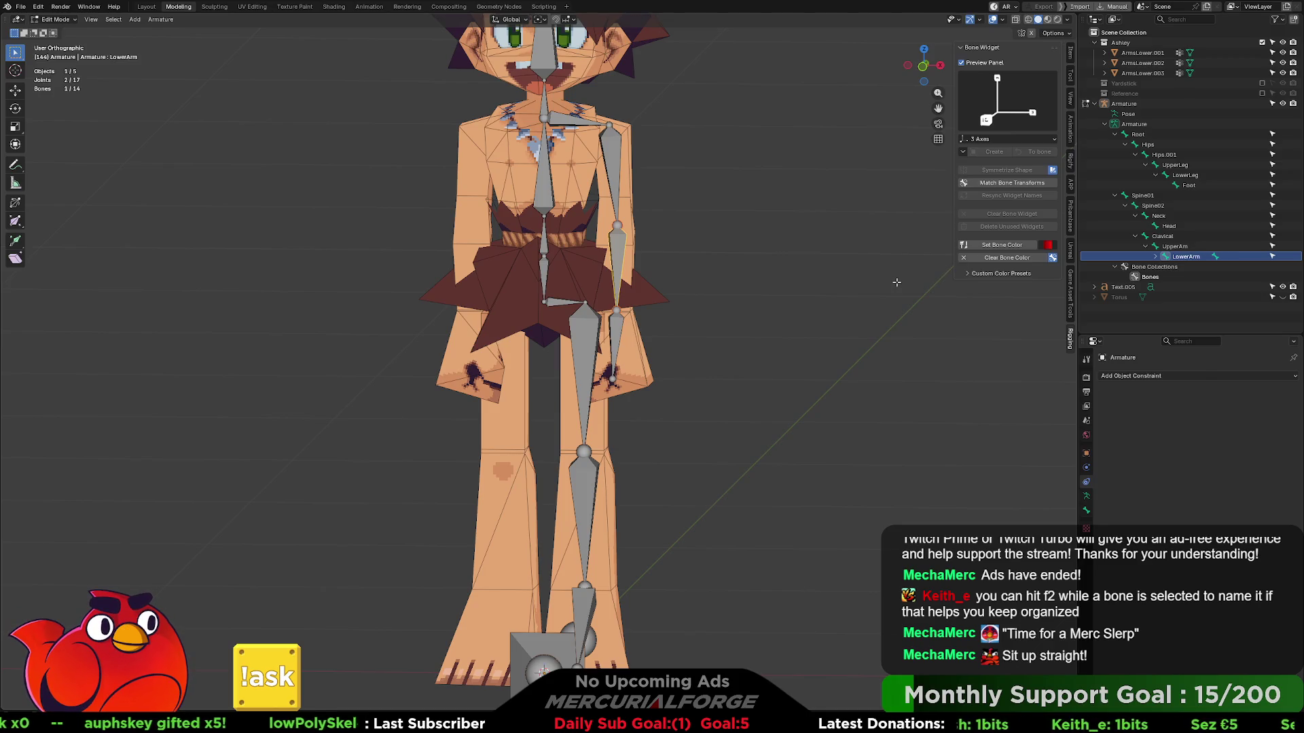
click(1093, 102)
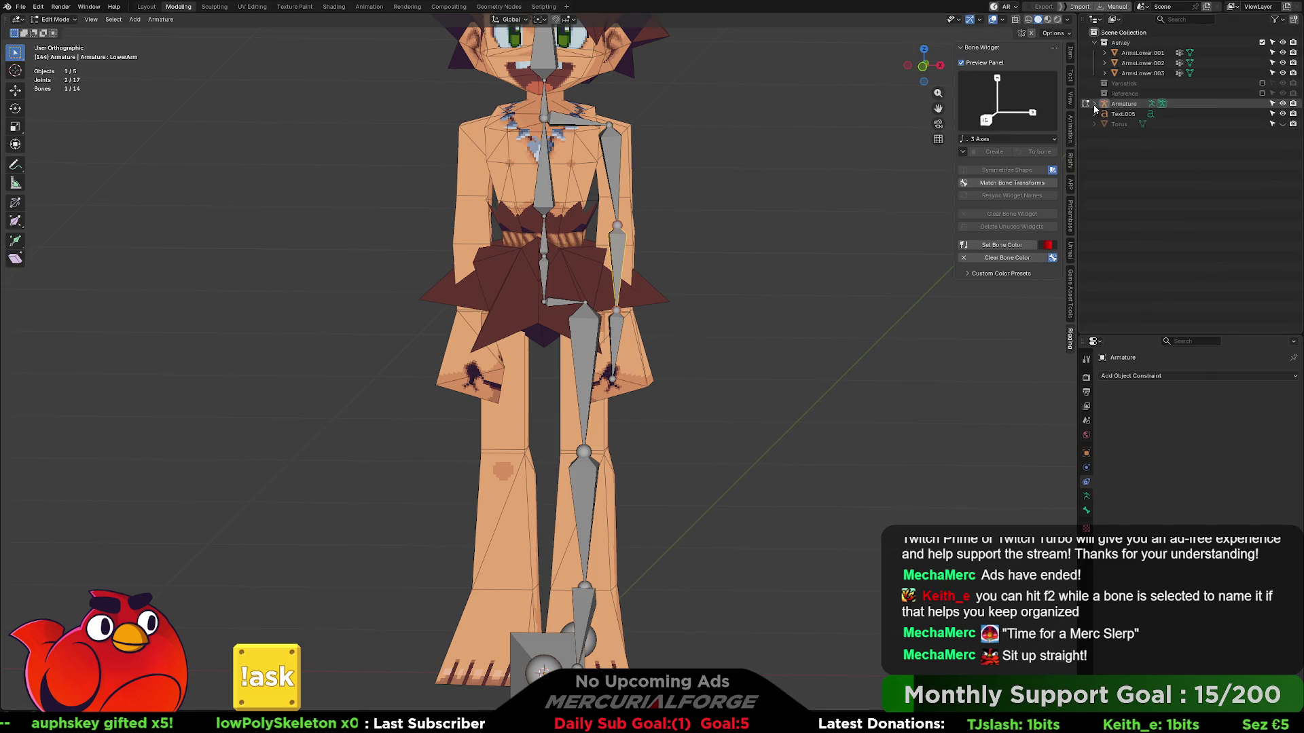
click(1199, 267)
double_click(1199, 267)
text(Hand)
key(Return)
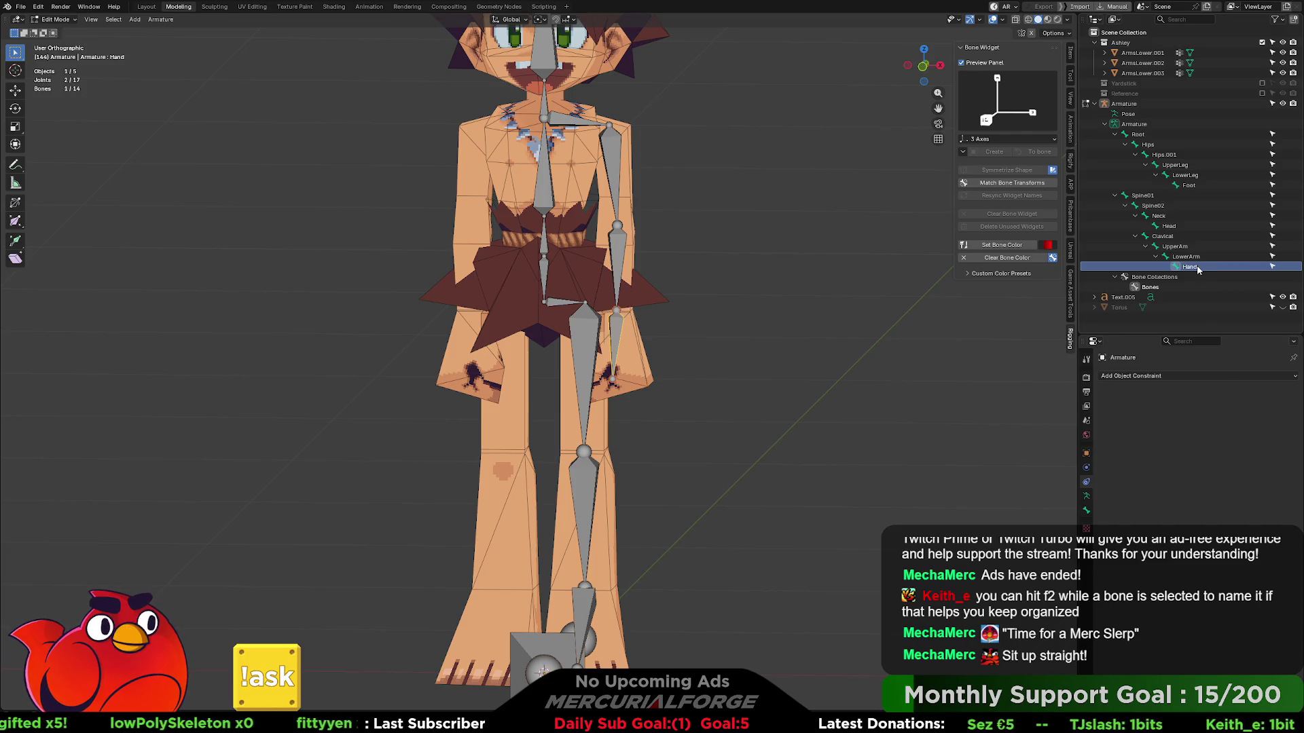
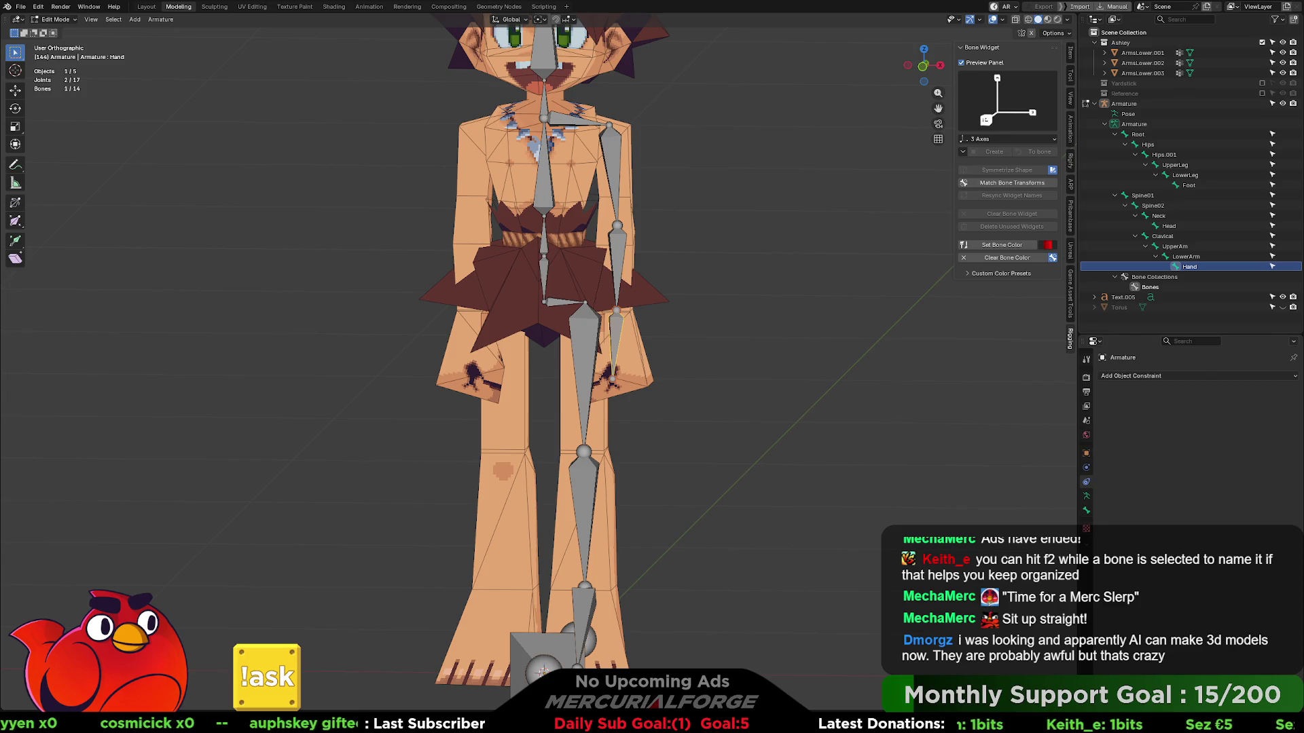
- Auto-name the Clavical bone by its left/right side from the Names menu
click(576, 122)
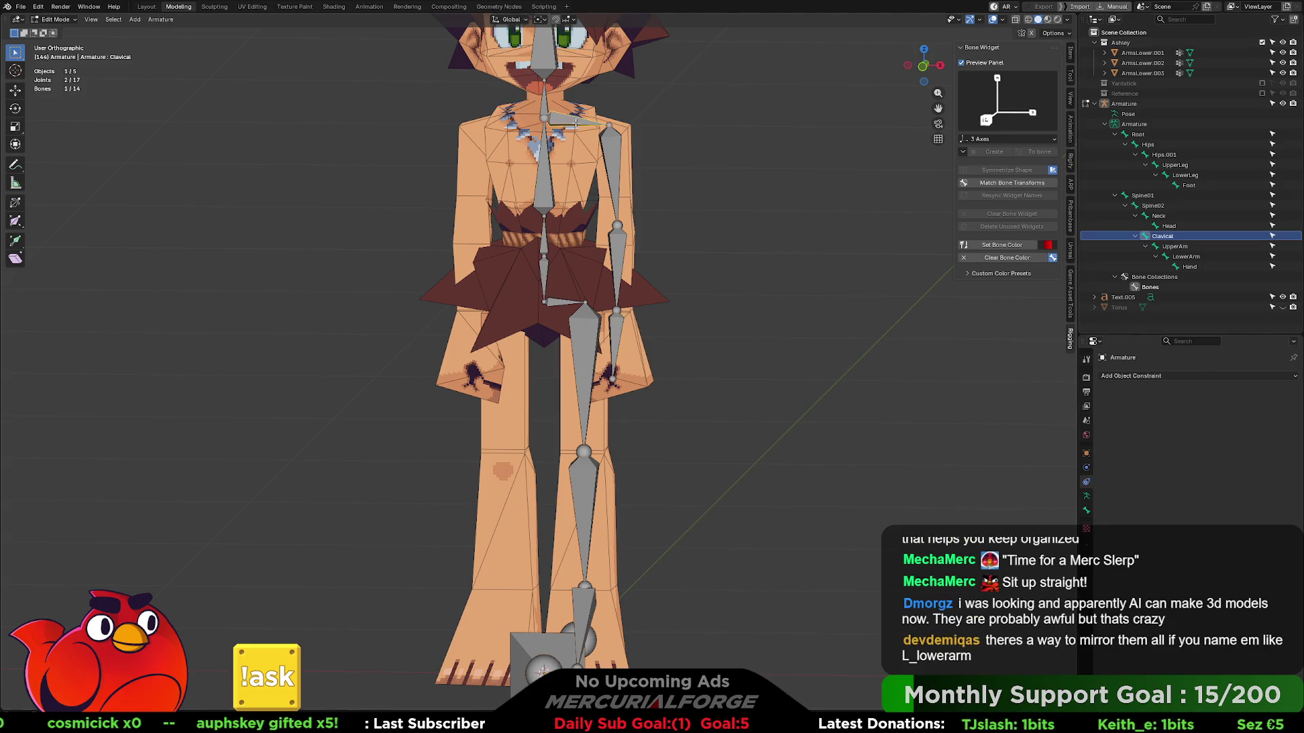
right_click(576, 123)
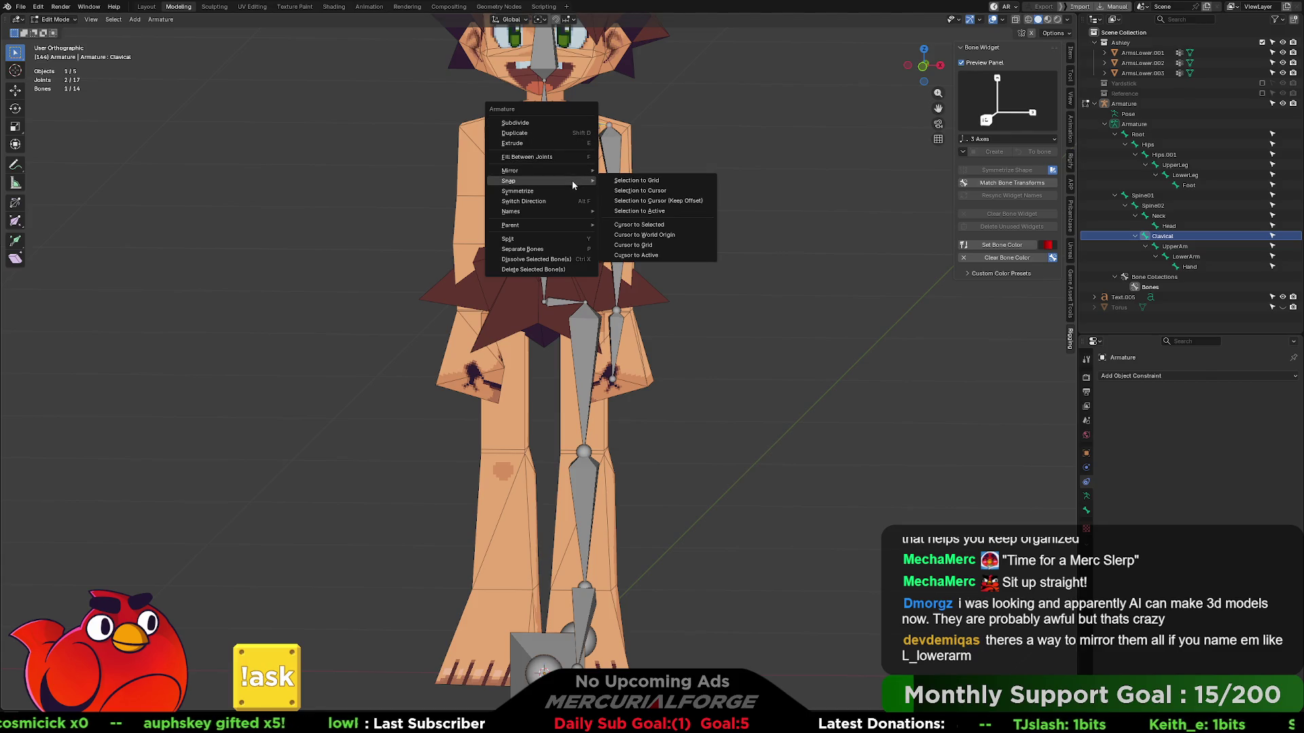
mouse_move(511, 212)
click(641, 210)
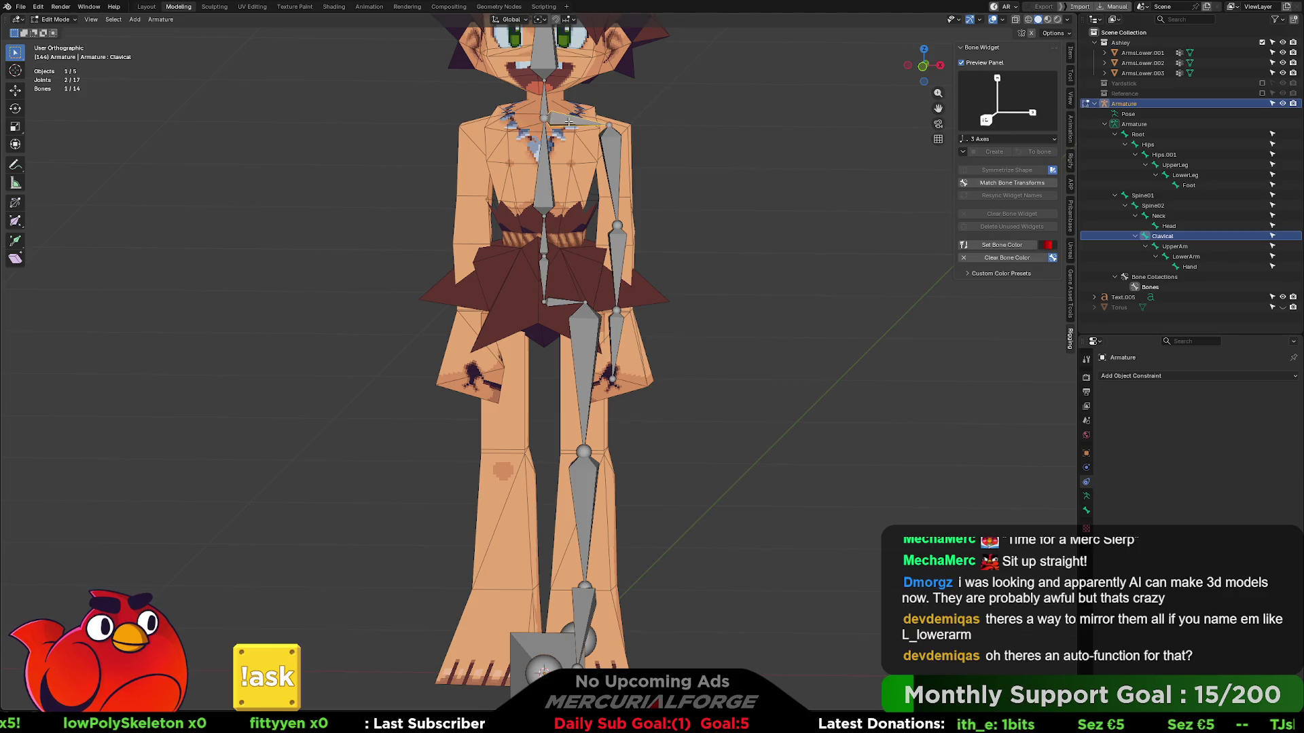
right_click(569, 121)
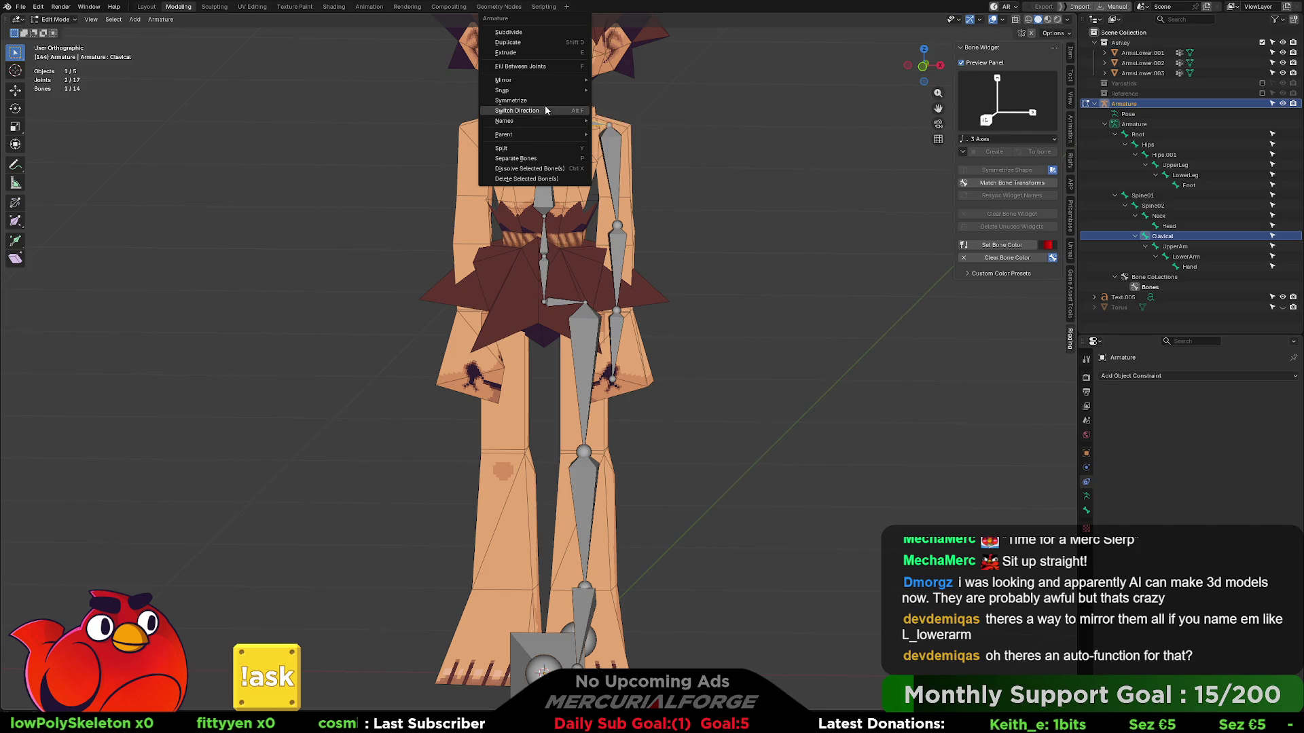
click(694, 148)
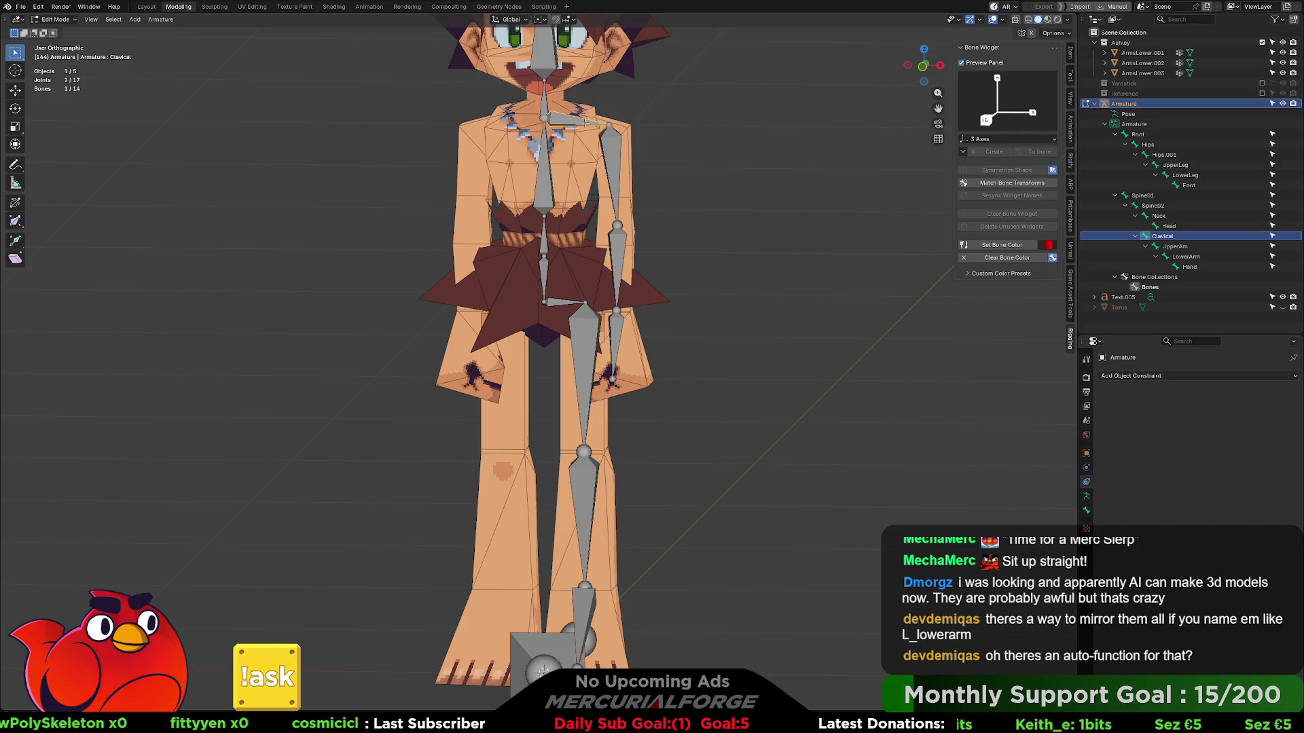
- Add Hips.001 to the selection and bring up the Names auto-naming options
shift+click(562, 303)
right_click(562, 303)
mouse_move(500, 303)
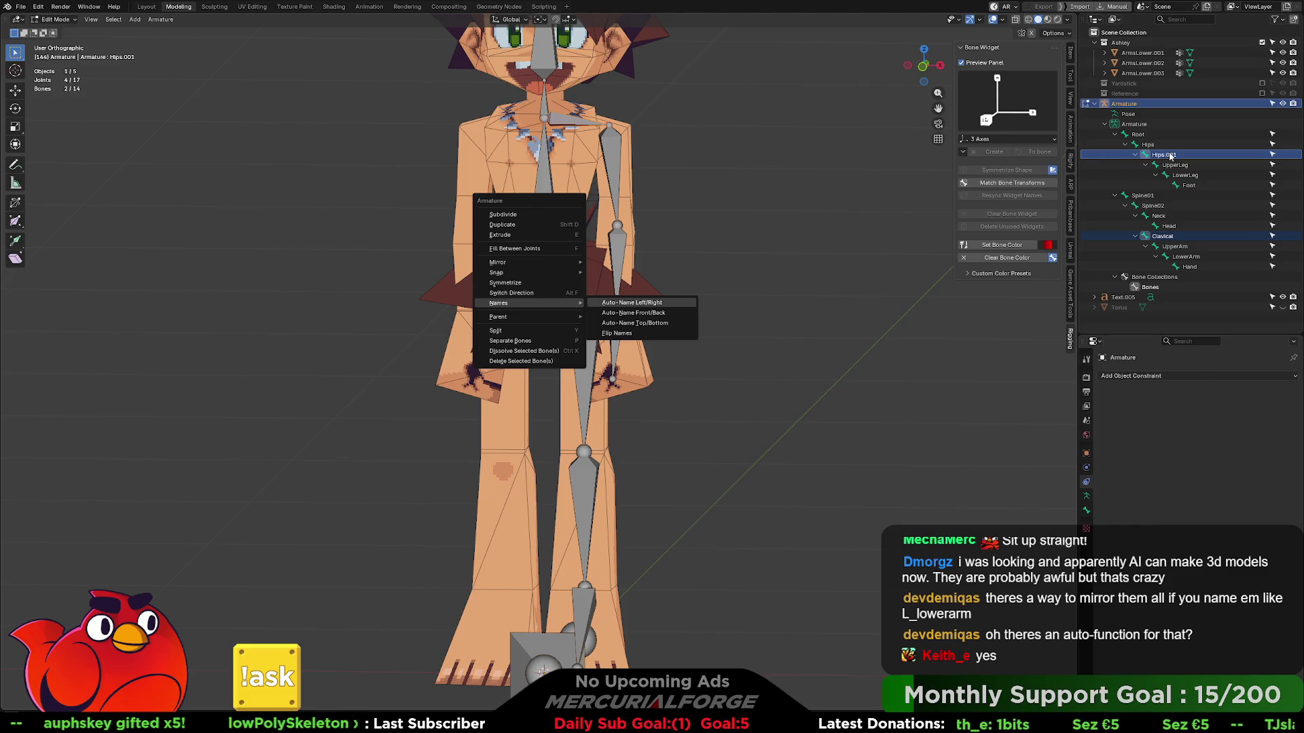
- Select Hips.001 through Foot and Clavical through Hand in the Outliner
click(1133, 164)
drag(1133, 152, 1189, 187)
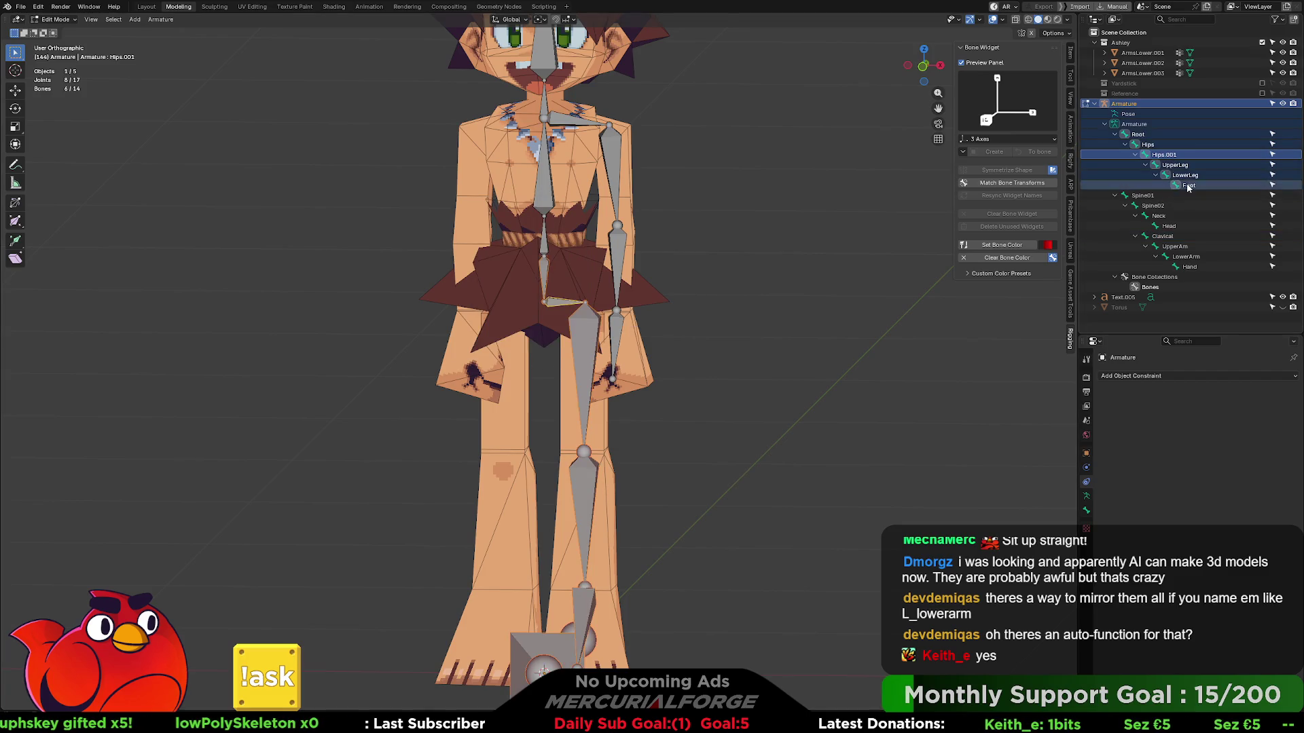
click(1163, 154)
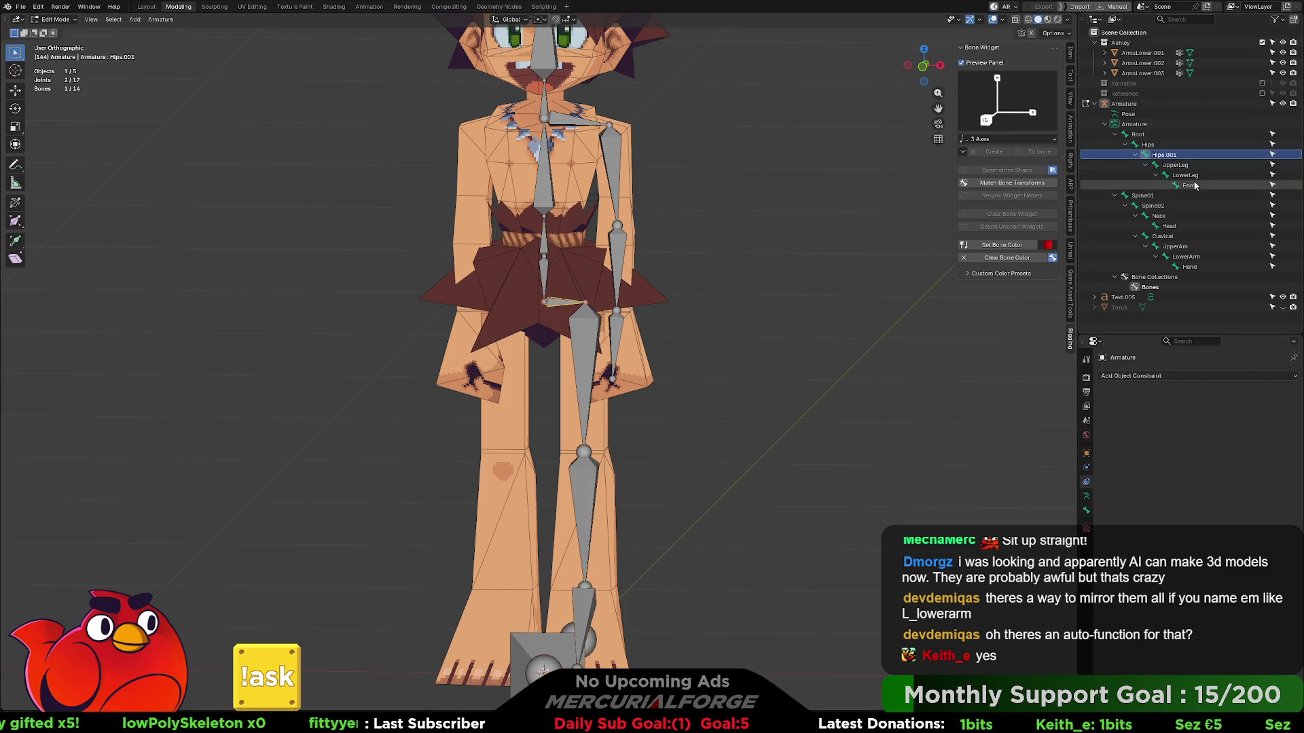
drag(1194, 185, 1180, 169)
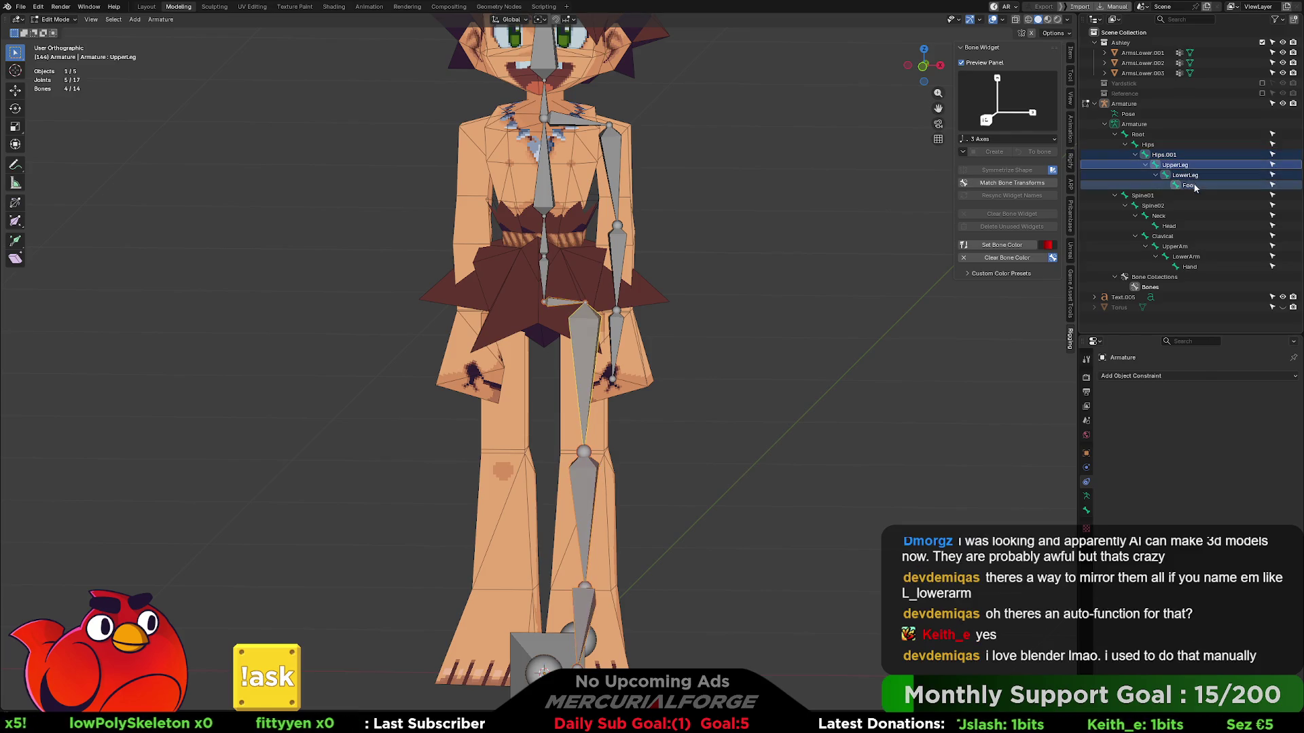
drag(1179, 239, 1182, 267)
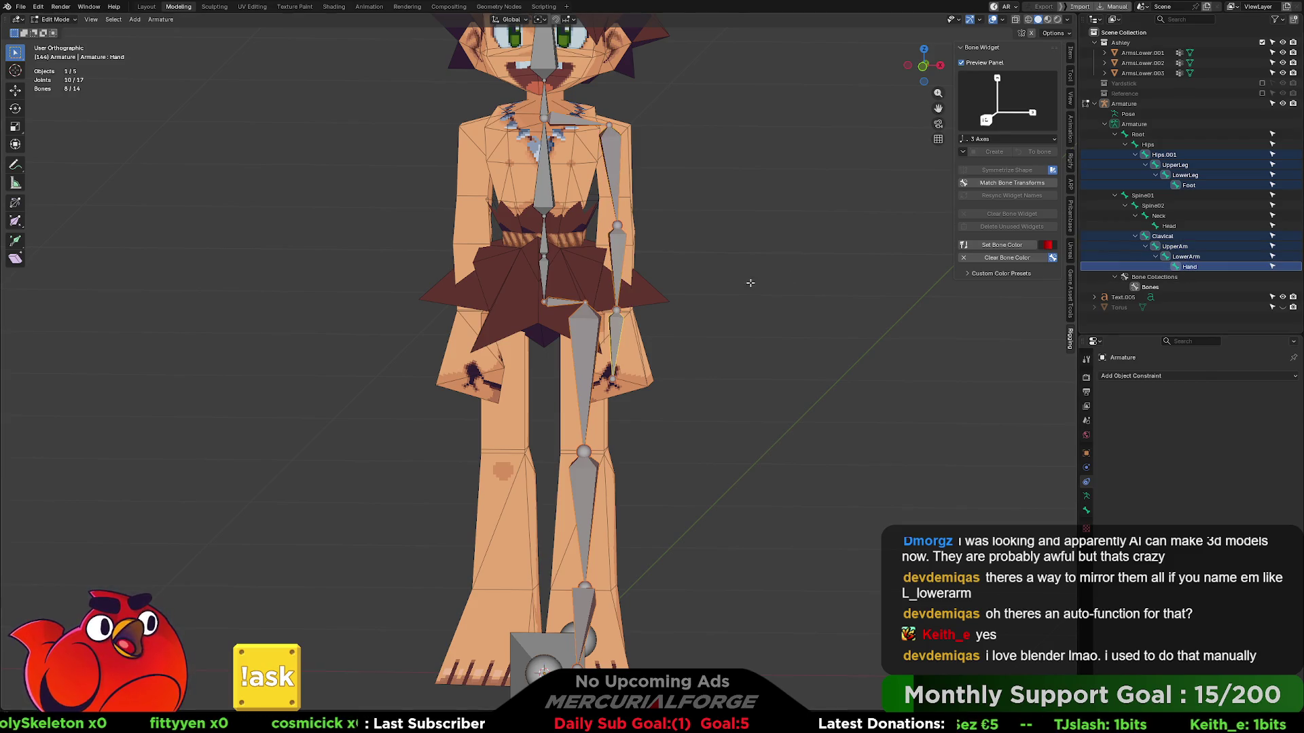
- Apply Auto-Name Left/Right so the selected leg and arm bones get .L suffixes
right_click(616, 239)
mouse_move(571, 240)
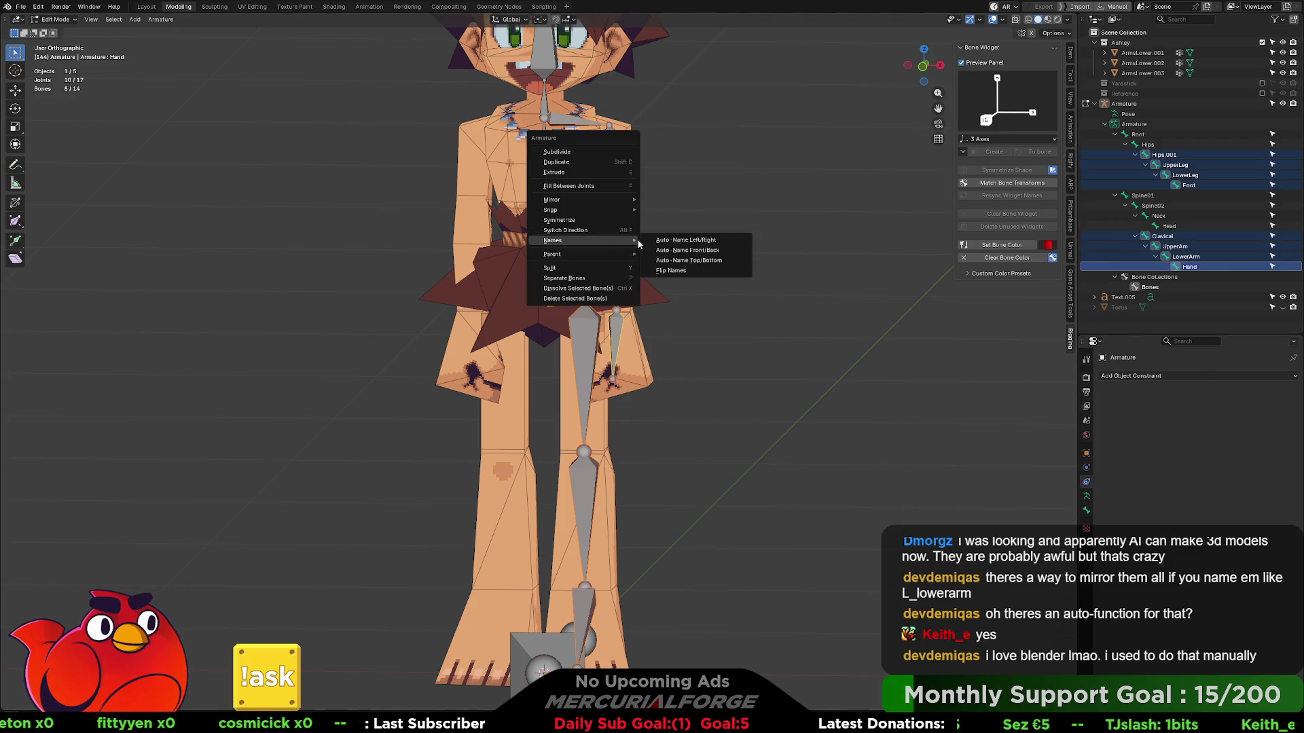
click(685, 239)
middle_drag(665, 238, 707, 250)
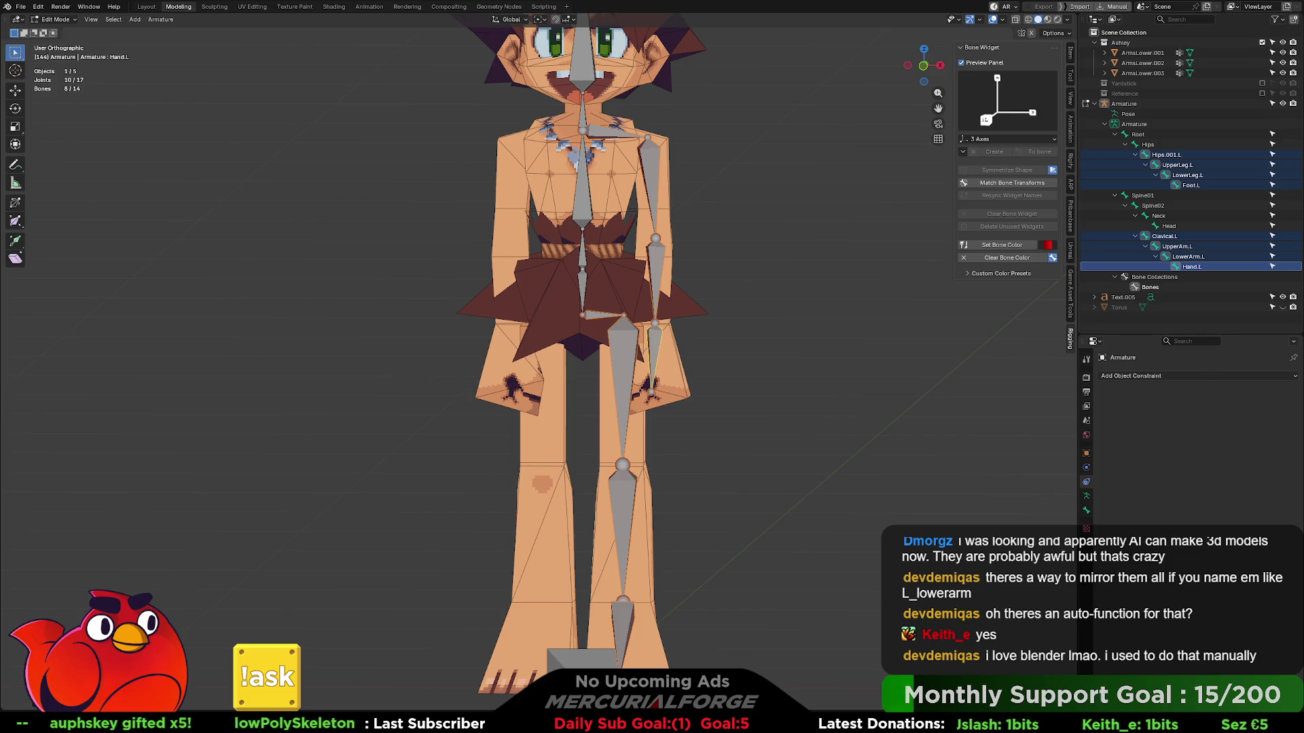
scroll(711, 277, down, 2)
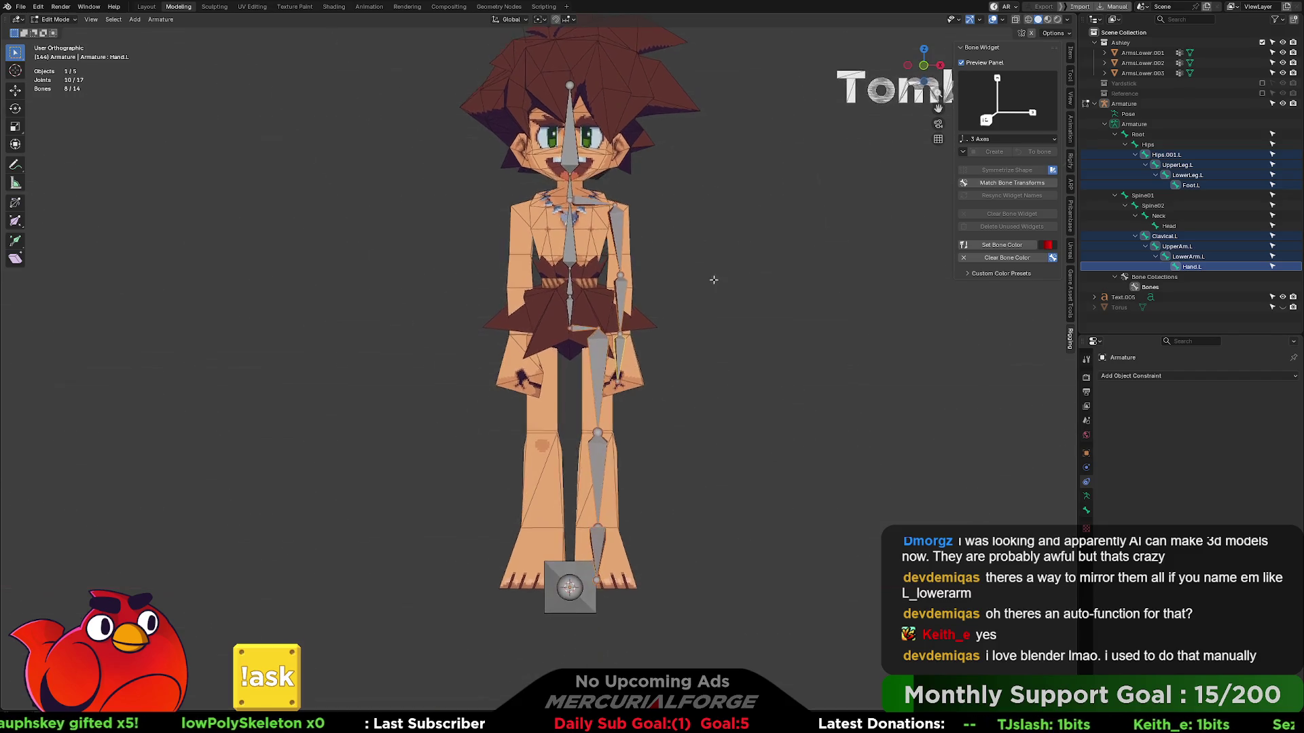
key(KP_1)
mouse_move(678, 195)
mouse_down()
mouse_move(583, 530)
mouse_move(595, 531)
mouse_up()
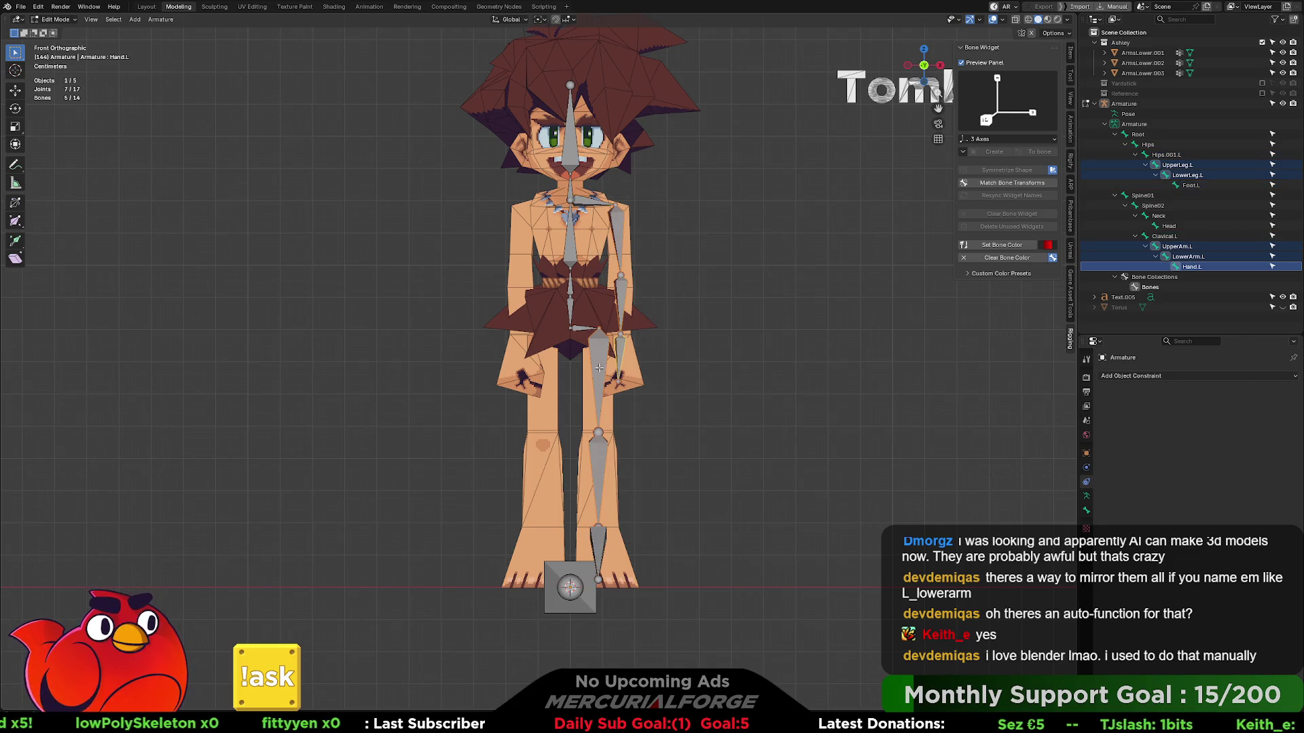
click(655, 187)
drag(687, 183, 576, 546)
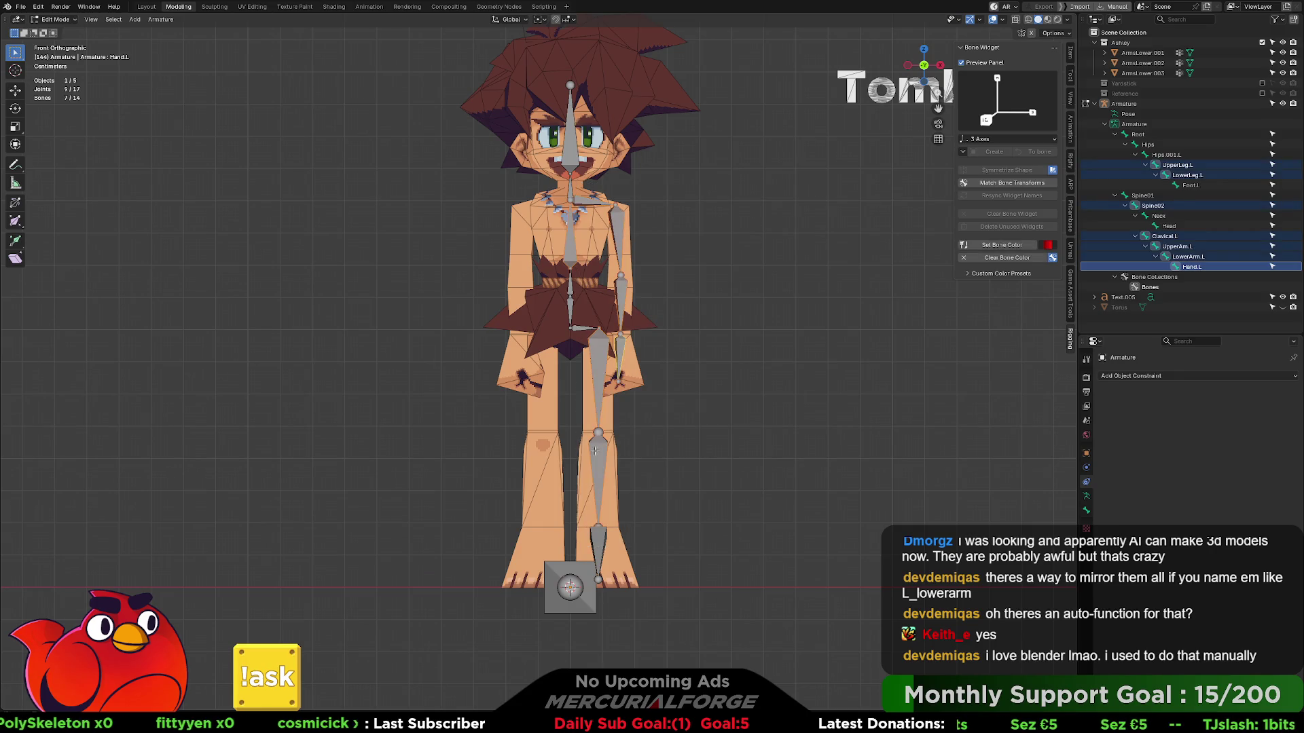
right_click(599, 358)
click(614, 324)
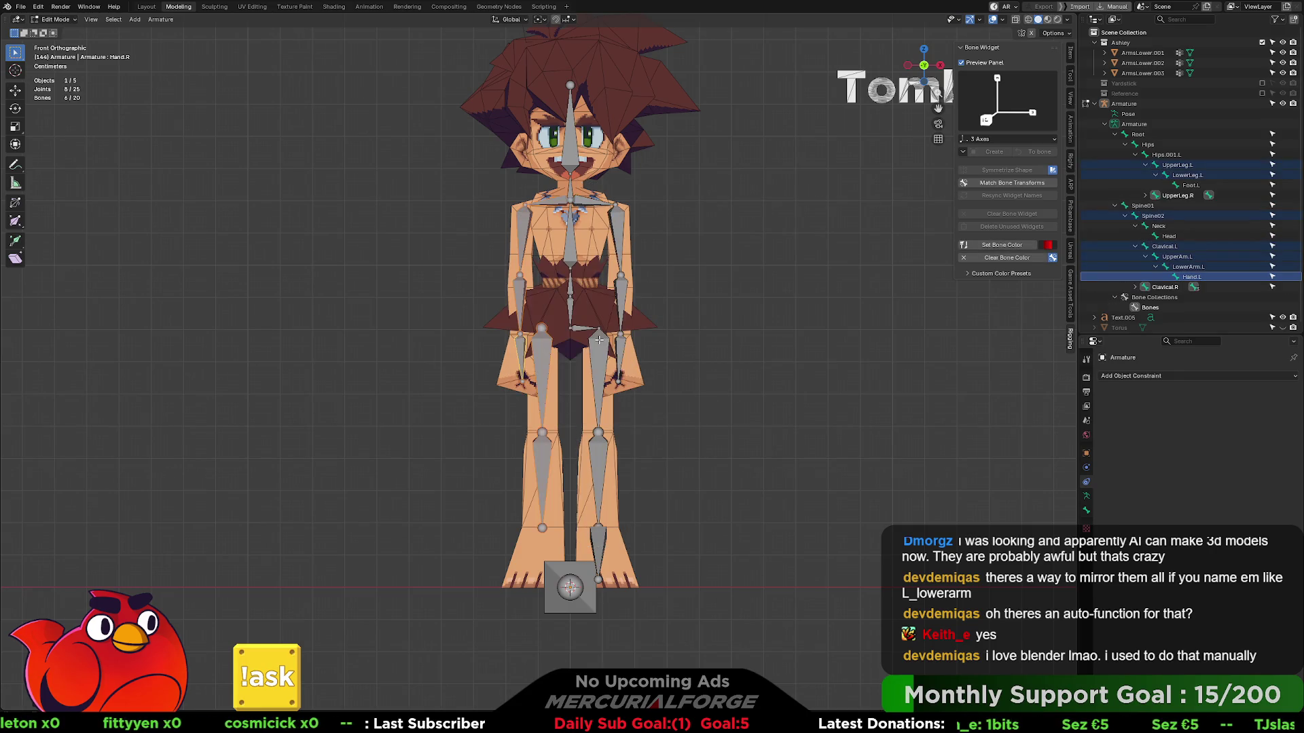
shift+click(1093, 106)
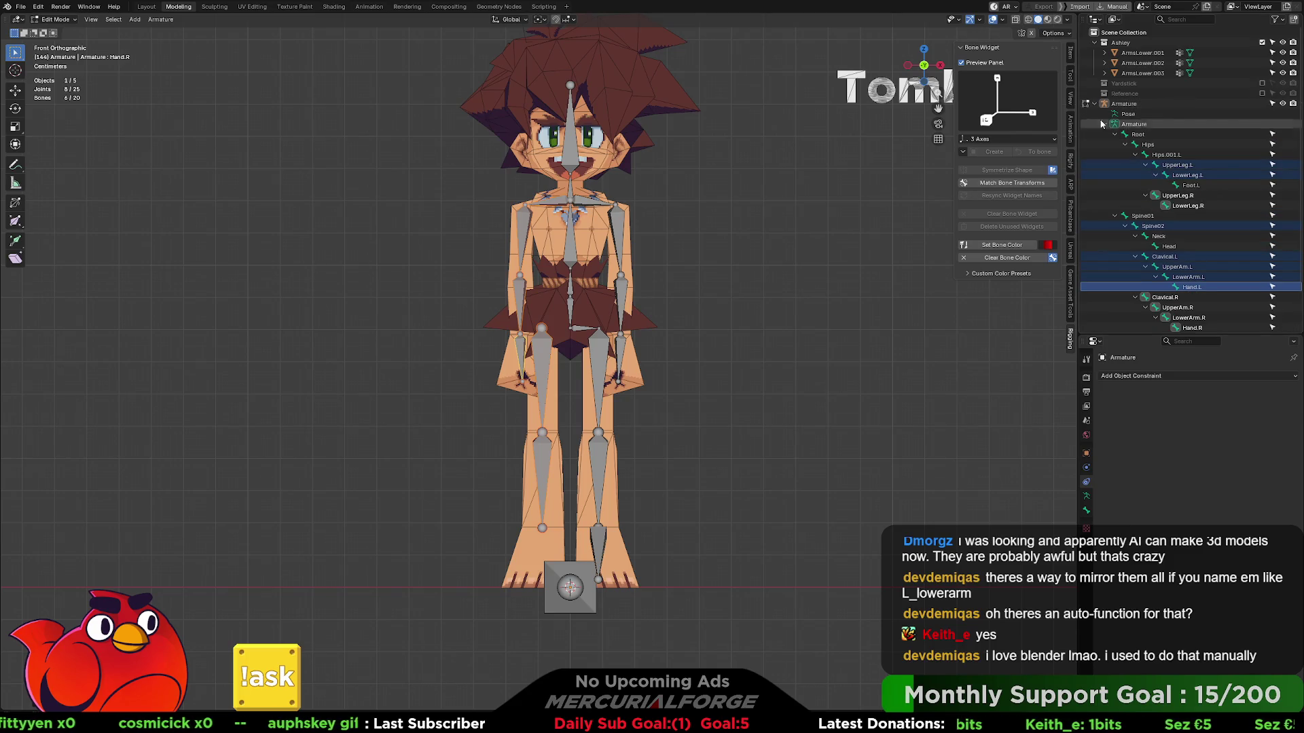
click(1113, 196)
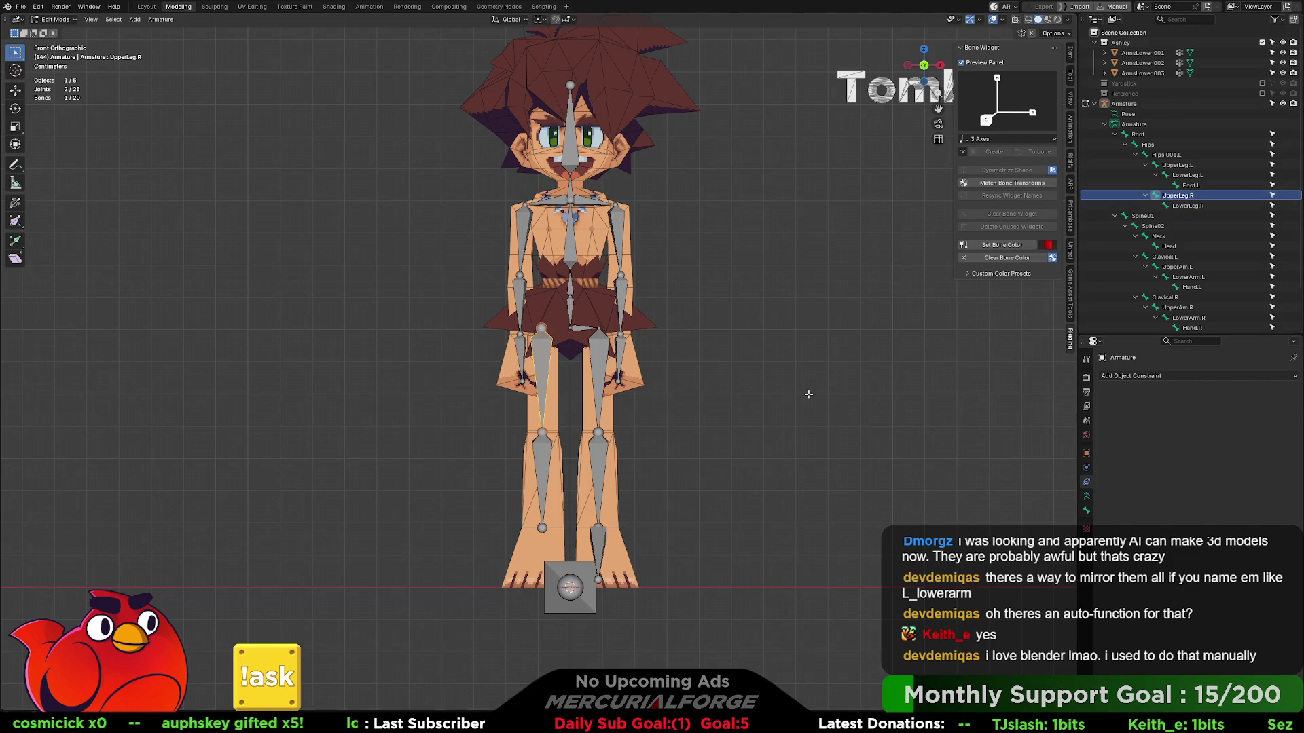
key(ctrl+z)
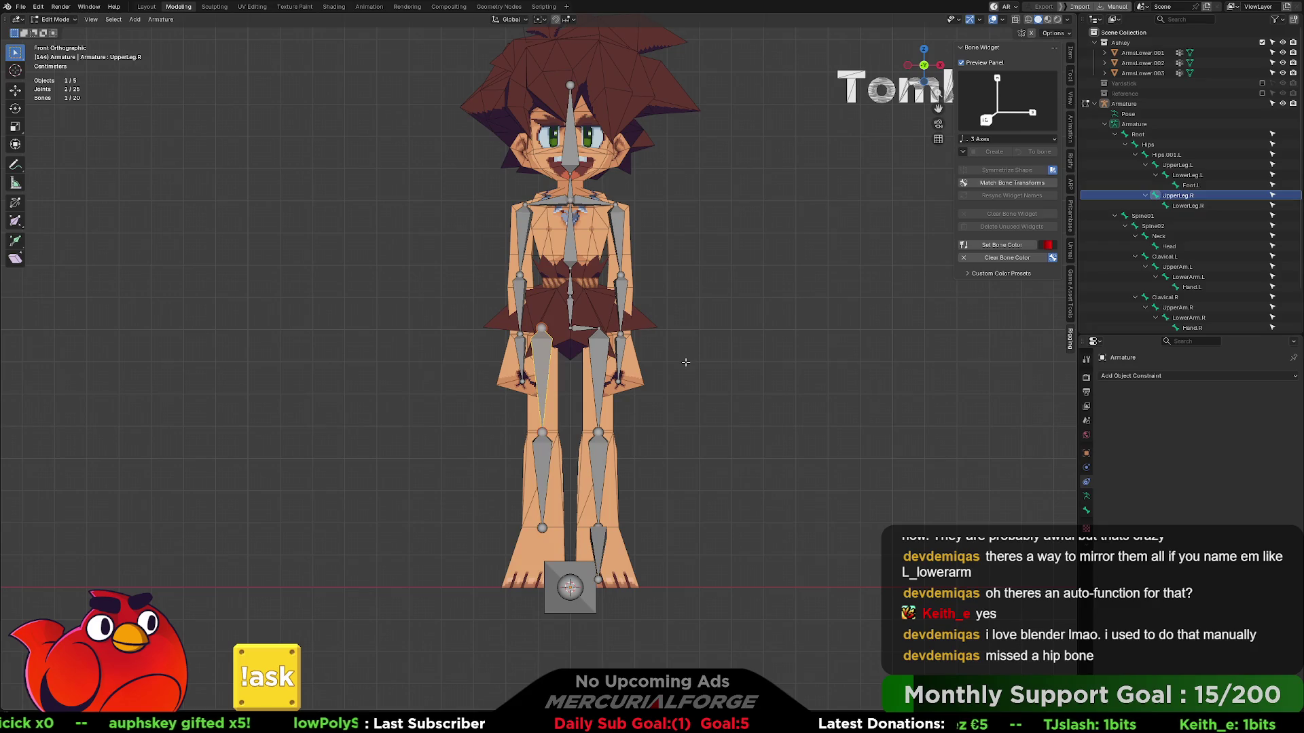
key(ctrl+z)
click(1174, 155)
key(F2)
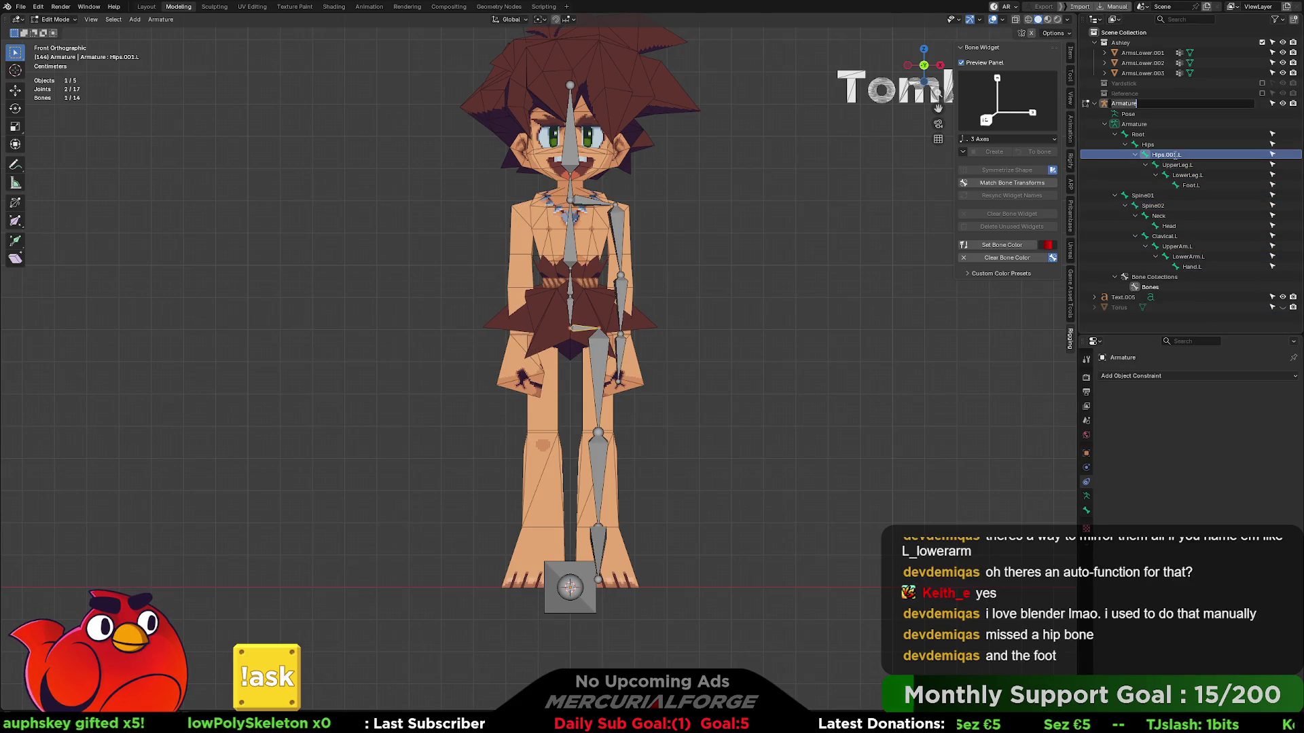
- Rename the Hips.001.L bone to Pelvis.L in the Outliner
key(Escape)
double_click(1177, 156)
key(Left)
key(Left)
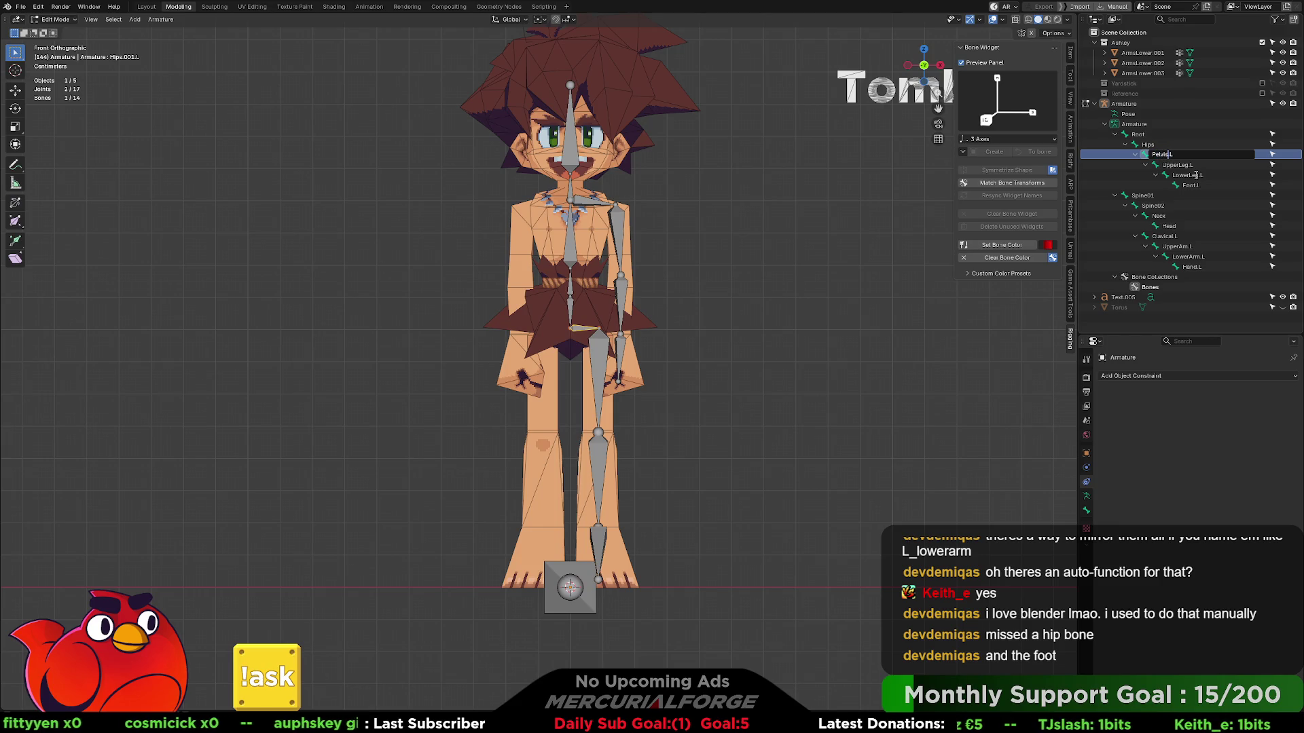
key(Return)
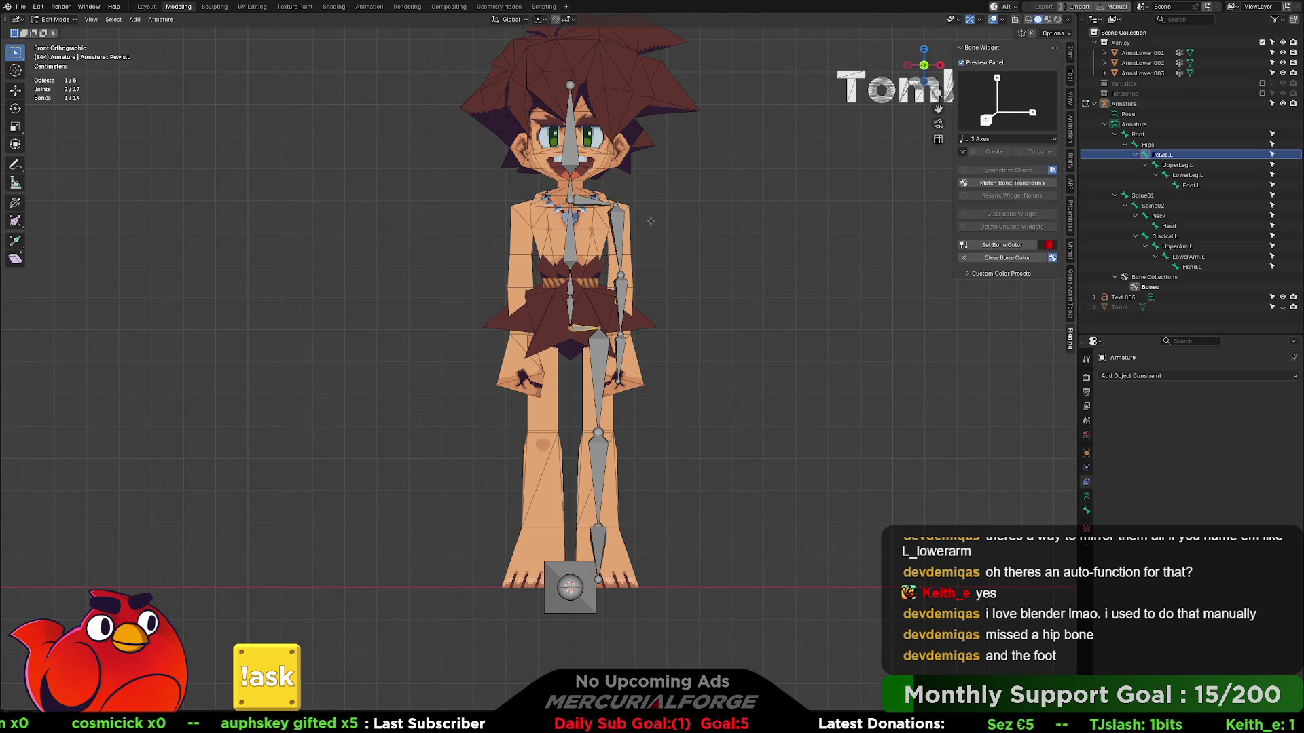
- Box-select the left leg and arm bones in the viewport
drag(655, 188, 575, 542)
click(675, 289)
drag(675, 179, 588, 548)
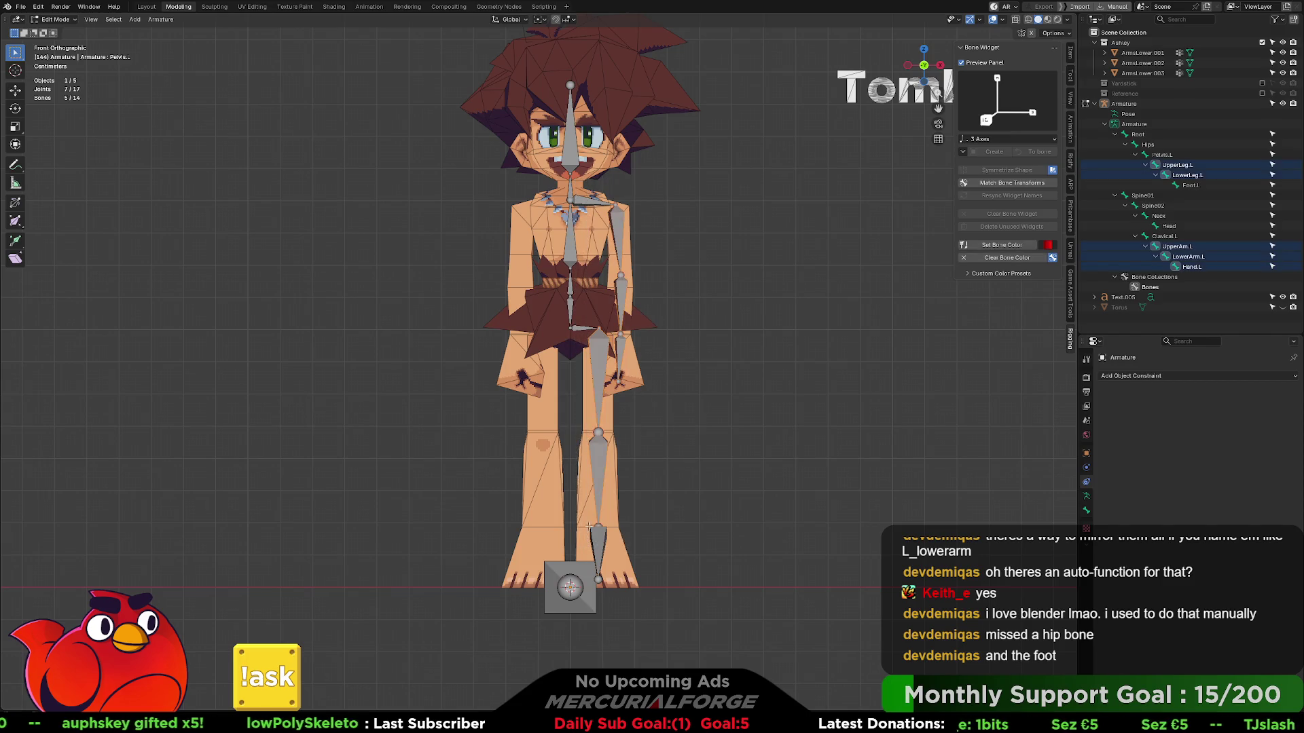
- Try Symmetrize on the left bones, undoing and deleting incomplete mirrored results
right_click(617, 235)
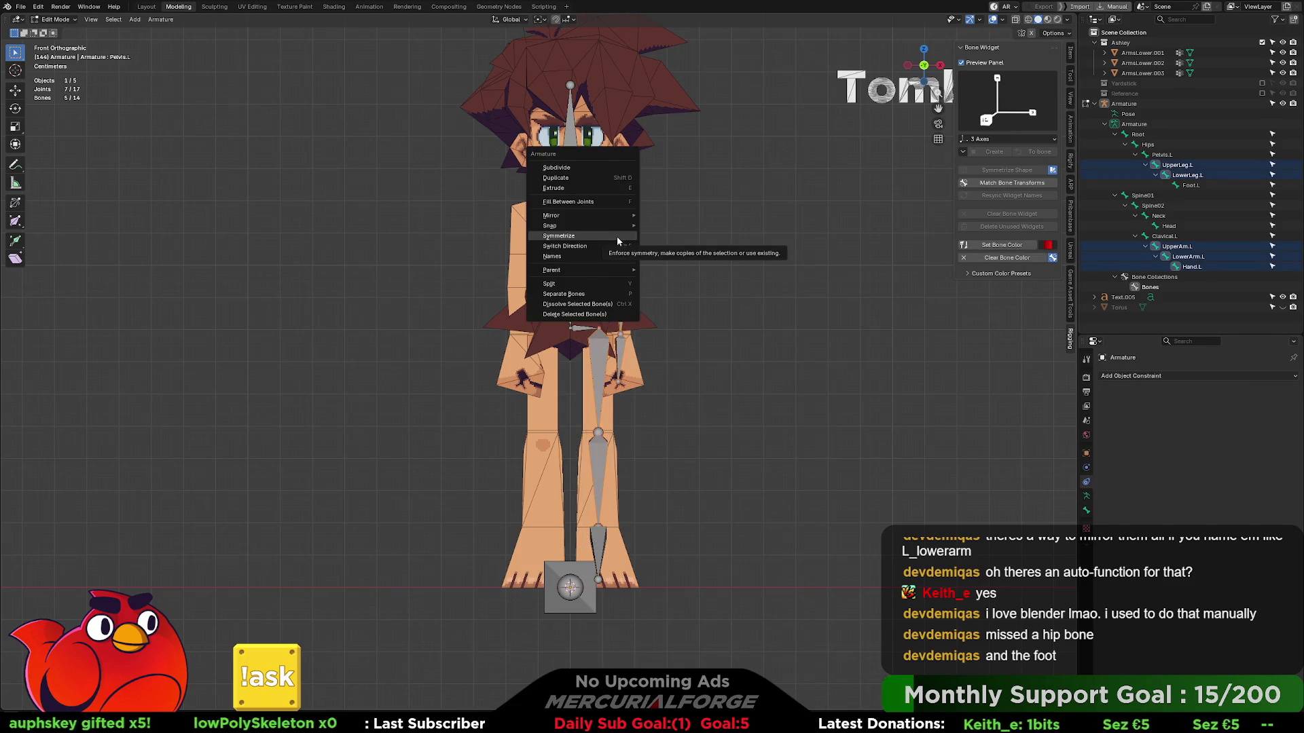
click(616, 236)
key(ctrl+z)
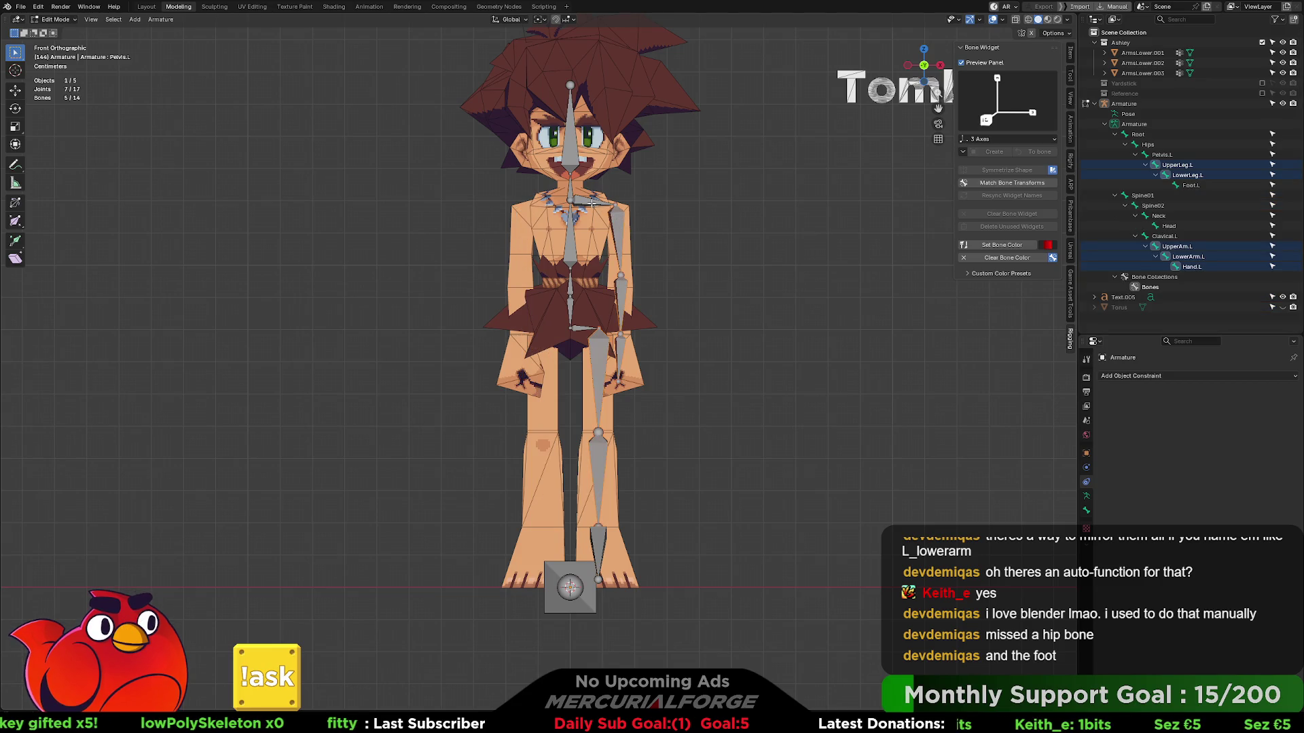
shift+click(580, 326)
right_click(580, 327)
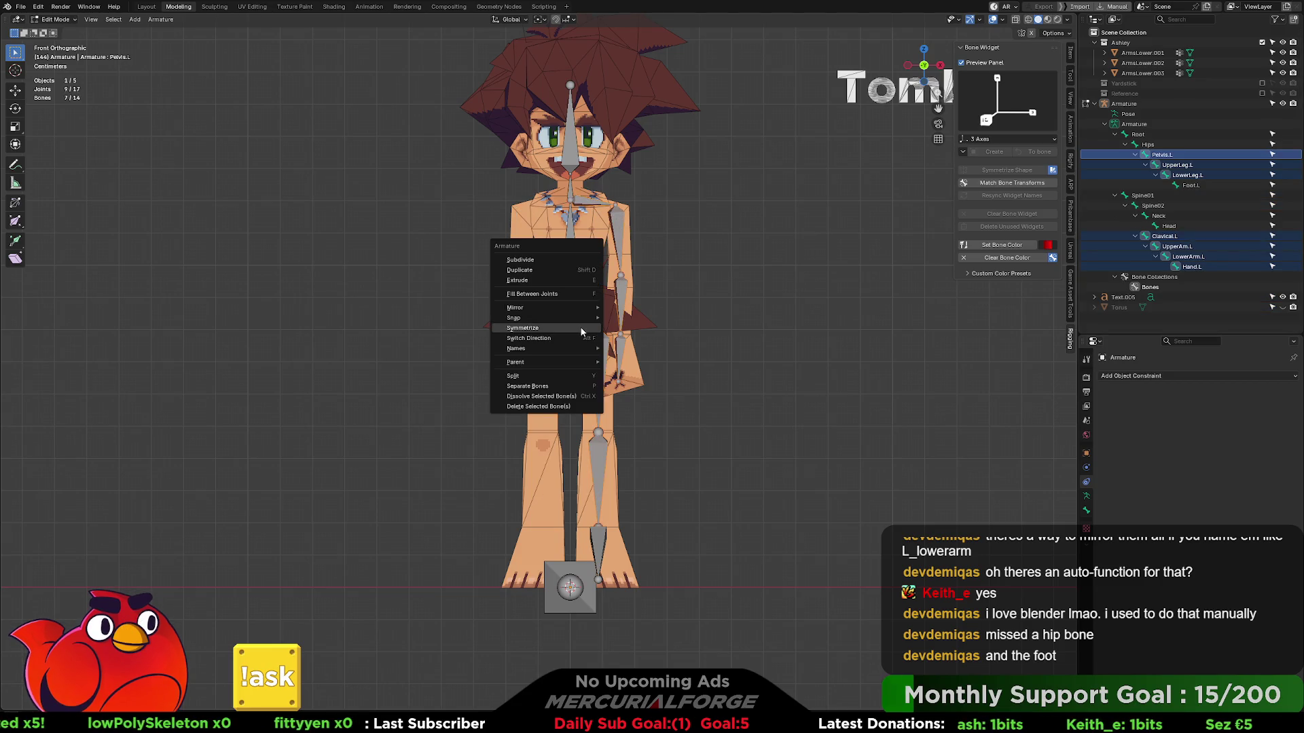
click(580, 327)
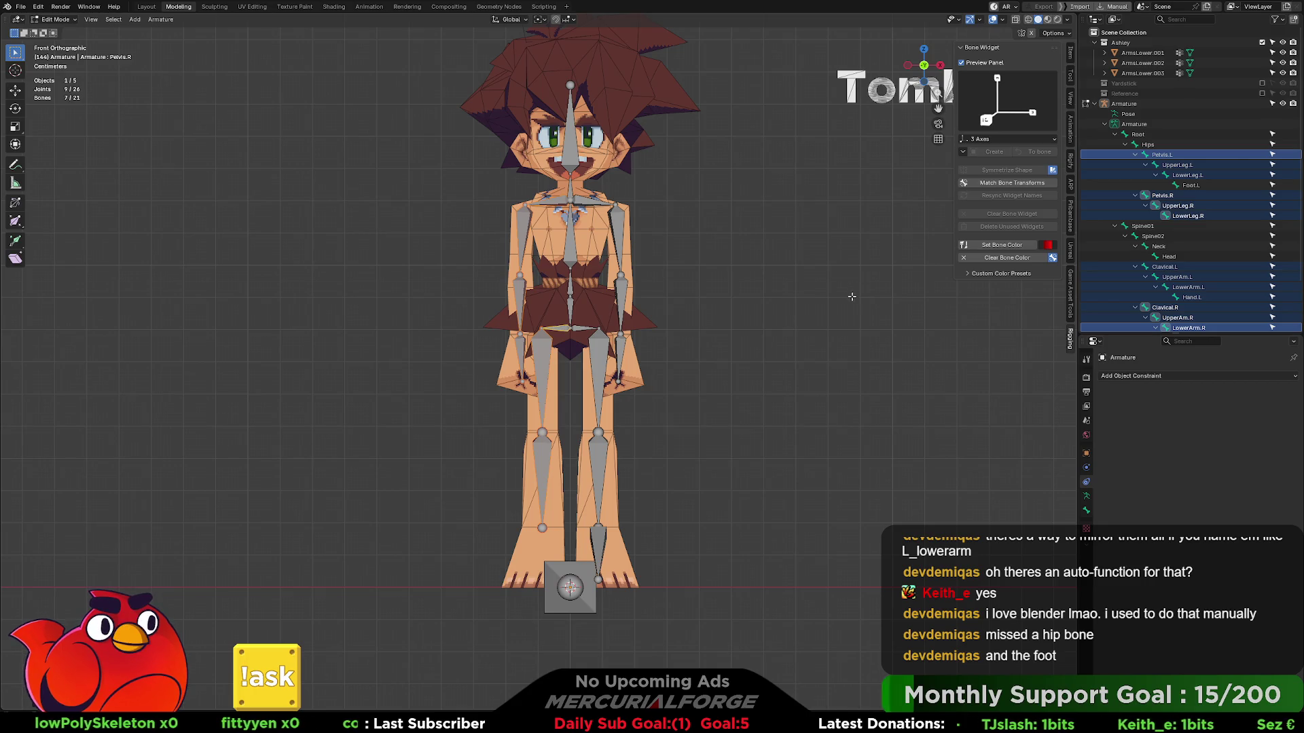
scroll(1234, 262, down, 3)
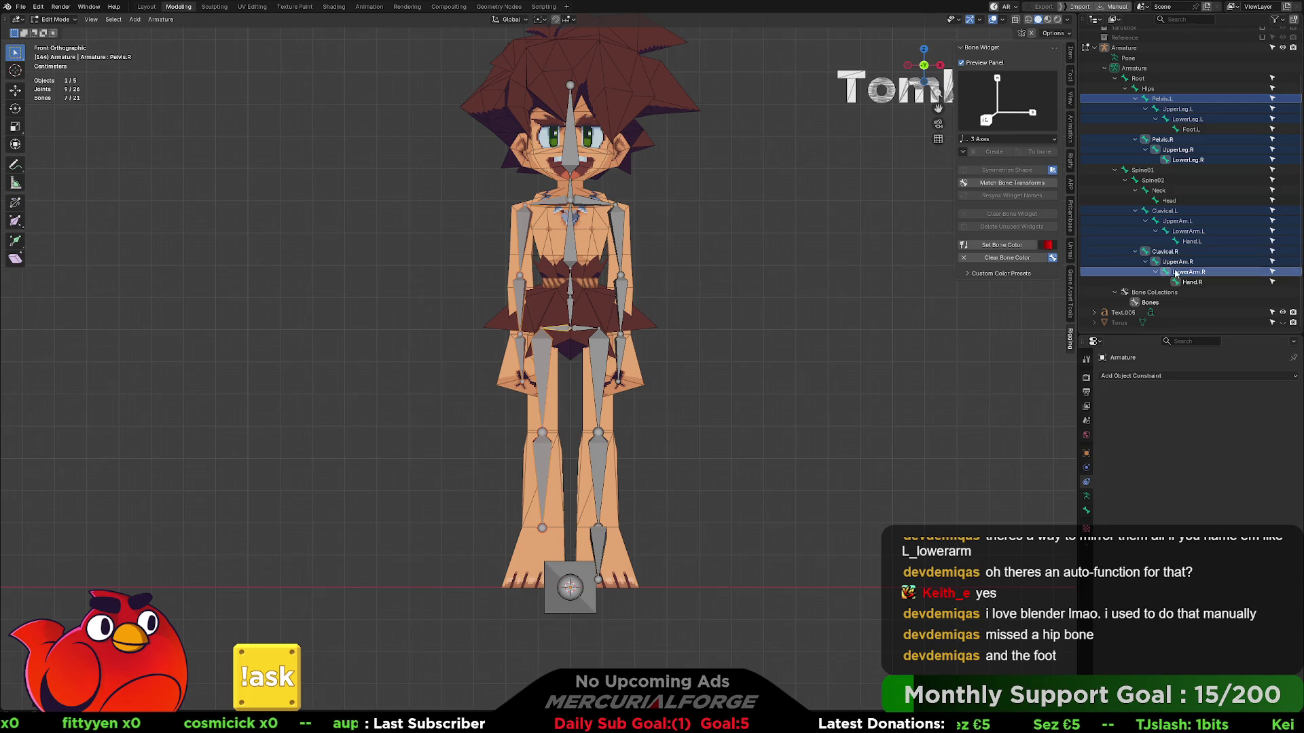
key(Delete)
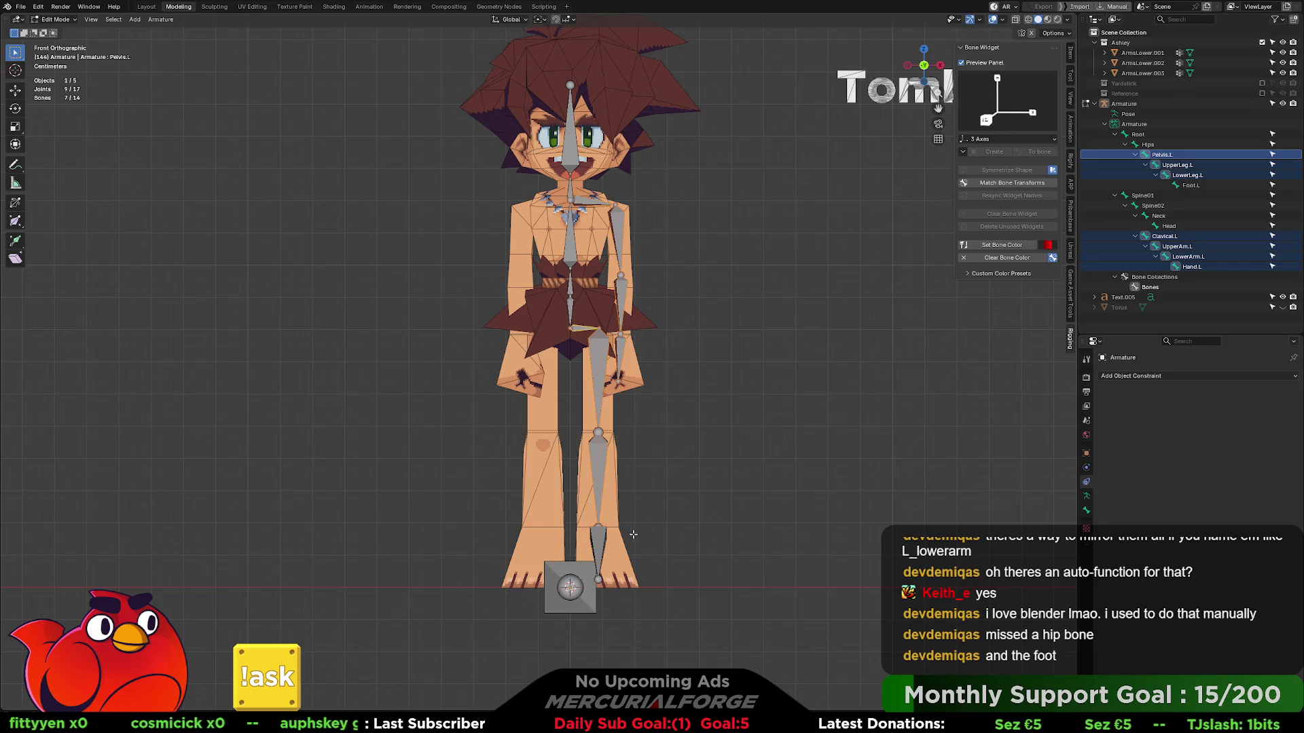
- Symmetrize the full left chains including Foot.L into matching .R bones and check the rig
shift+click(599, 550)
right_click(599, 345)
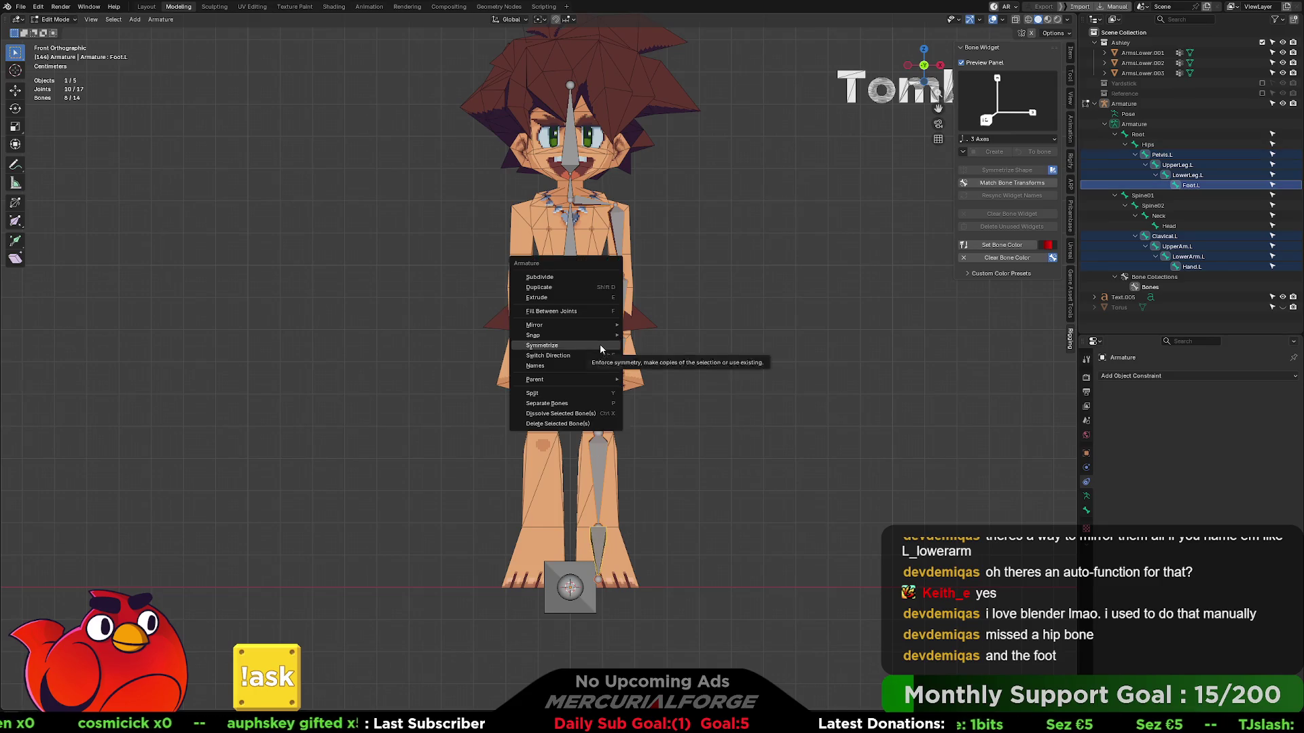
click(600, 344)
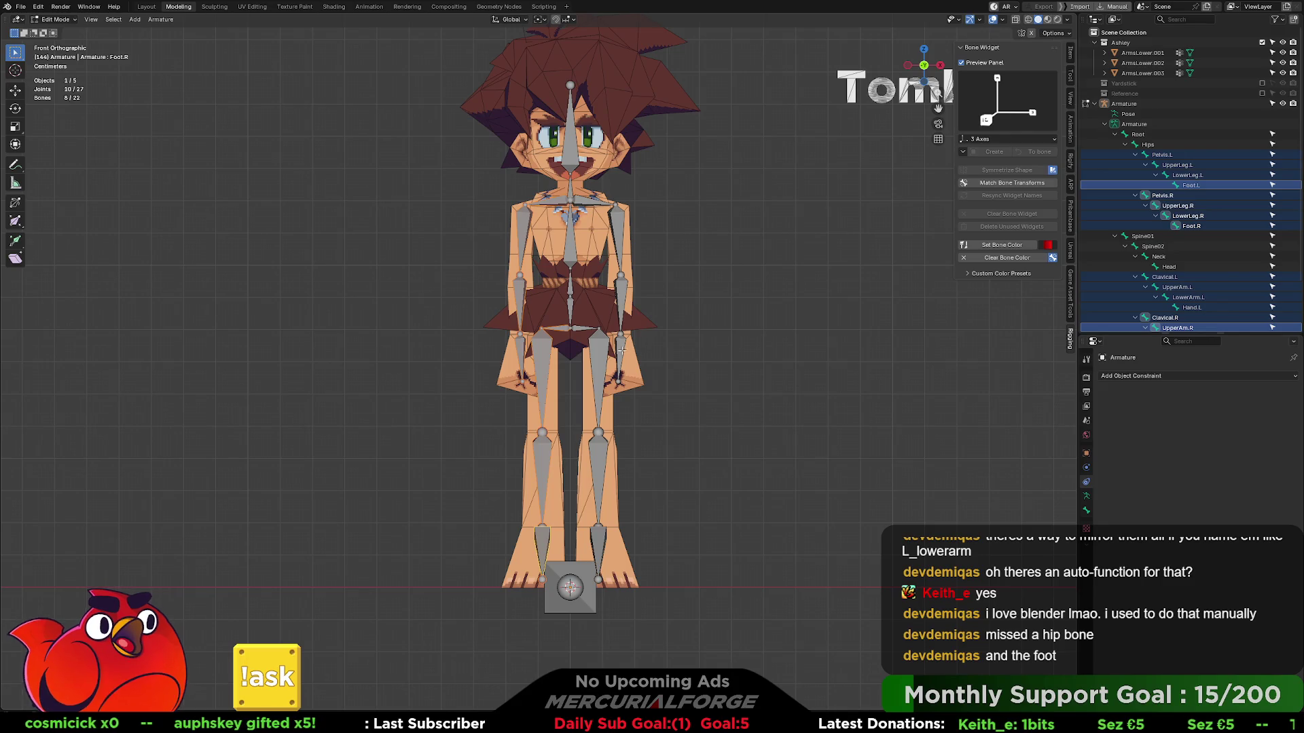
click(676, 333)
middle_drag(676, 333, 658, 334)
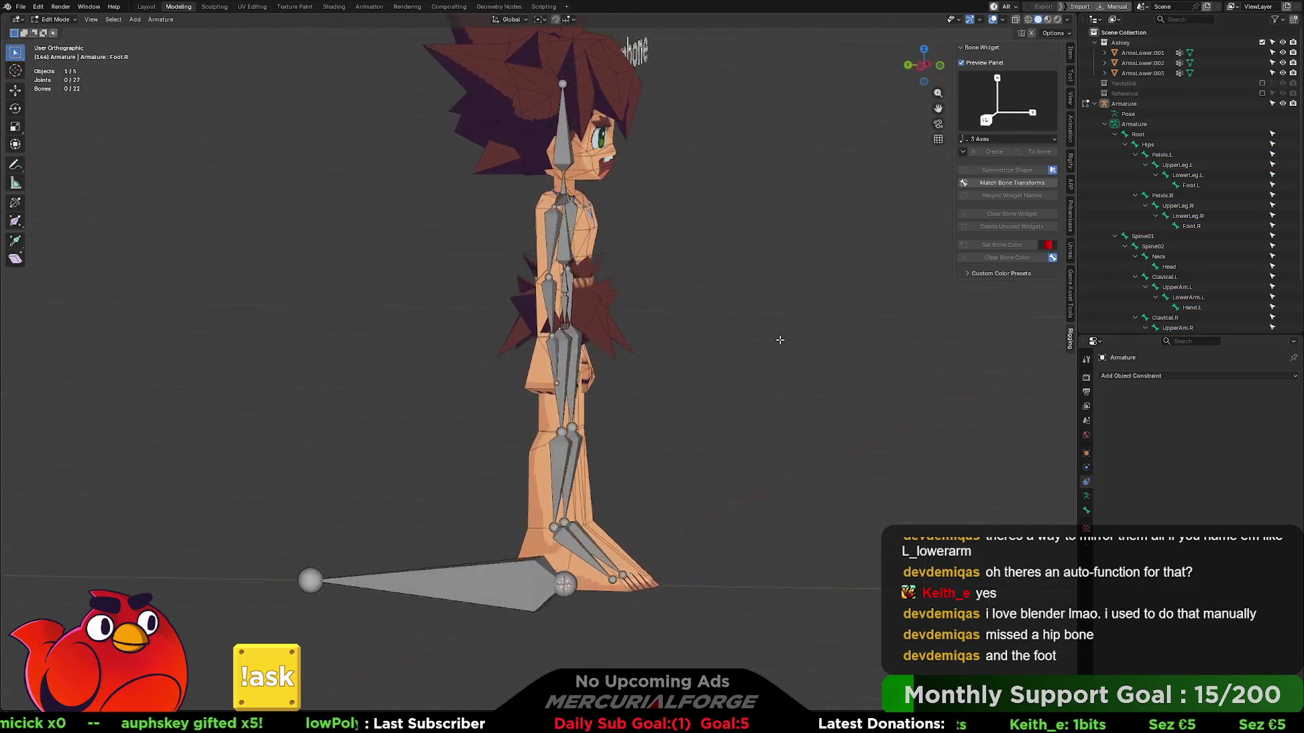
click(596, 339)
right_click(596, 340)
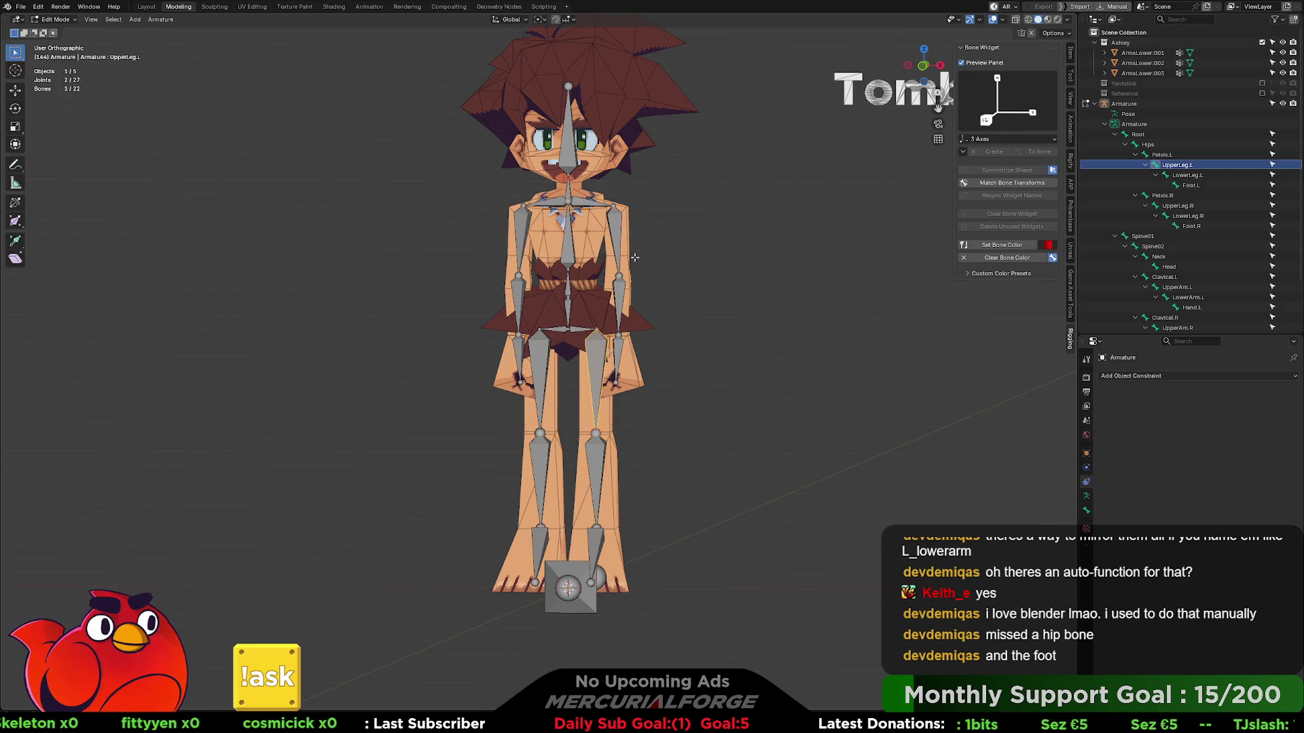
- Inspect the rig, leave Edit Mode for Object Mode and select the Armature object
right_click(593, 202)
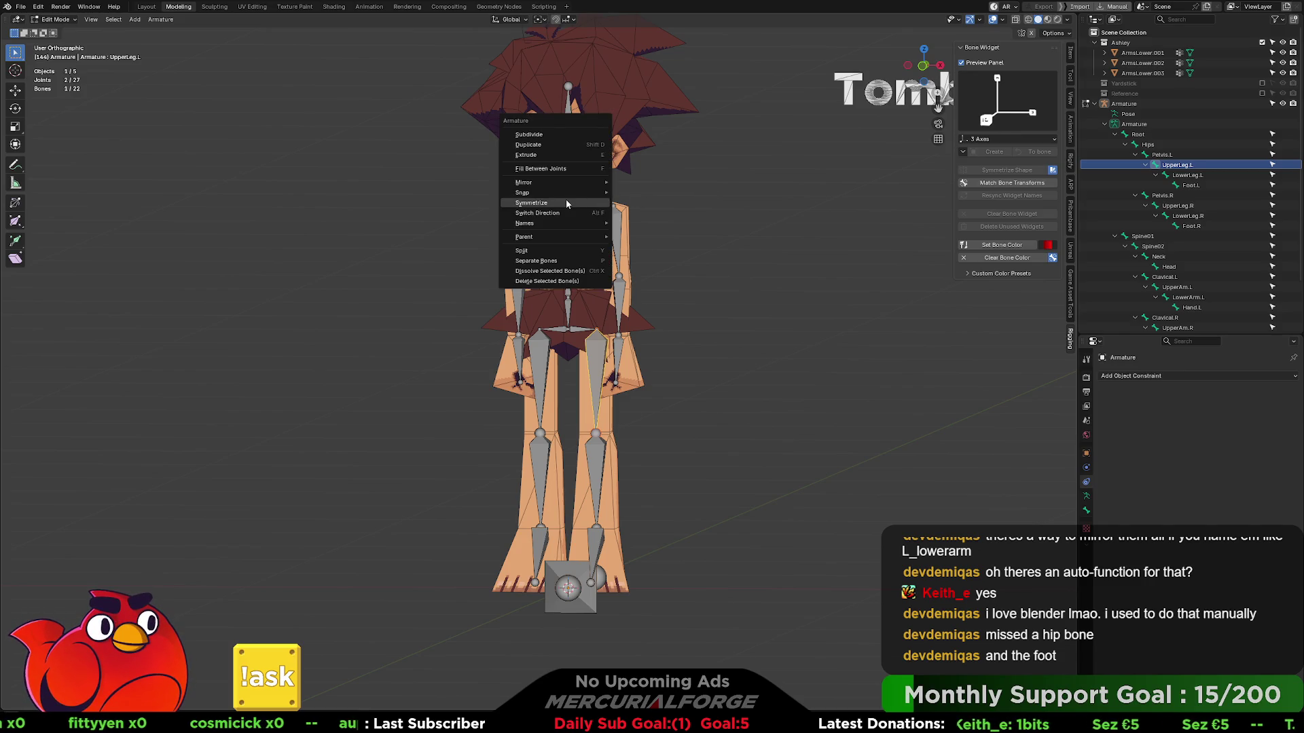
click(716, 193)
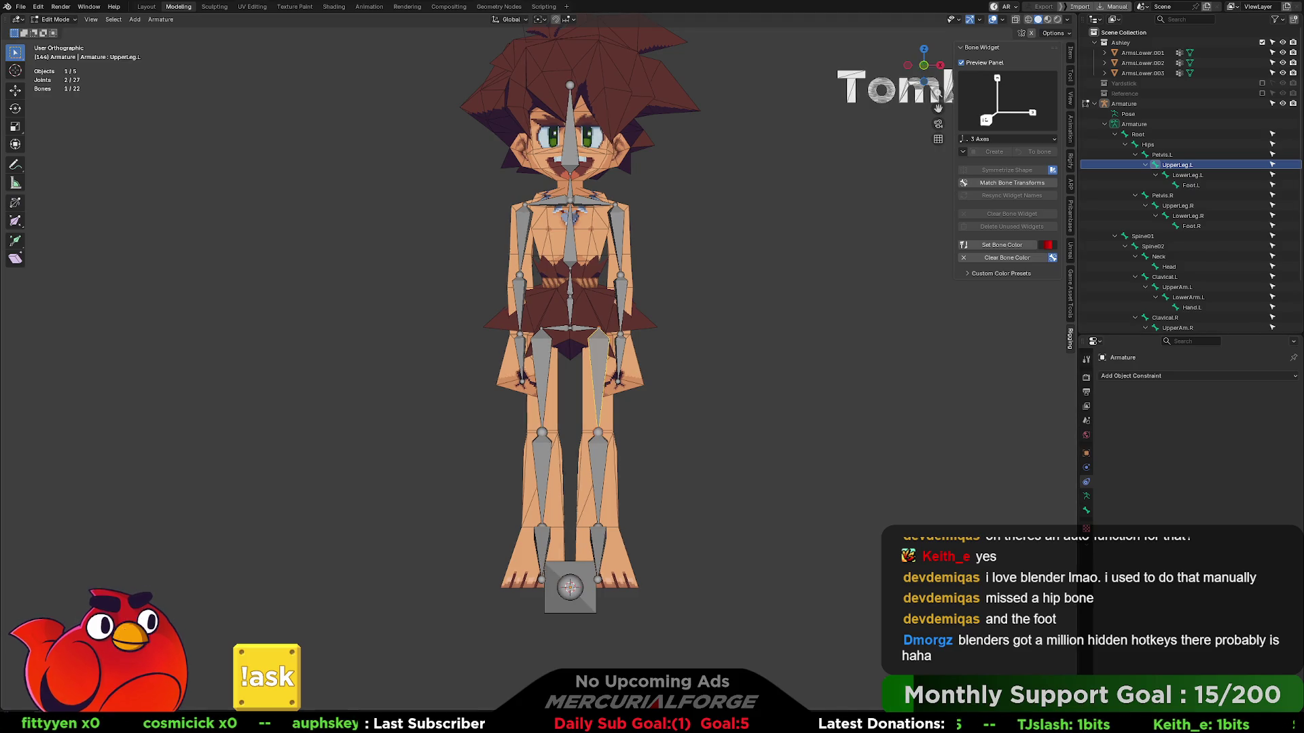
middle_drag(804, 305, 738, 333)
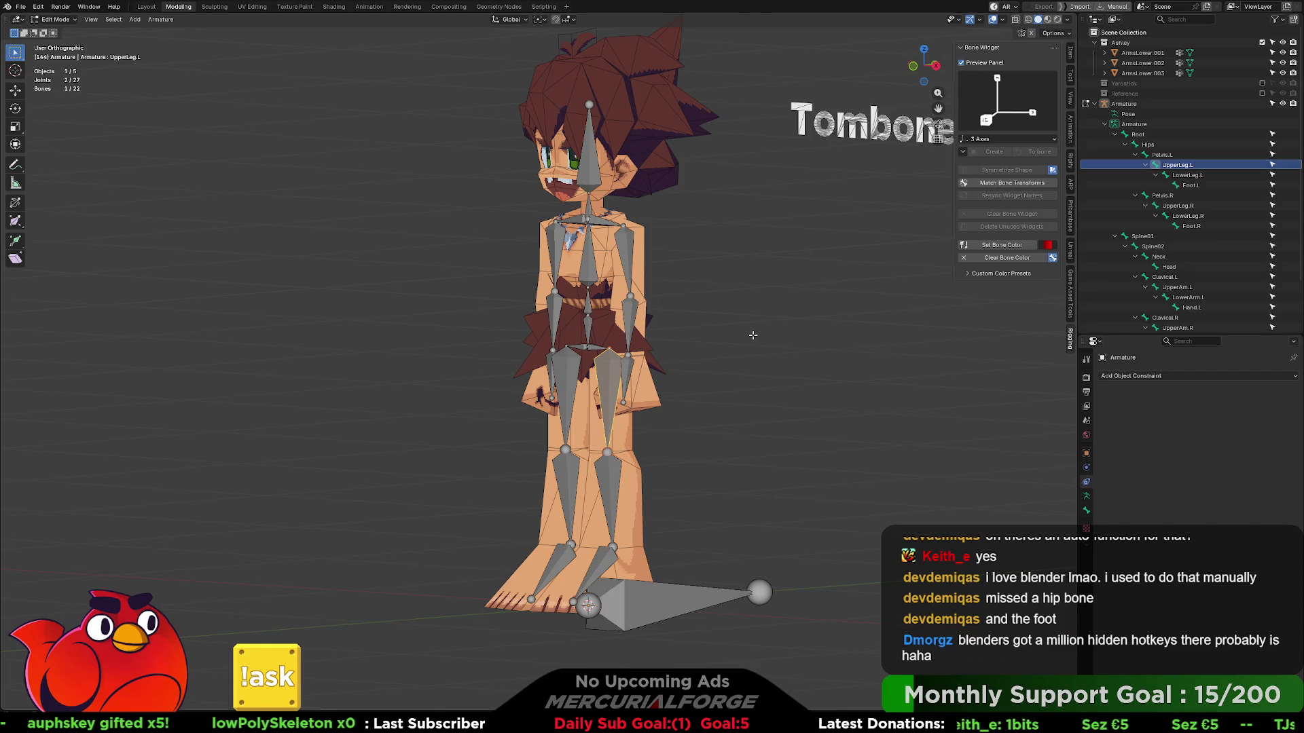
middle_drag(753, 335, 752, 335)
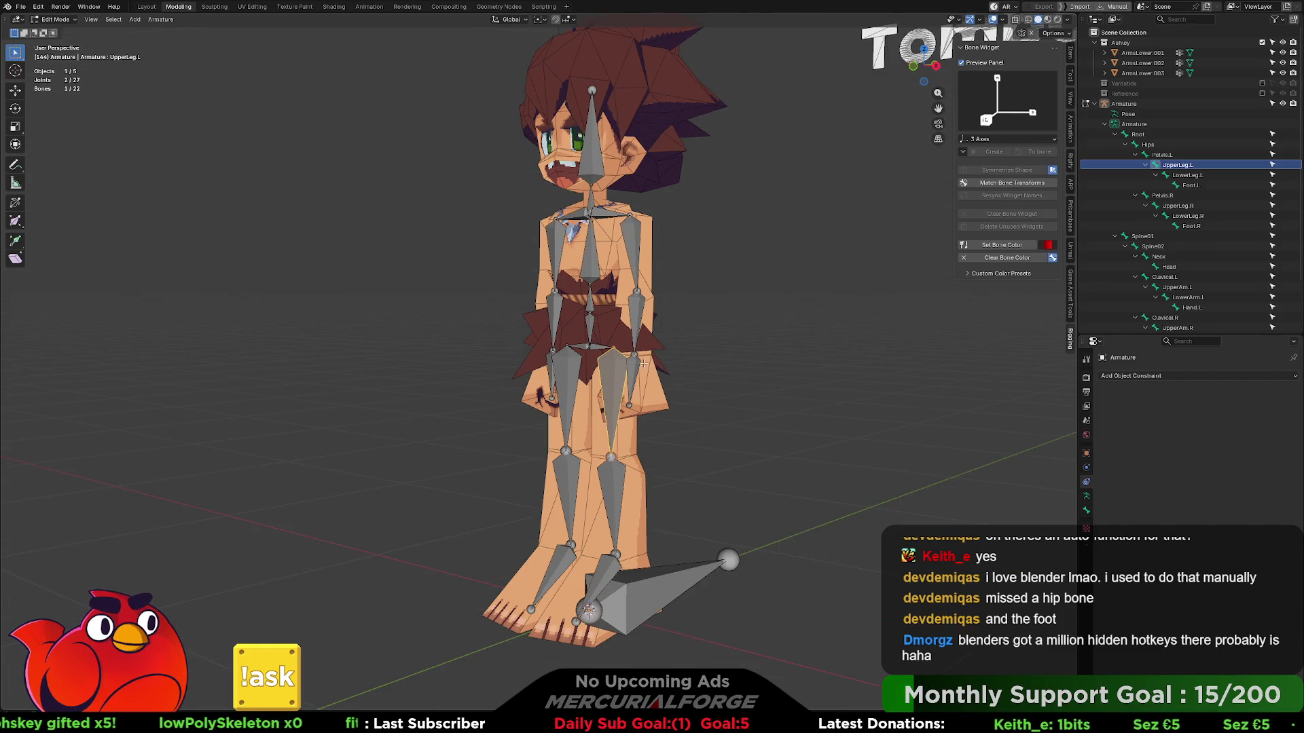
key(Tab)
middle_drag(684, 277, 713, 306)
click(652, 570)
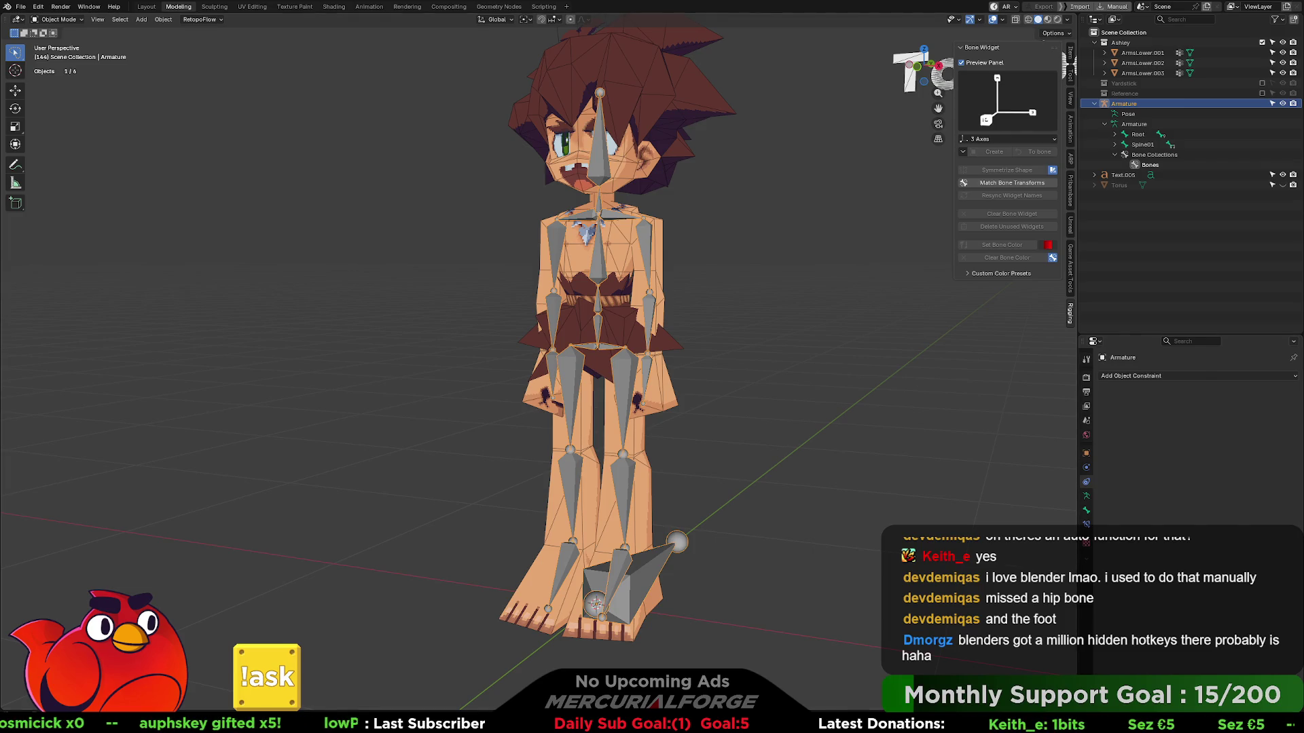
- Parent the ArmsLower.001 mesh to the armature with empty groups
click(637, 438)
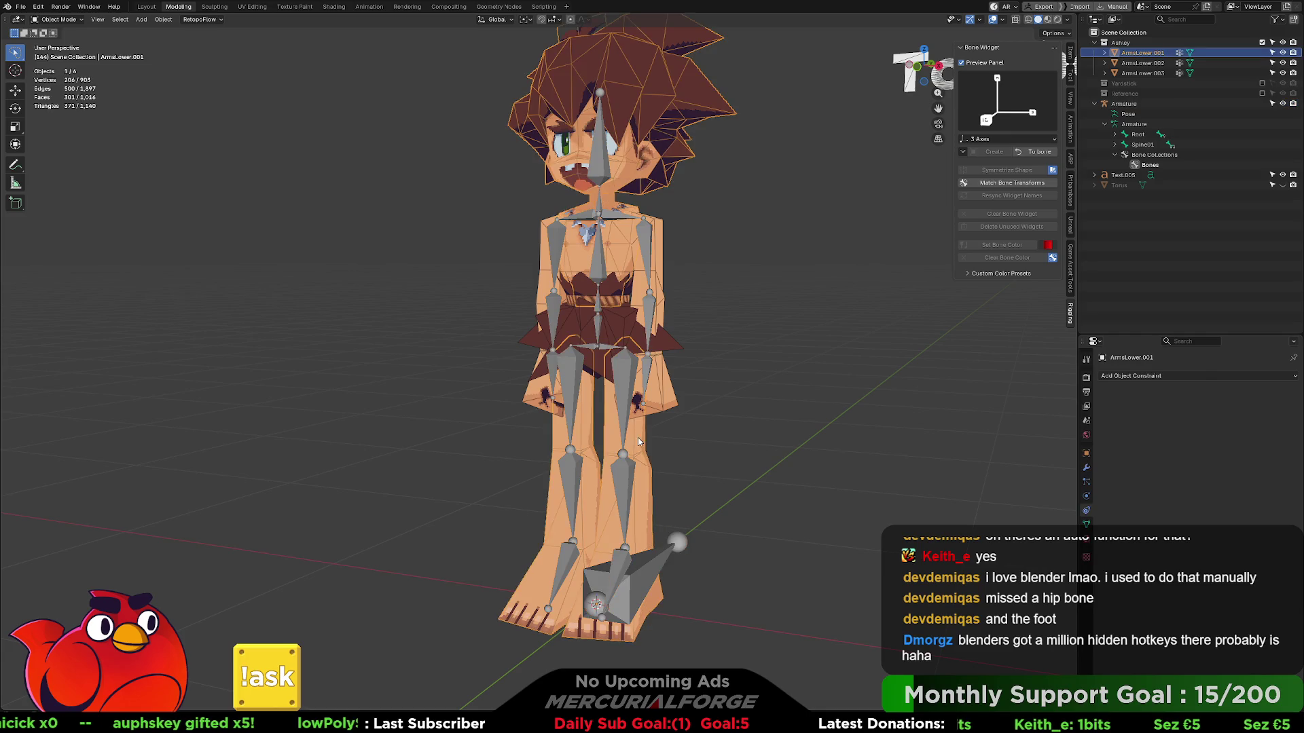
shift+click(664, 556)
key(ctrl+p)
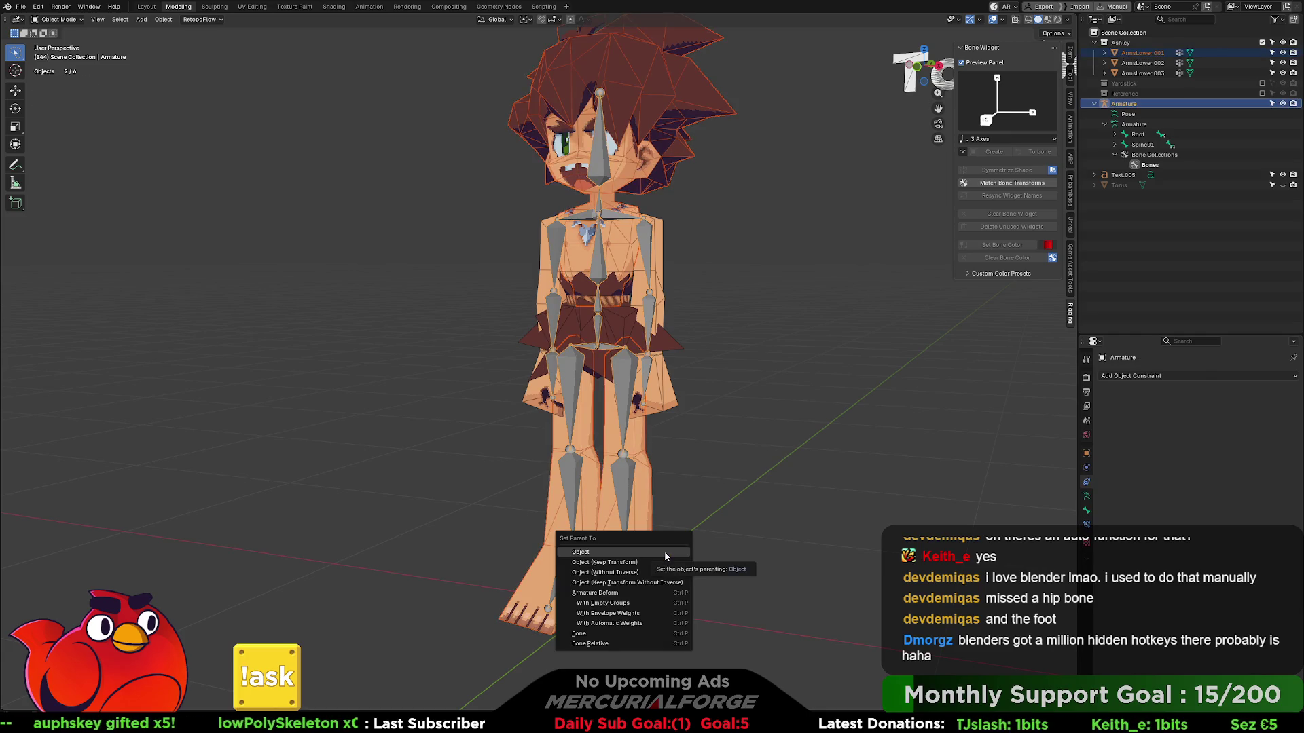
click(642, 601)
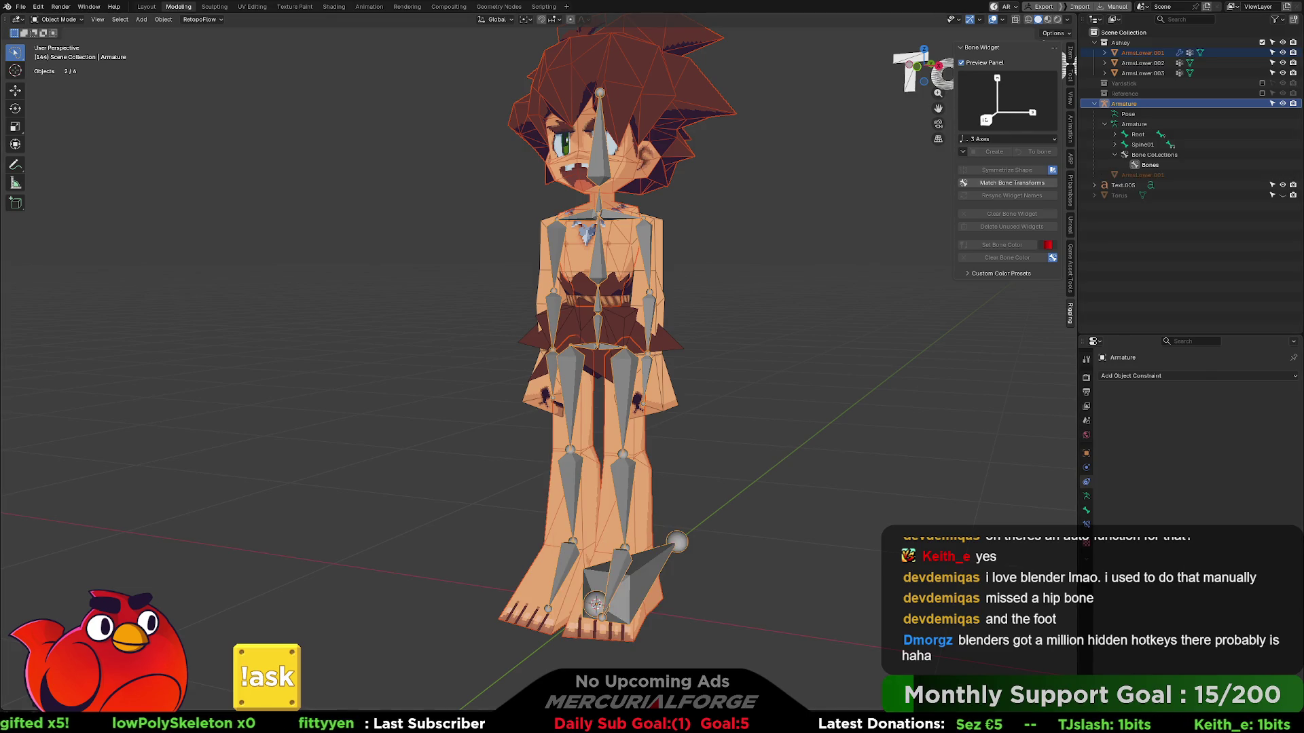
- Join the arm meshes into one object named Tombone and rename its collection Character
click(1140, 74)
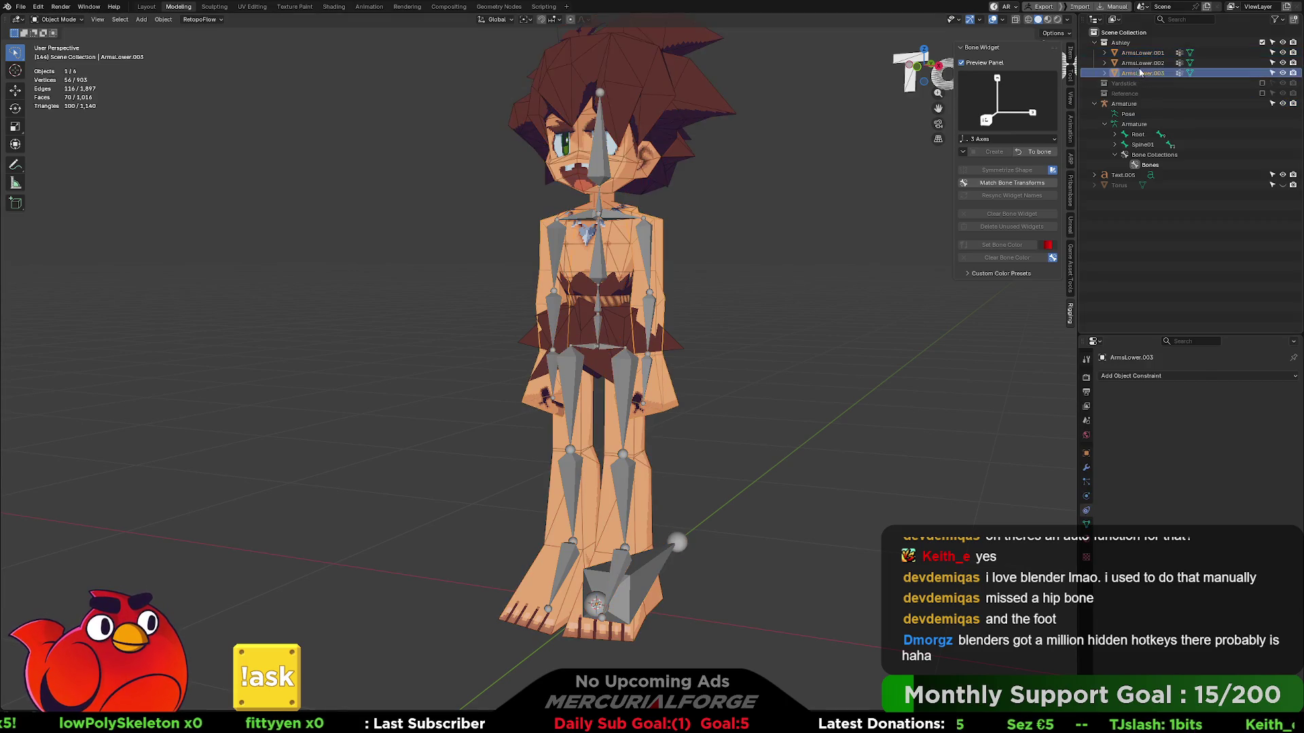
key(ctrl+j)
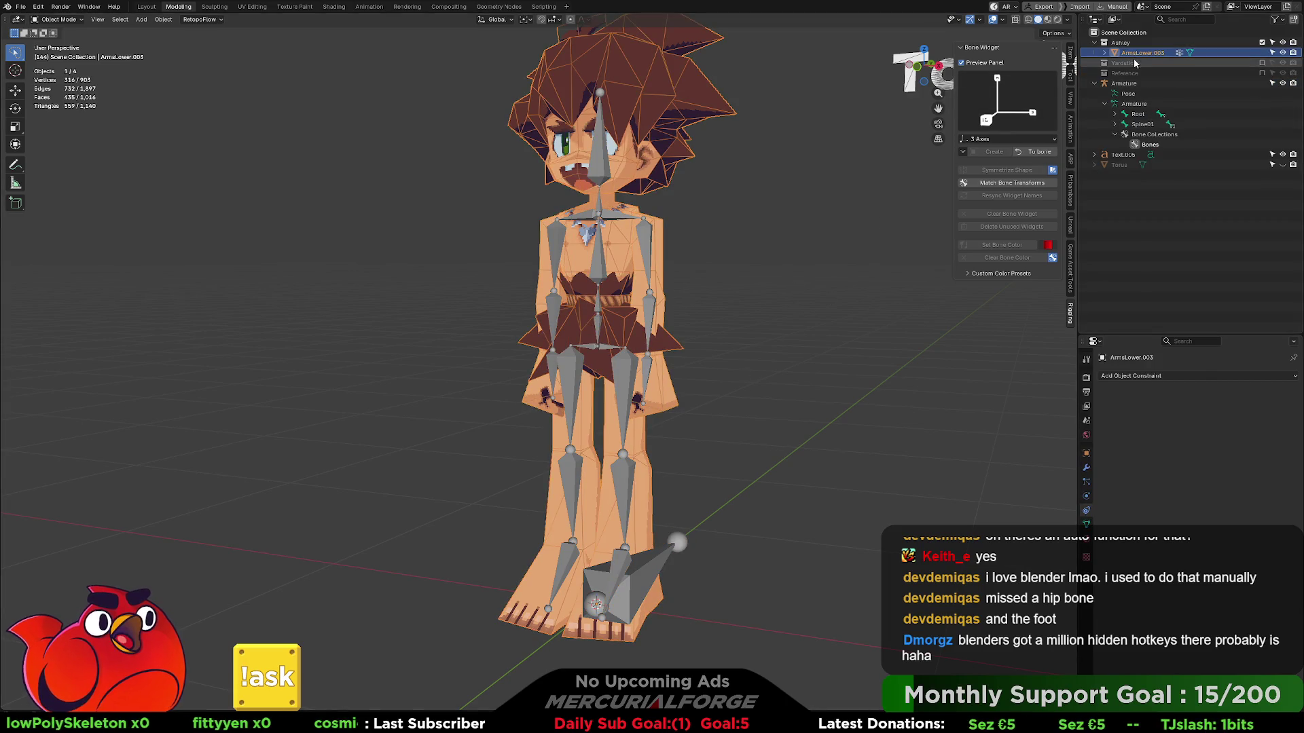
double_click(1143, 52)
text(T)
key(BackSpace)
text(ne)
key(Return)
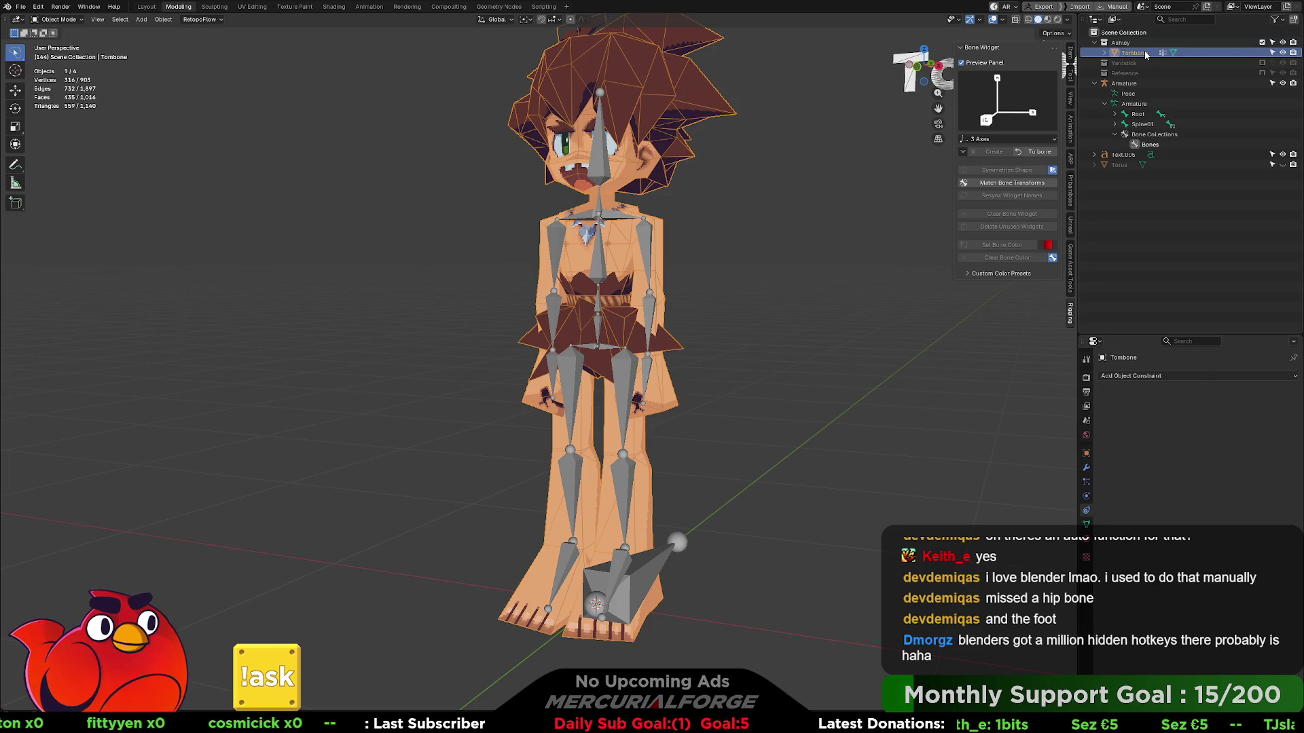
double_click(1127, 43)
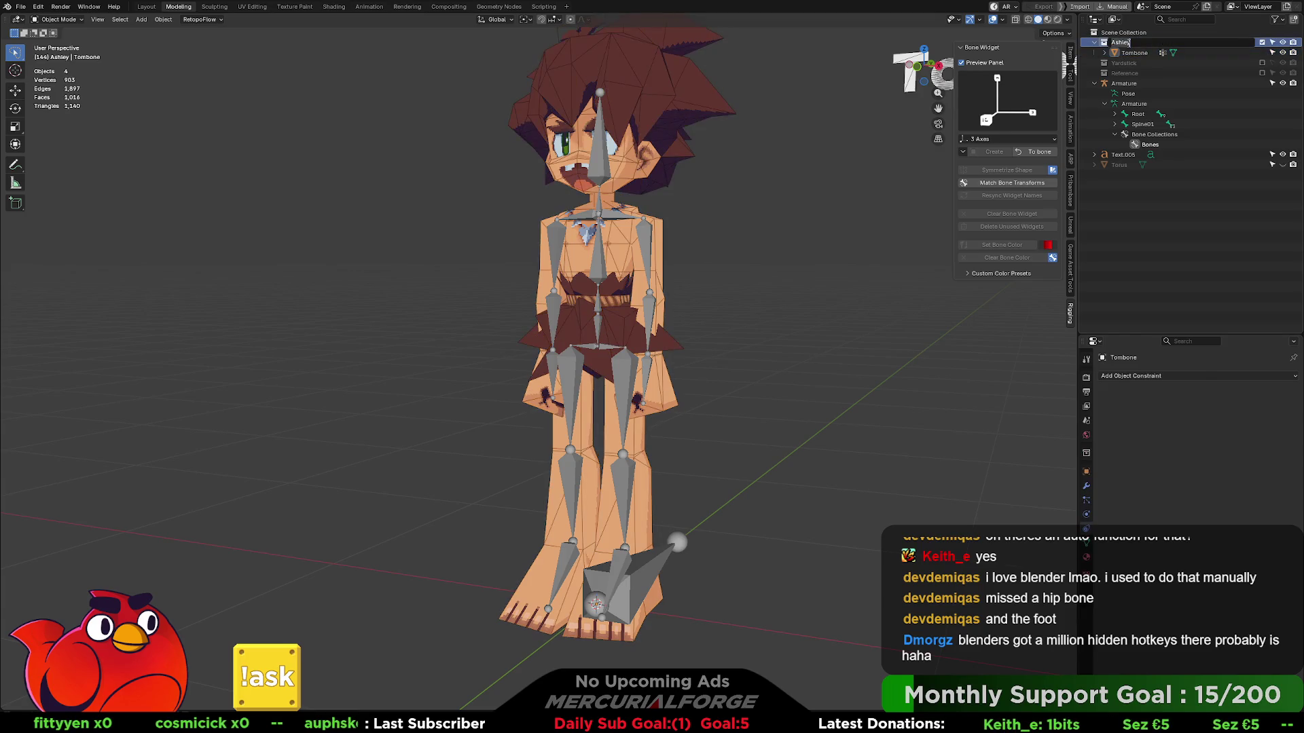
text(Character)
key(Return)
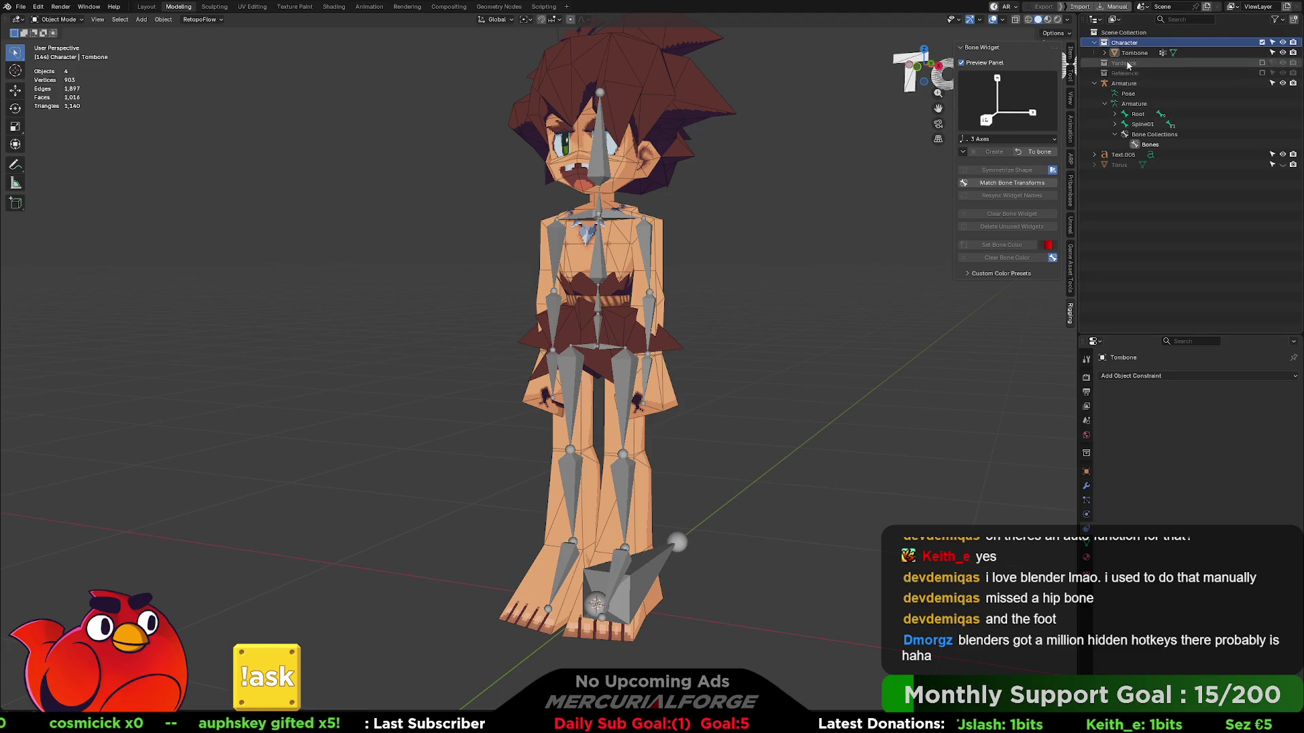
- Parent the Tombone mesh to the armature with empty groups
click(645, 412)
click(663, 555)
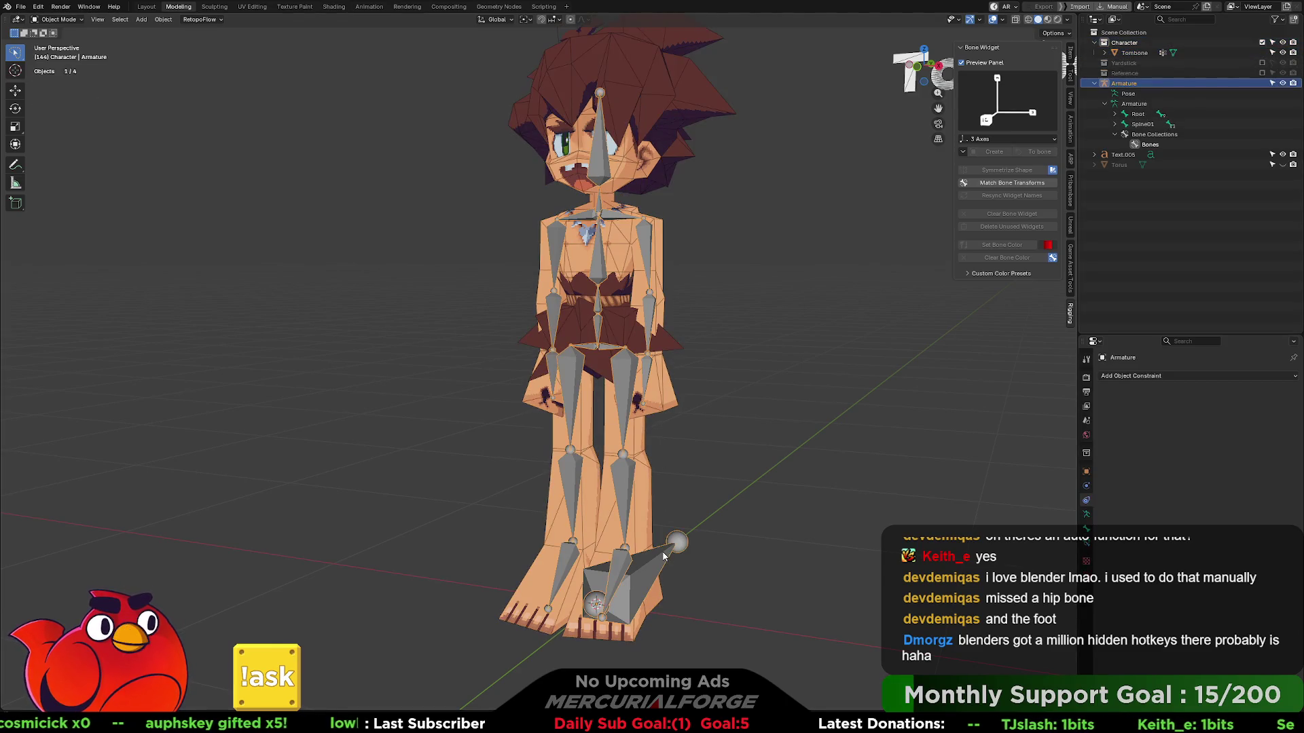
click(659, 532)
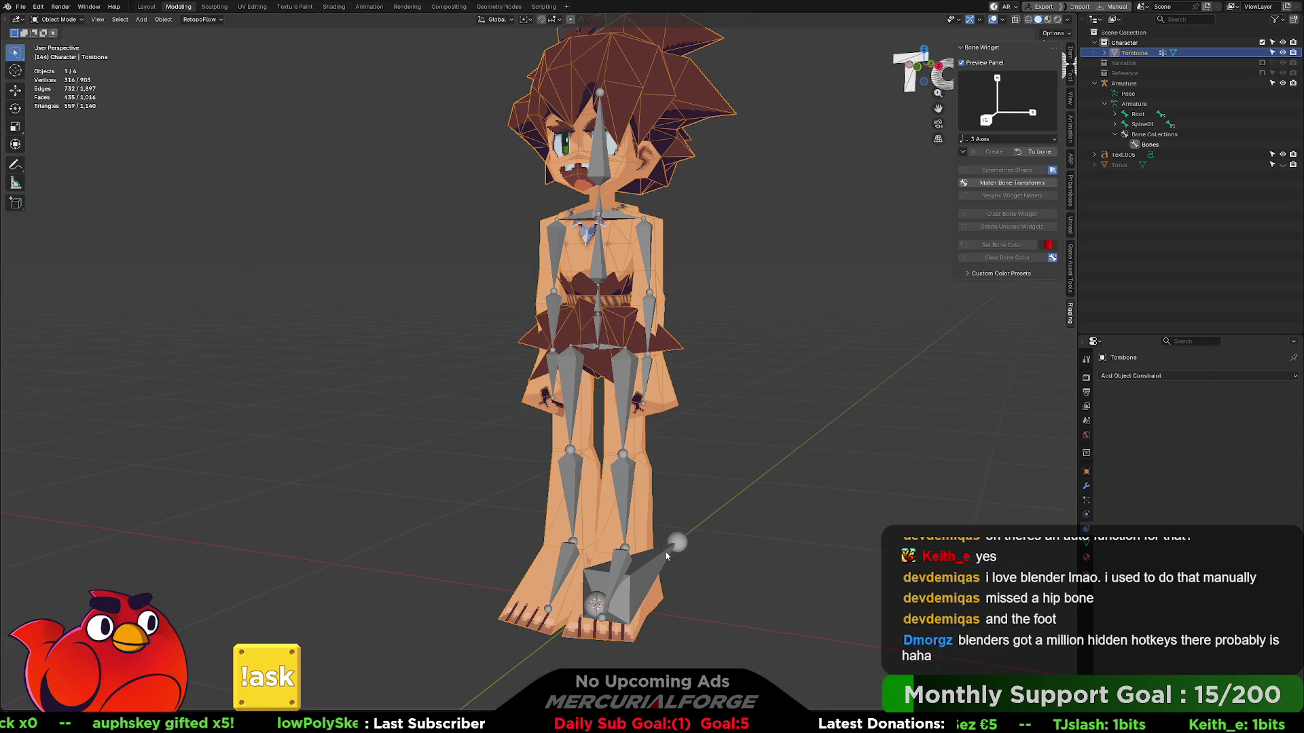
shift+click(667, 555)
key(ctrl+p)
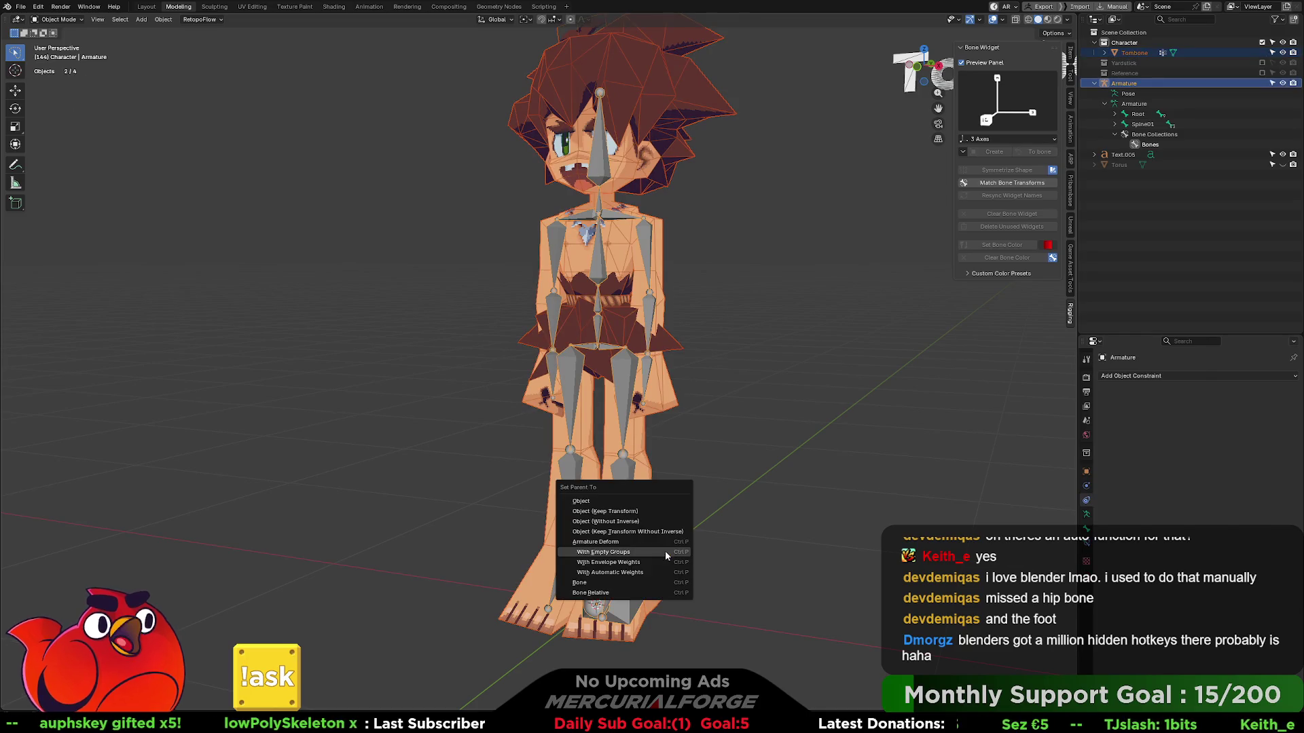
click(666, 553)
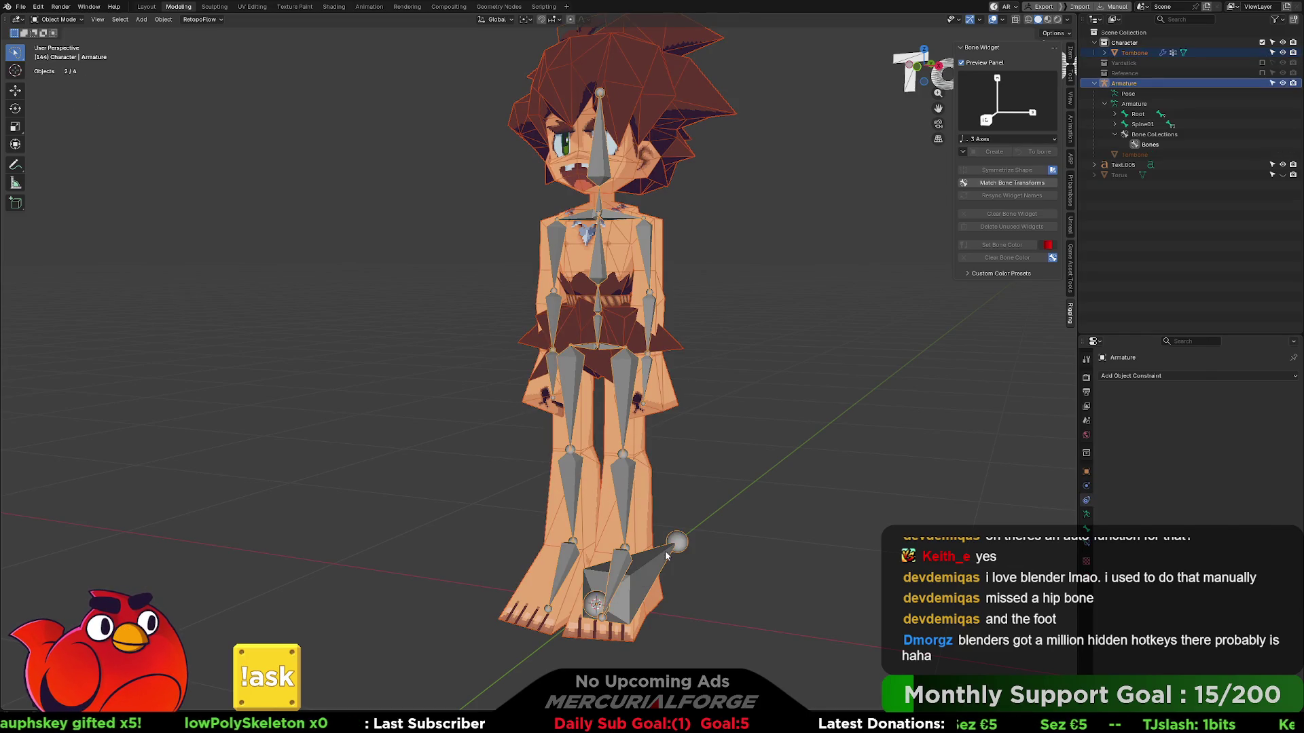
click(713, 467)
middle_drag(715, 467, 726, 449)
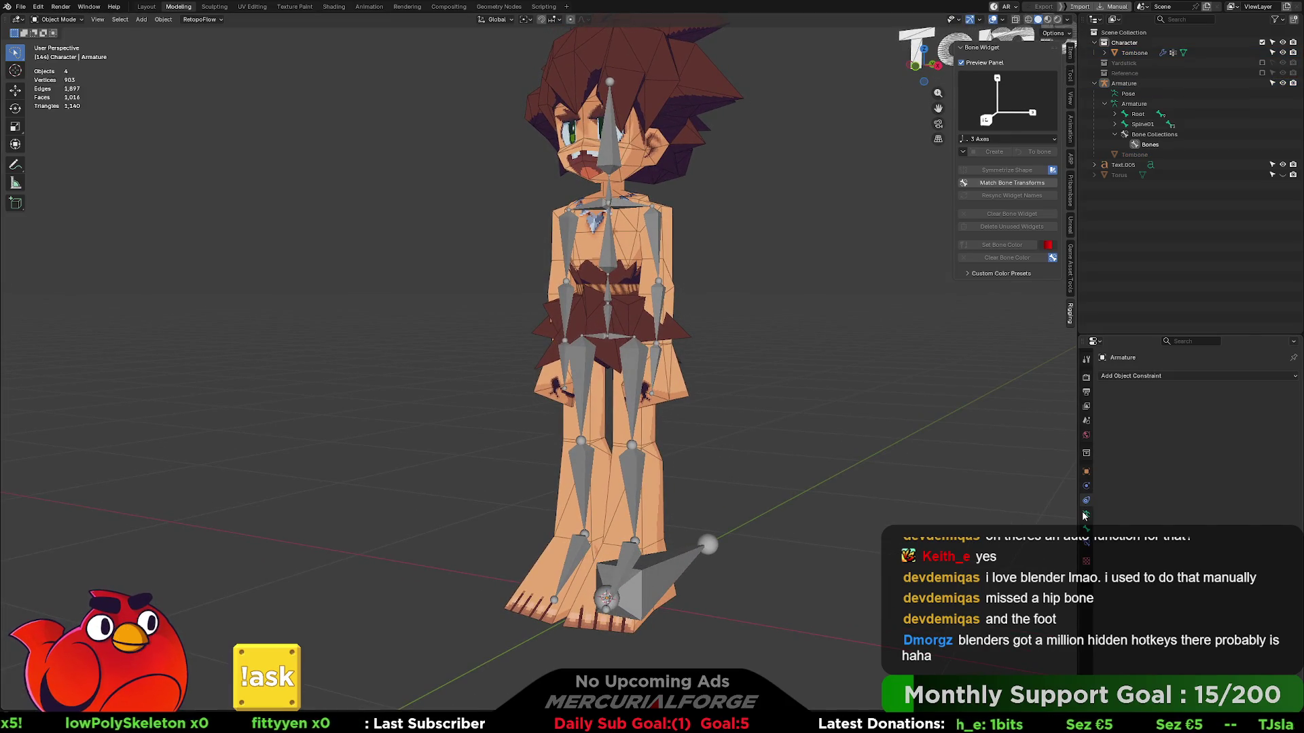
- Select Tombone and show its Armature modifier and vertex group list
click(691, 440)
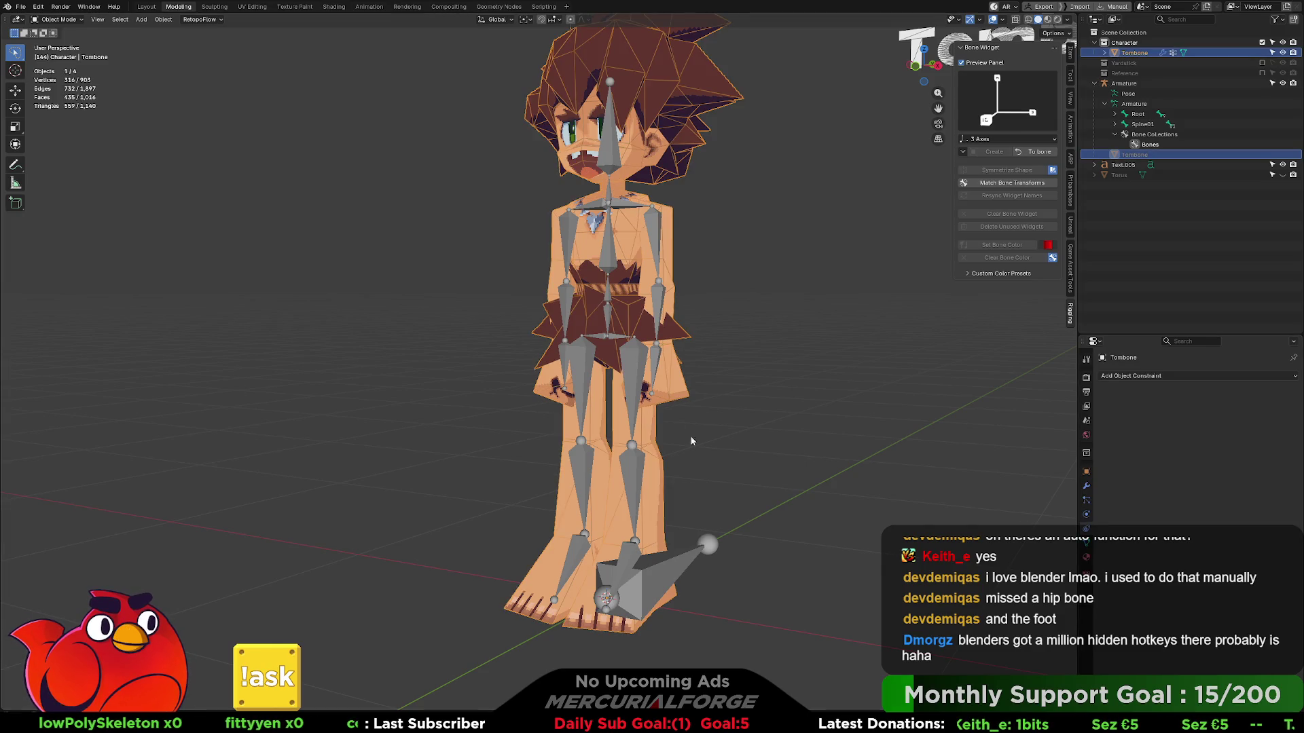
click(1085, 485)
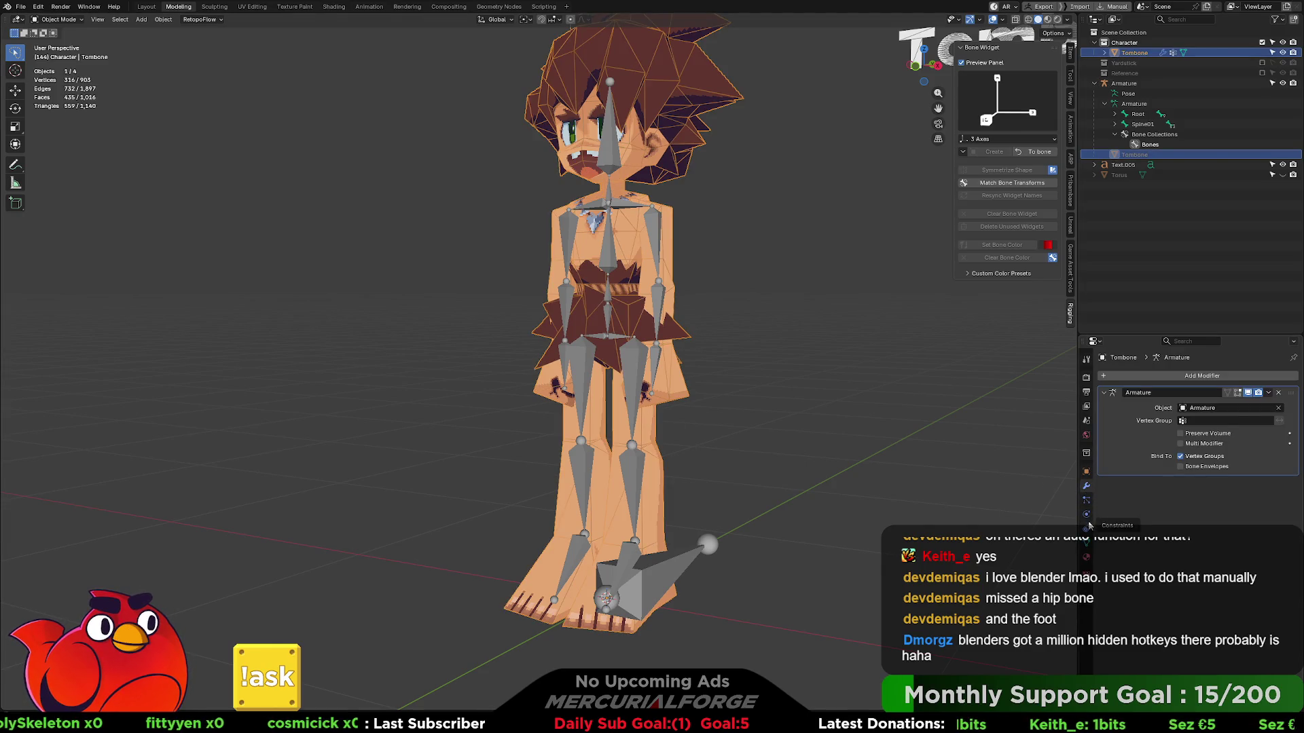
click(1086, 499)
click(1086, 542)
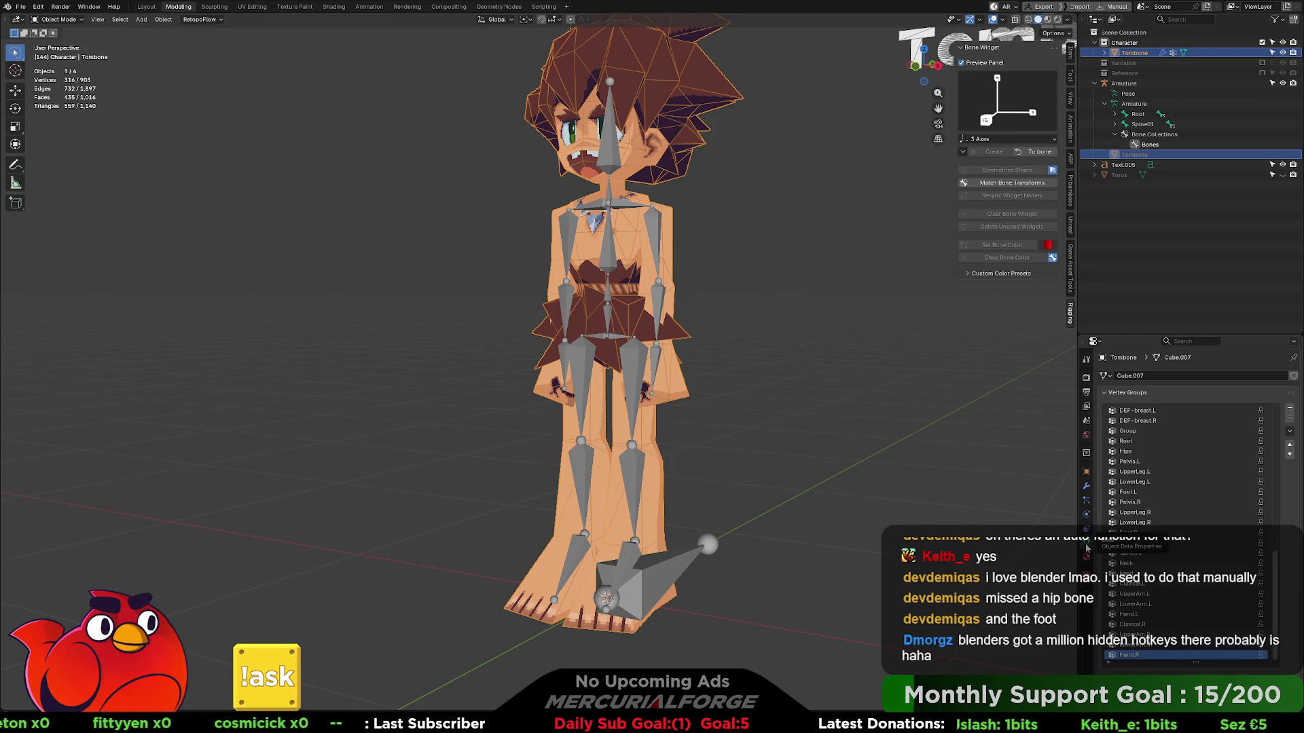
scroll(1162, 483, up, 3)
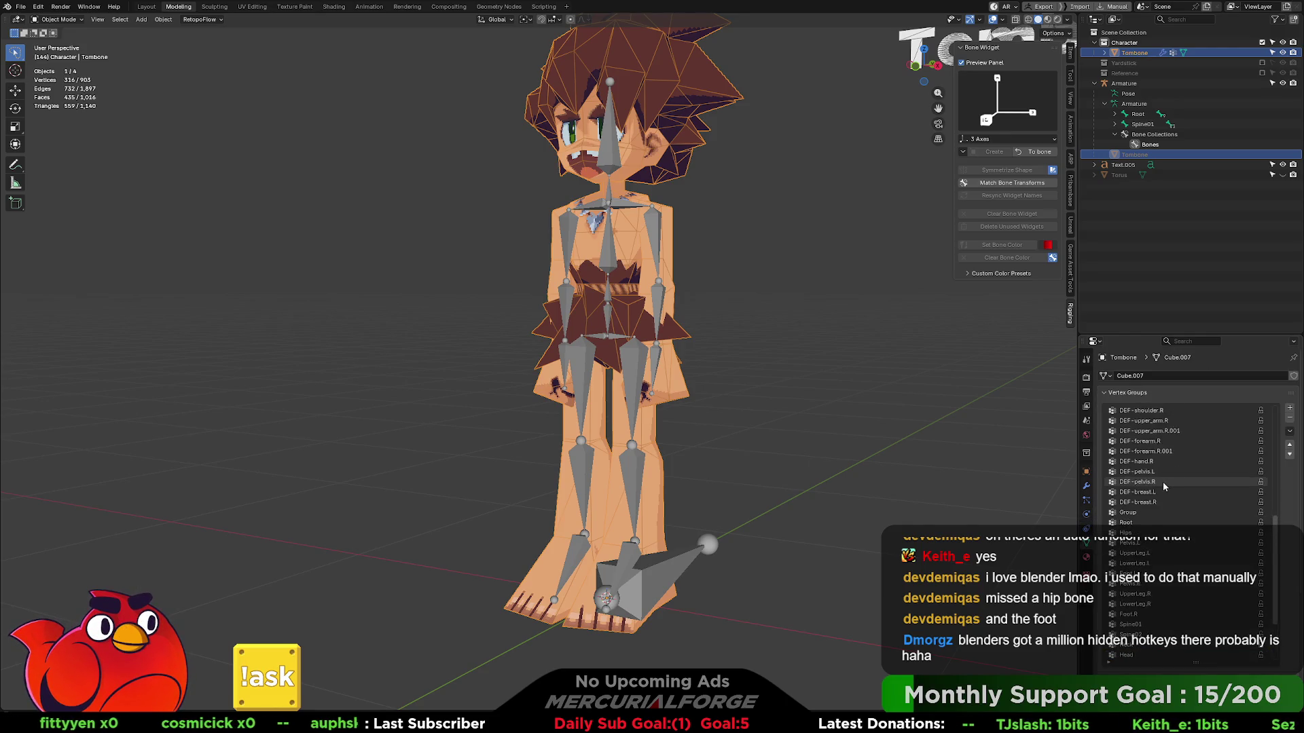
scroll(1157, 416, up, 5)
- Delete all leftover DEF- vertex groups, keeping only the new bone-named groups
click(1158, 413)
click(1290, 418)
click(1289, 418)
click(1290, 417)
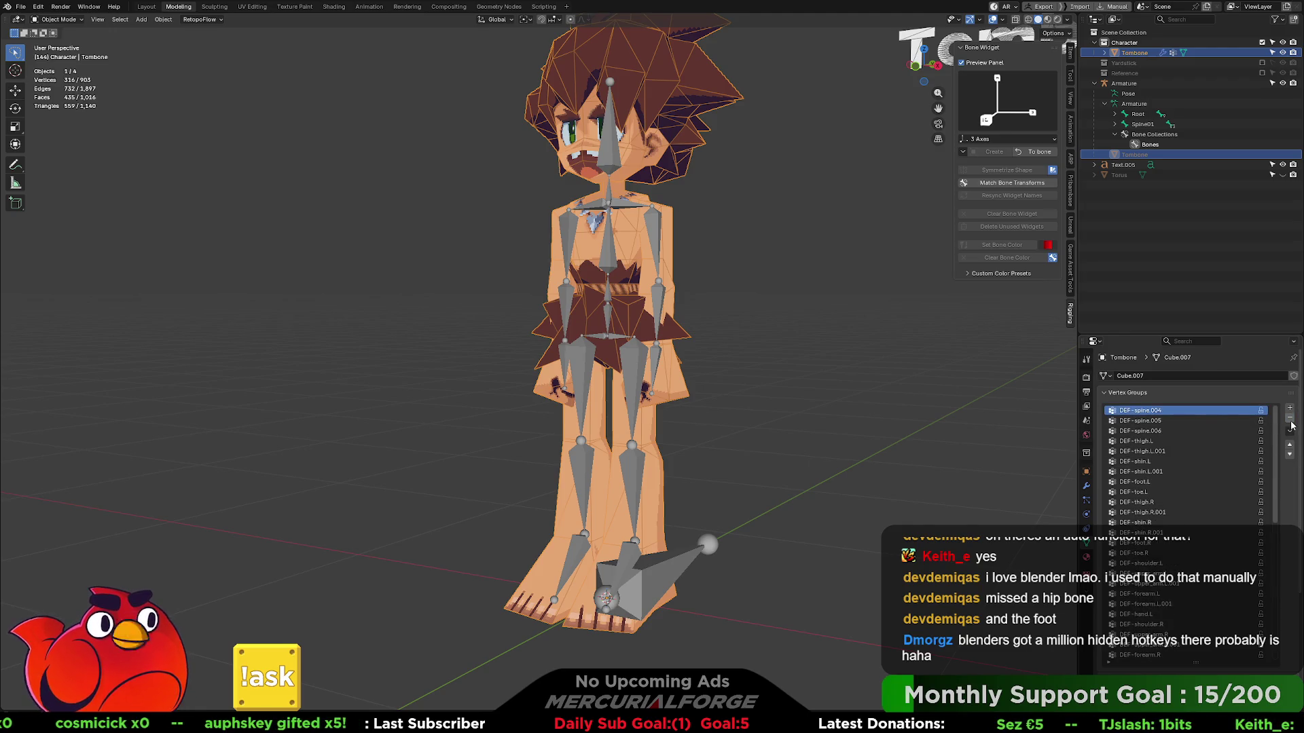
click(1290, 418)
click(1289, 418)
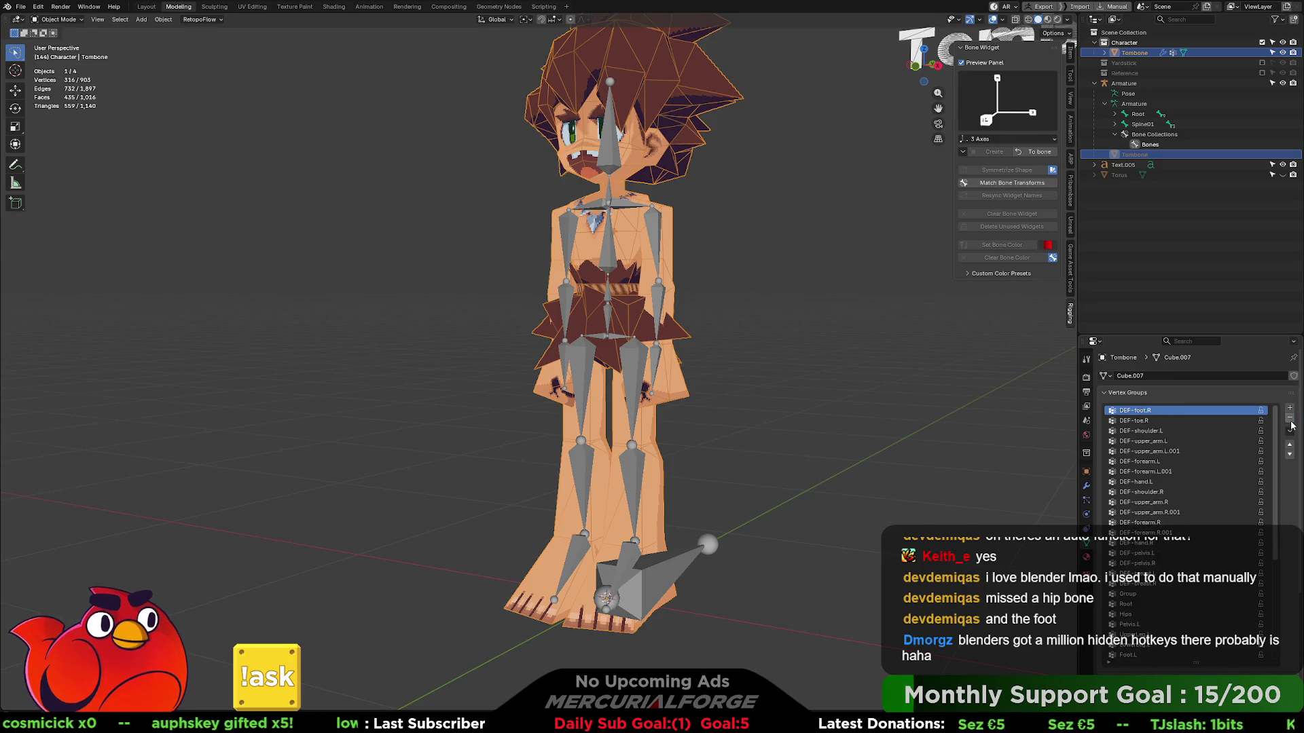
click(1289, 418)
click(1289, 418)
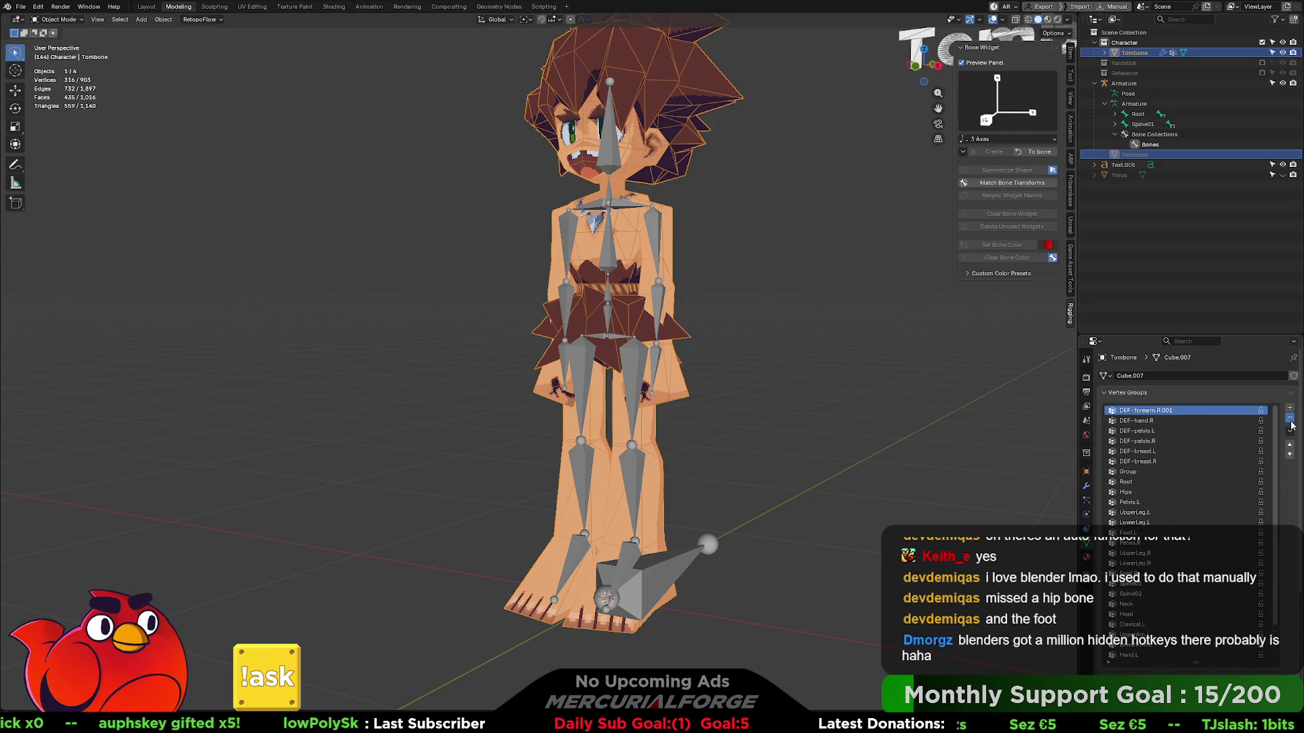
click(1289, 417)
click(1290, 417)
click(1290, 418)
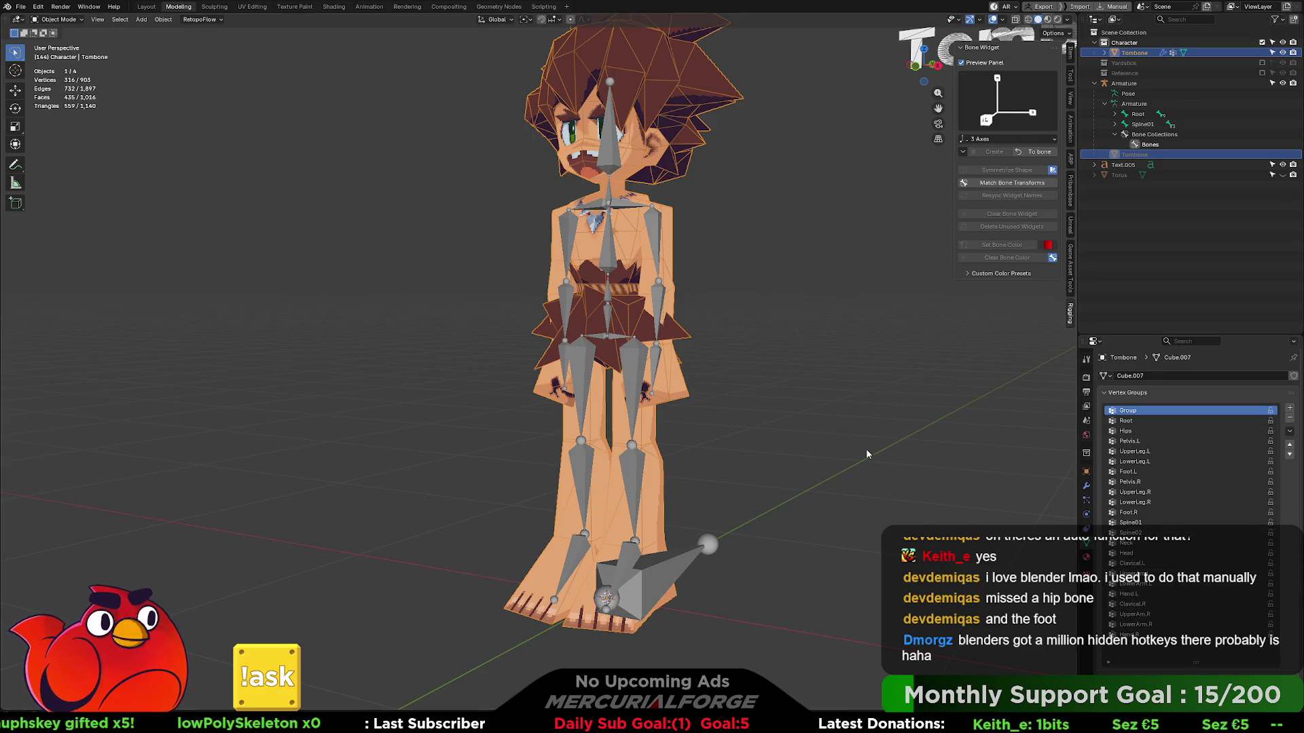
middle_drag(801, 424, 791, 412)
- Select the linked skirt piece in Edit Mode and pick a lower vertex group
key(Tab)
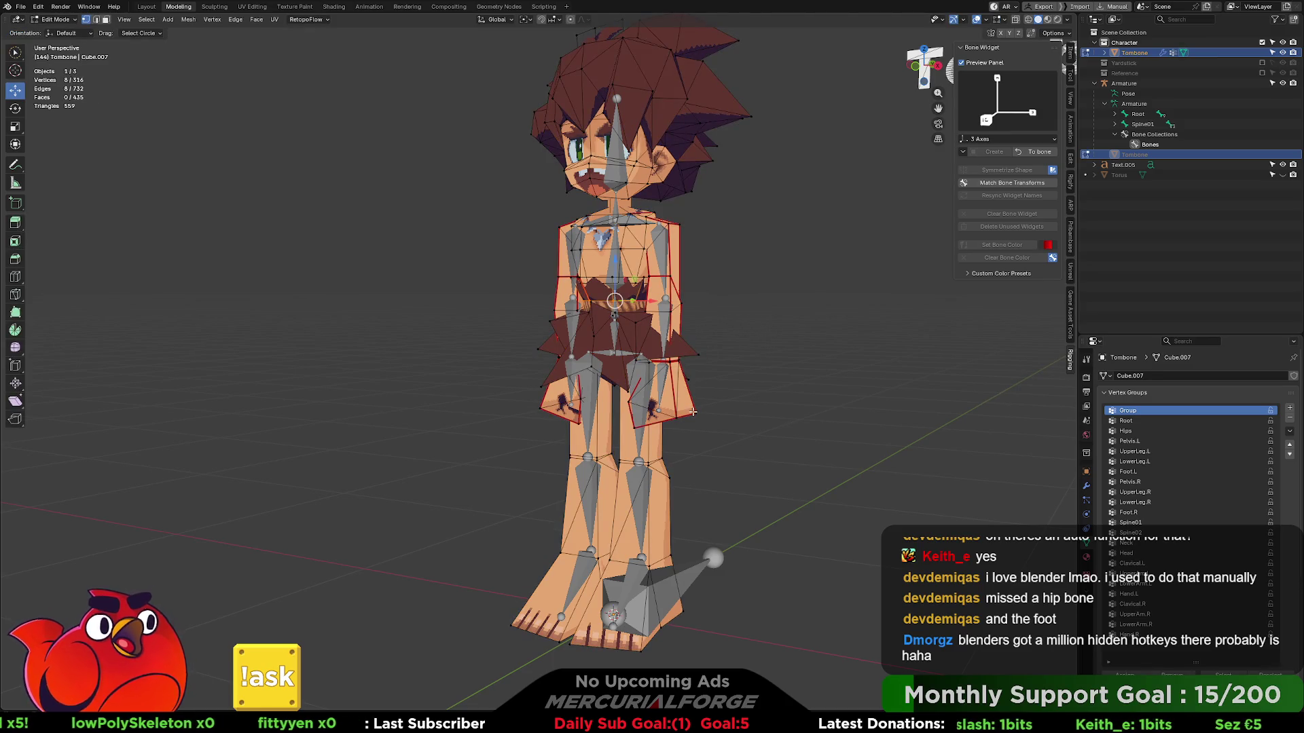
key(l)
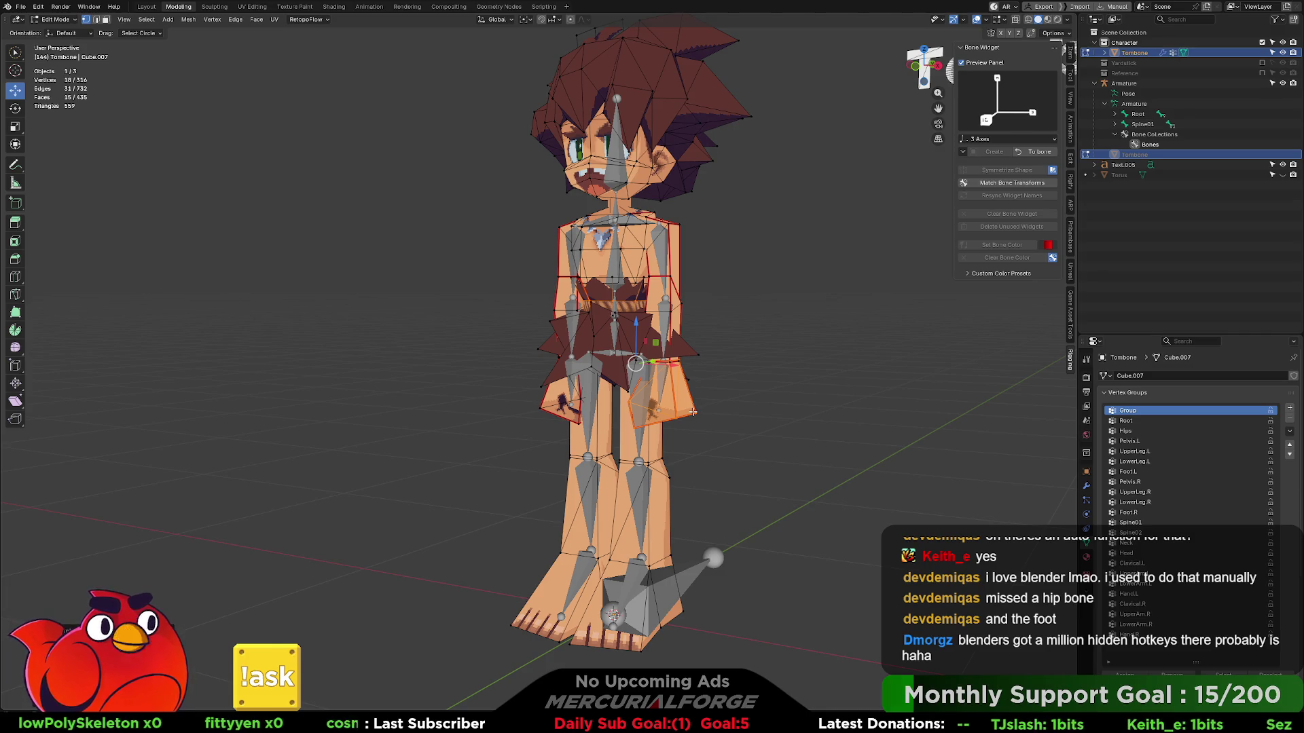
click(1146, 595)
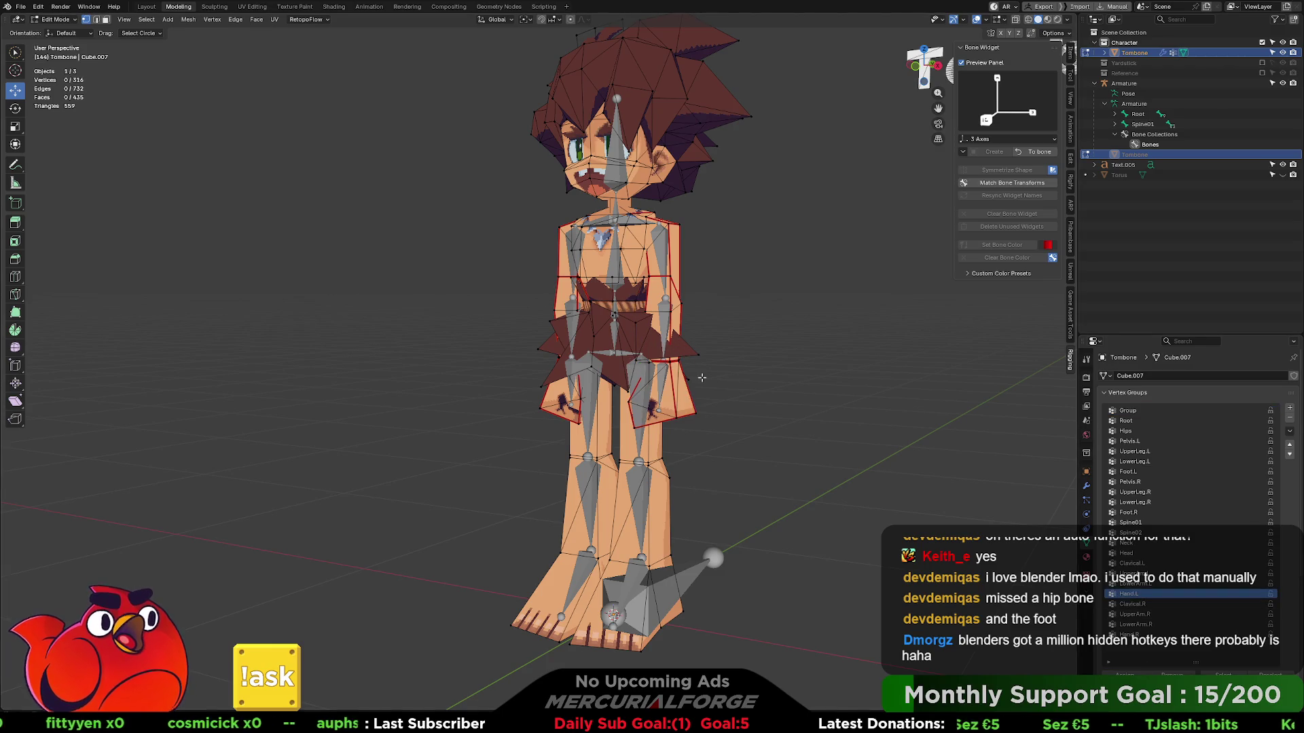
key(Tab)
- View Tombone in Weight Paint, return to Object Mode and make the Armature active
key(ctrl+Tab)
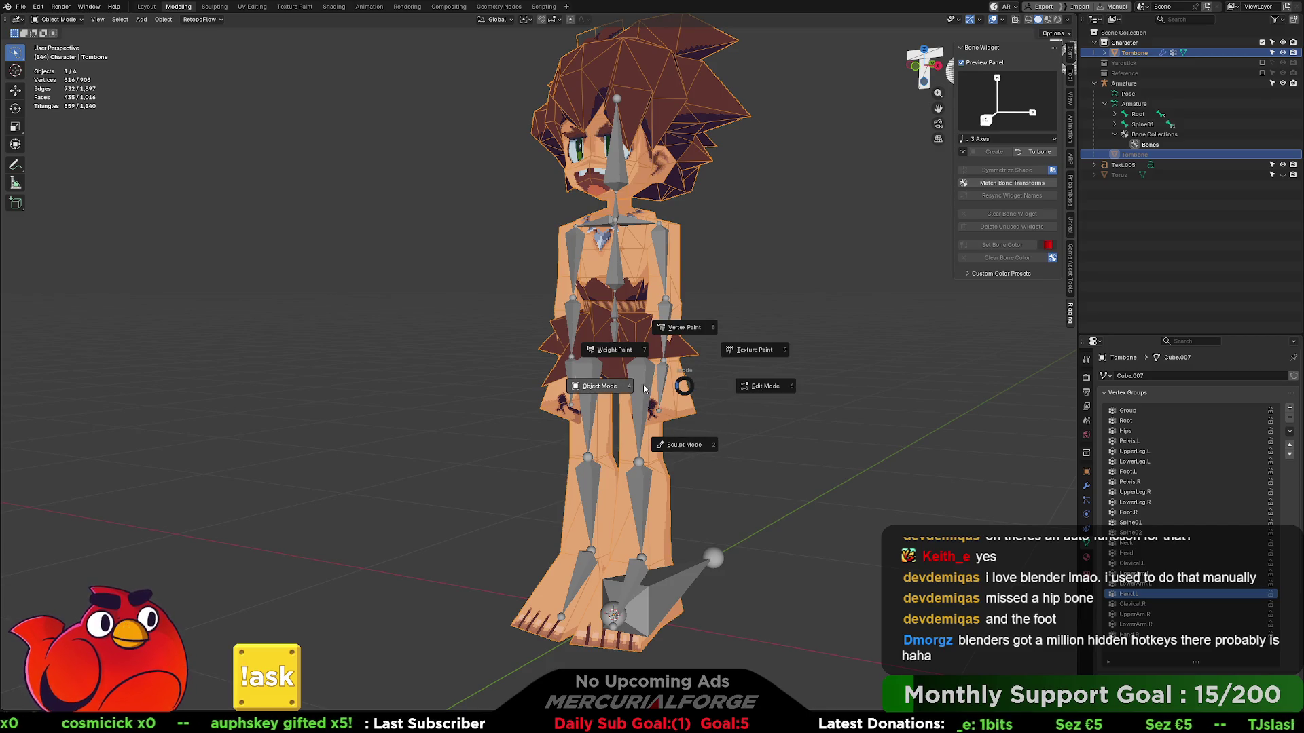
click(661, 360)
key(ctrl+Tab)
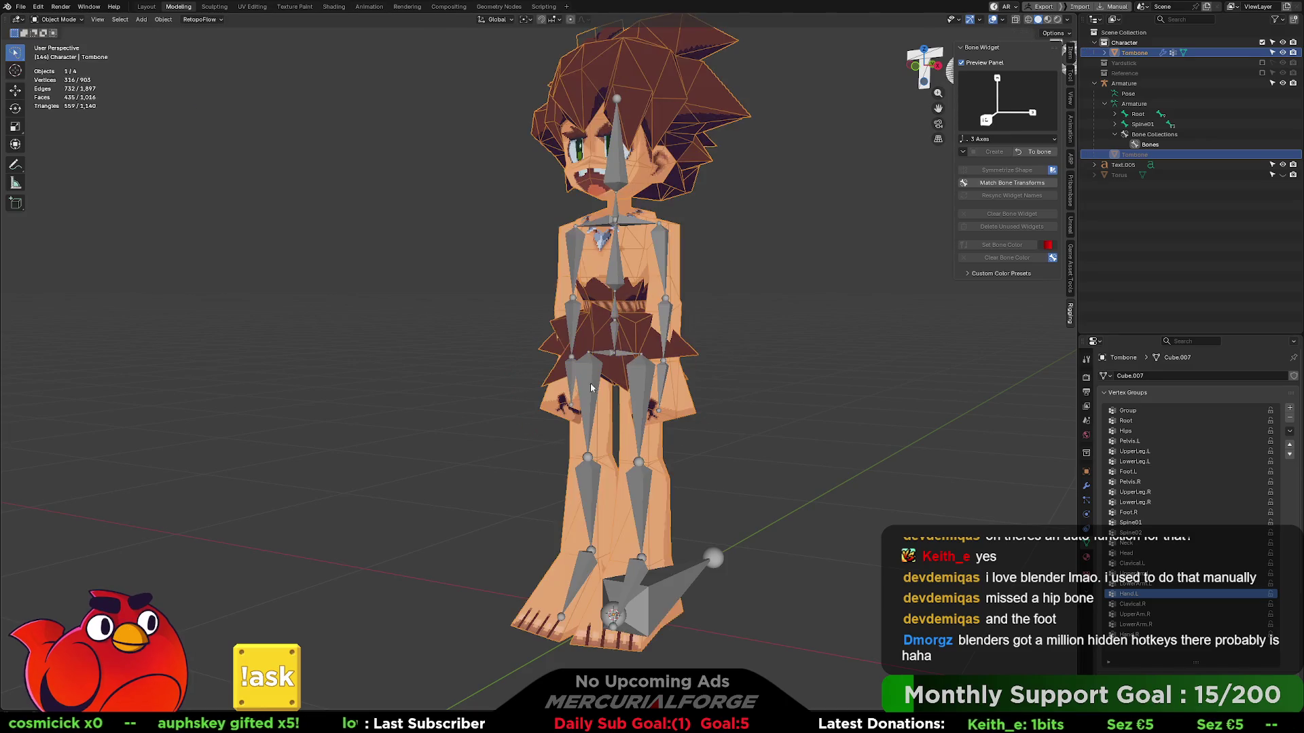
click(670, 378)
key(ctrl+Tab)
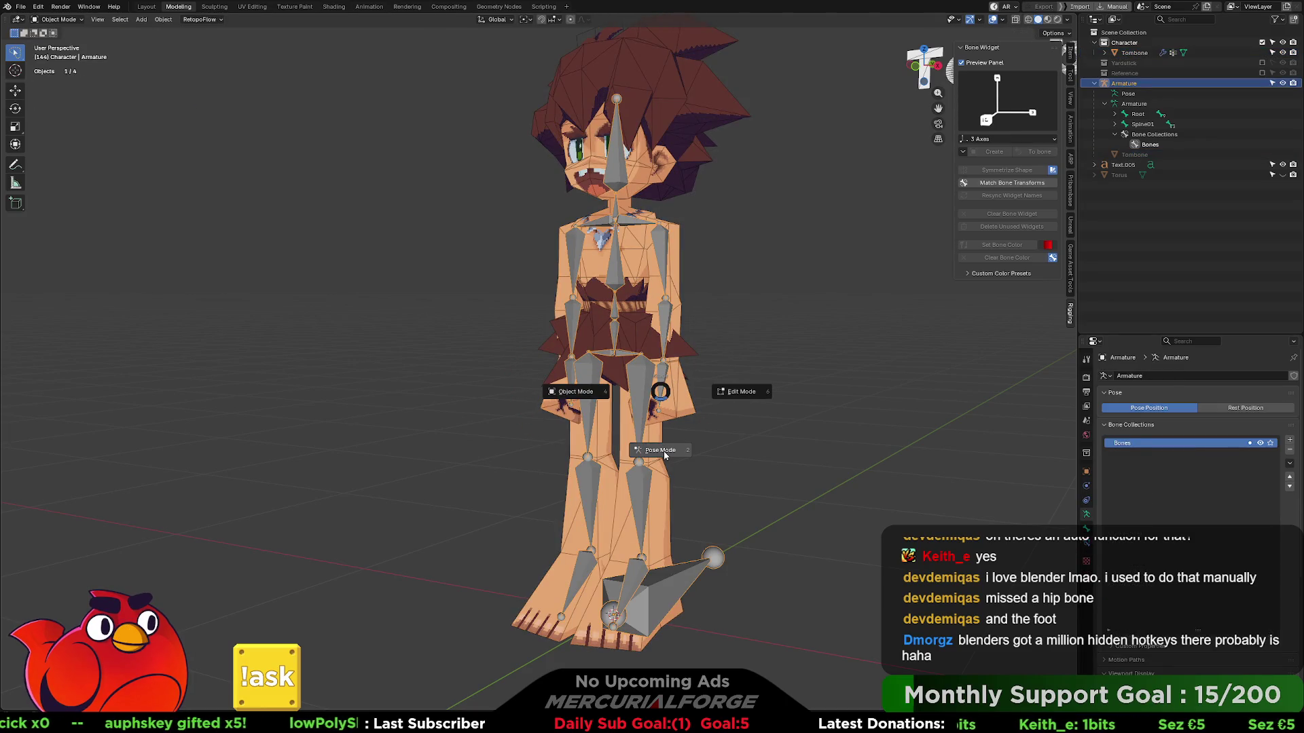
- Test-rotate Hand.L in Pose Mode, cancel it, and briefly select LowerArm.L
click(664, 400)
key(r)
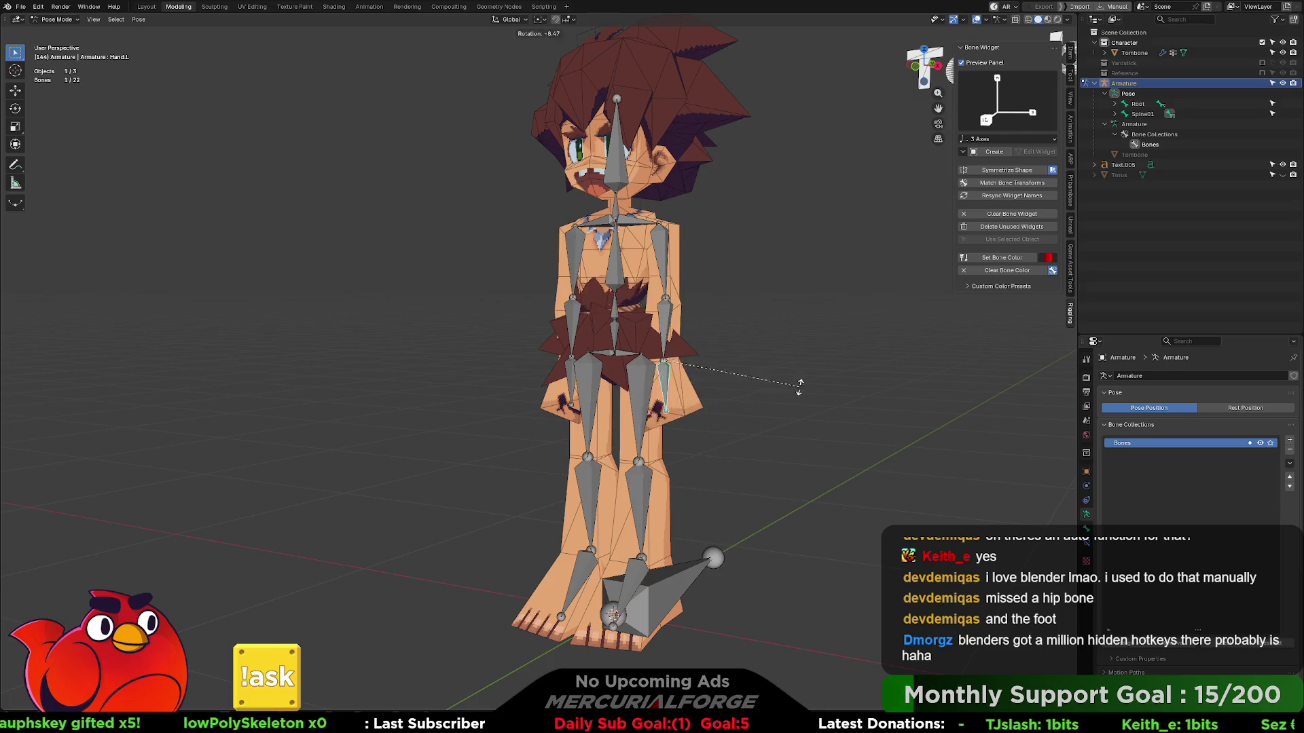
key(Escape)
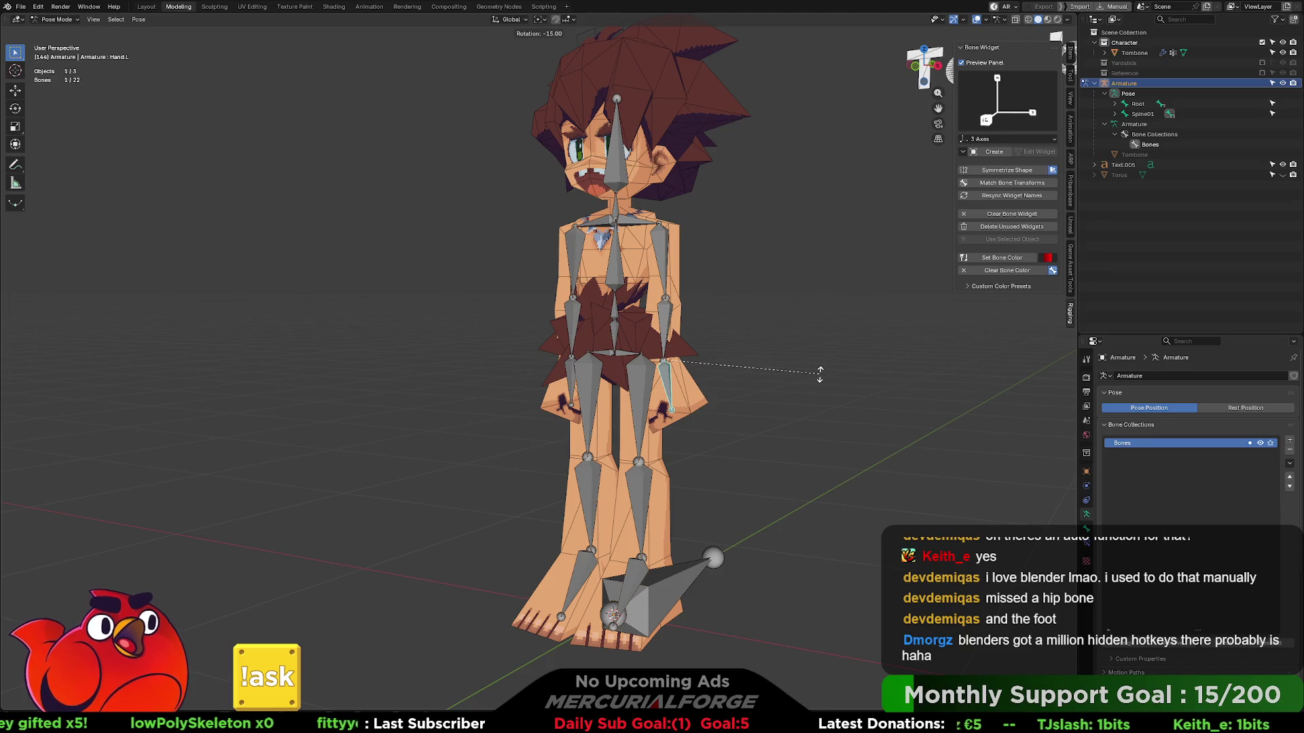
click(696, 327)
middle_drag(696, 327, 692, 337)
click(693, 337)
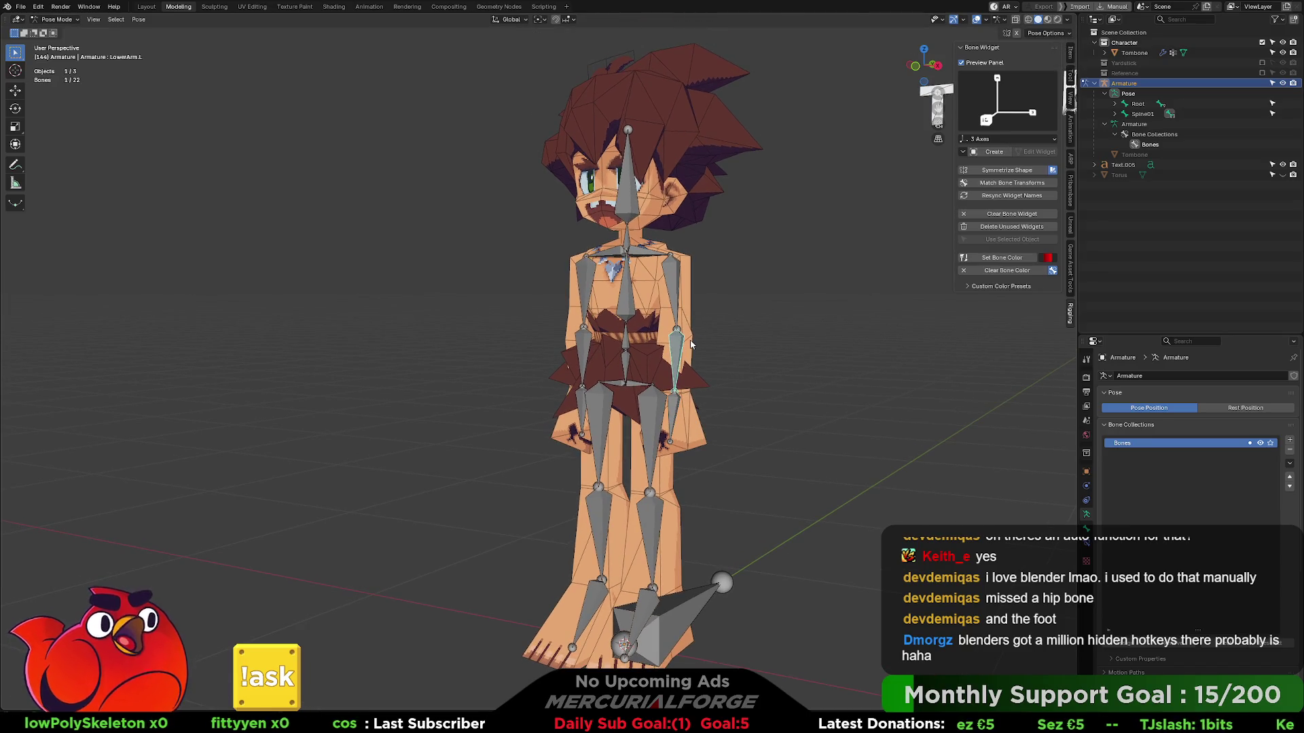
scroll(704, 353, up, 2)
scroll(704, 353, up, 2)
scroll(711, 302, up, 2)
scroll(711, 303, down, 2)
click(709, 349)
scroll(712, 323, up, 2)
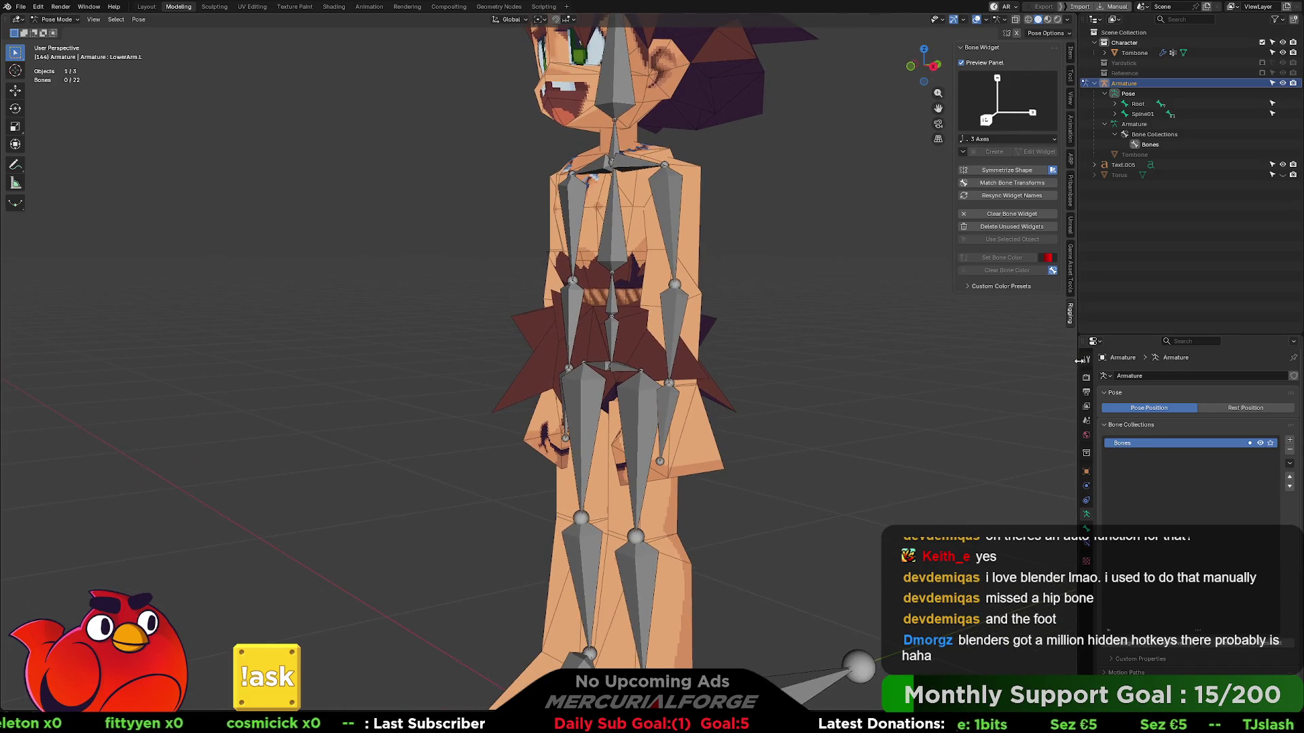
- Go back to the Tombone mesh in Object Mode
key(ctrl+Tab)
click(702, 431)
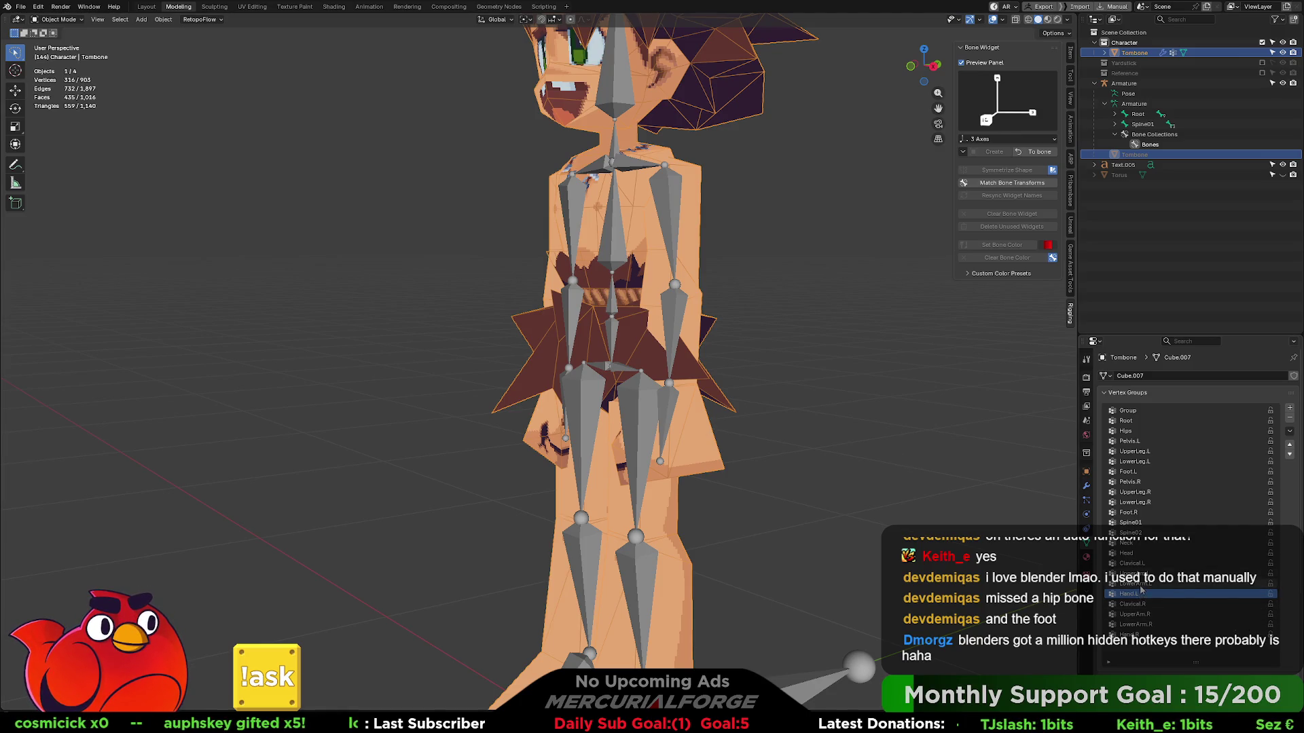
- Enter Edit Mode on Tombone and isolate the hip-area mesh piece with linked select/deselect
mouse_move(827, 392)
middle_down()
mouse_move(720, 332)
mouse_move(772, 331)
mouse_move(749, 355)
middle_up()
scroll(749, 356, up, 1)
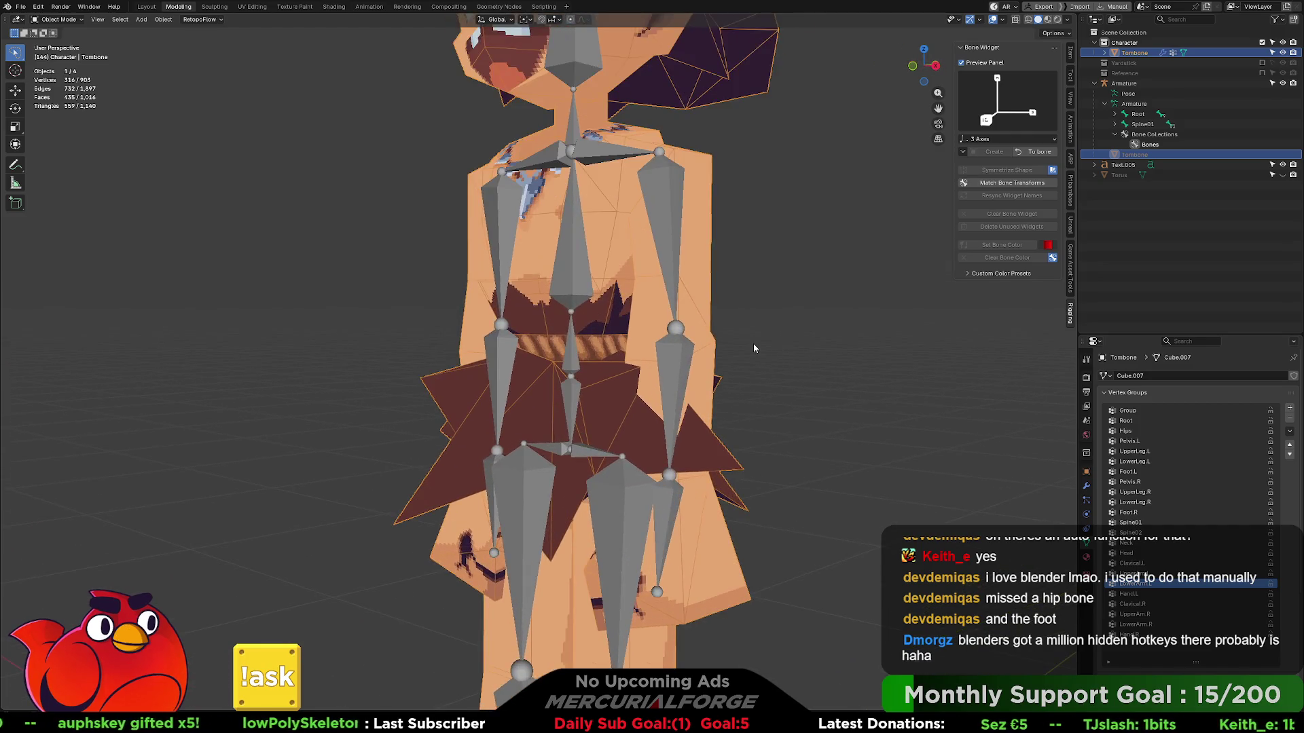
scroll(753, 350, up, 1)
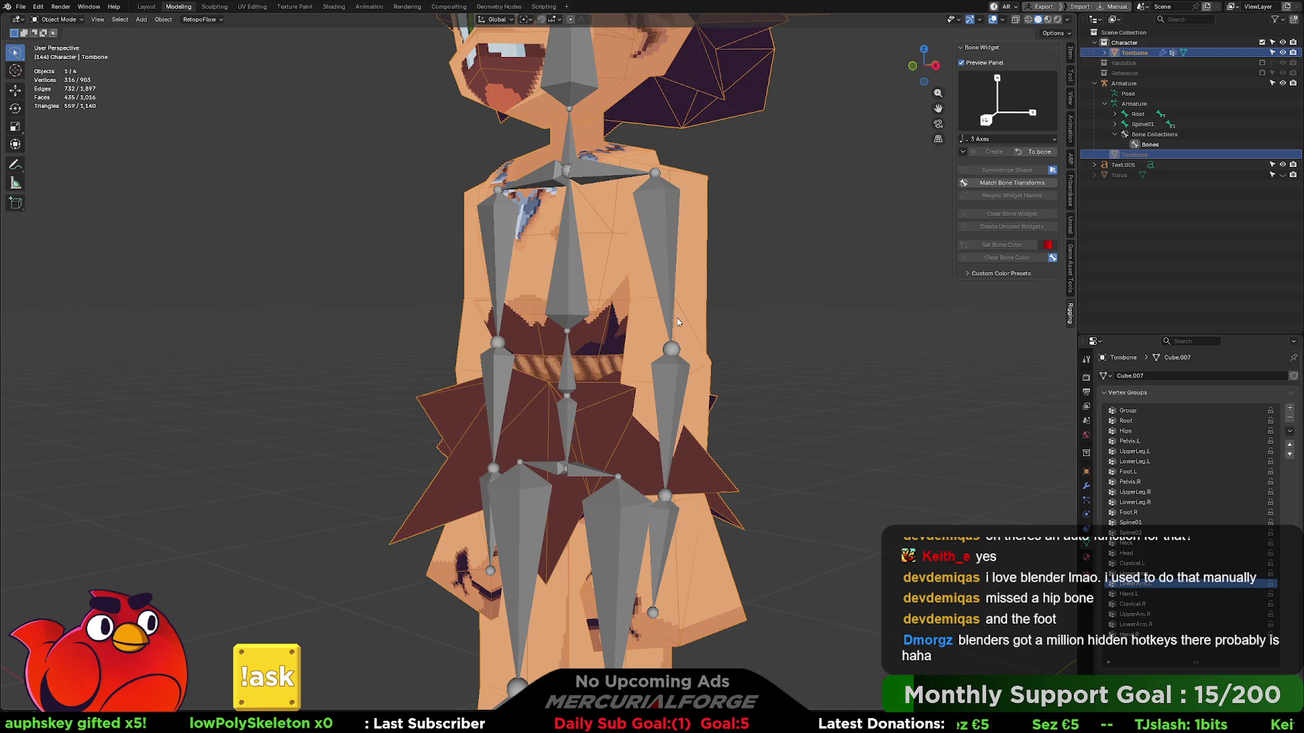
key(Tab)
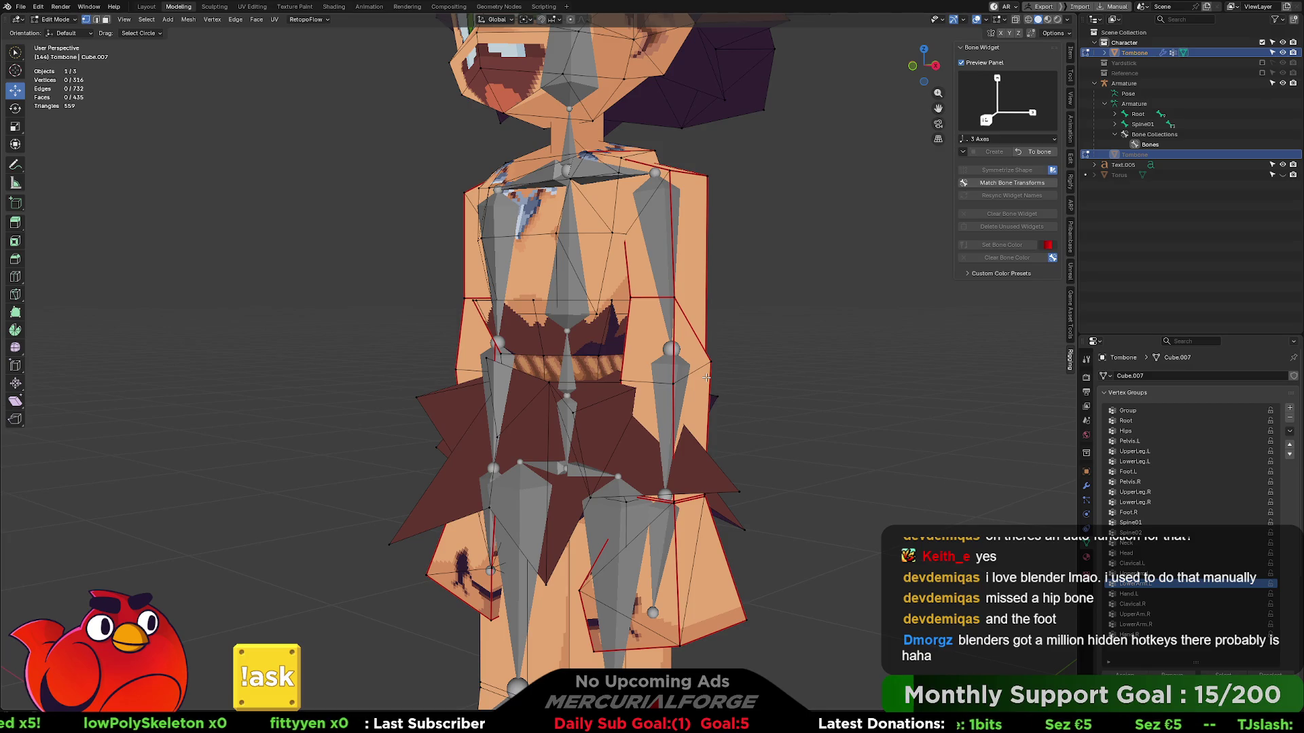
key(l)
mouse_move(709, 364)
middle_down()
mouse_move(737, 344)
mouse_move(690, 340)
middle_up()
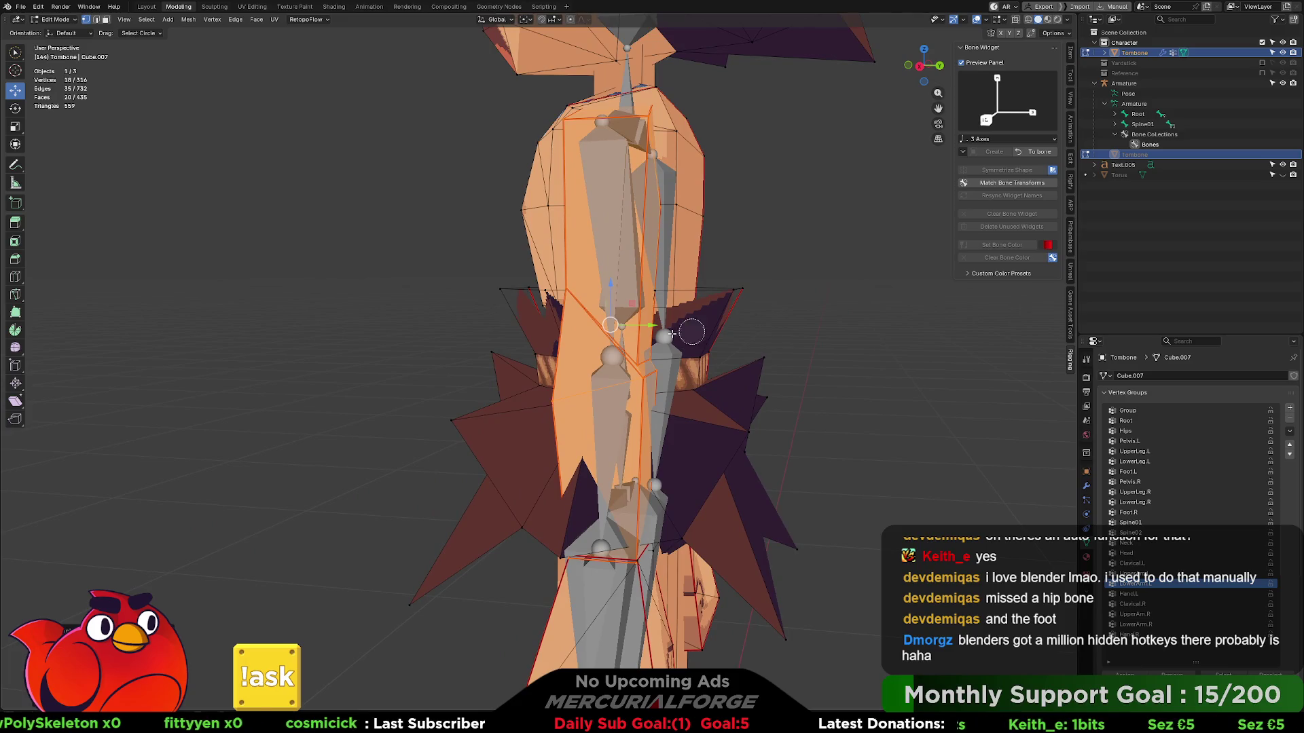
key(shift+l)
middle_drag(609, 327, 713, 327)
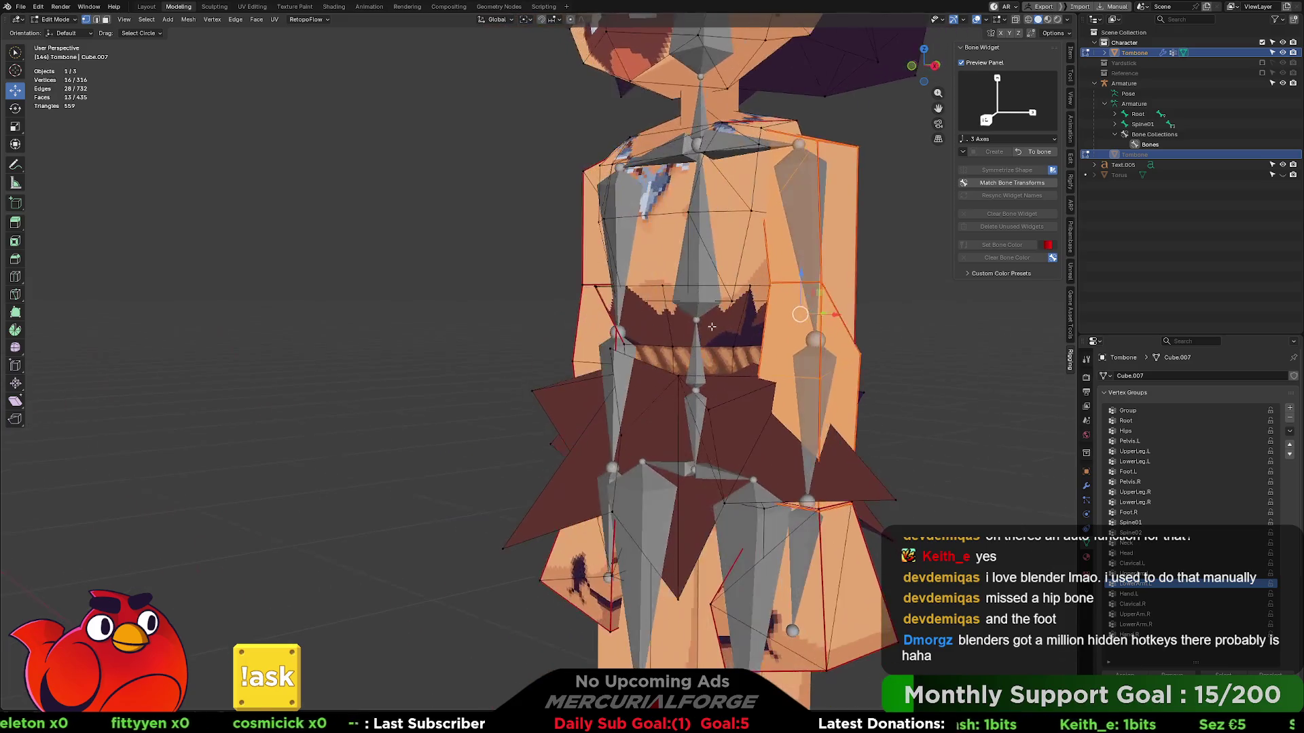
key(shift+l)
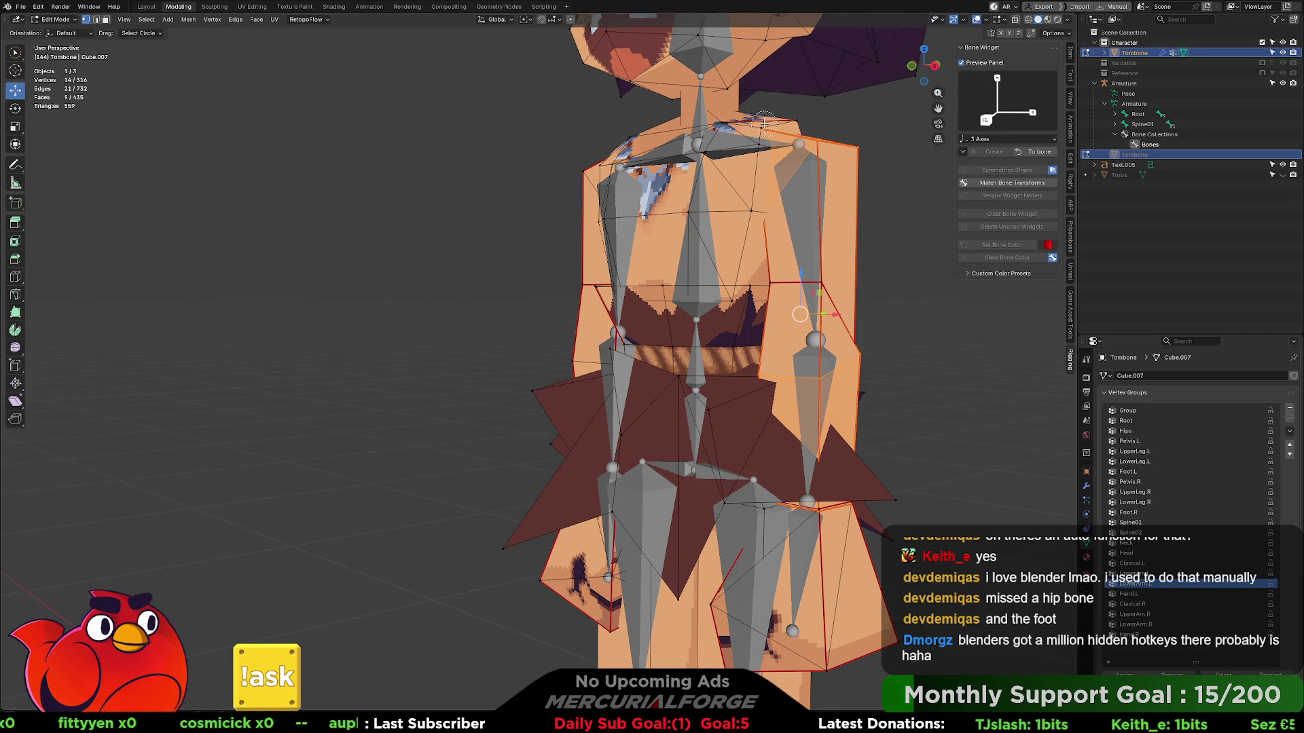
- Orbit between side and front views to compare the selection against the bones
middle_drag(858, 146, 723, 203)
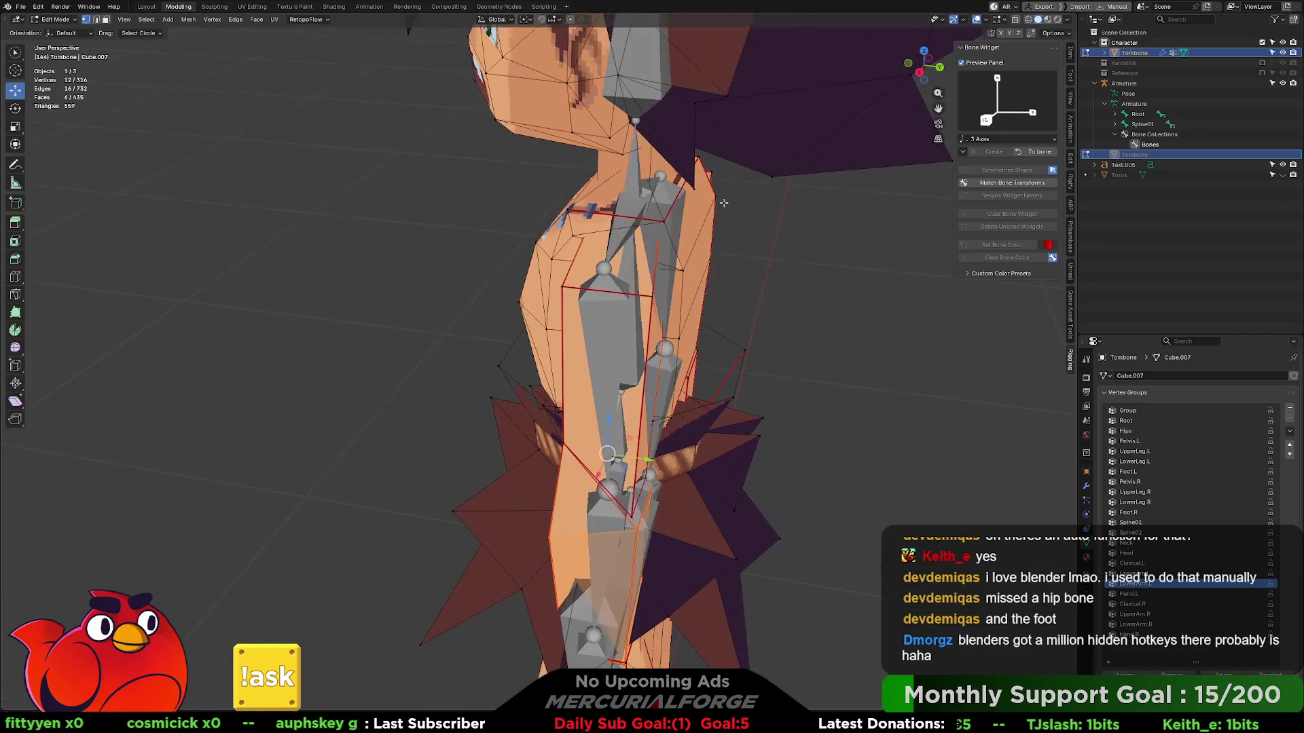
mouse_move(652, 367)
middle_down()
mouse_move(591, 381)
mouse_move(647, 292)
mouse_move(630, 174)
middle_up()
scroll(585, 383, up, 3)
scroll(579, 385, up, 3)
scroll(578, 387, up, 2)
scroll(647, 291, down, 3)
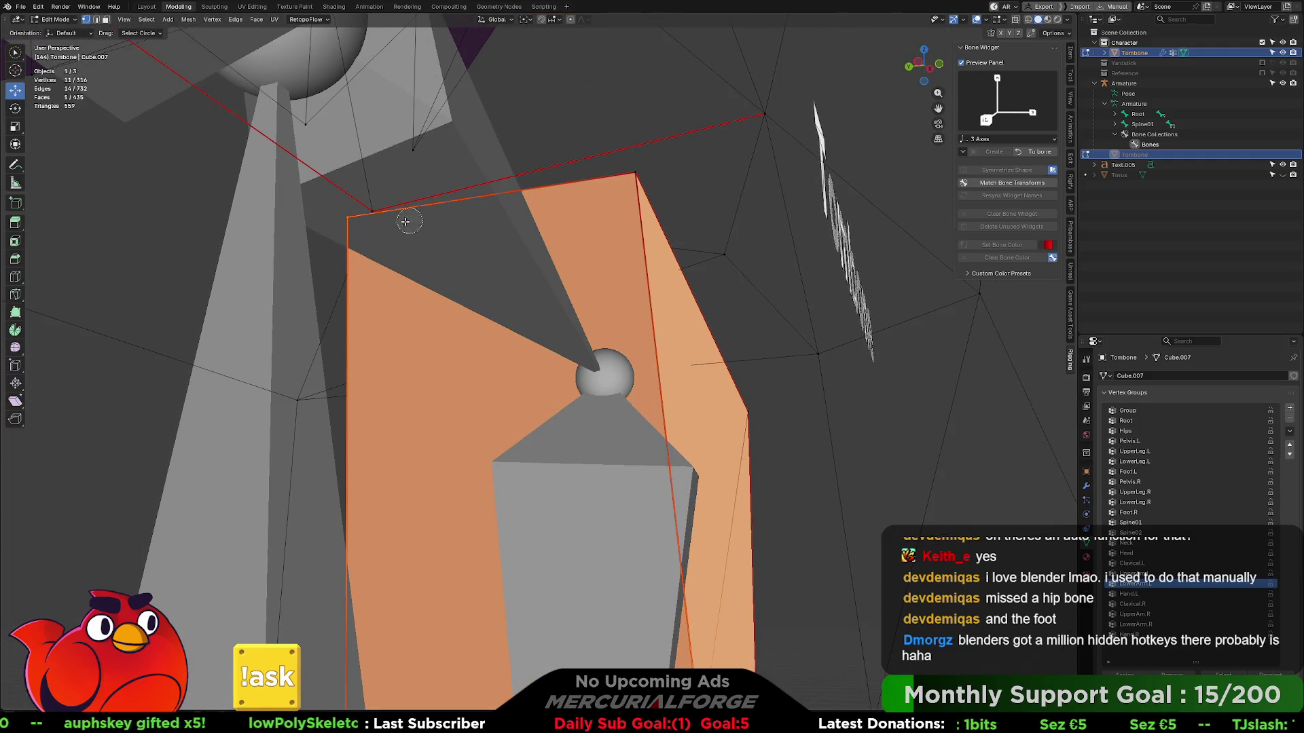
scroll(347, 220, down, 4)
mouse_move(348, 219)
middle_down()
mouse_move(642, 367)
mouse_move(712, 438)
mouse_move(669, 419)
middle_up()
scroll(641, 366, up, 2)
scroll(641, 367, up, 2)
scroll(711, 438, up, 2)
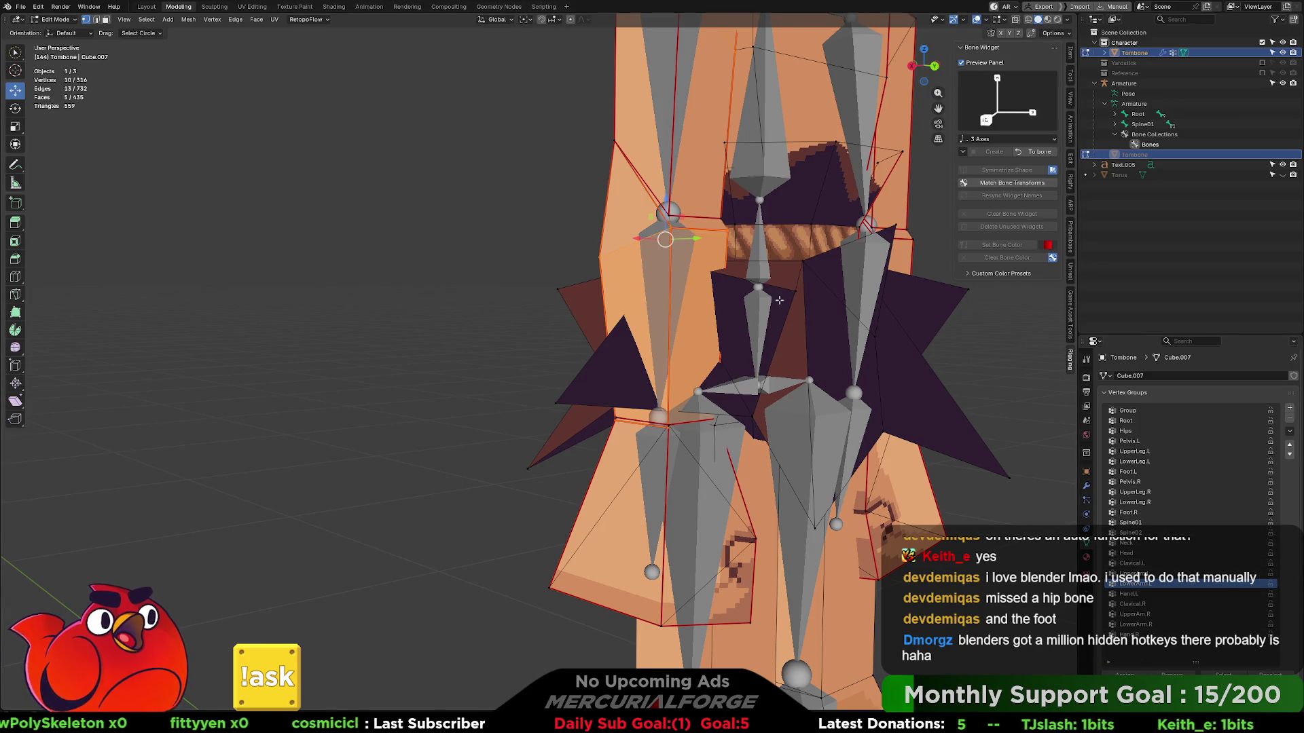
- Select the upper-arm face vertices to compare the face against its bone
middle_drag(977, 448, 1011, 456)
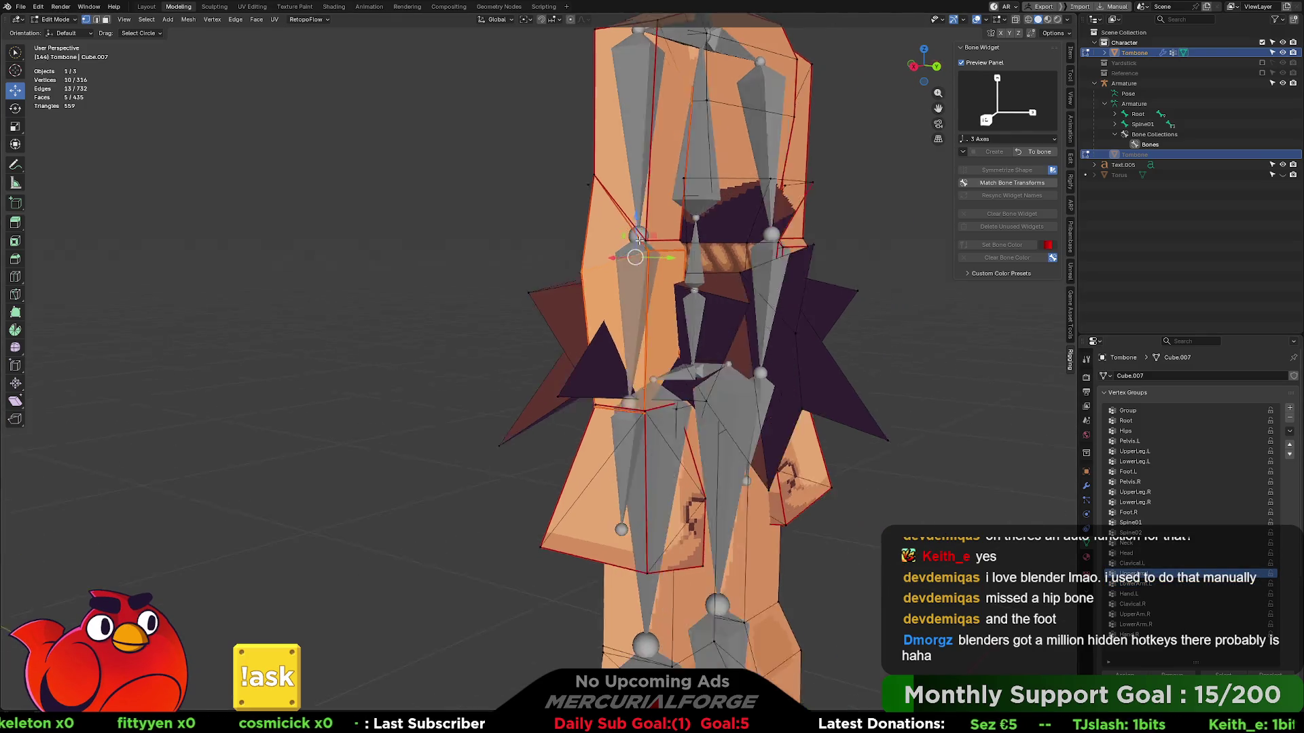
middle_drag(841, 406, 677, 383)
scroll(677, 383, up, 2)
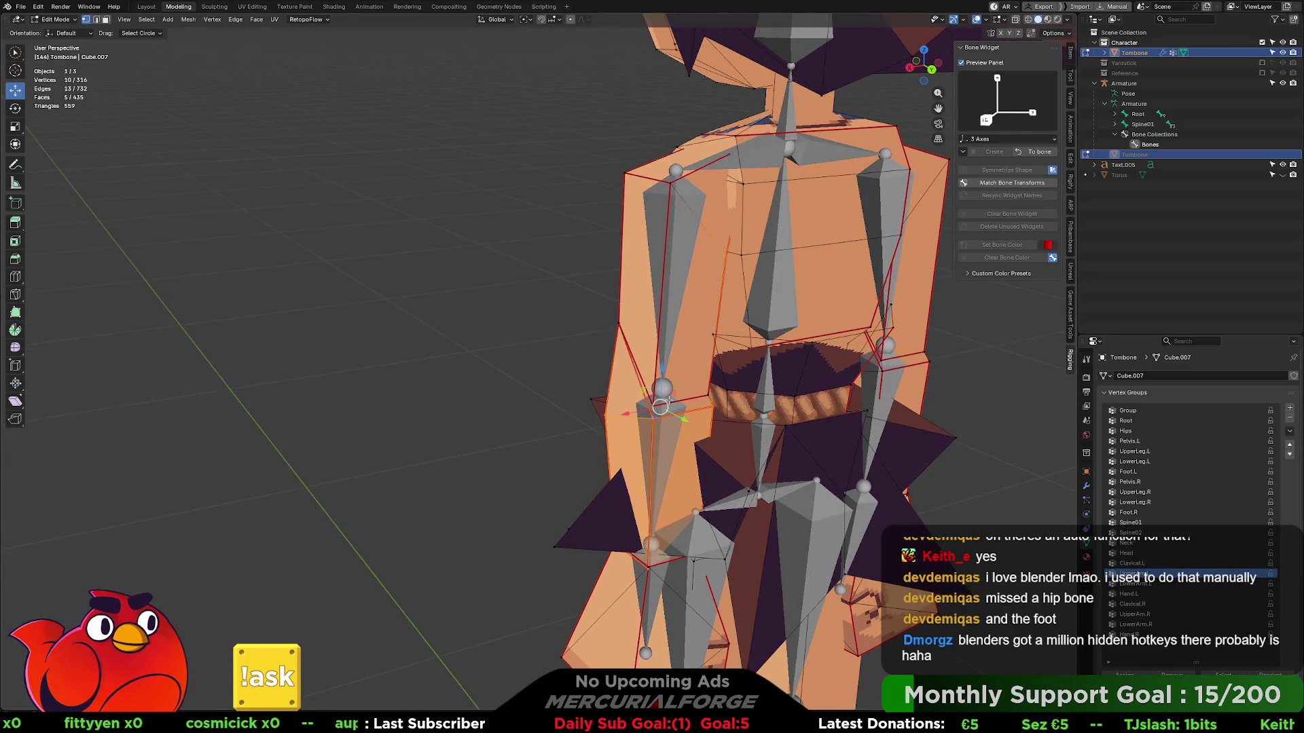
click(554, 377)
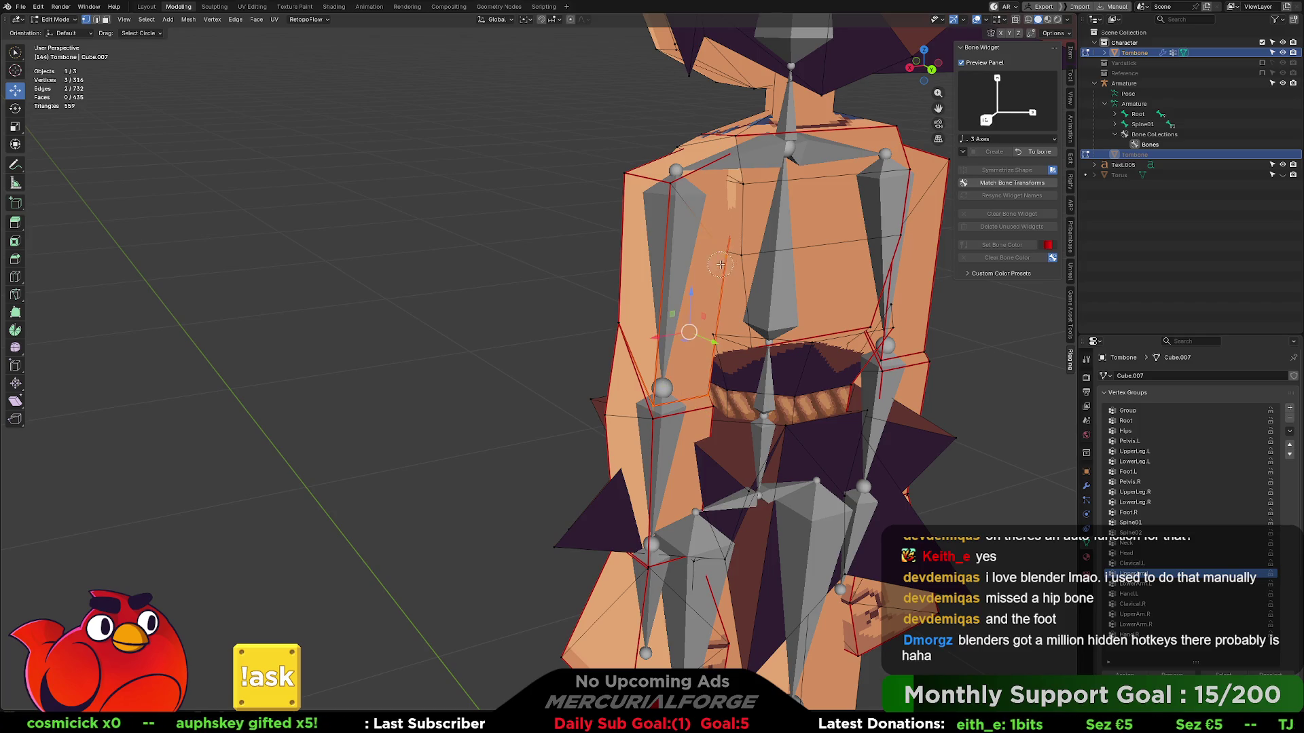
shift+click(663, 181)
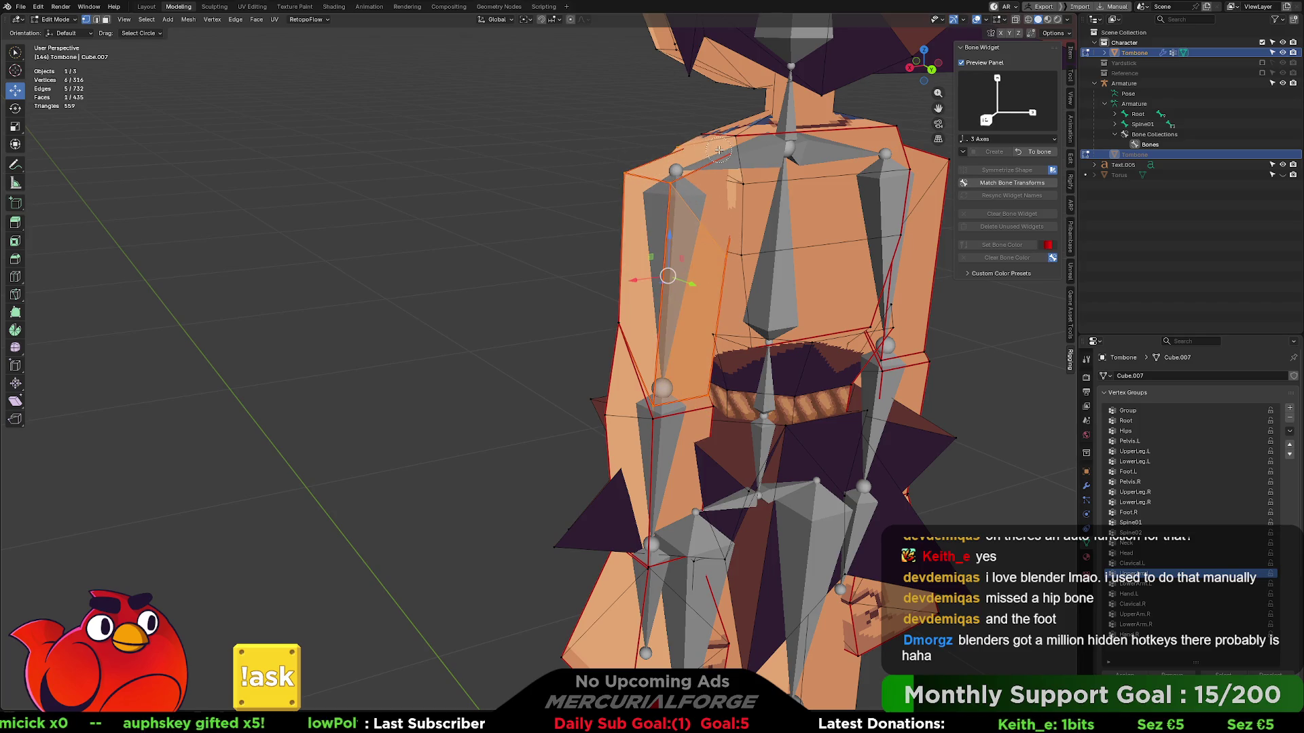
shift+click(686, 176)
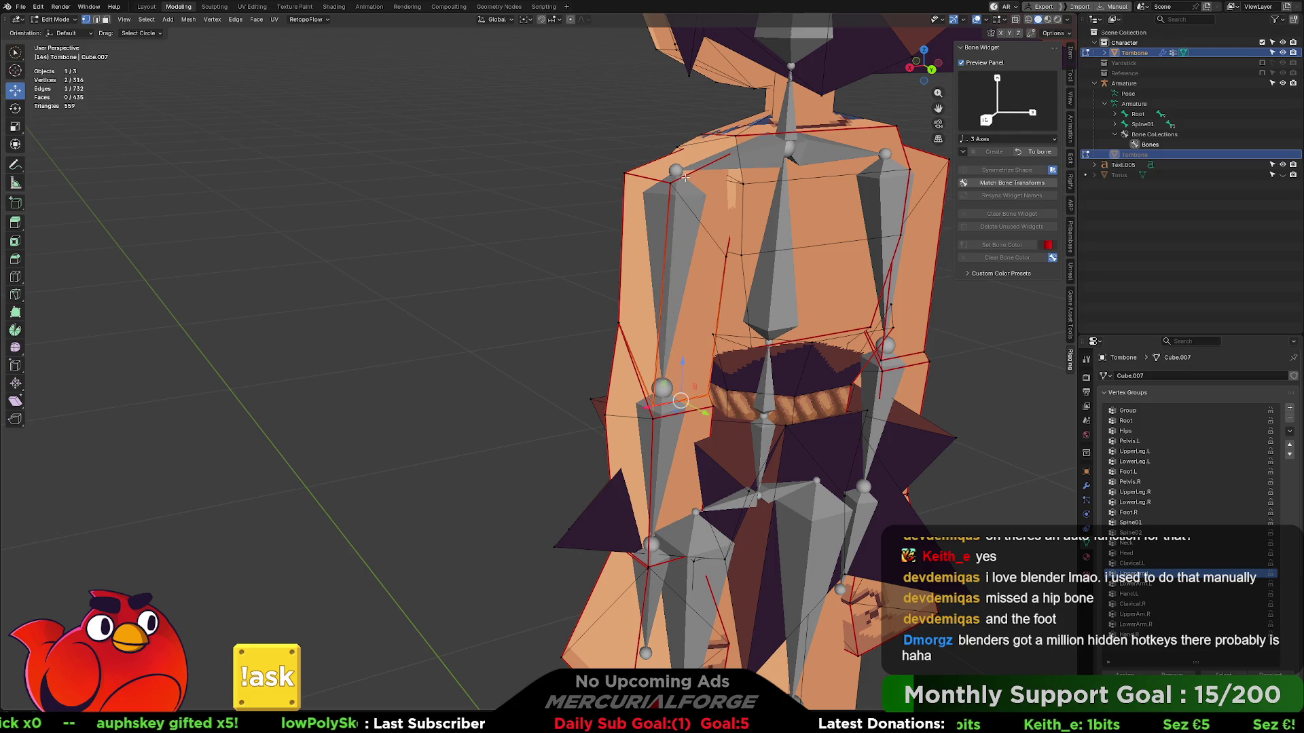
shift+click(714, 238)
middle_drag(626, 176, 512, 326)
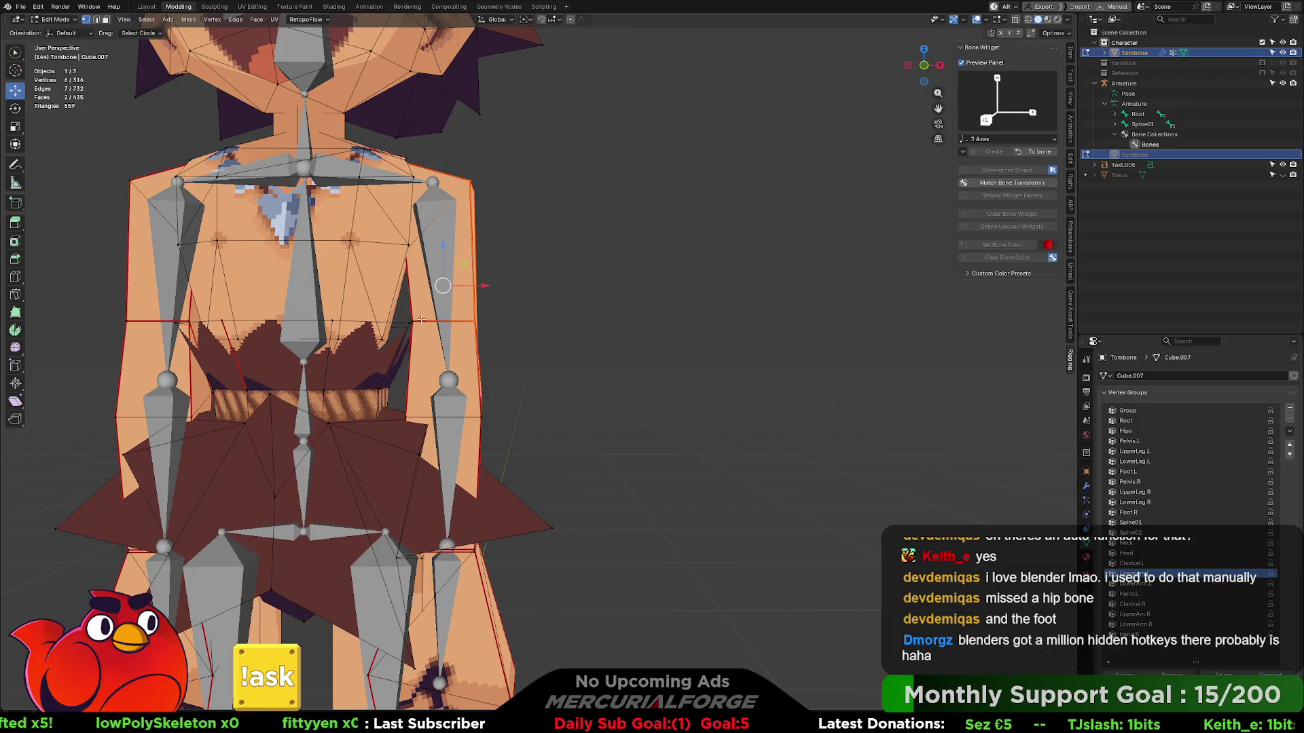
scroll(409, 269, up, 3)
scroll(399, 284, up, 3)
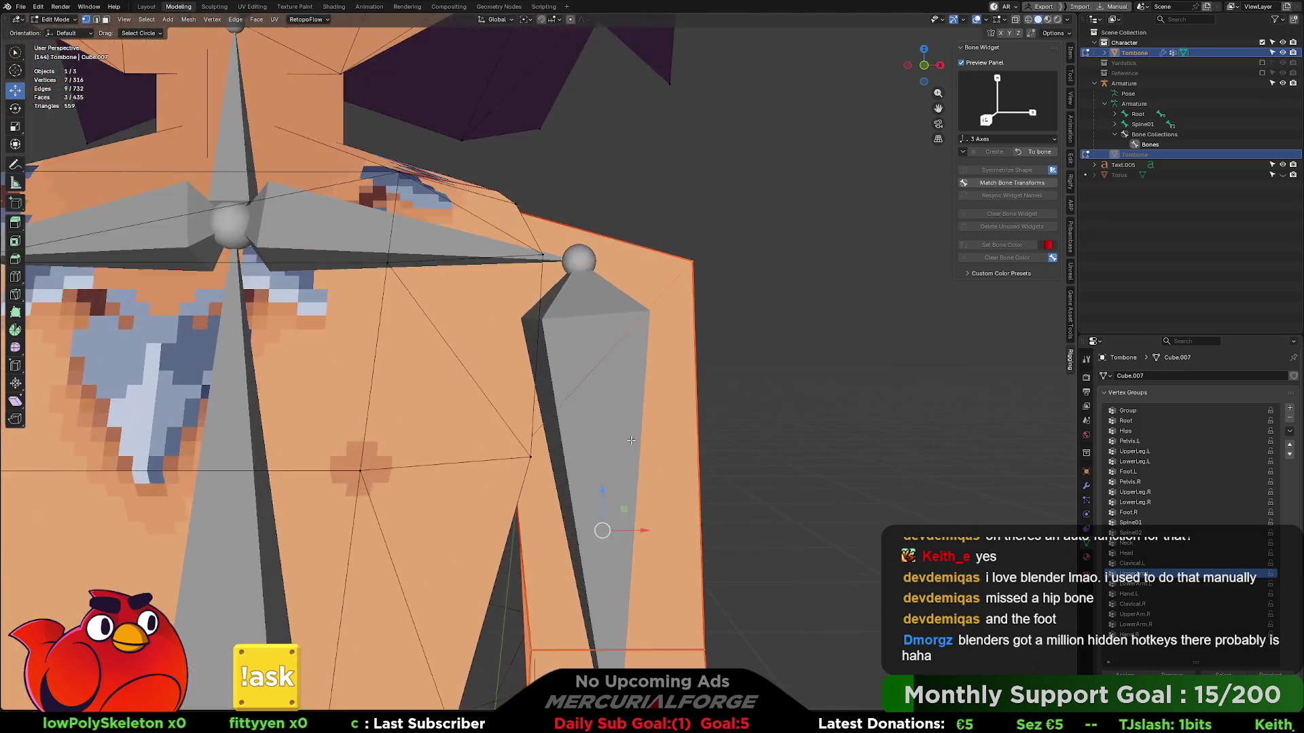
scroll(390, 298, up, 3)
scroll(376, 320, up, 2)
scroll(376, 320, down, 4)
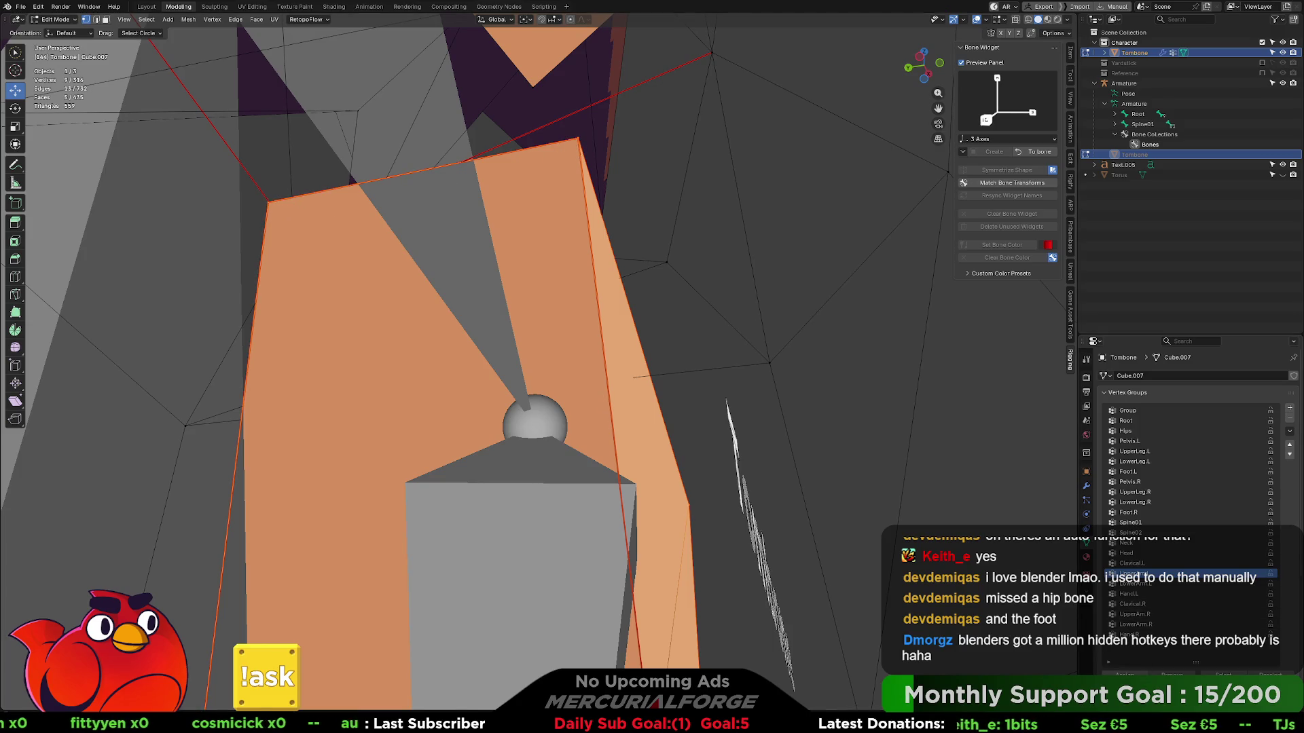
scroll(639, 415, down, 3)
scroll(639, 416, down, 3)
scroll(639, 416, down, 2)
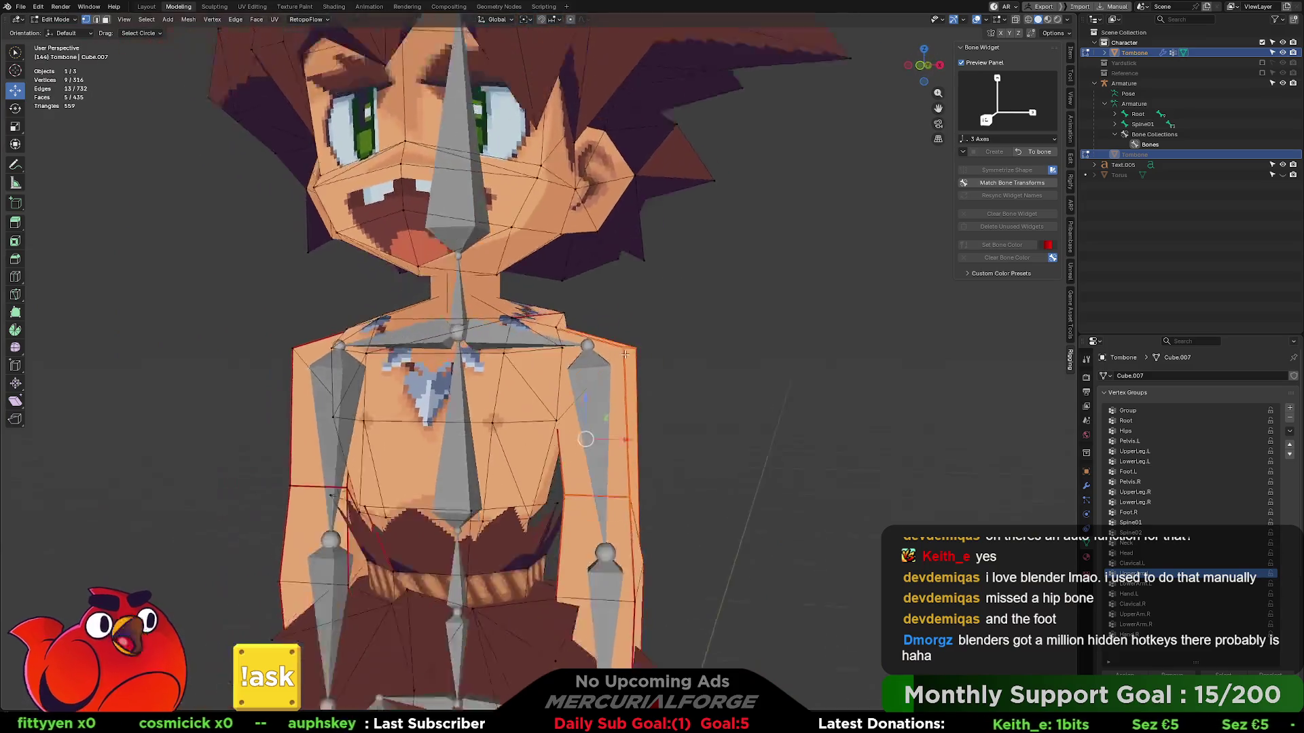
scroll(639, 416, down, 1)
scroll(638, 416, up, 3)
scroll(639, 416, up, 2)
- Leave mesh editing and make the Armature the active object
key(Tab)
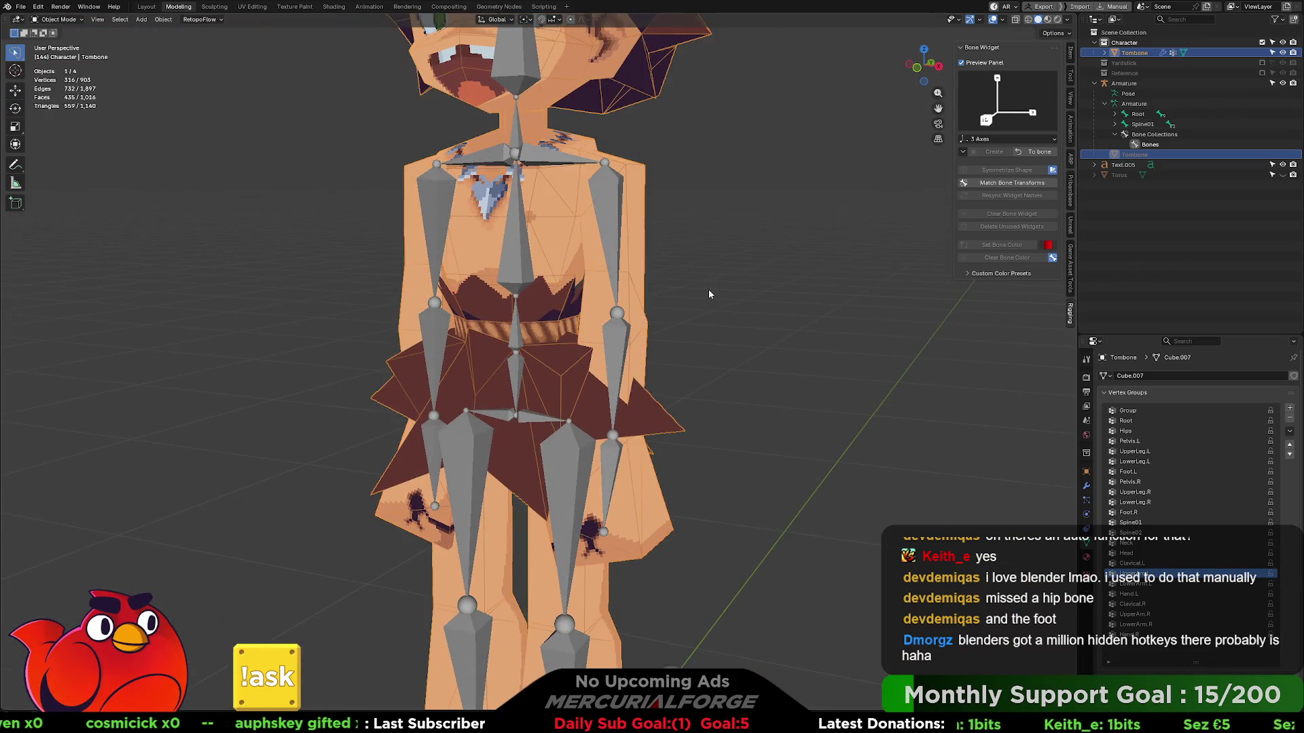
click(611, 220)
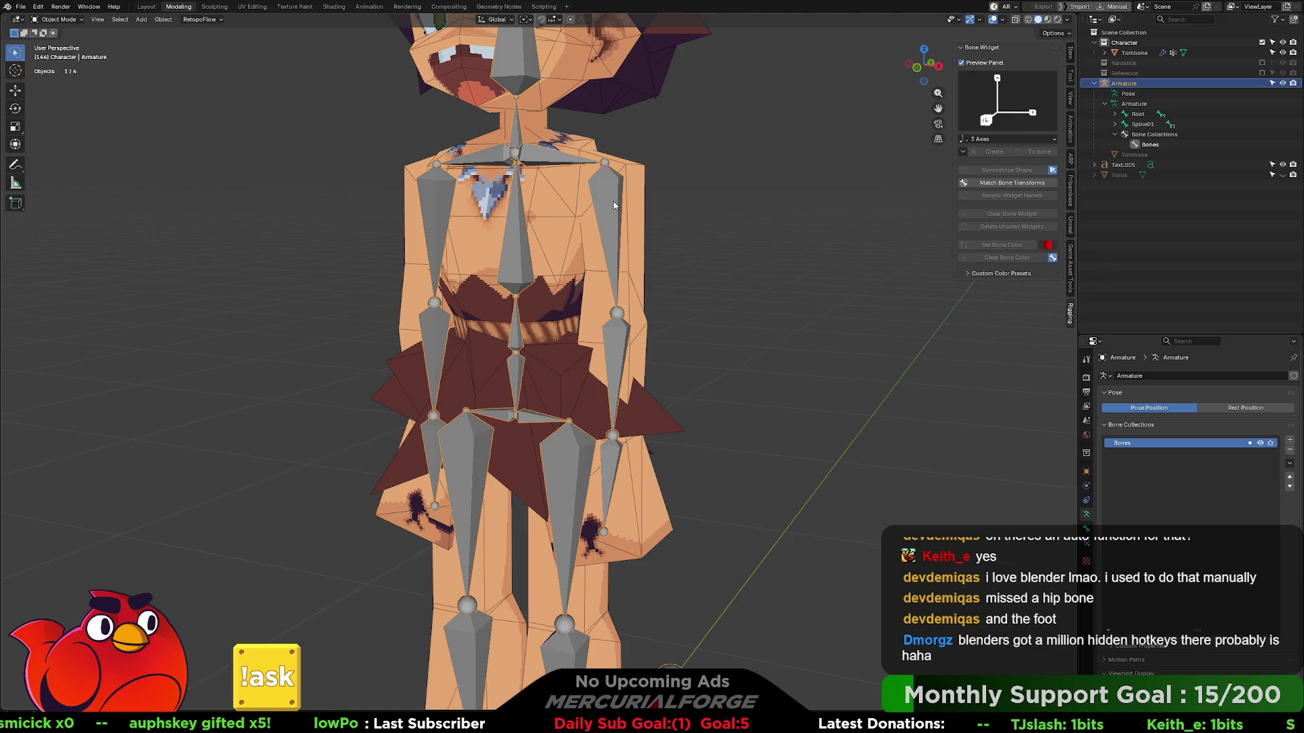
- Enter pose mode and rotate the left upper arm bone to check deformation
click(541, 220)
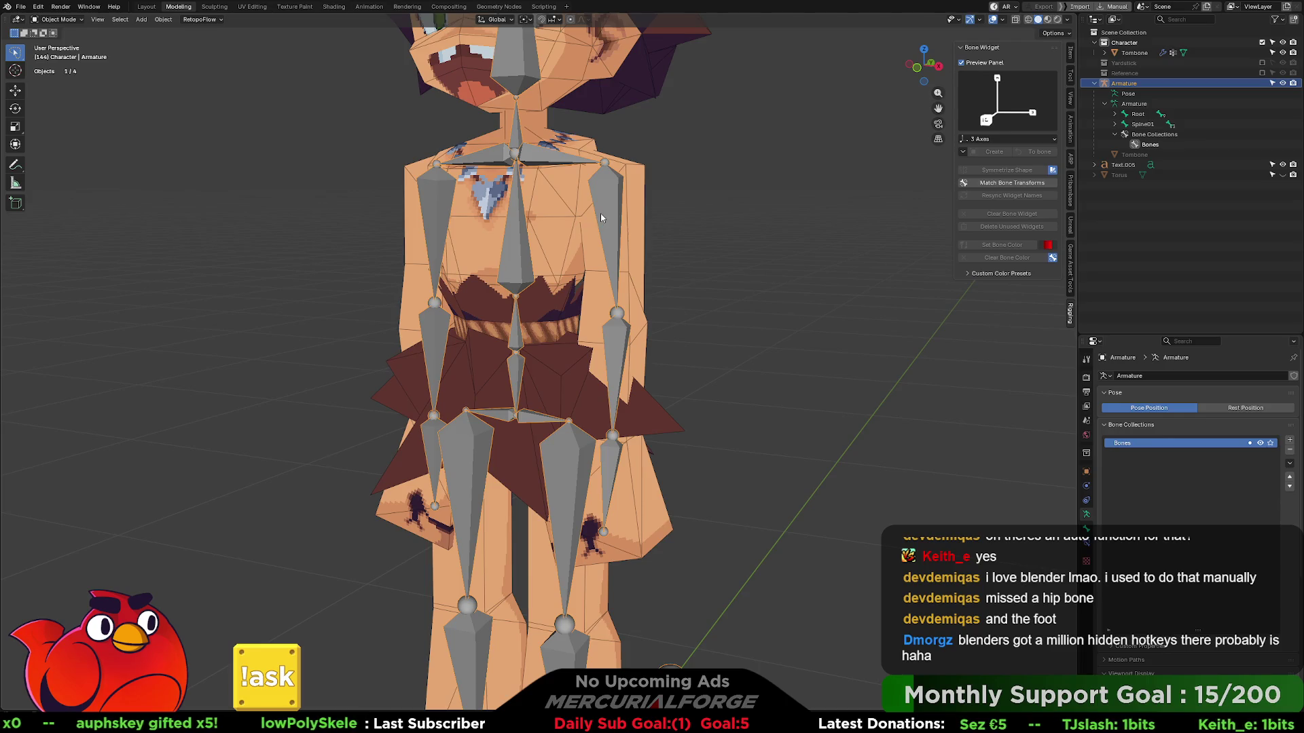
key(ctrl+Tab)
click(609, 236)
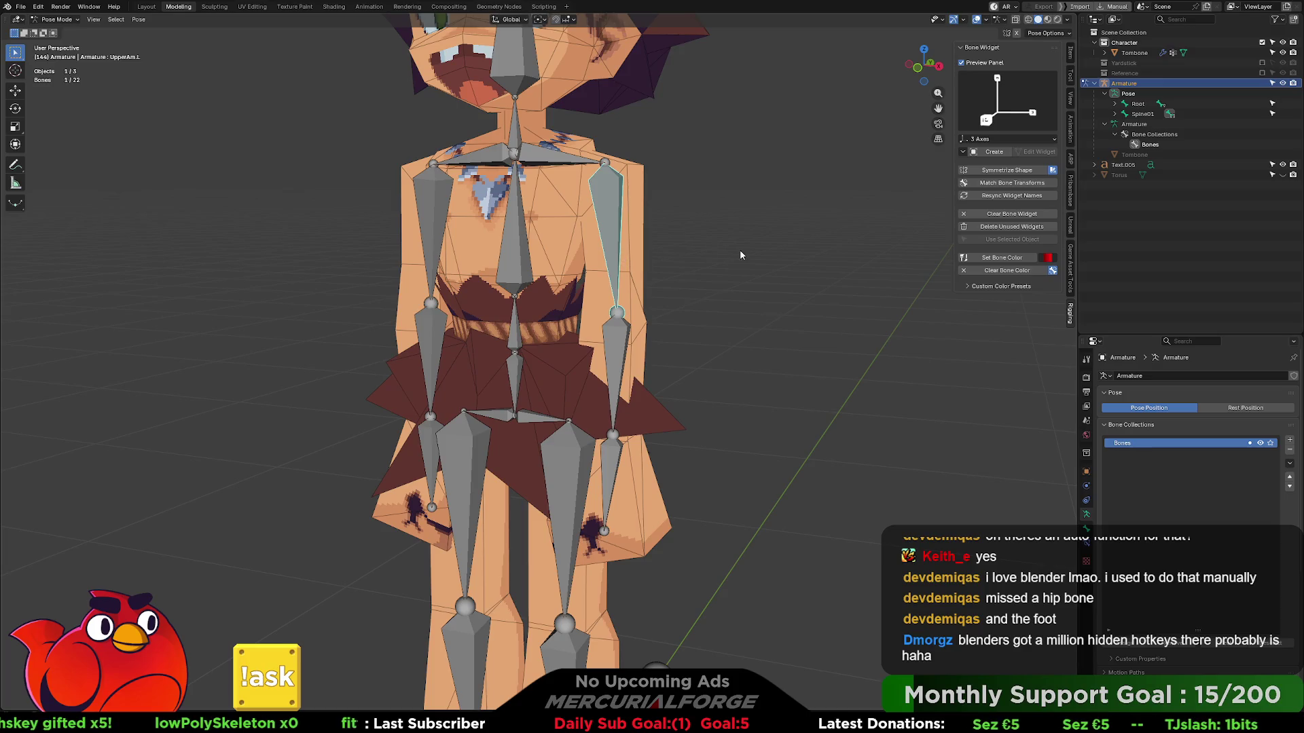
key(r)
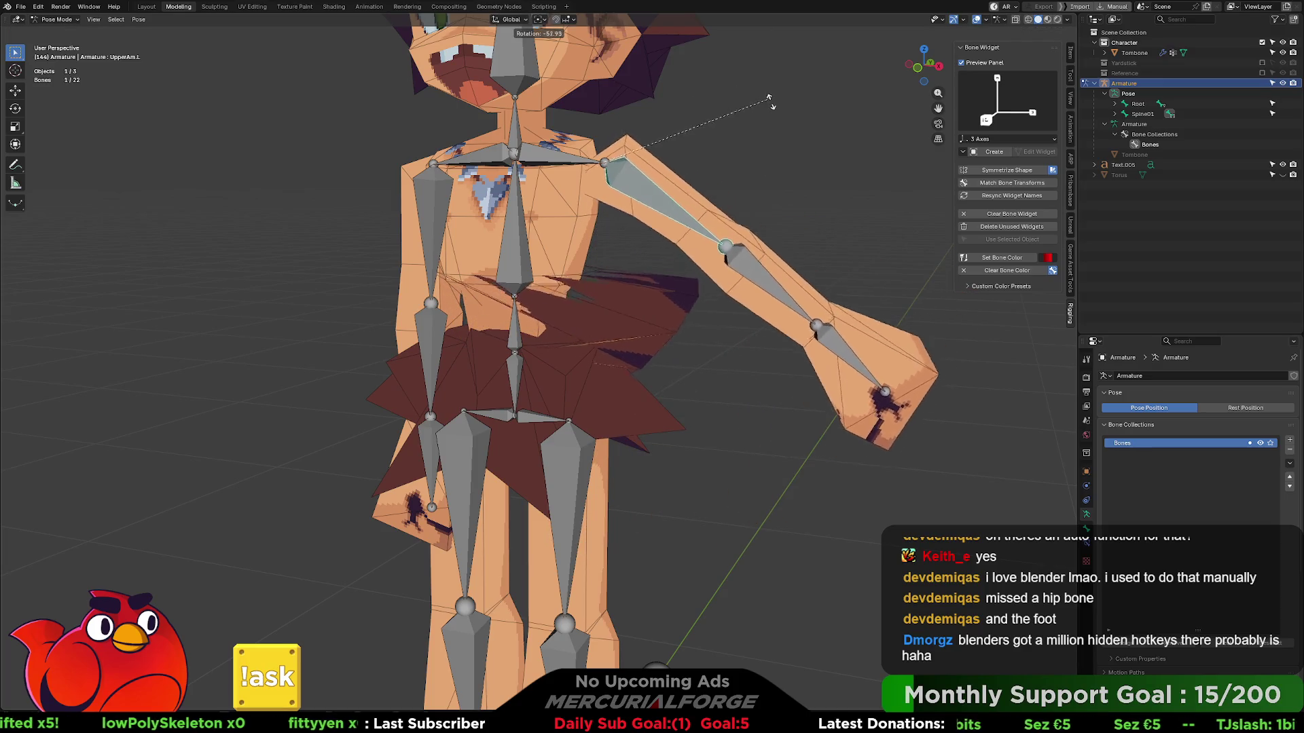
click(764, 161)
- Rotate the left lower arm bone to test the mesh bend, then return to object mode
click(713, 317)
middle_drag(713, 317, 634, 343)
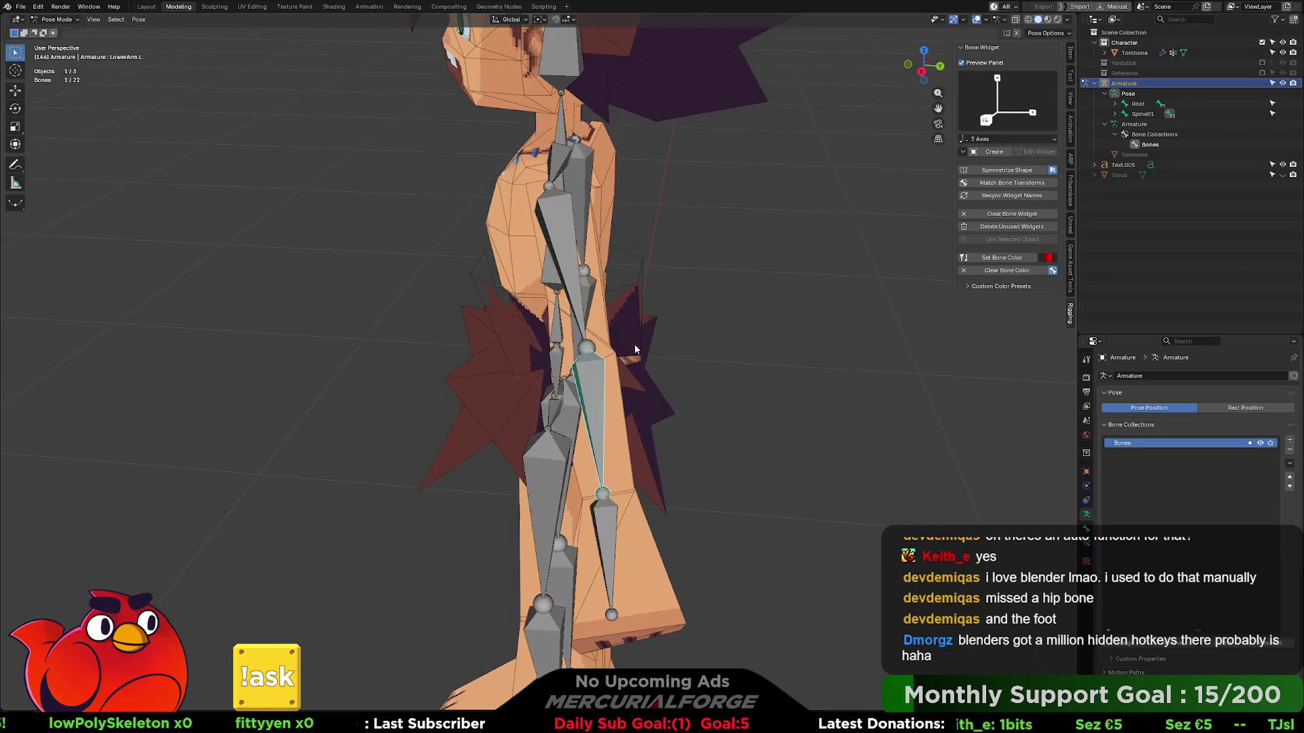
key(r)
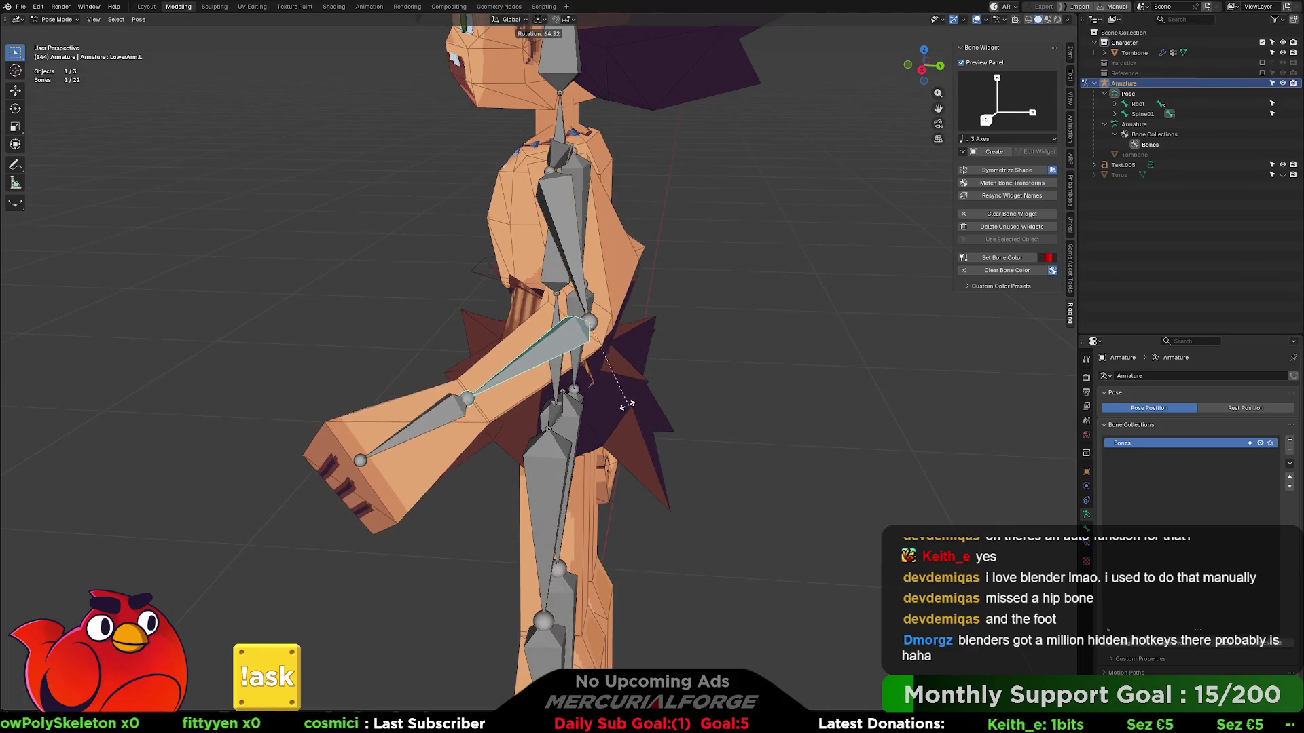
click(632, 350)
mouse_move(632, 349)
middle_down()
mouse_move(493, 314)
mouse_move(563, 301)
middle_up()
click(494, 314)
scroll(563, 300, up, 3)
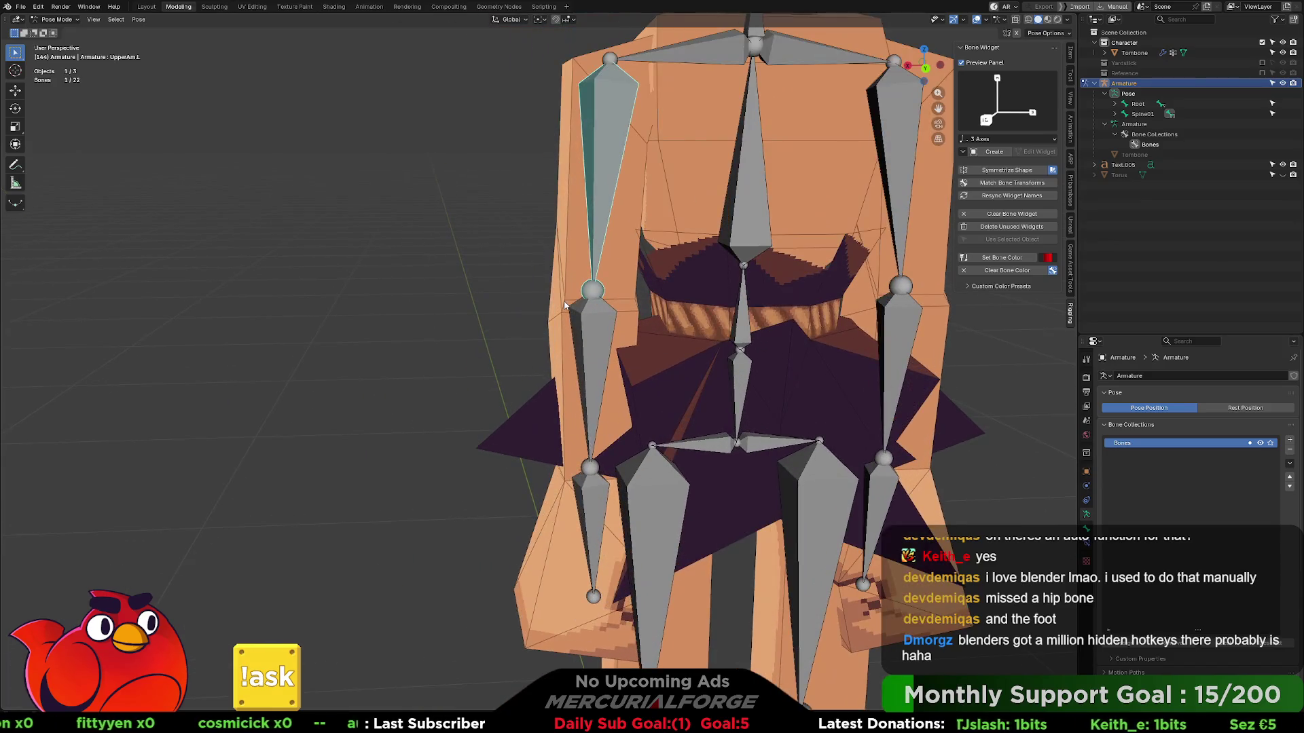
click(617, 279)
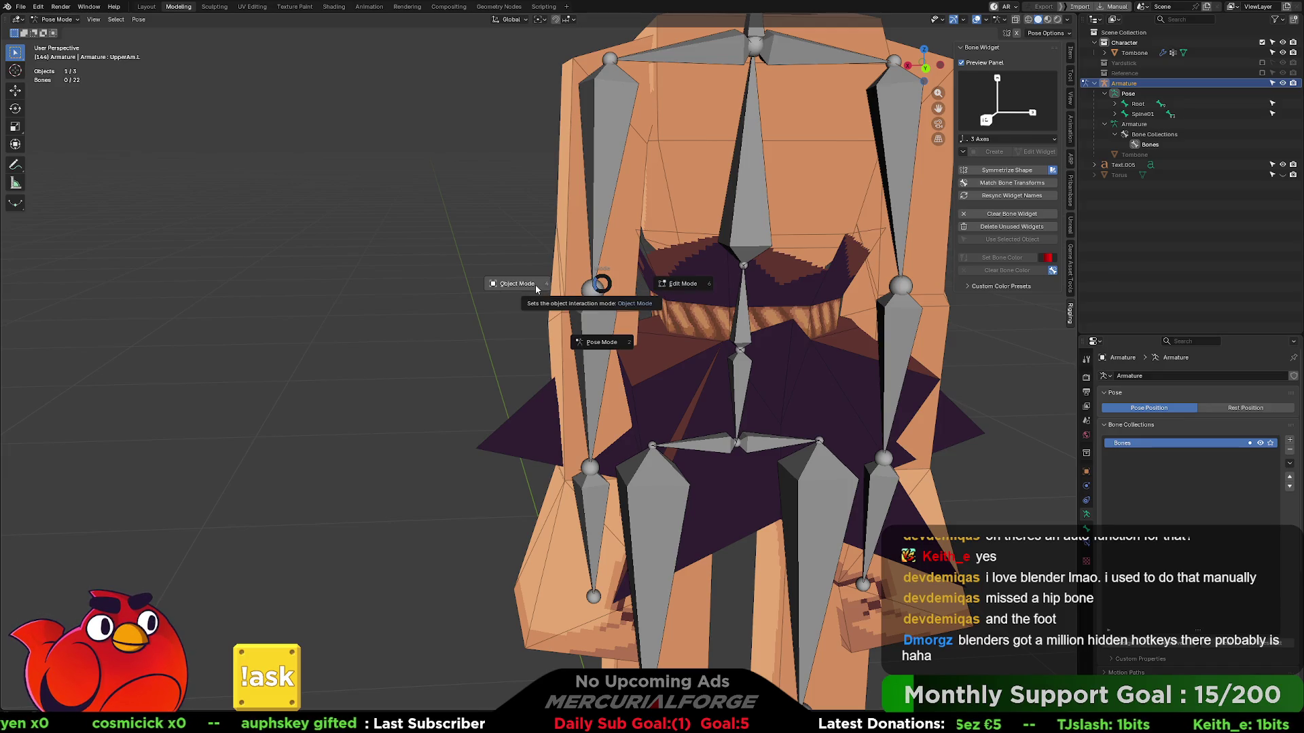
click(536, 289)
- Re-enter pose mode, raise LowerArm.L to horizontal, then revert and return to object mode
middle_drag(598, 337, 602, 324)
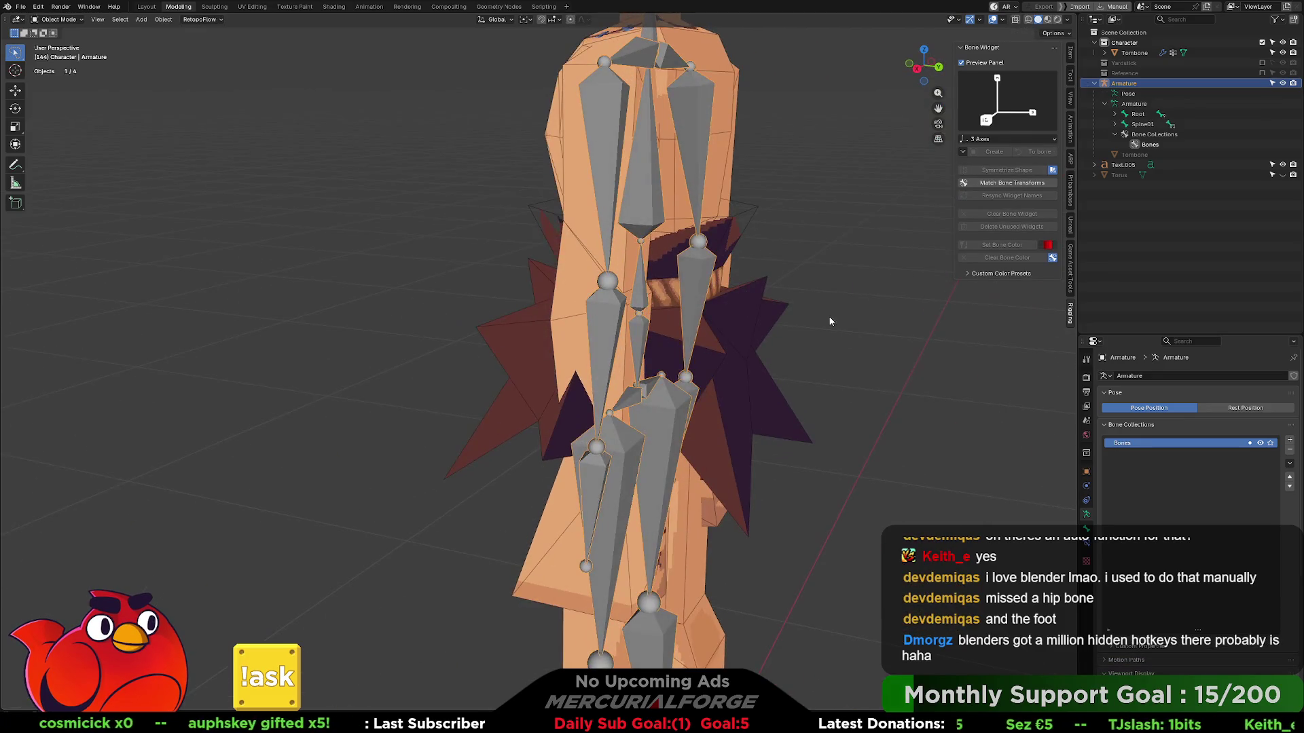
key(ctrl+Tab)
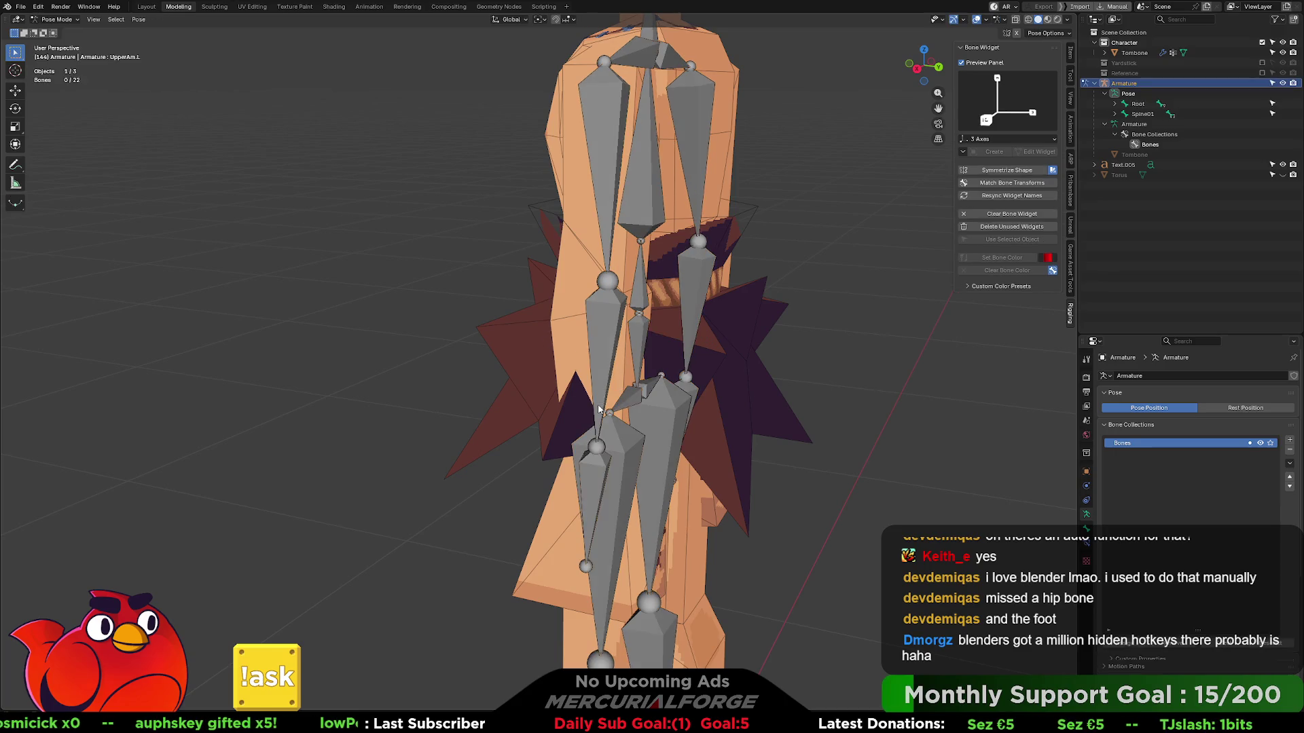
middle_drag(605, 317, 601, 336)
click(603, 346)
key(r)
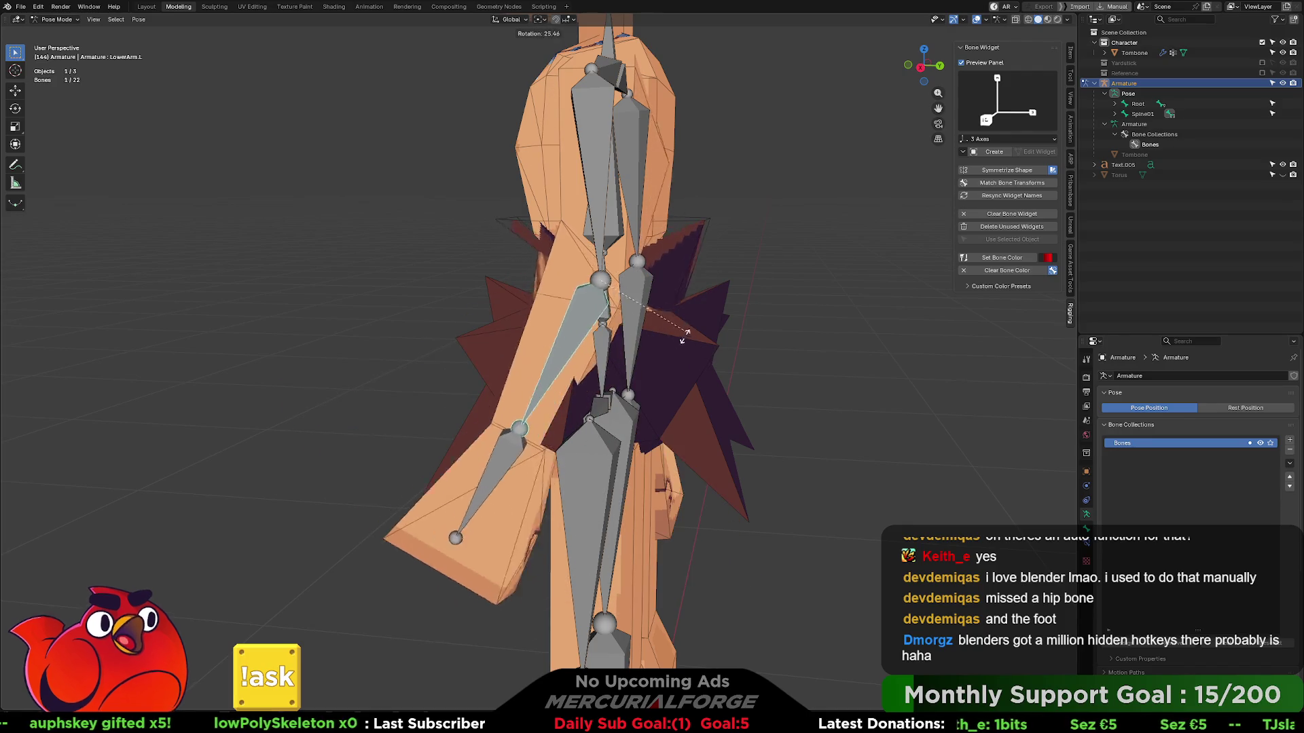
click(576, 395)
mouse_move(577, 395)
middle_down()
mouse_move(768, 315)
mouse_move(676, 305)
mouse_move(629, 219)
mouse_move(632, 311)
middle_up()
click(627, 295)
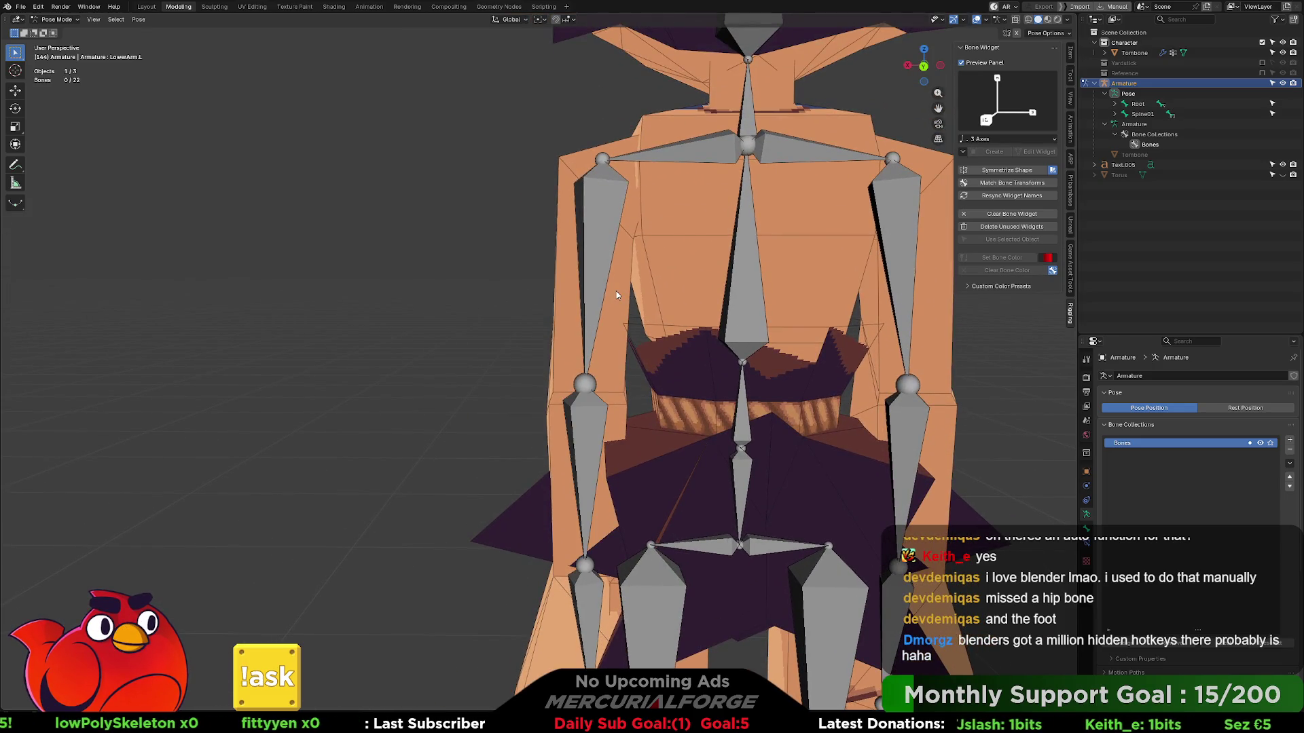
key(Tab)
key(Tab)
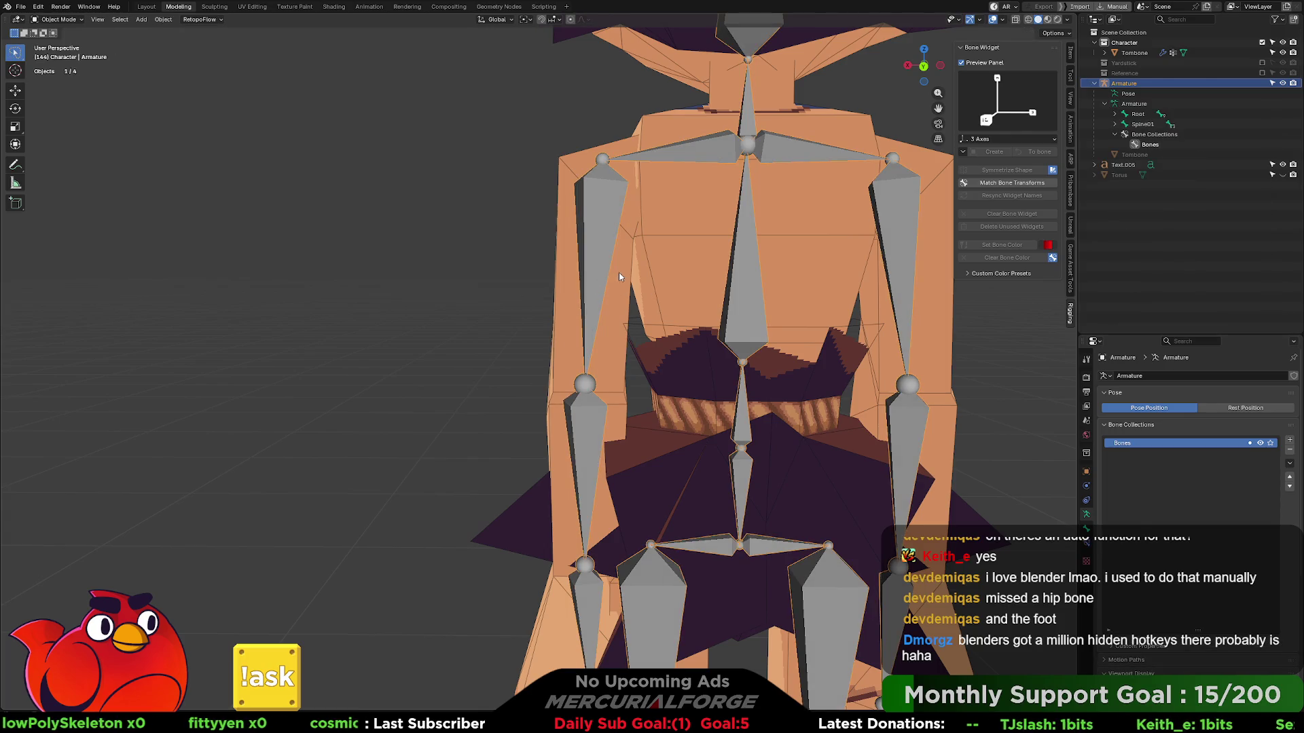
- Pick an upper-arm vertex on Tombone, set LowerArm.L as active group, then reselect the armature
click(618, 272)
key(Tab)
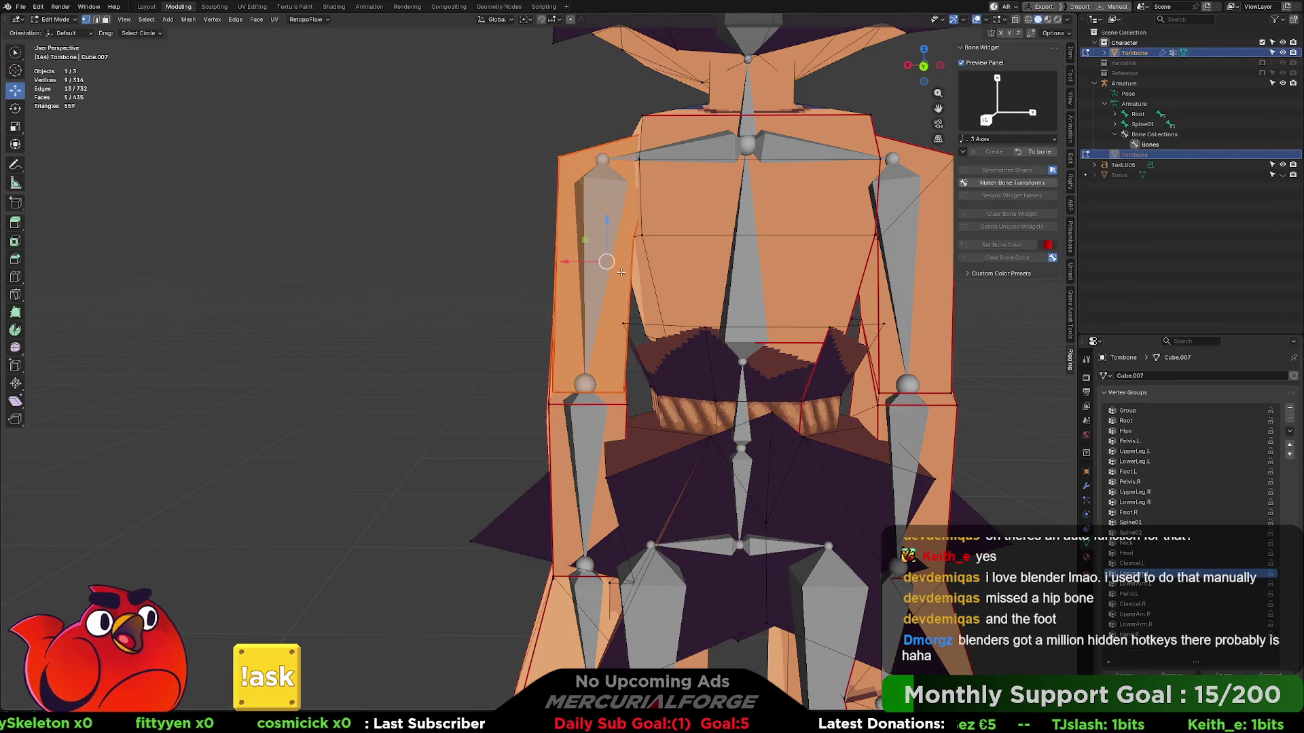
click(633, 237)
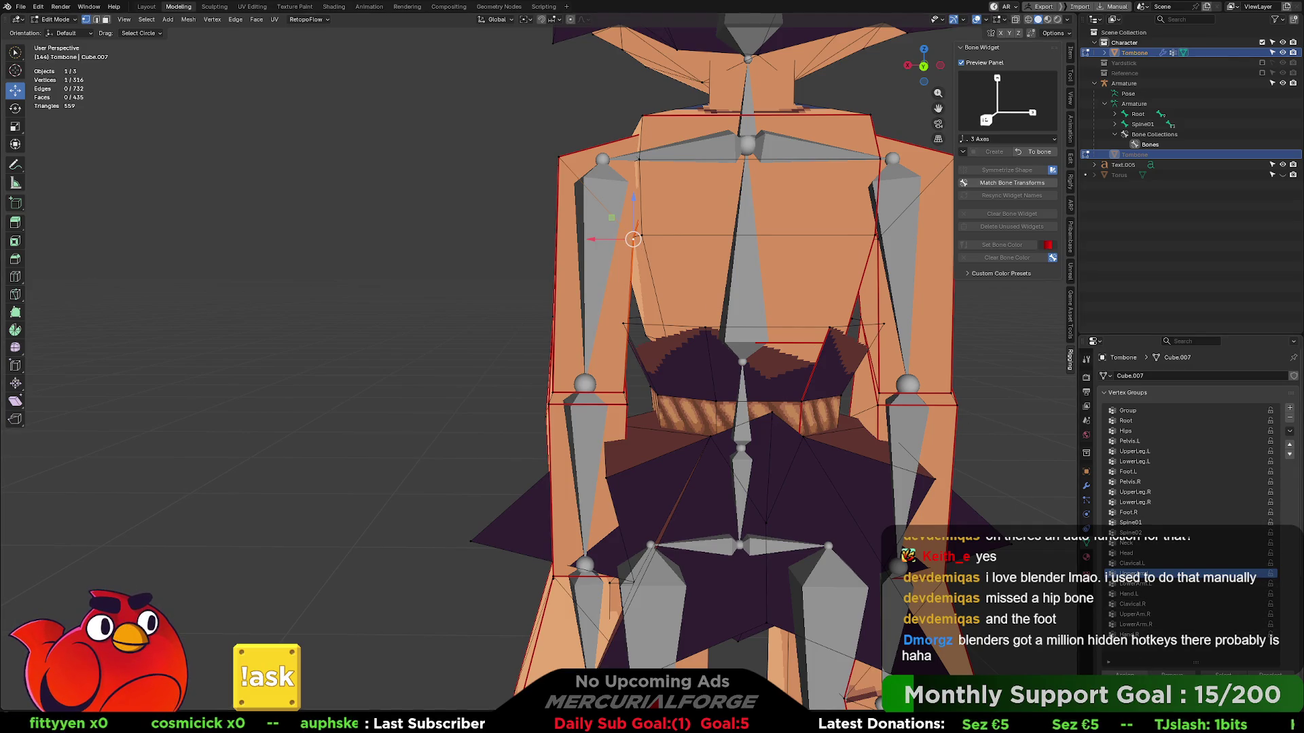
click(1132, 586)
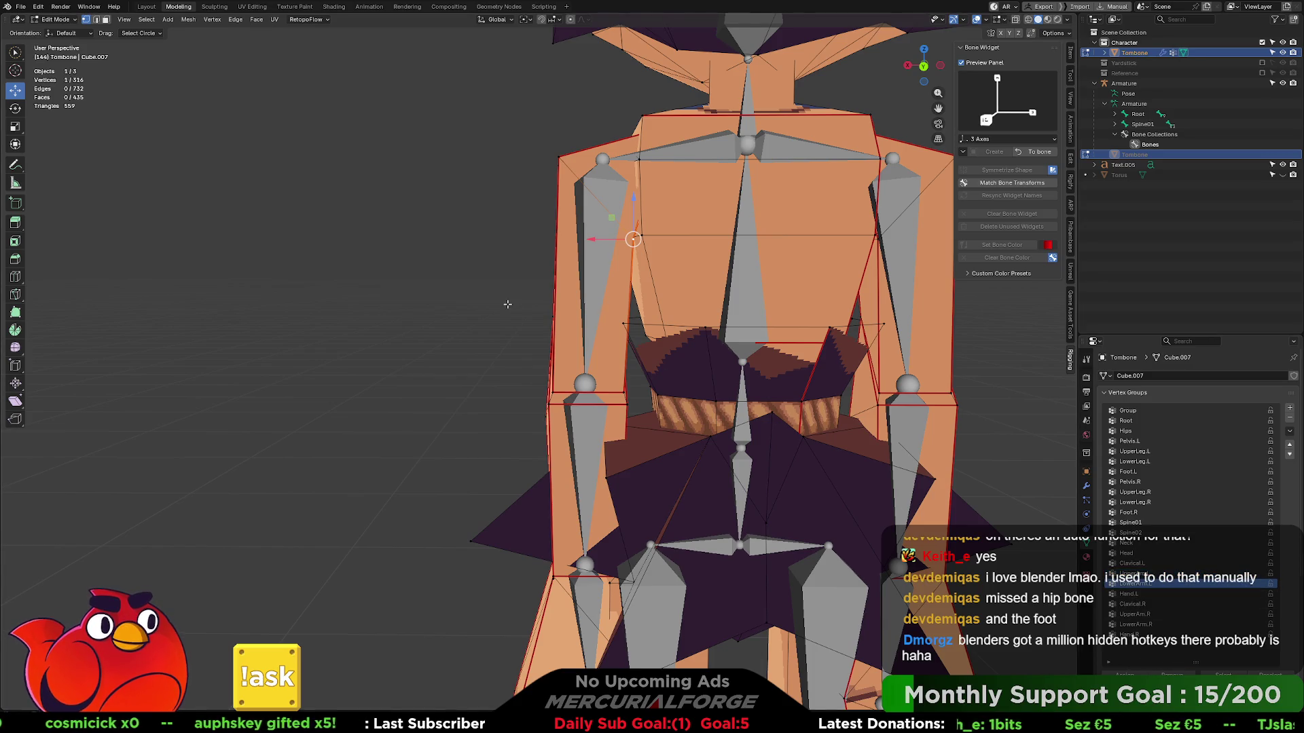
key(Tab)
mouse_move(505, 303)
middle_down()
mouse_move(621, 320)
mouse_move(618, 307)
middle_up()
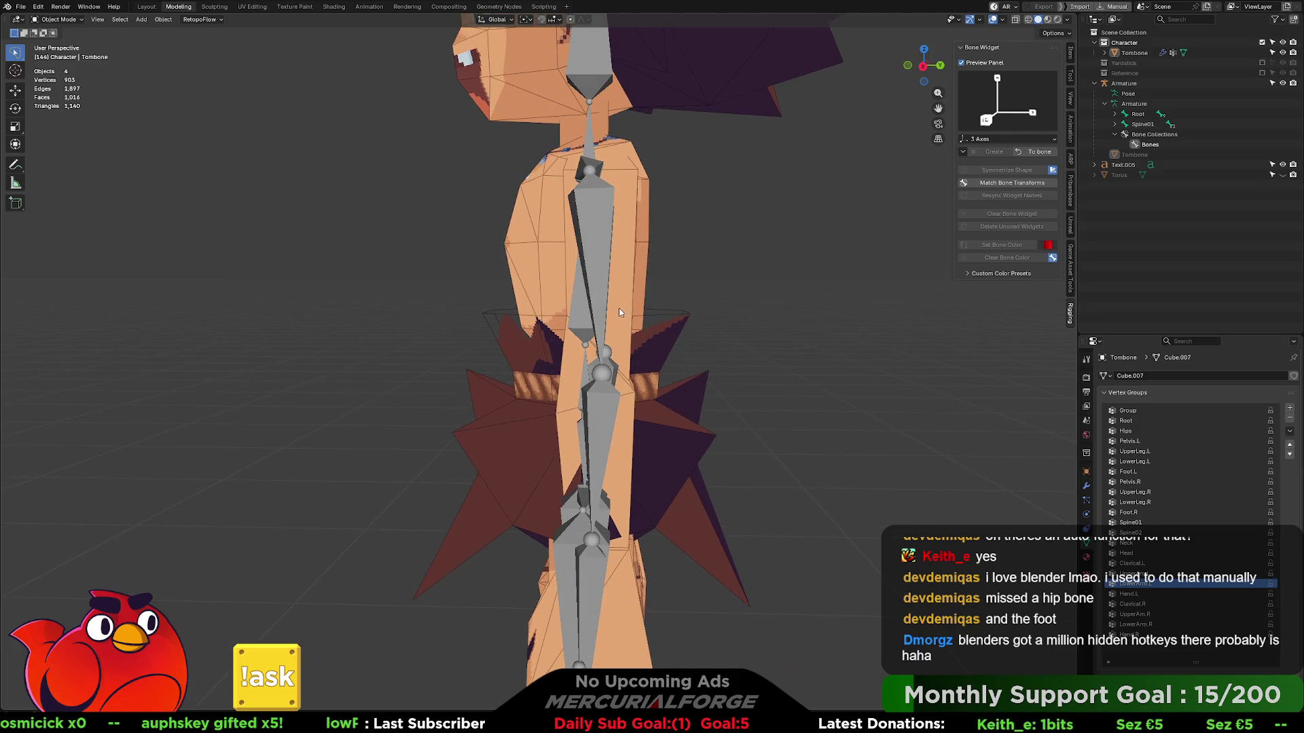
click(611, 421)
- Rotate the lower arm bone in pose mode to re-check the bend, then enter edit mode
key(ctrl+Tab)
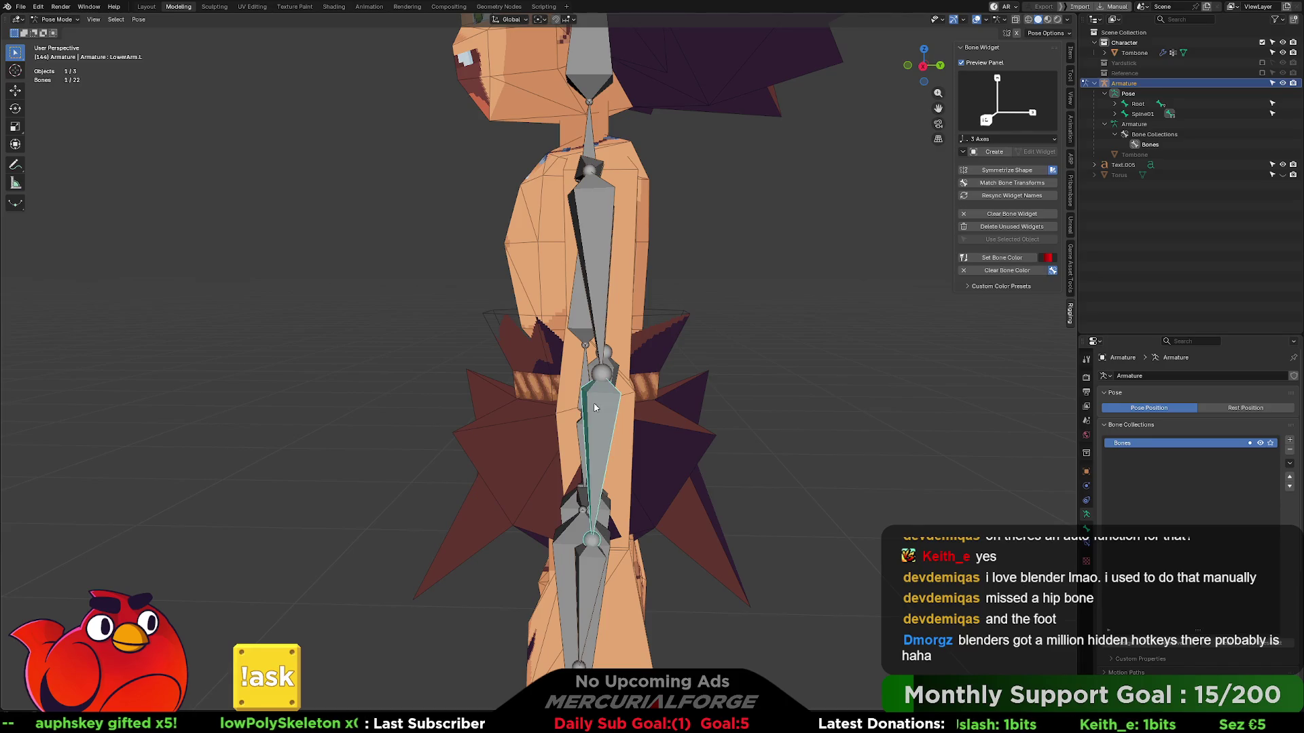
key(r)
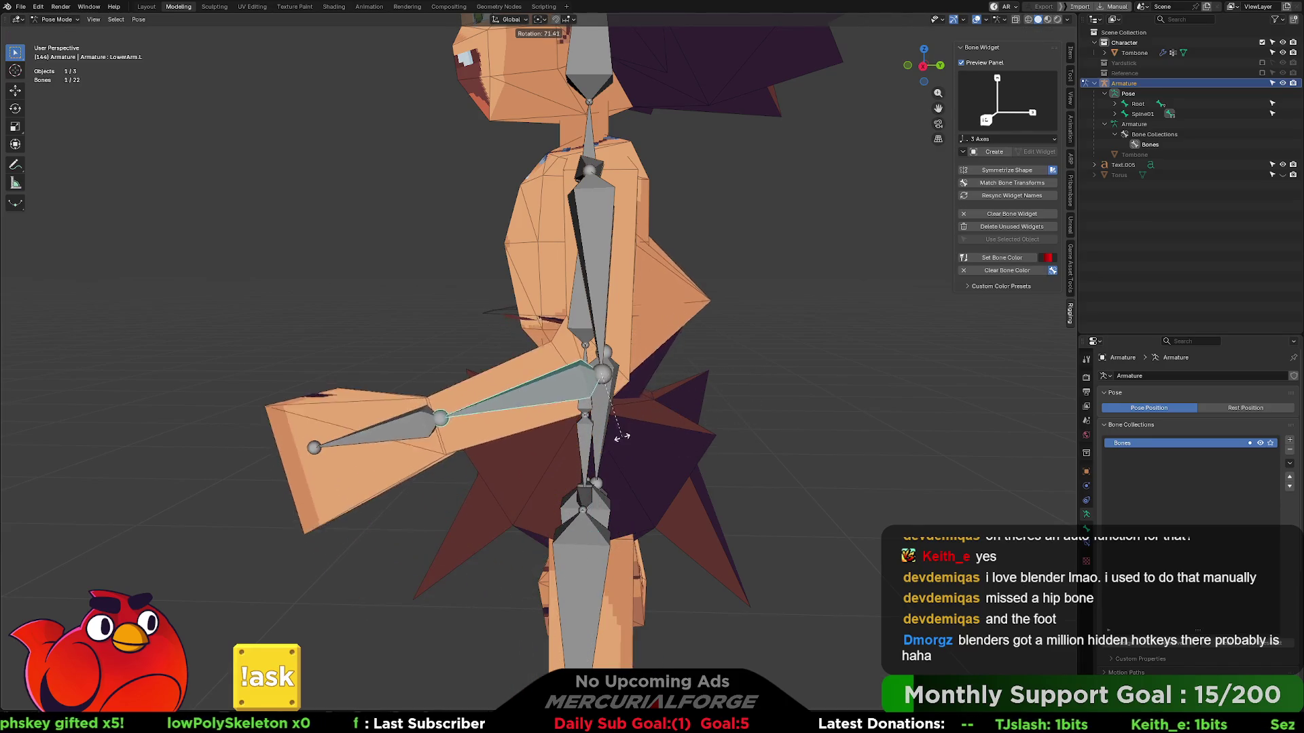
mouse_move(728, 301)
middle_down()
mouse_move(589, 291)
mouse_move(814, 301)
mouse_move(628, 294)
middle_up()
click(629, 294)
scroll(700, 342, up, 3)
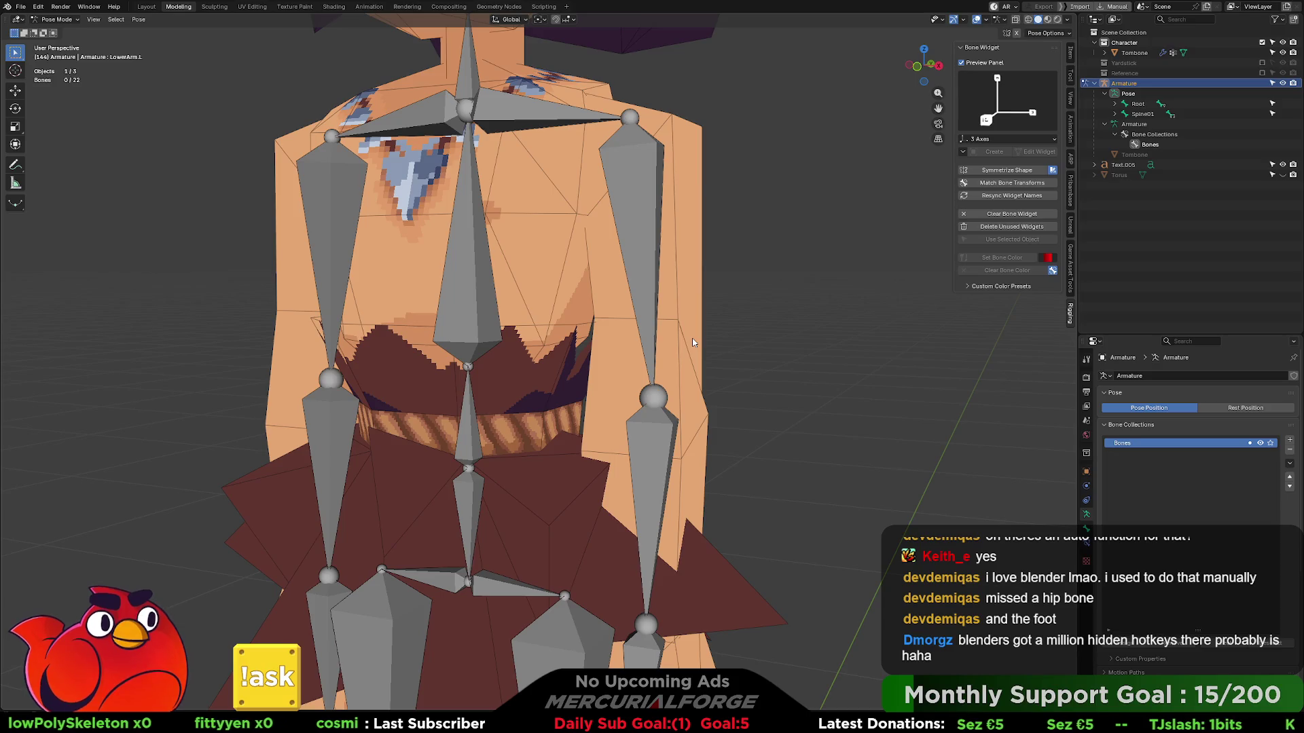
key(Tab)
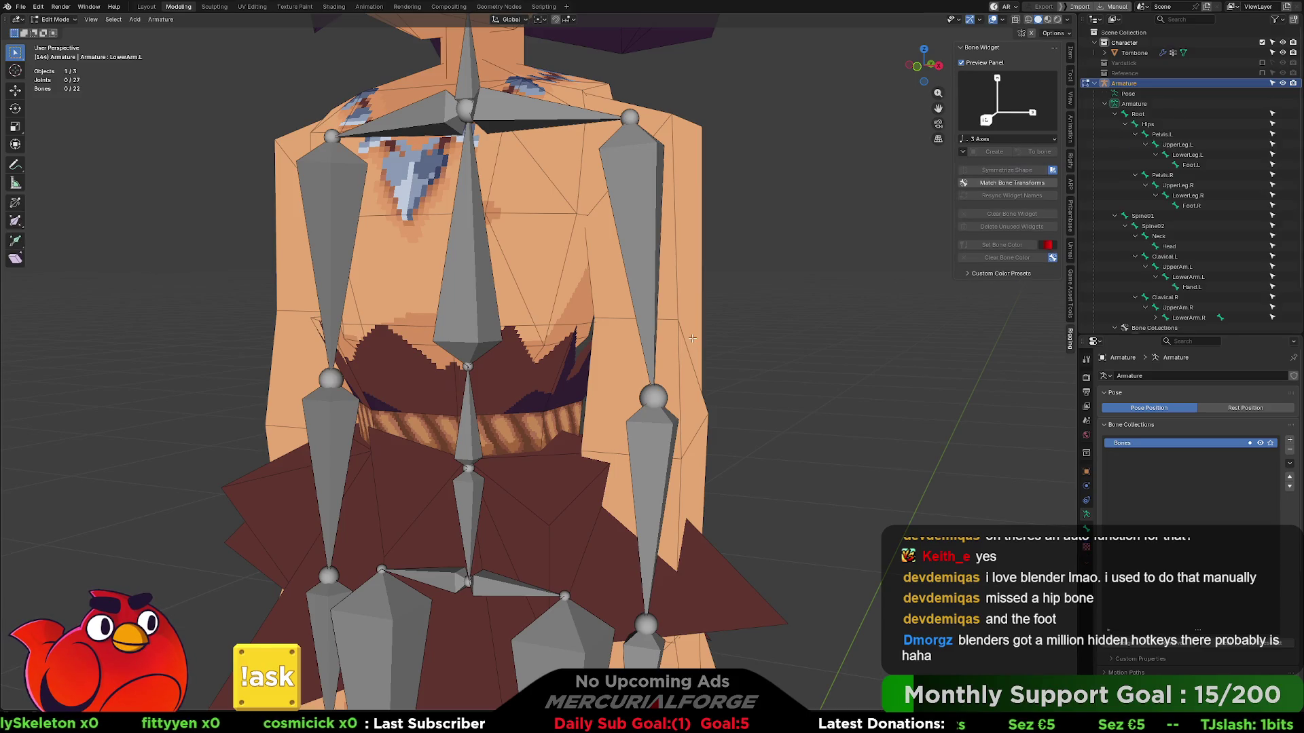
- Edit Tombone's shoulder area with LowerArm.L as active group, then reselect the armature
key(ctrl+Tab)
click(682, 332)
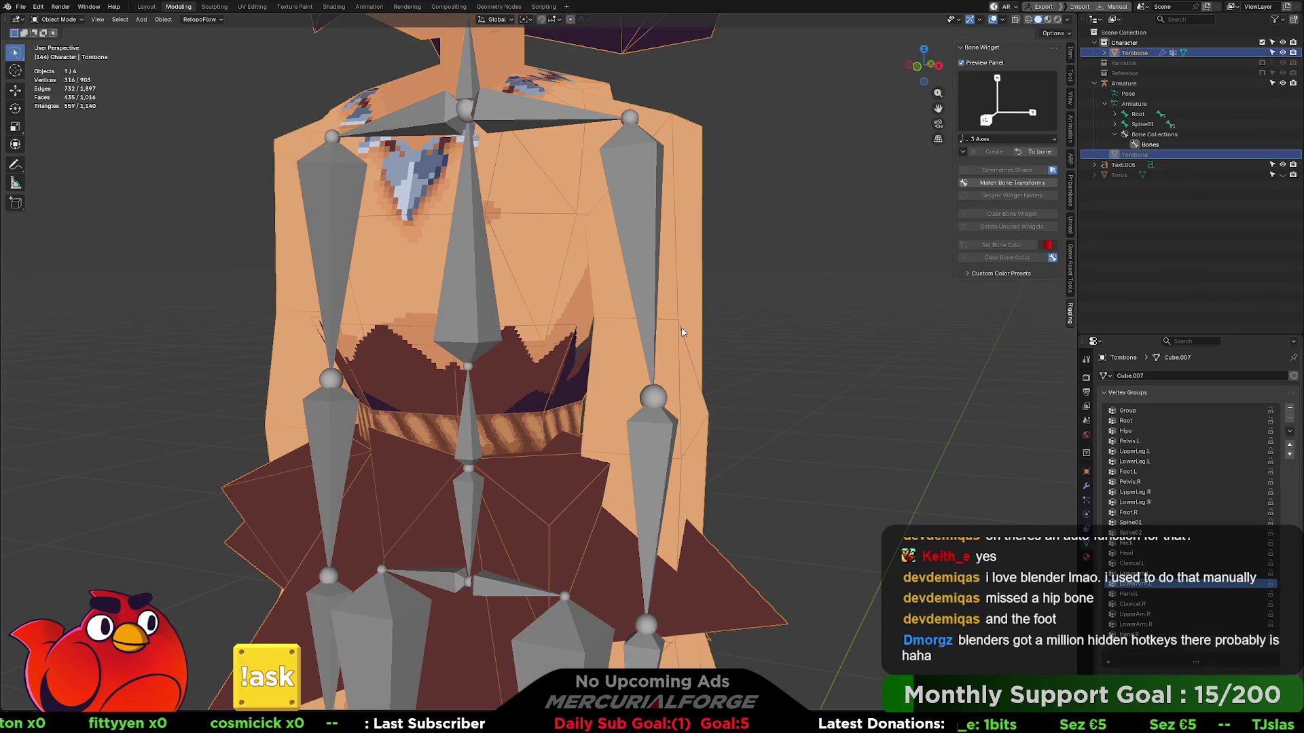
key(Tab)
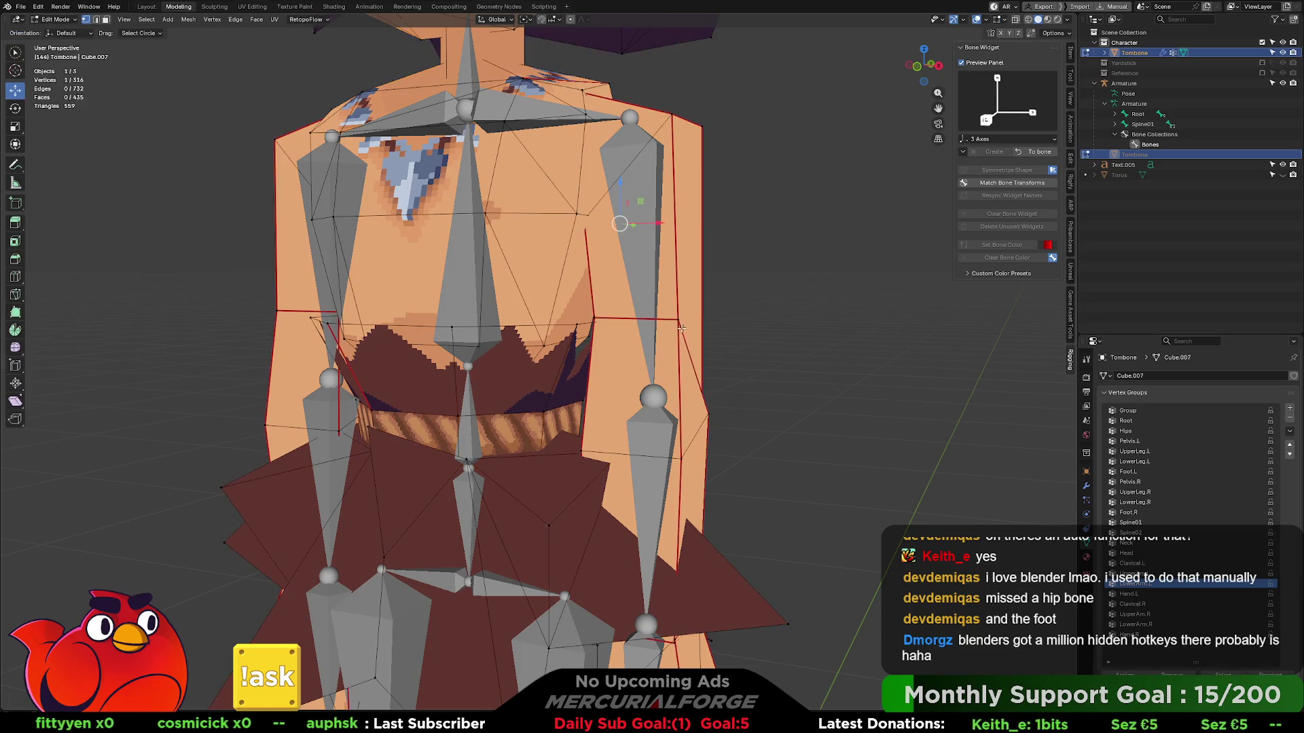
scroll(594, 228, up, 2)
scroll(757, 213, up, 3)
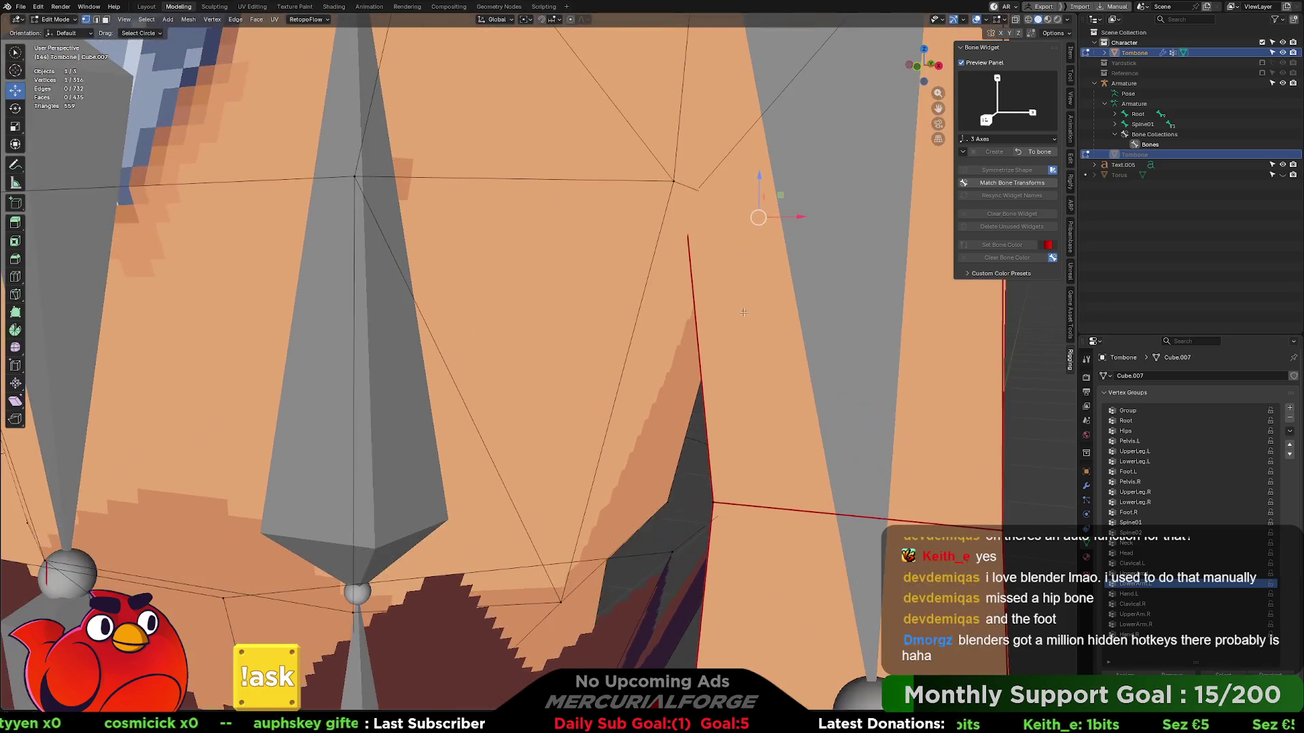
scroll(620, 292, up, 3)
scroll(687, 373, up, 3)
scroll(688, 374, up, 3)
scroll(722, 372, up, 3)
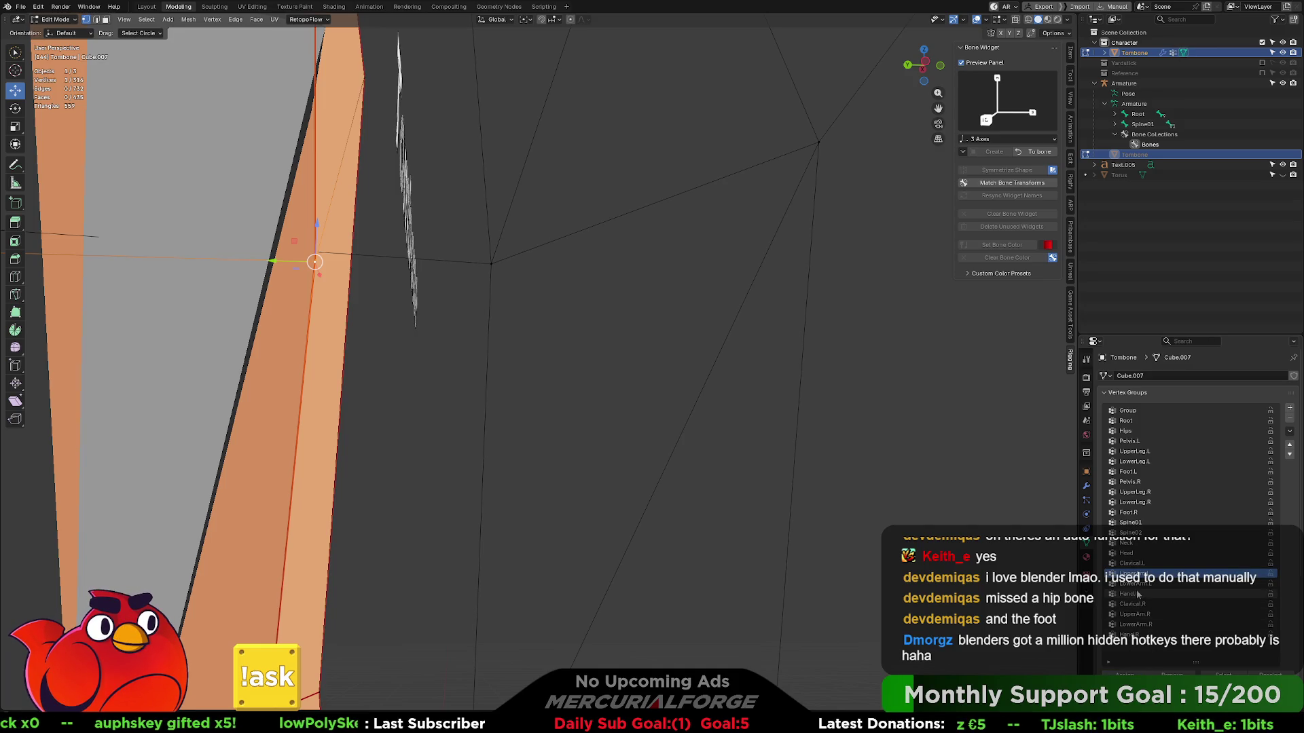
click(1138, 589)
key(Tab)
scroll(685, 390, down, 3)
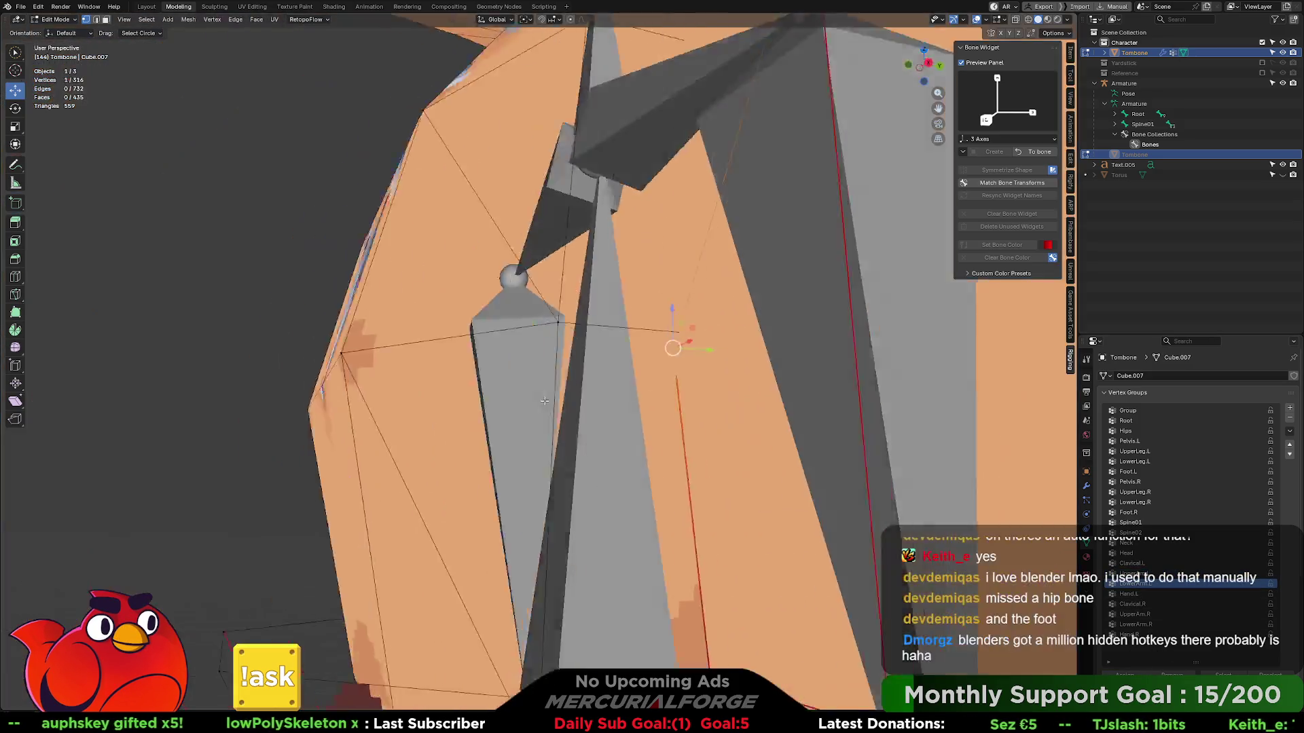
scroll(686, 389, down, 3)
scroll(686, 389, down, 2)
middle_drag(685, 390, 591, 456)
click(587, 449)
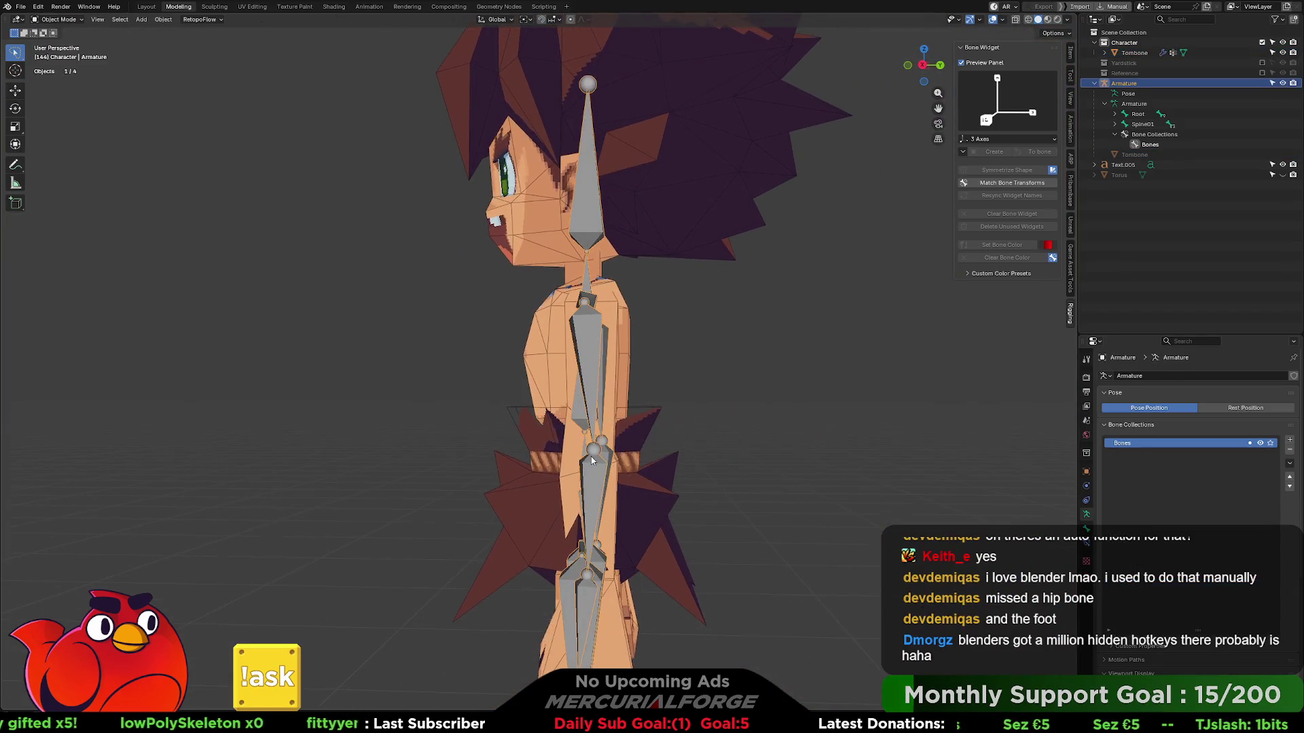
- In pose mode, turn off In Front and rotate the lower arm bone to test bending
key(ctrl+Tab)
scroll(598, 489, up, 1)
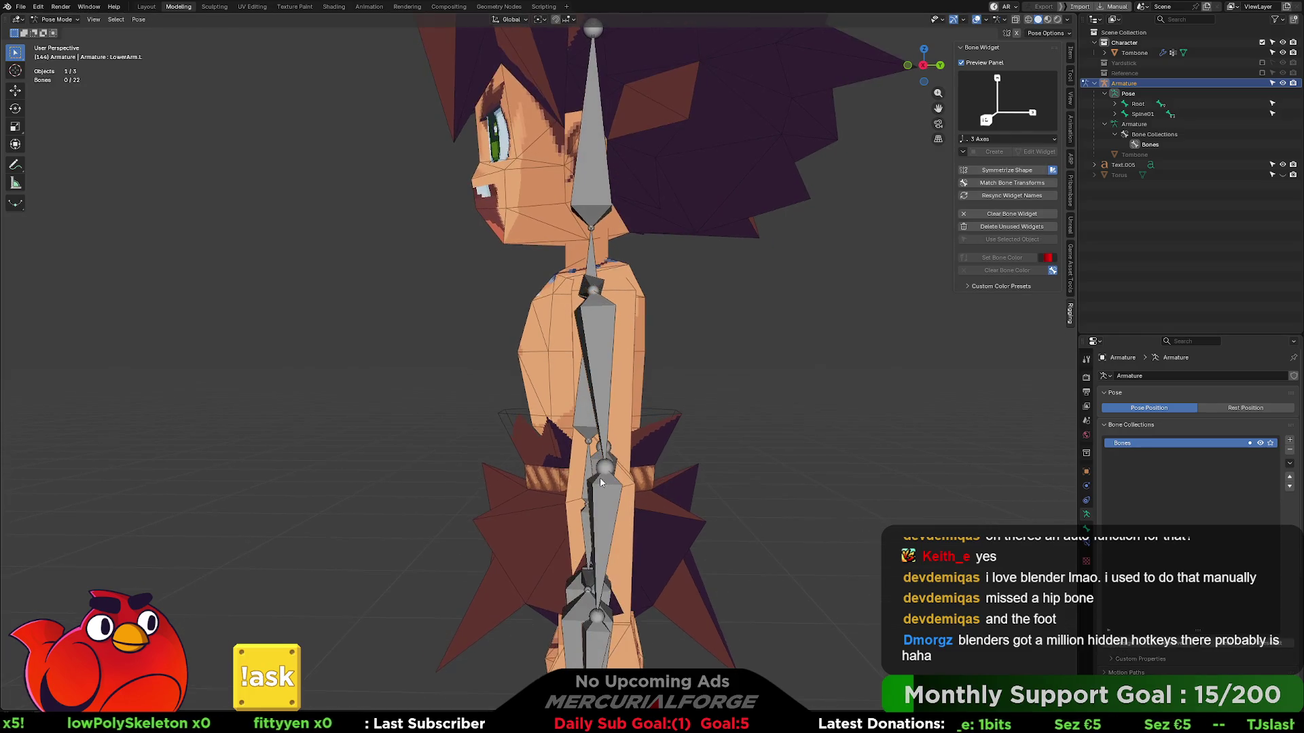
click(595, 485)
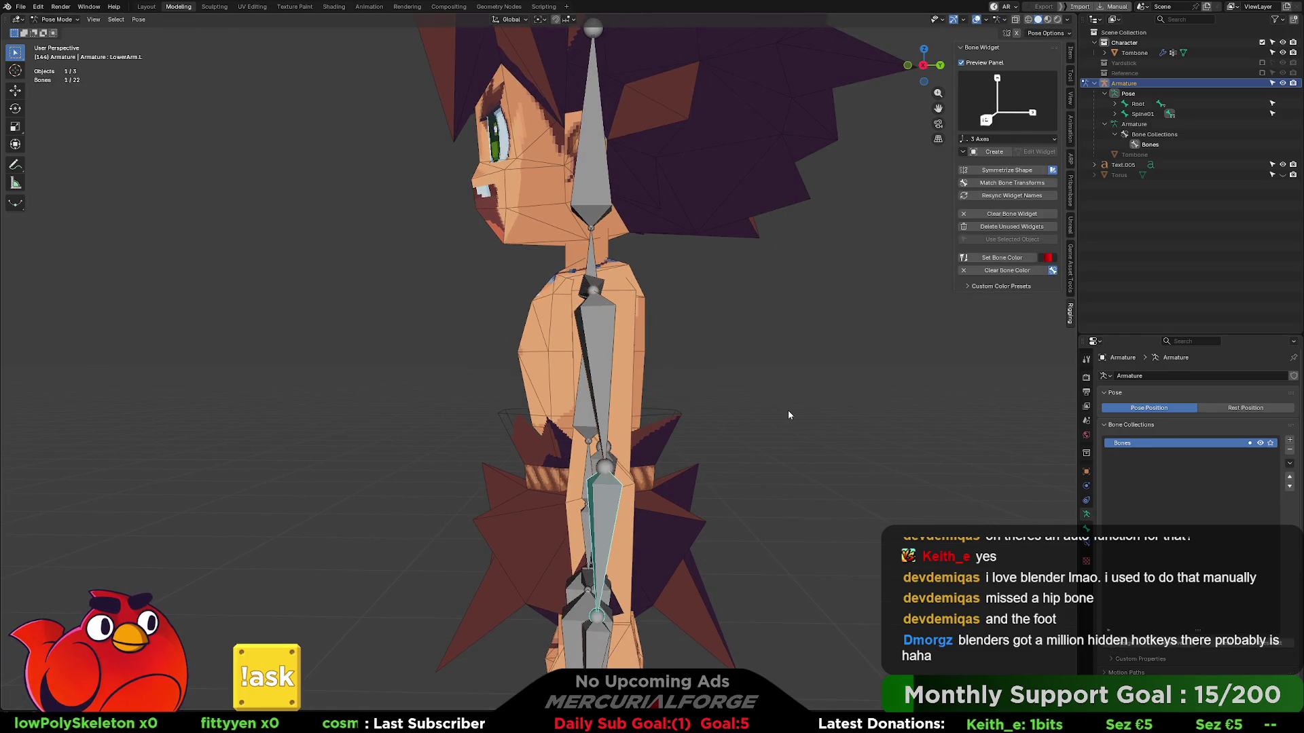
scroll(1180, 628, down, 5)
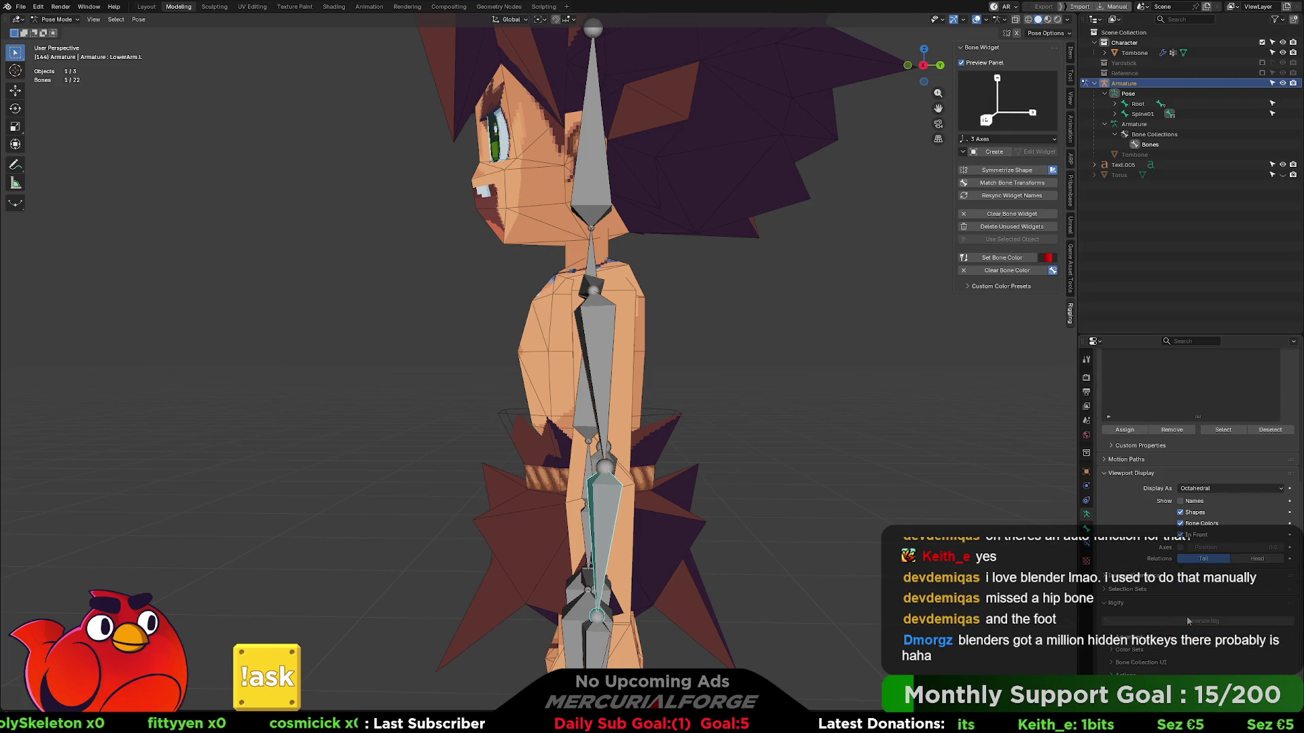
click(1179, 535)
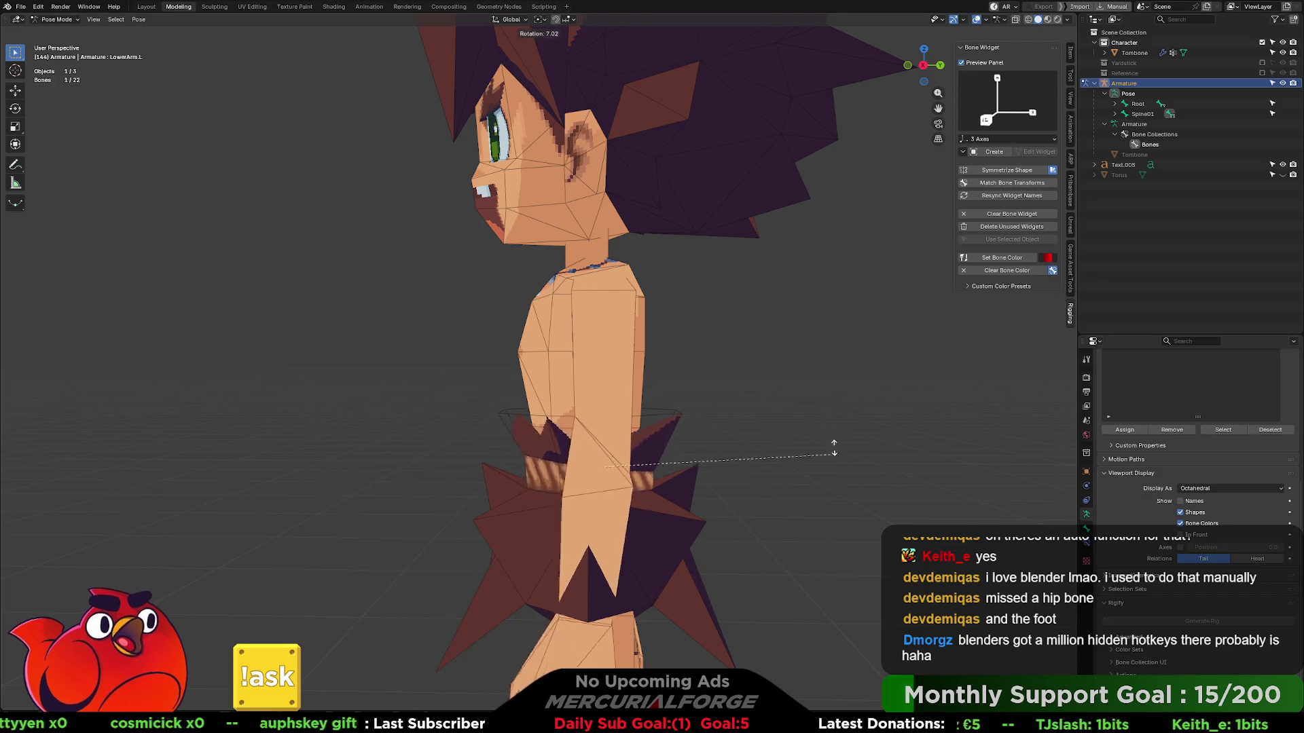
mouse_move(703, 524)
middle_down()
mouse_move(553, 505)
mouse_move(861, 526)
mouse_move(837, 518)
mouse_move(835, 501)
mouse_move(845, 526)
mouse_move(699, 515)
mouse_move(703, 445)
mouse_move(649, 455)
mouse_move(675, 465)
mouse_move(702, 446)
middle_up()
scroll(702, 445, up, 3)
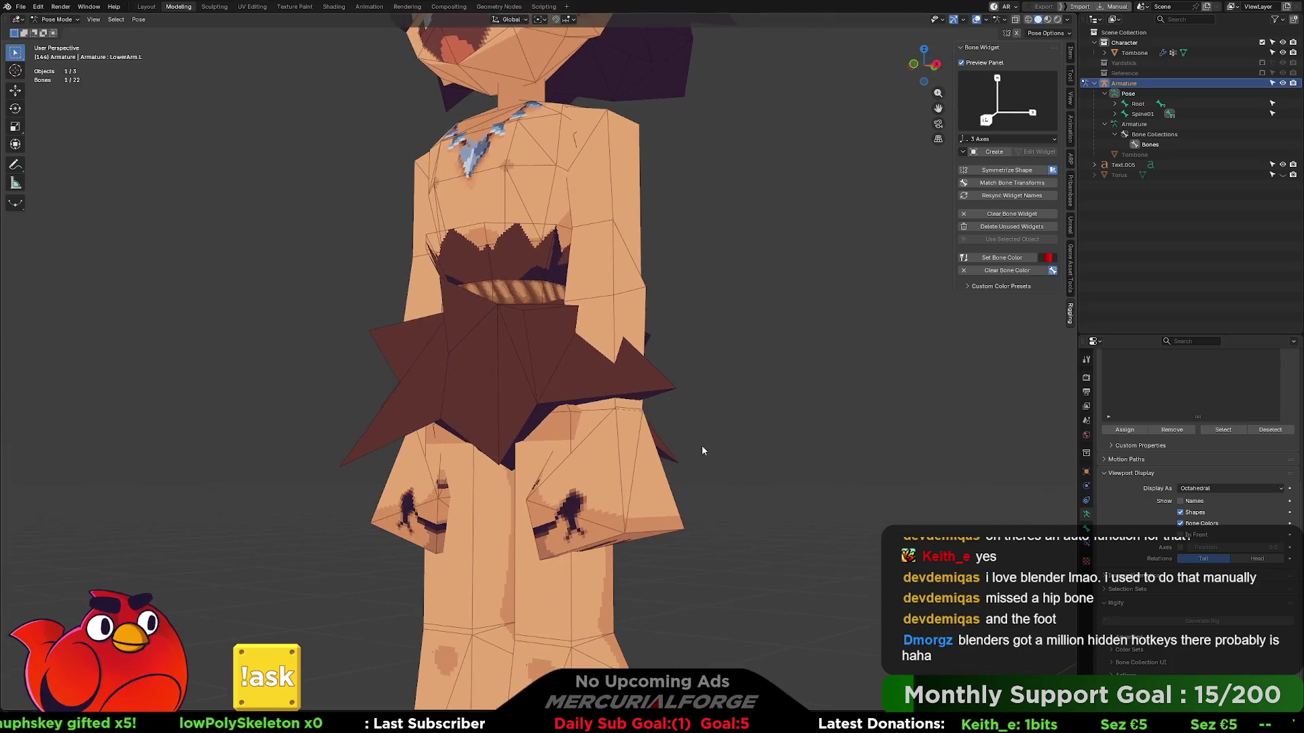
key(r)
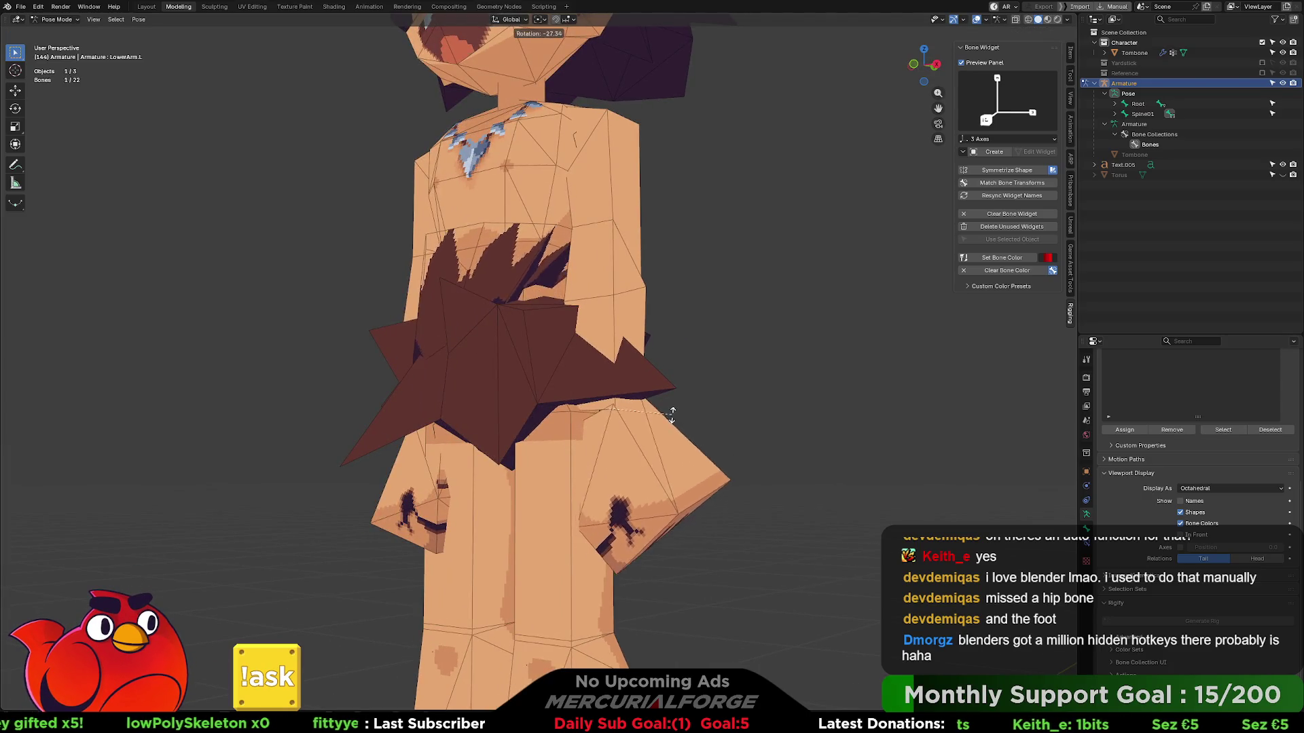
mouse_move(618, 483)
middle_down()
mouse_move(445, 486)
mouse_move(542, 447)
mouse_move(547, 430)
mouse_move(456, 438)
mouse_move(450, 465)
mouse_move(699, 356)
mouse_move(827, 381)
mouse_move(768, 377)
mouse_move(779, 409)
mouse_move(865, 482)
middle_up()
scroll(633, 396, up, 3)
scroll(865, 482, down, 3)
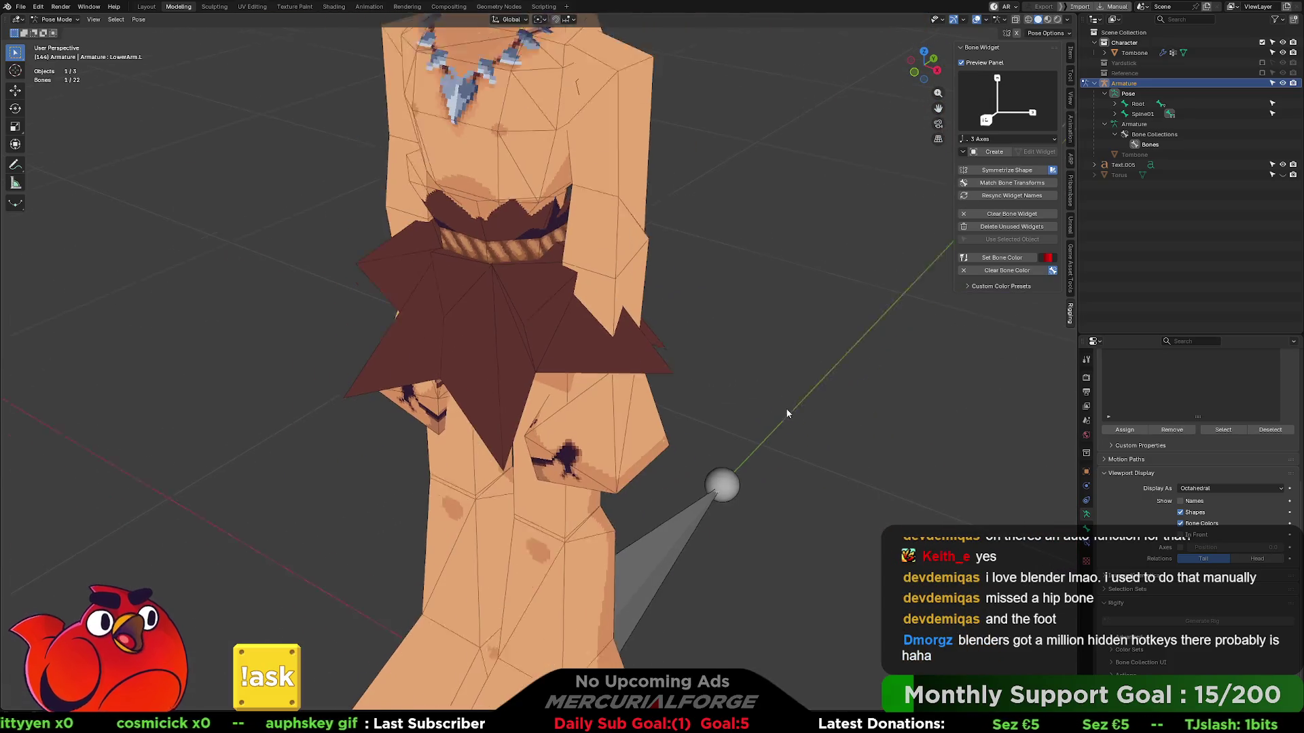
scroll(726, 378, down, 2)
- Deselect the bone and switch the armature to editing its bone hierarchy
click(726, 378)
key(Tab)
mouse_move(727, 383)
middle_down()
mouse_move(634, 410)
mouse_move(732, 410)
middle_up()
middle_drag(746, 408, 624, 408)
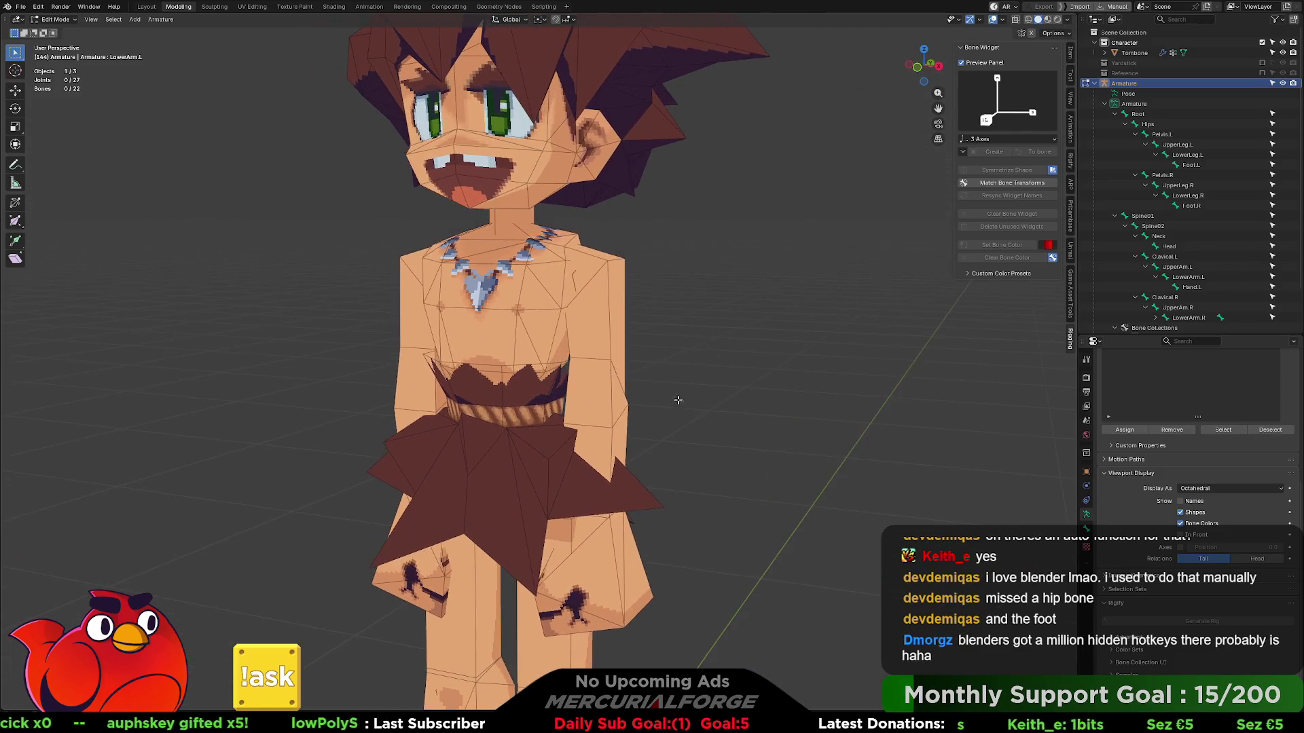
- Edit the Tombone mesh, select the hair and head island and make Head the active group
middle_drag(519, 336, 556, 260)
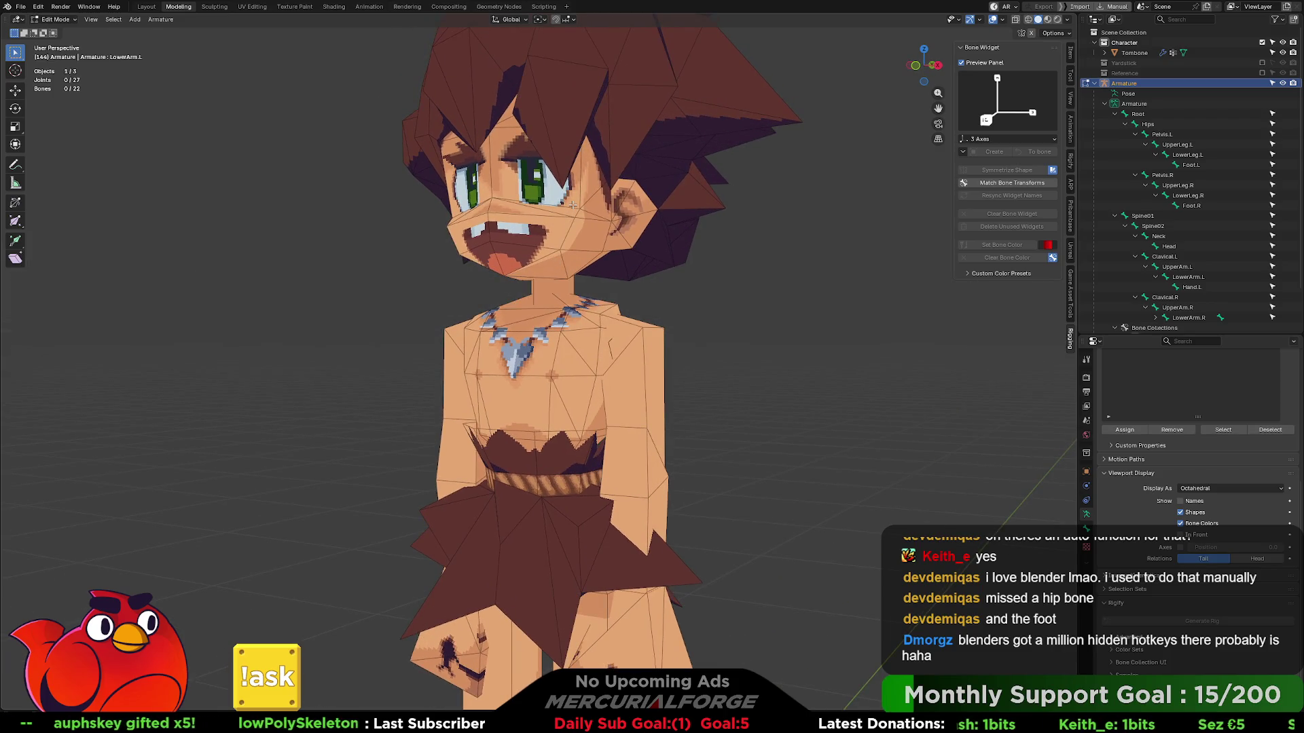
key(ctrl+Tab)
middle_drag(587, 197, 580, 261)
key(ctrl+Tab)
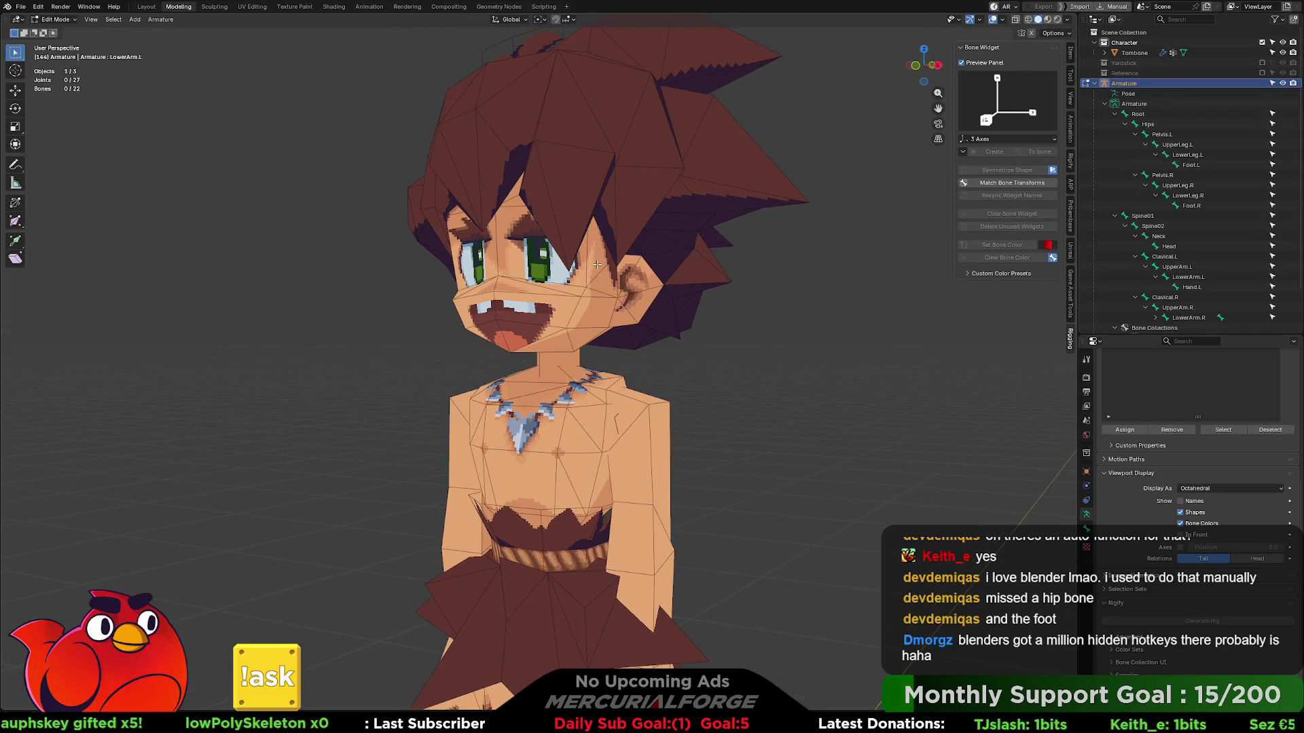
click(579, 263)
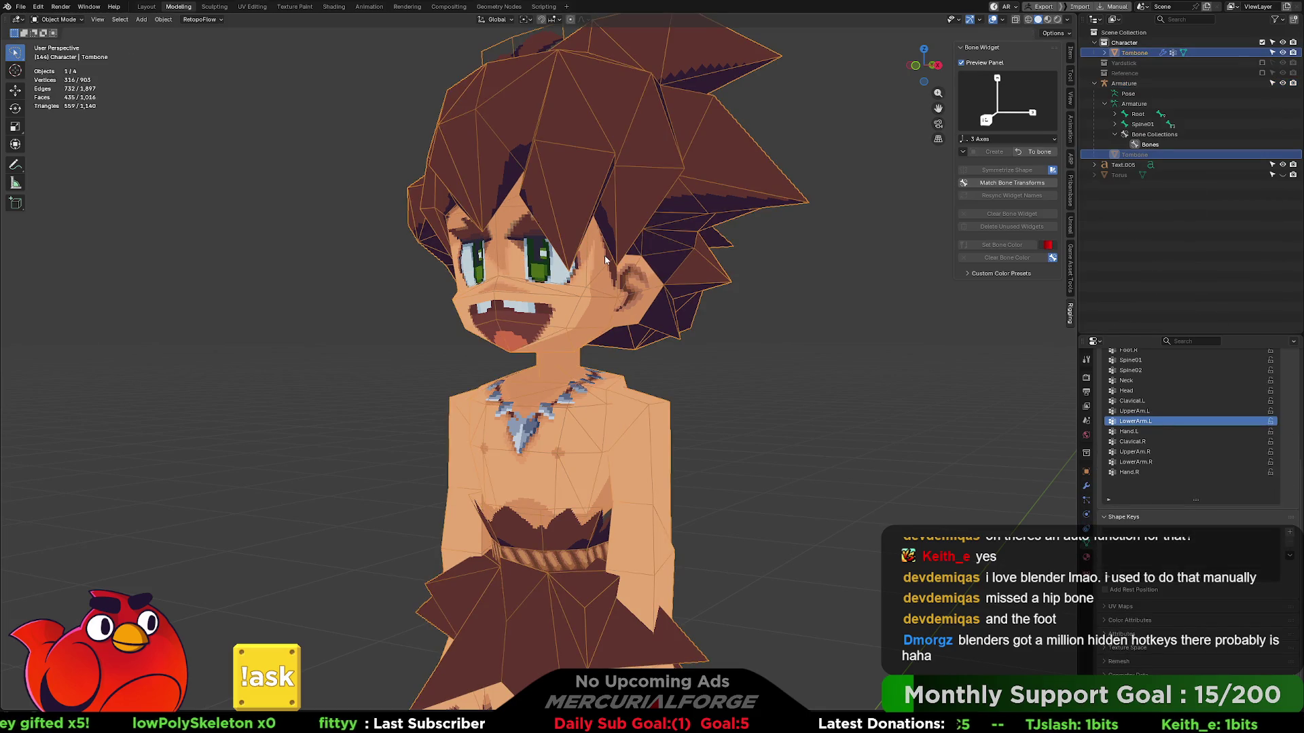
key(Tab)
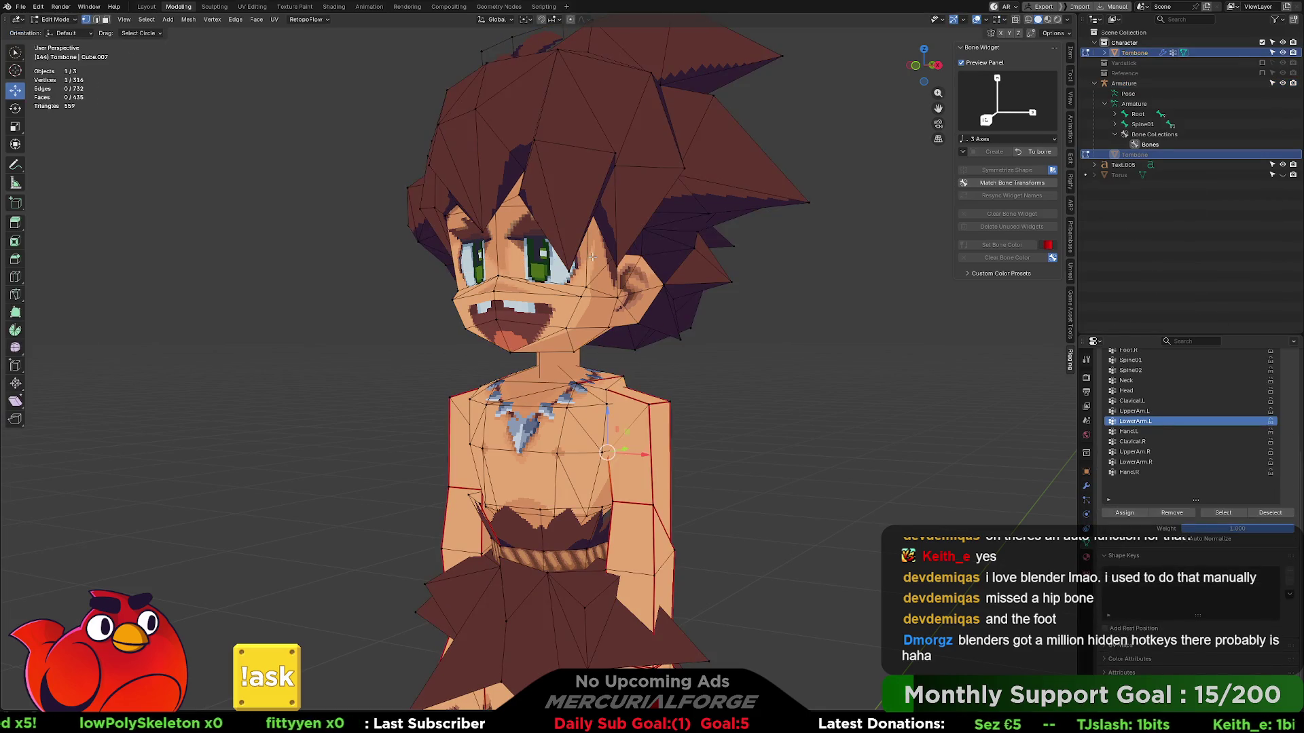
key(l)
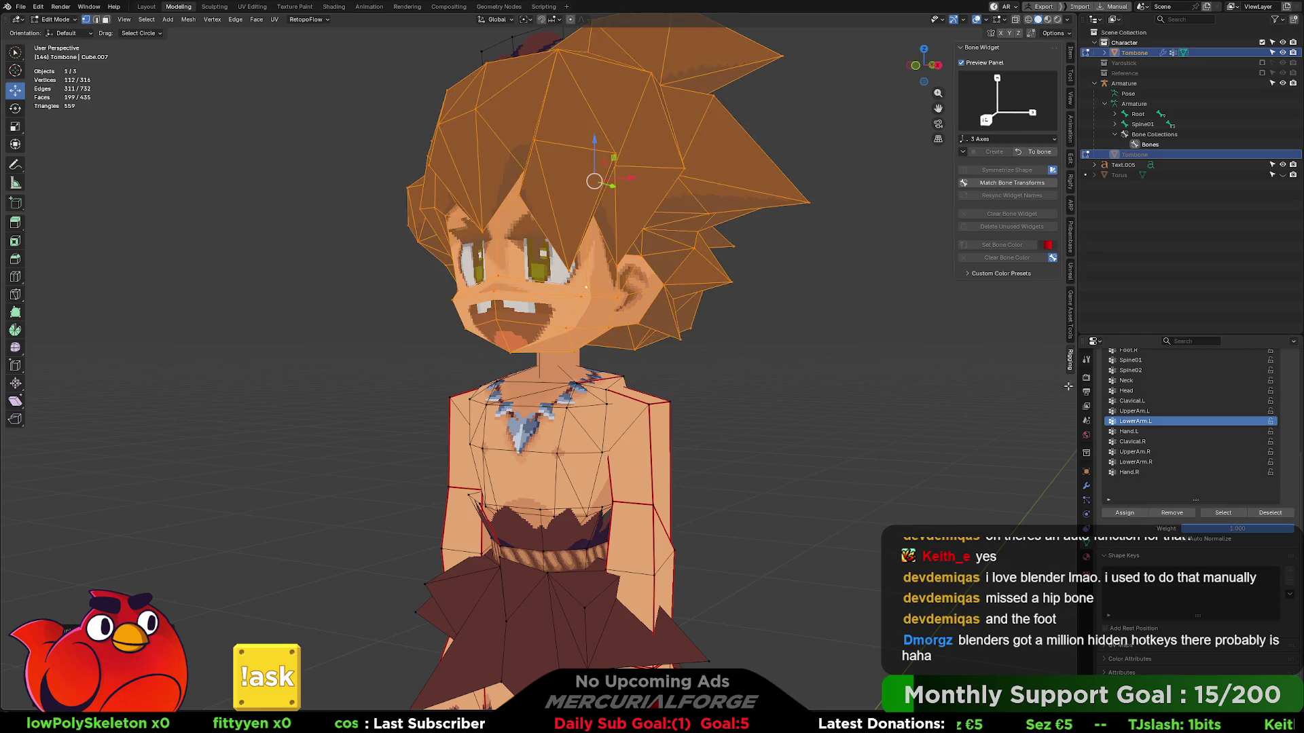
scroll(1160, 433, up, 5)
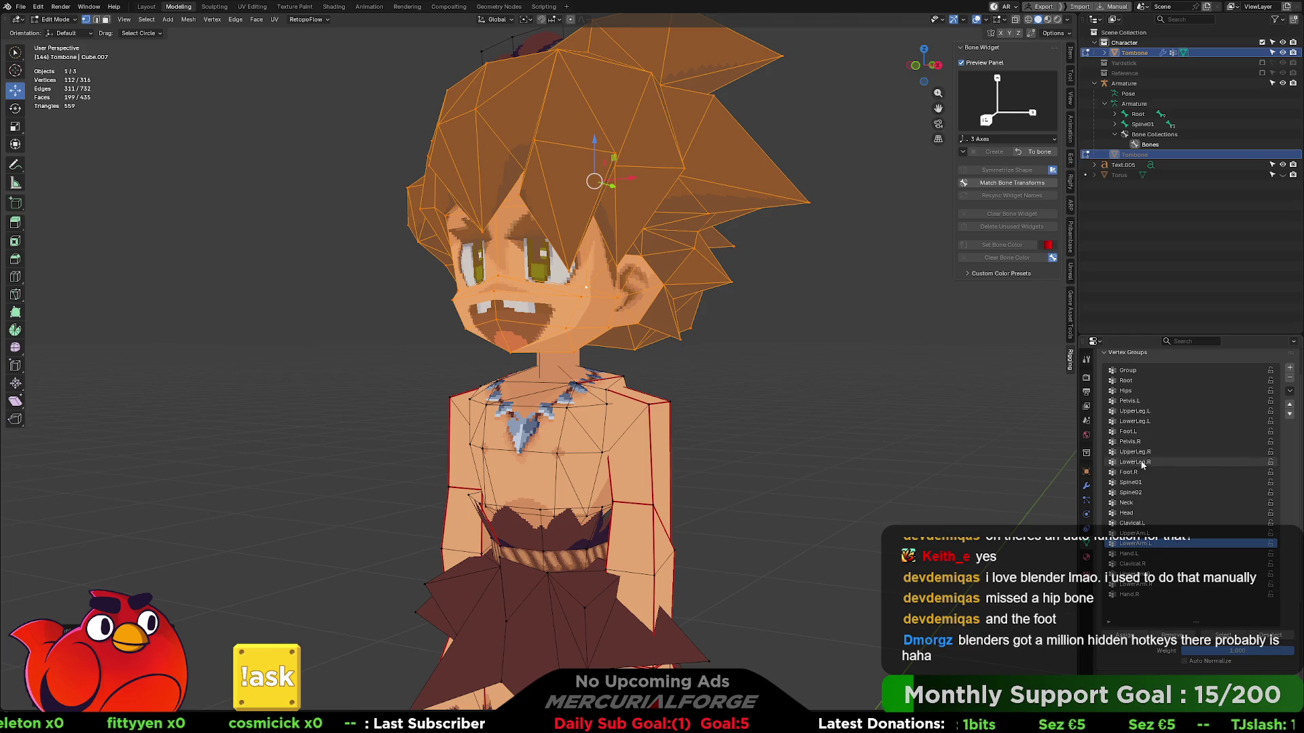
click(1130, 513)
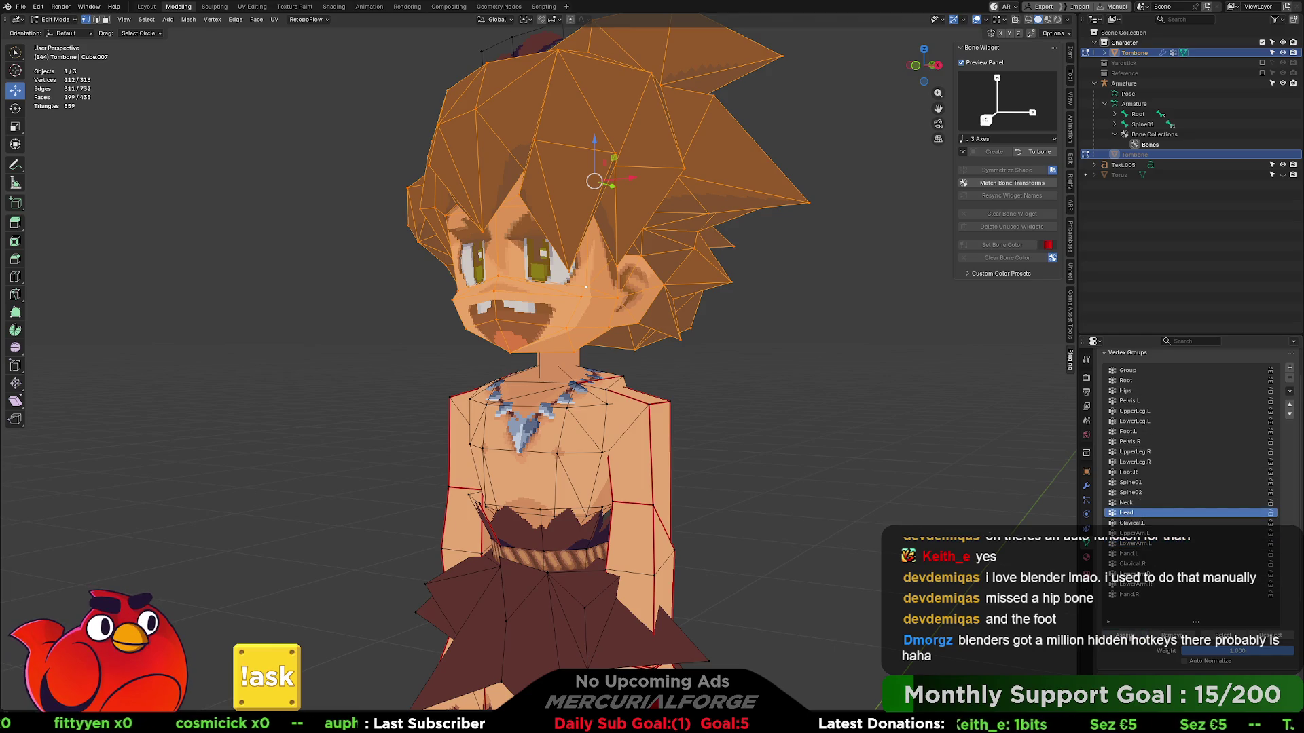
- Select the chest region and neck edge, inspecting closely, and make Spine02 the active group
mouse_move(565, 399)
shift+middle_down()
mouse_move(617, 318)
mouse_move(539, 279)
mouse_move(503, 279)
shift+middle_up()
click(621, 319)
key(l)
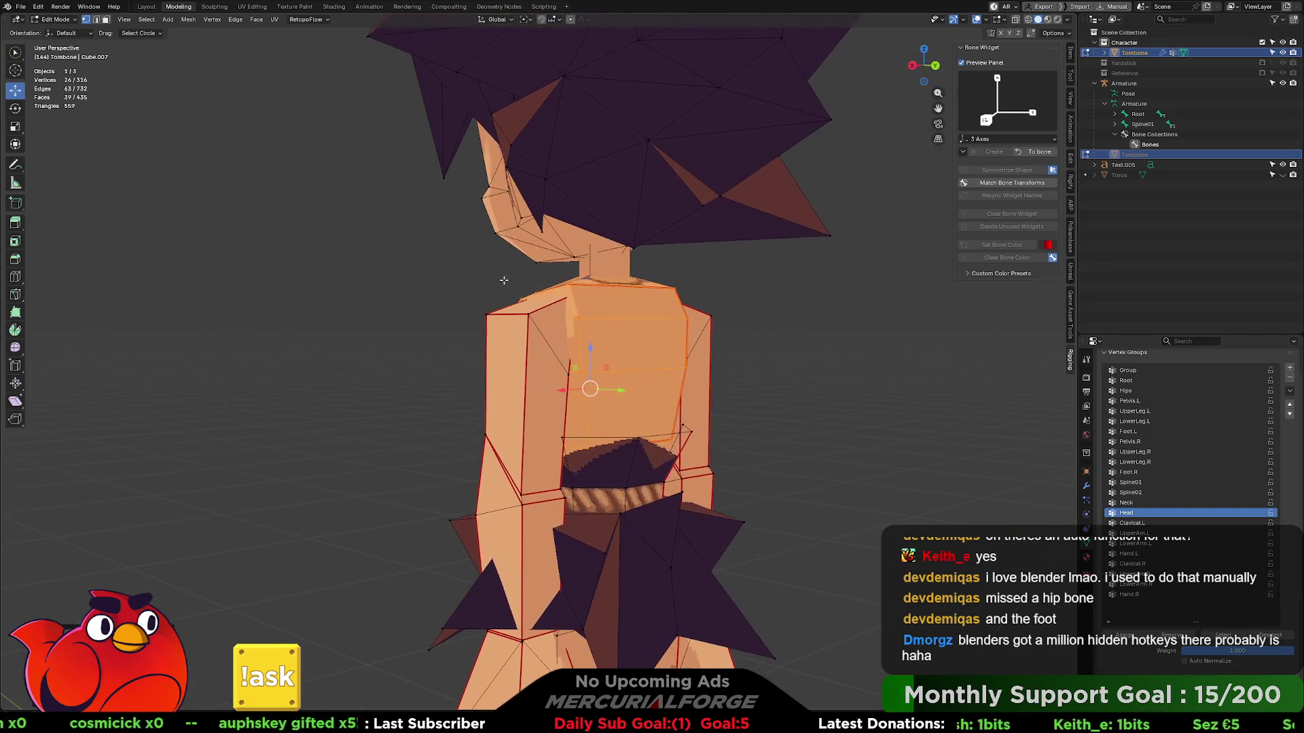
click(592, 277)
key(l)
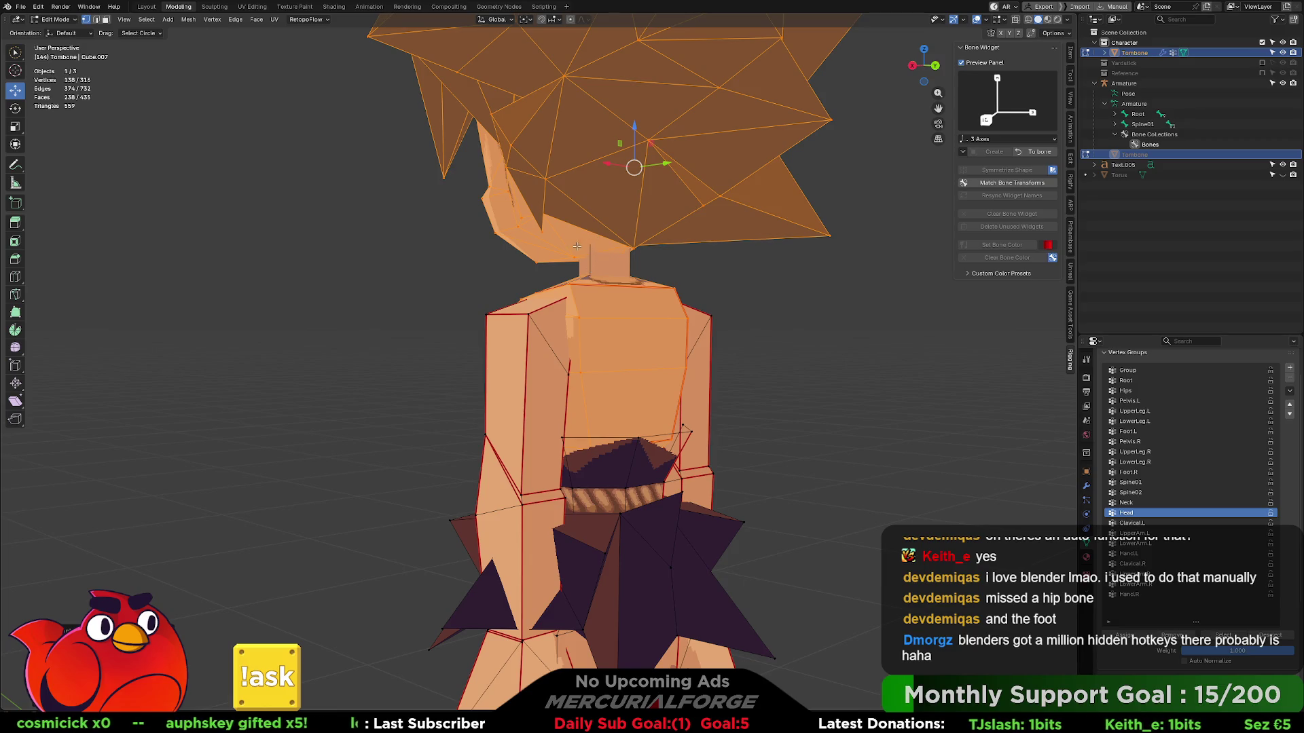
click(595, 278)
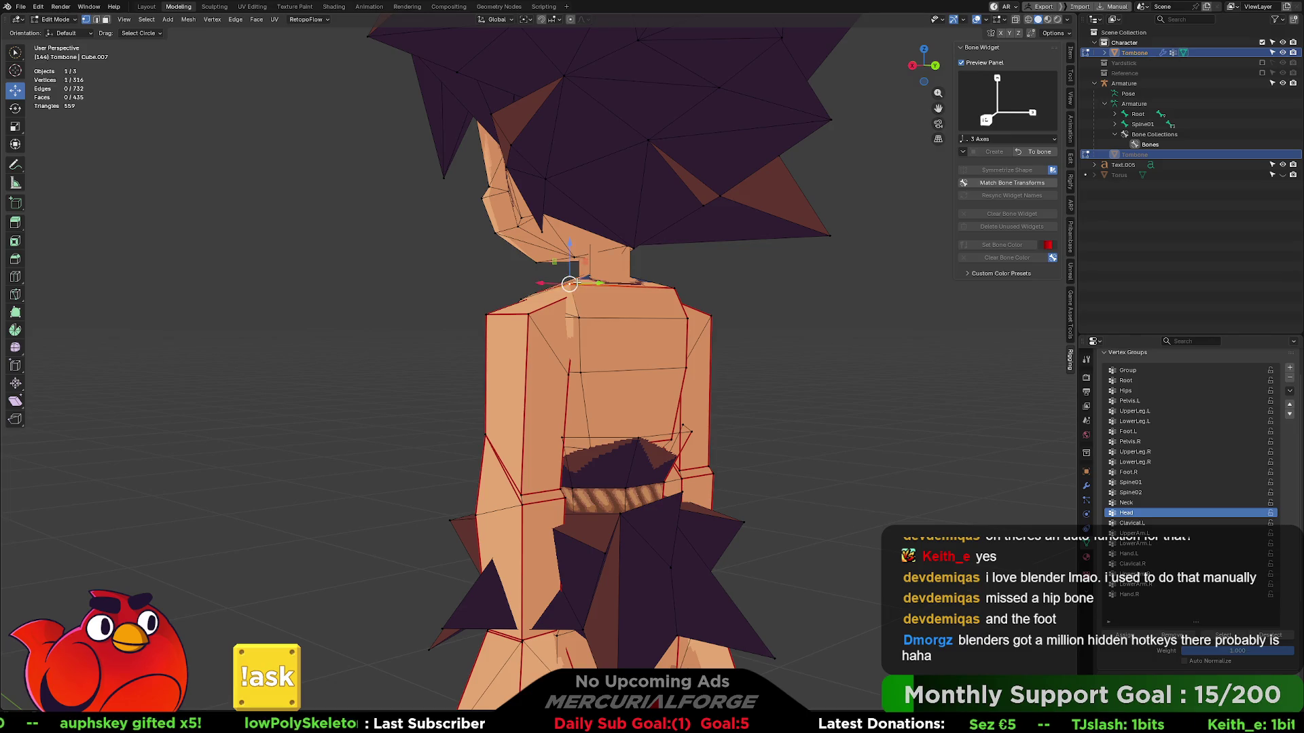
scroll(571, 306, up, 5)
mouse_move(571, 305)
middle_down()
mouse_move(578, 418)
mouse_move(652, 348)
middle_up()
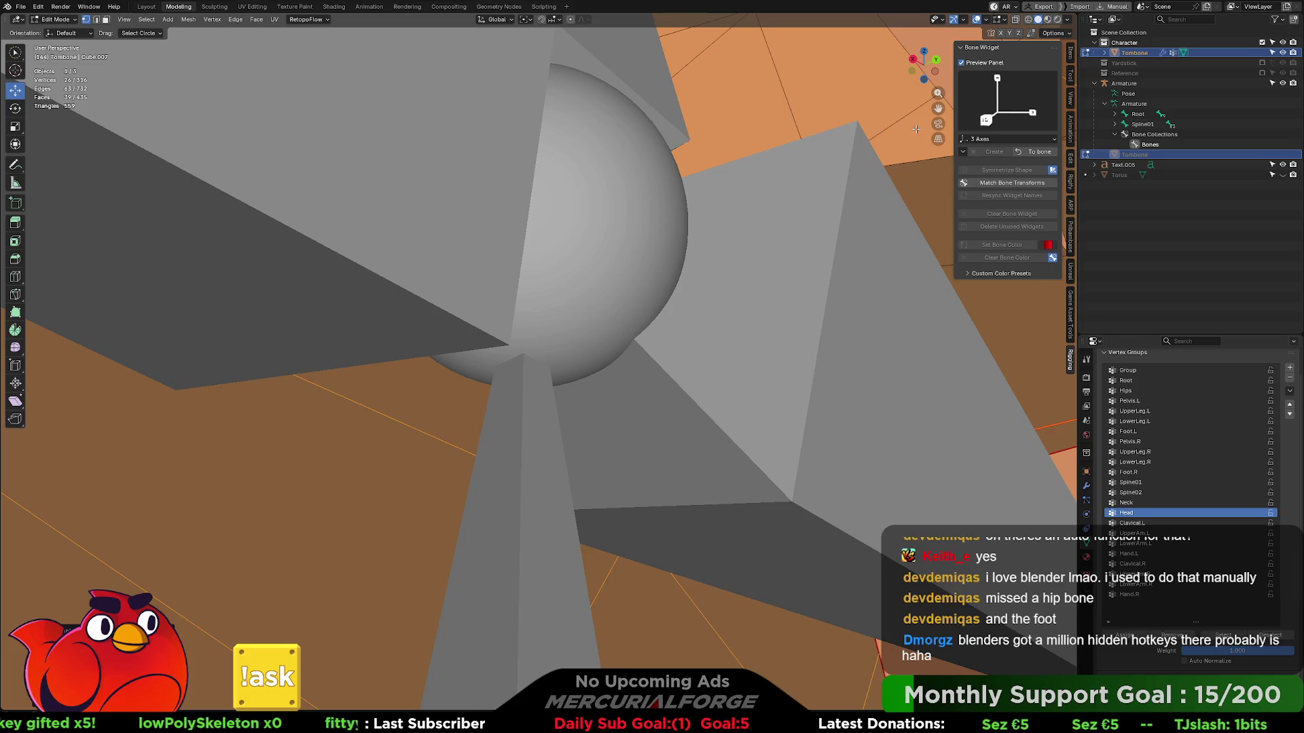
middle_drag(916, 128, 949, 425)
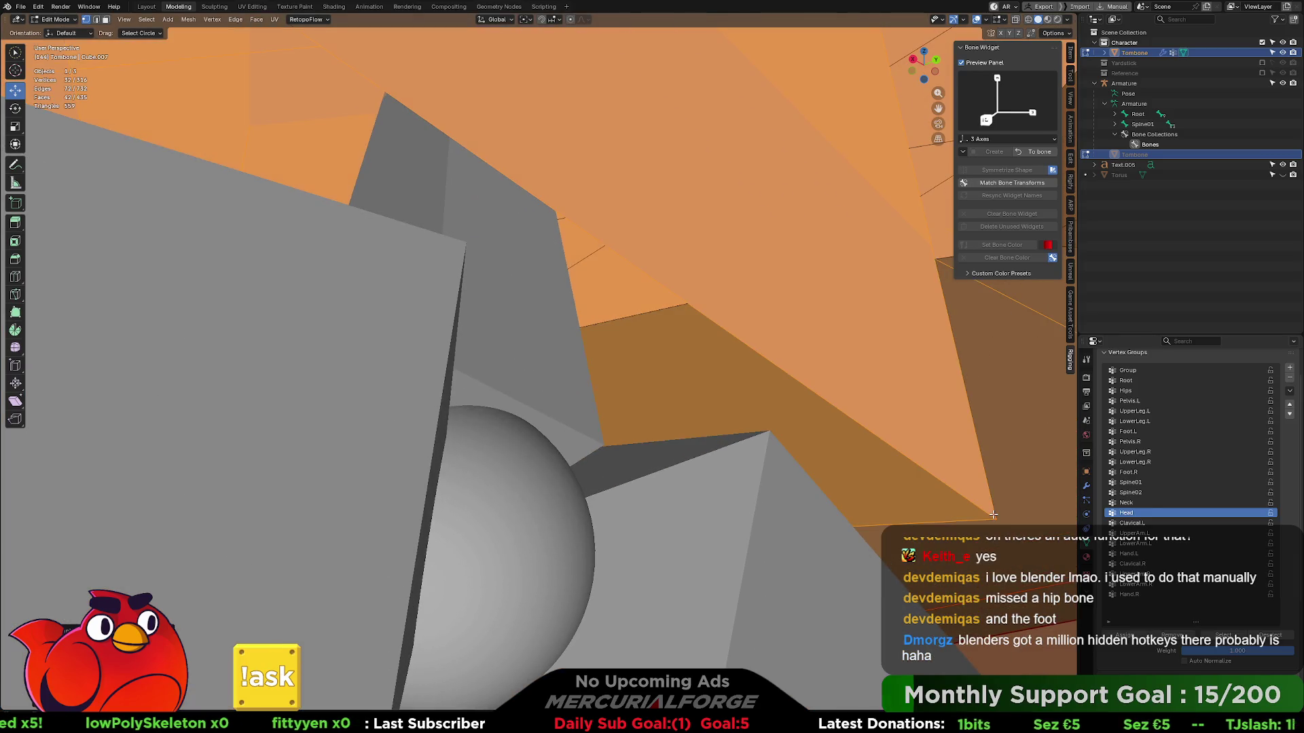
scroll(990, 512, down, 4)
scroll(714, 428, down, 4)
scroll(605, 392, down, 3)
middle_drag(606, 392, 1066, 560)
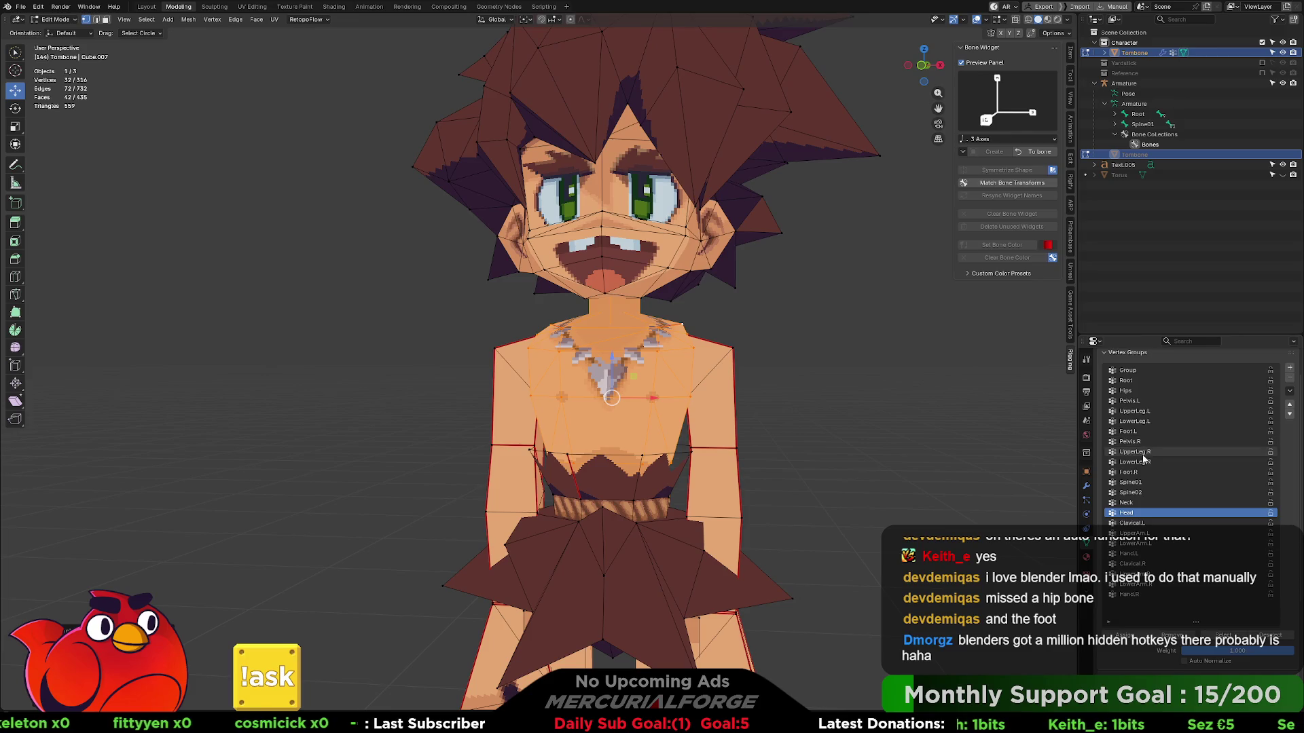
click(1136, 493)
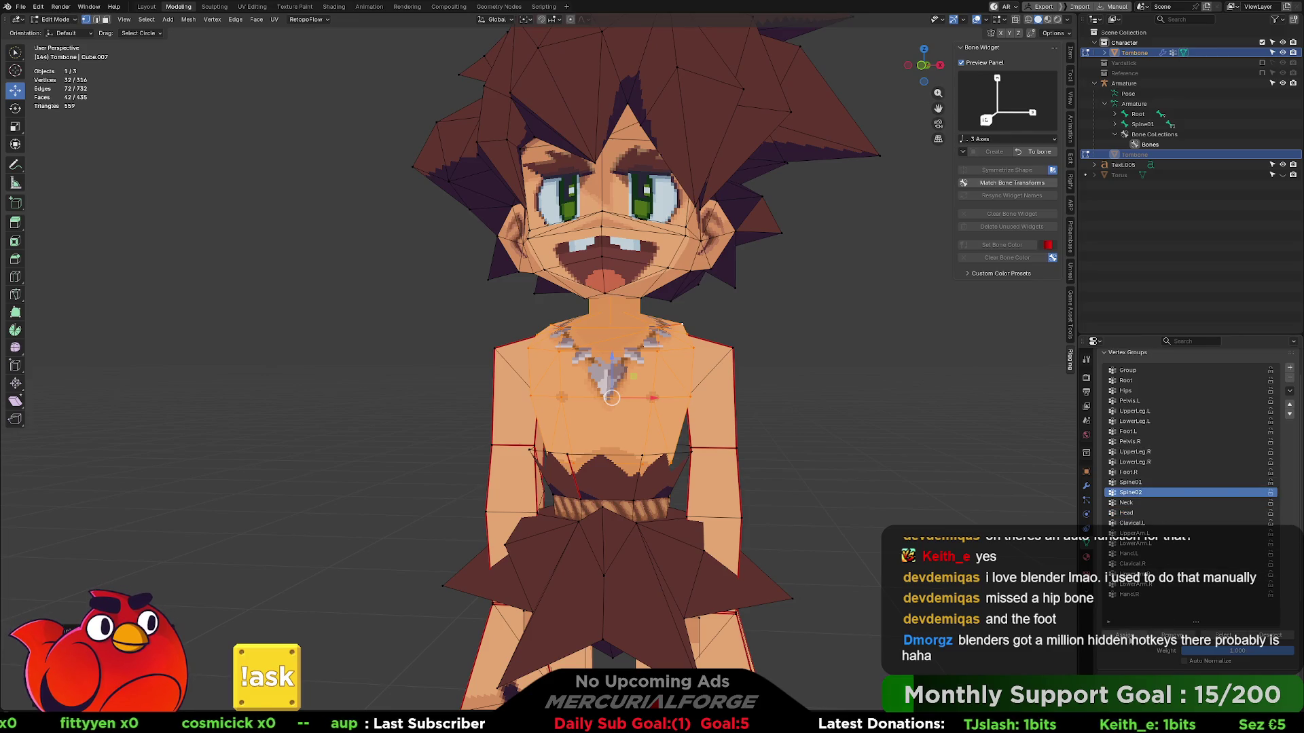
scroll(875, 498, down, 2)
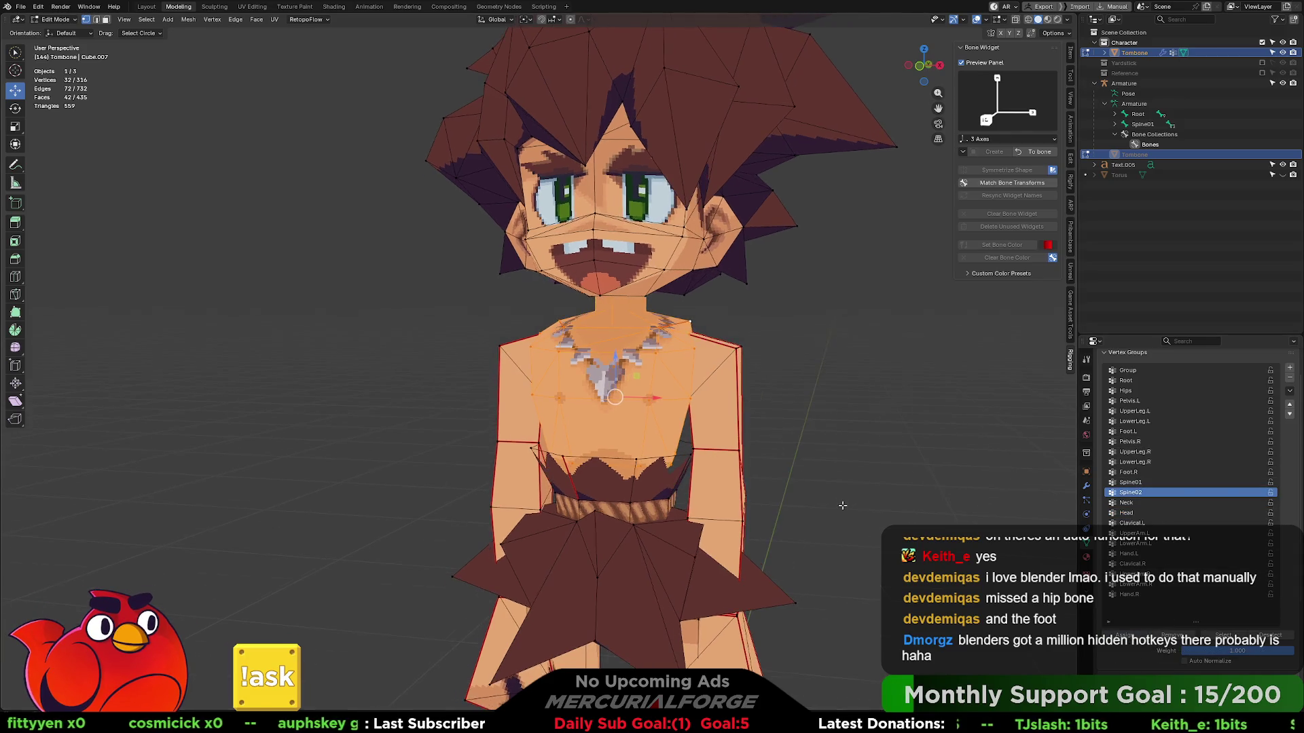
- Select a strip of four faces inside the chest and make Spine01 the active group
middle_drag(875, 499, 798, 431)
scroll(797, 431, up, 5)
scroll(798, 430, up, 2)
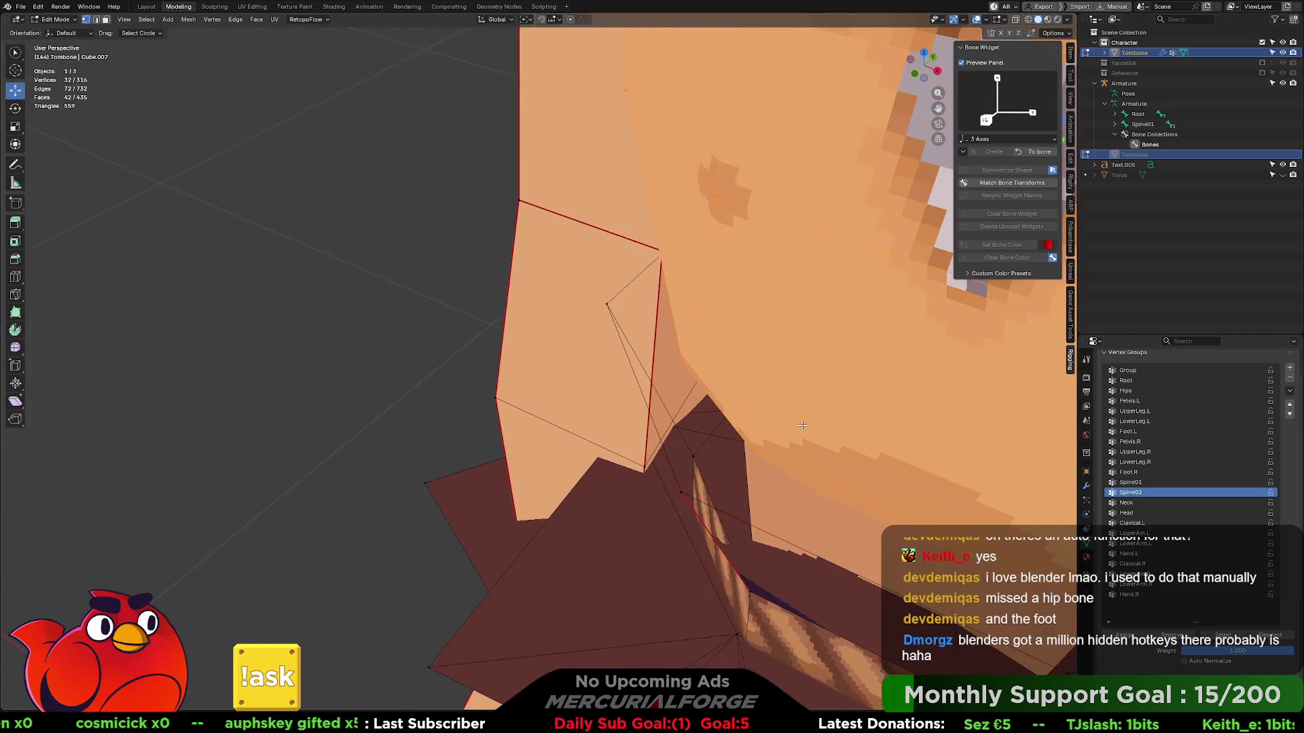
scroll(704, 416, up, 2)
scroll(608, 399, up, 2)
scroll(419, 369, up, 2)
middle_drag(419, 368, 272, 372)
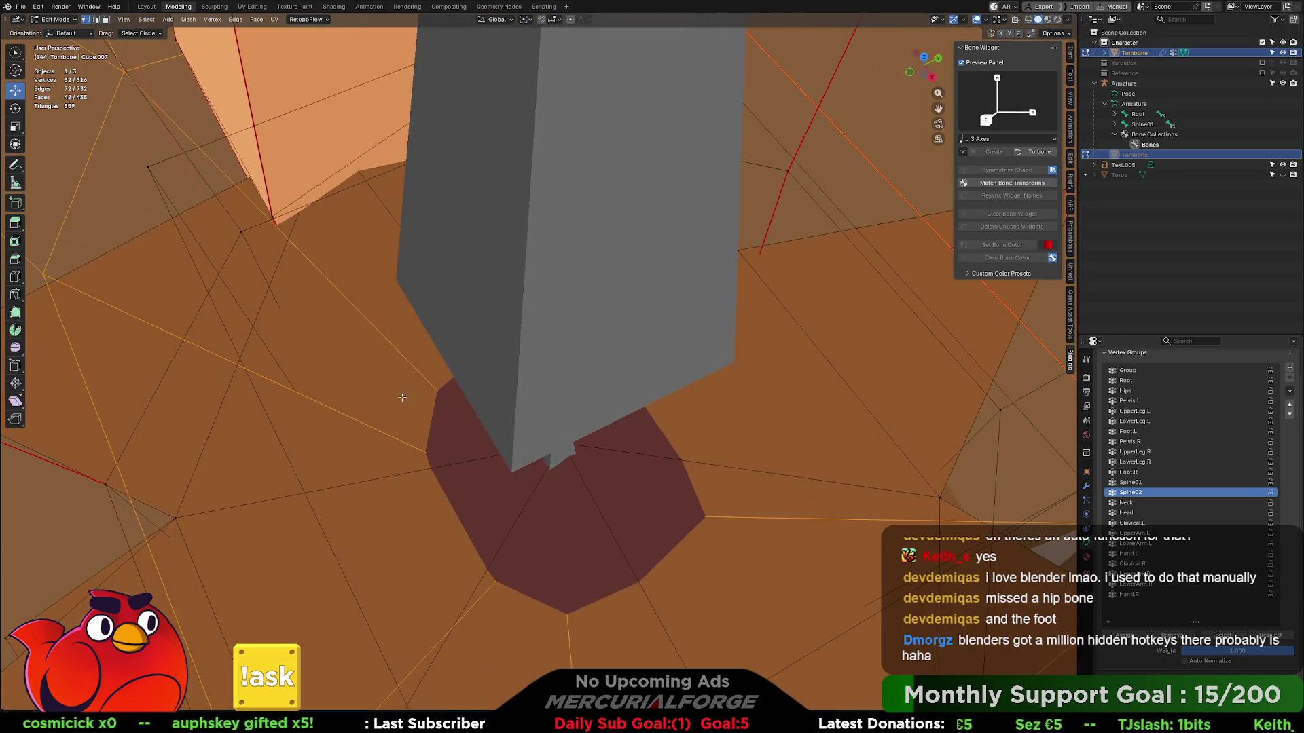
key(alt+a)
alt+click(146, 168)
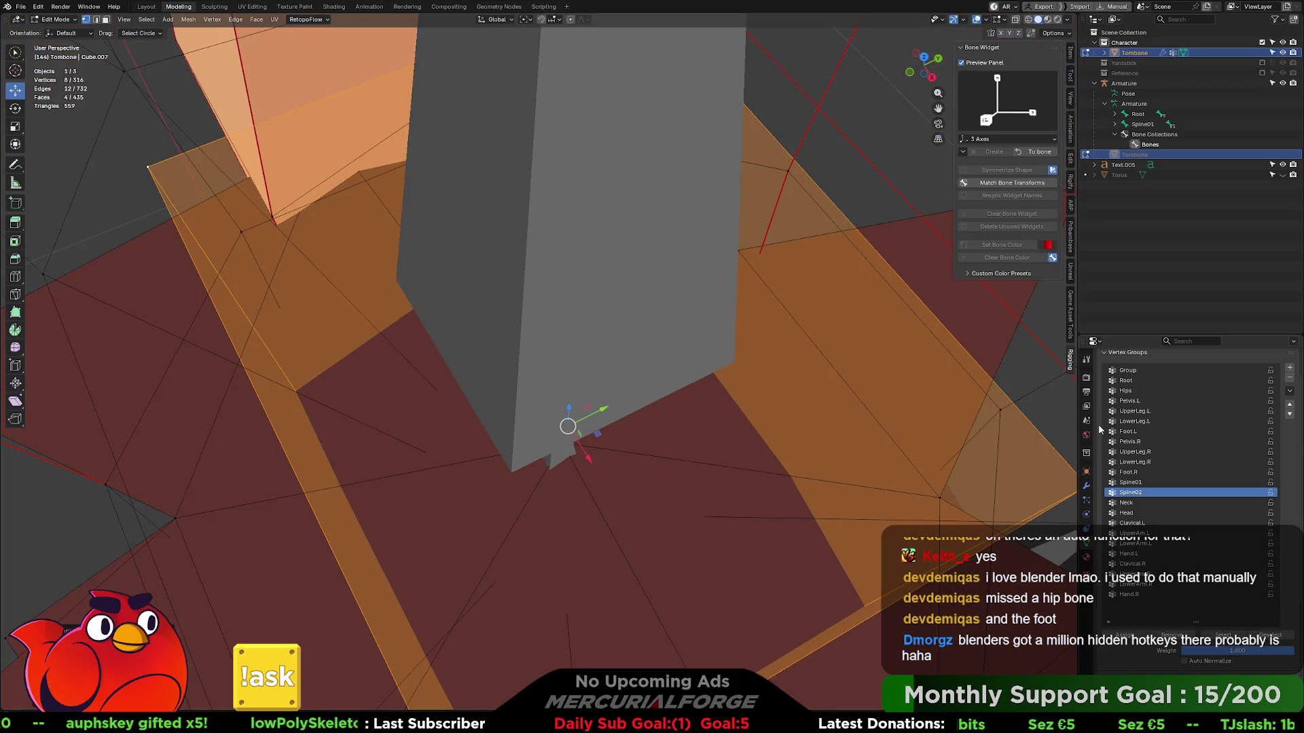
click(1131, 481)
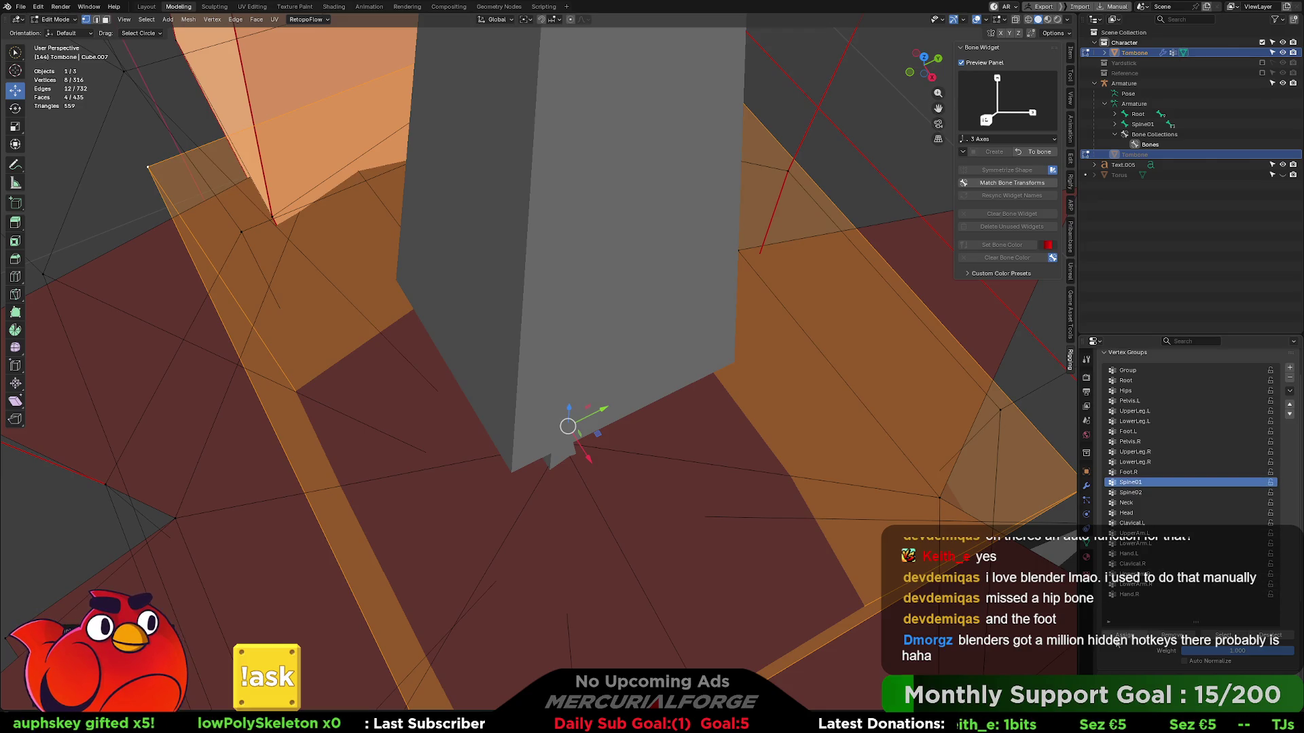
scroll(618, 429, down, 5)
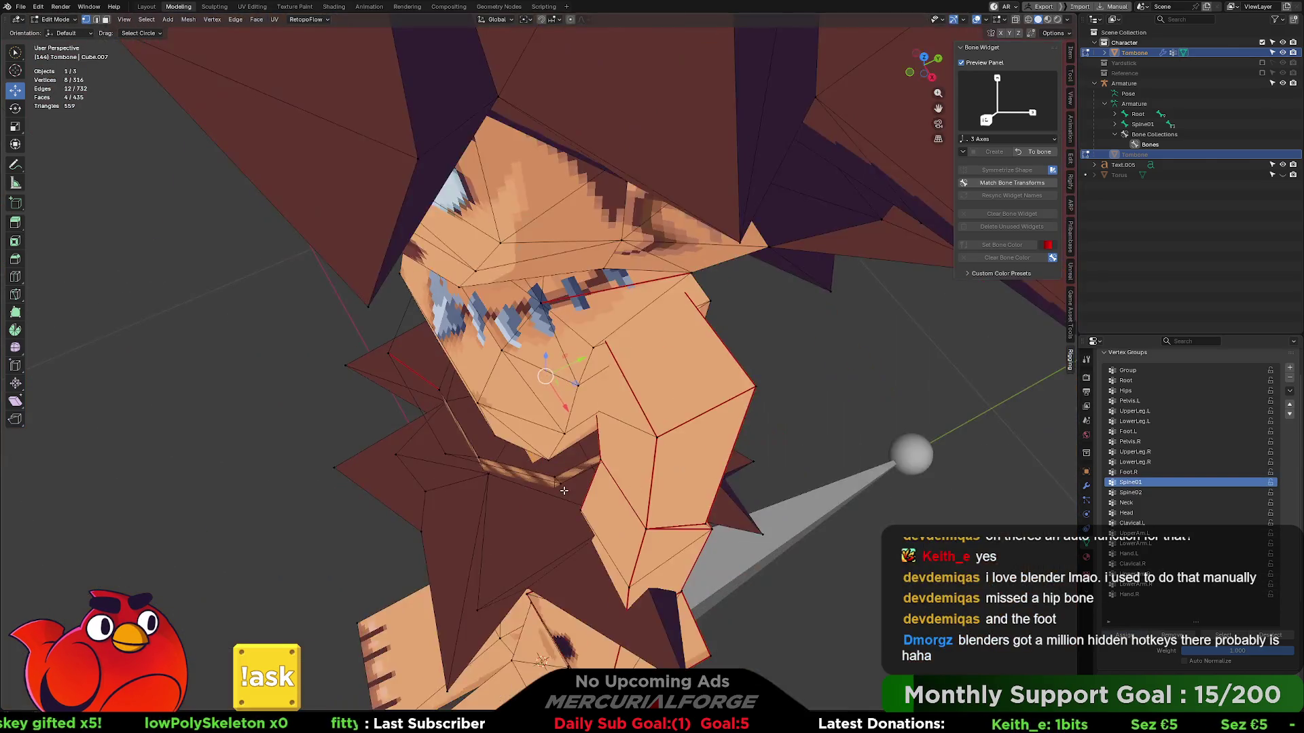
- Select the skirt island, make Hips the active group, then finish editing the mesh
middle_drag(618, 430, 619, 429)
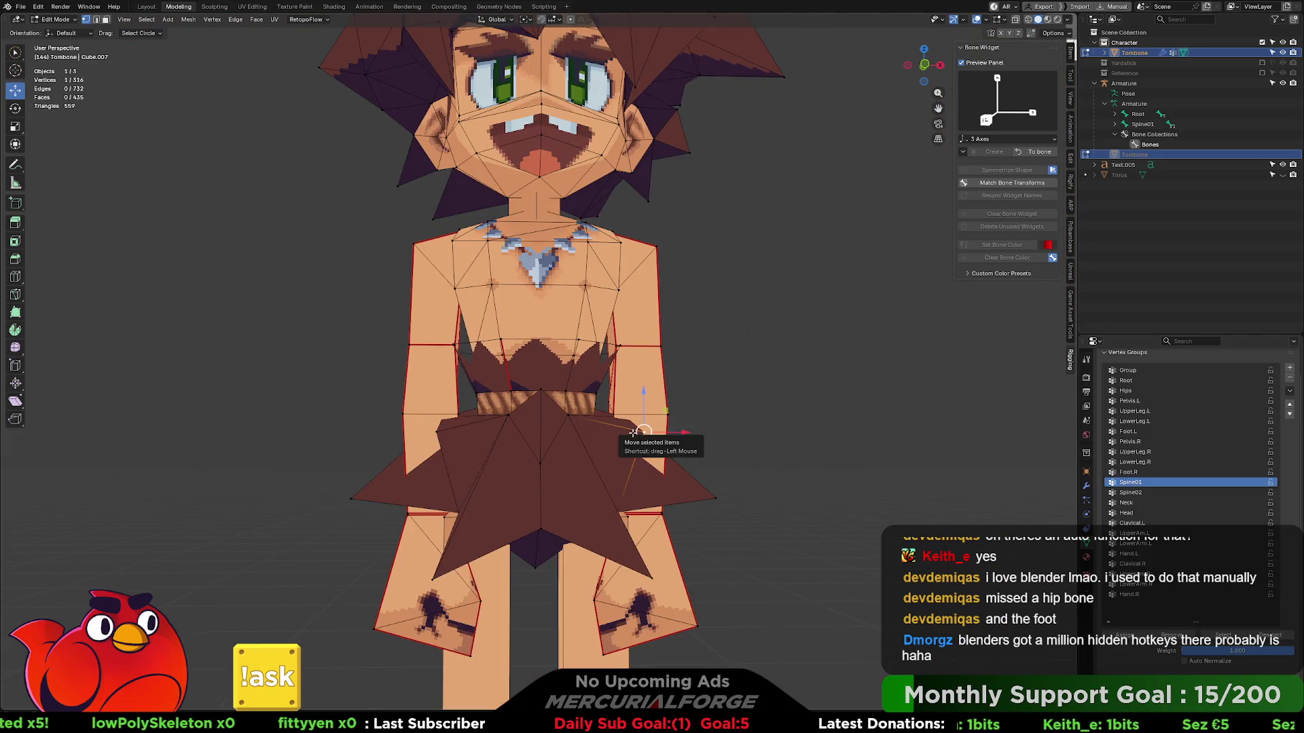
key(l)
key(l)
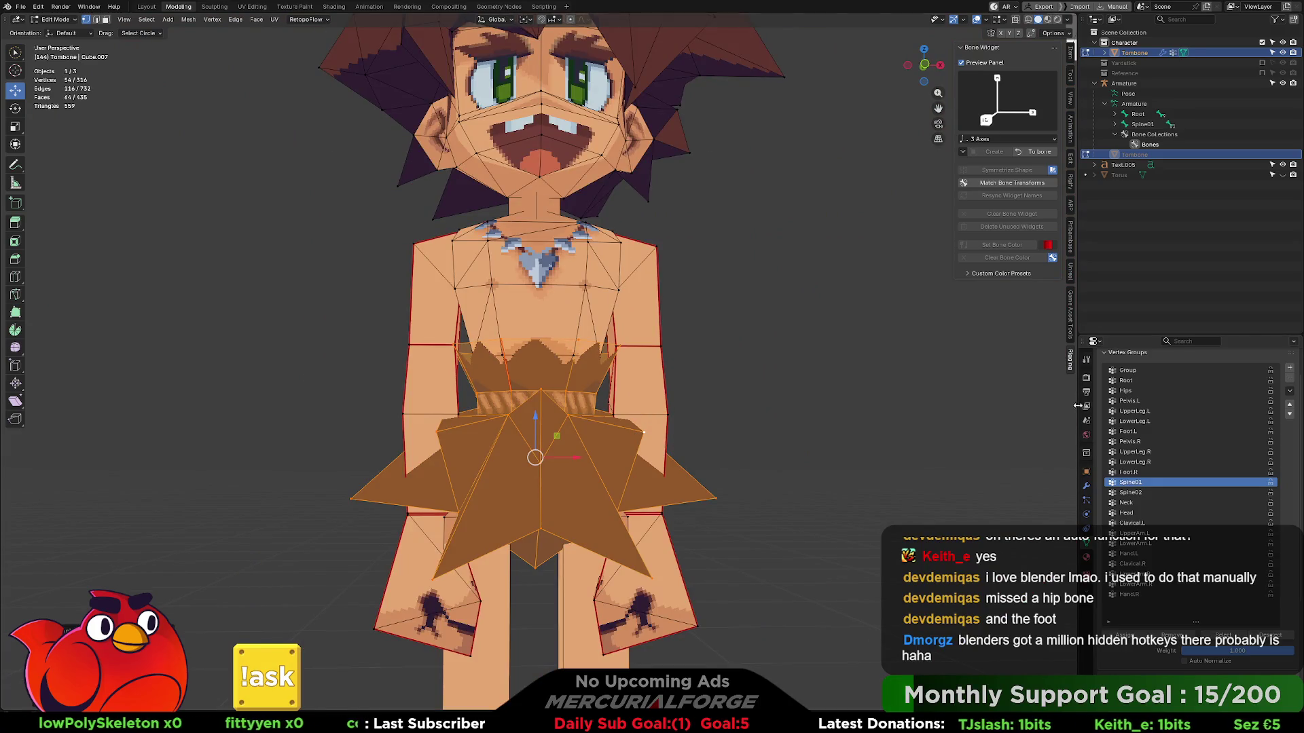
click(1133, 391)
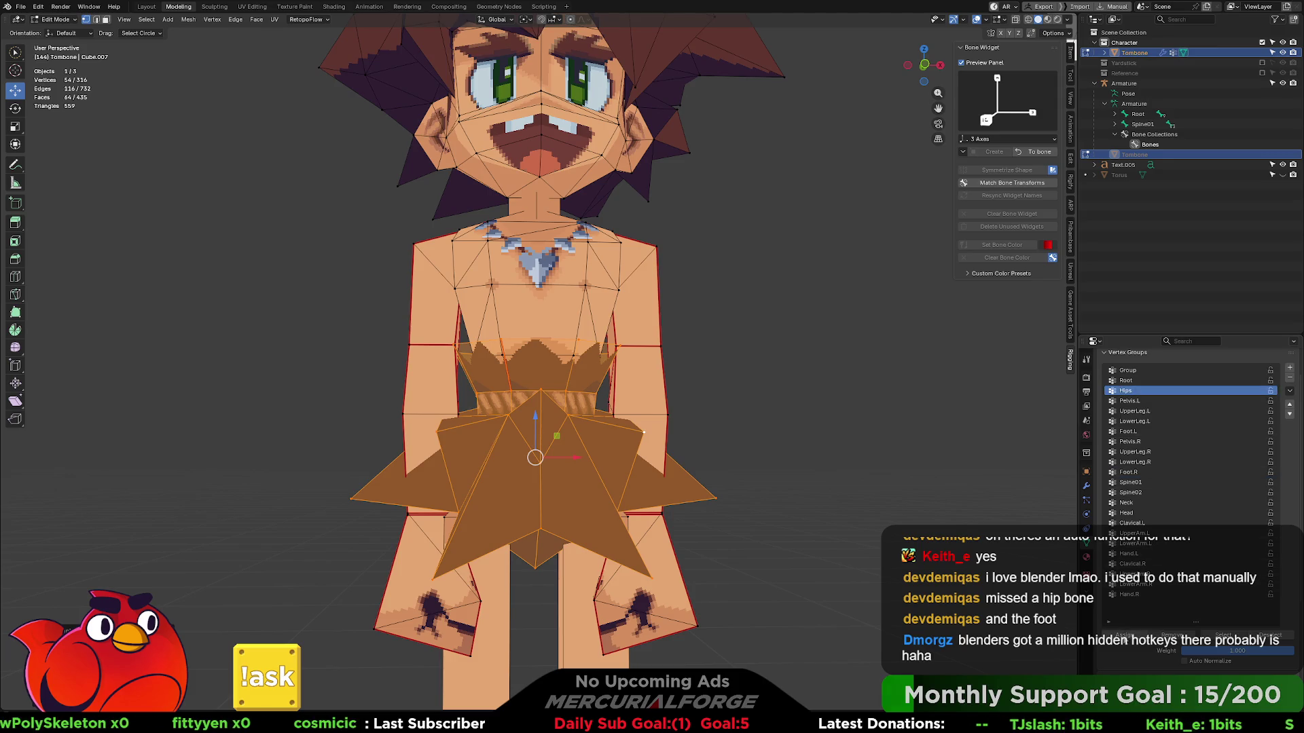
scroll(620, 408, down, 3)
mouse_move(621, 570)
shift+middle_down()
mouse_move(621, 321)
mouse_move(648, 540)
mouse_move(685, 372)
shift+middle_up()
key(Tab)
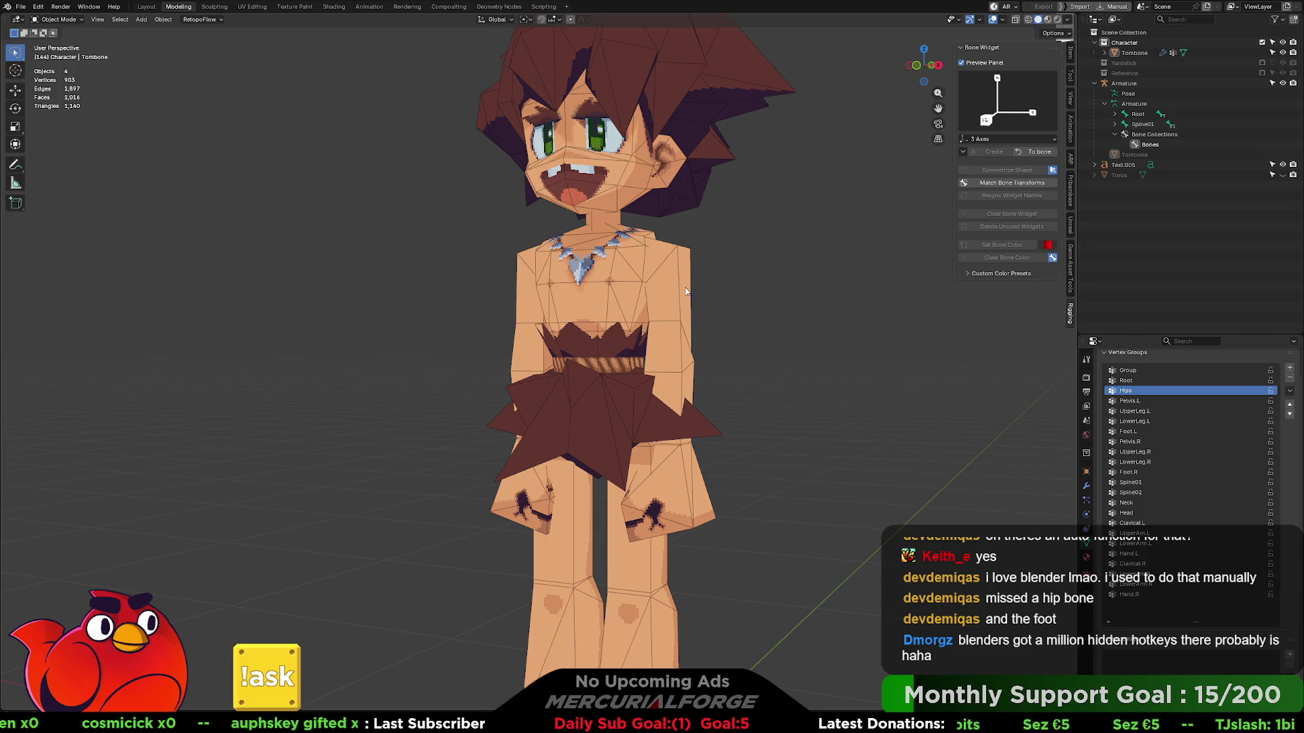
- Switch to the armature's data properties and show its bones in front of the mesh
click(1134, 103)
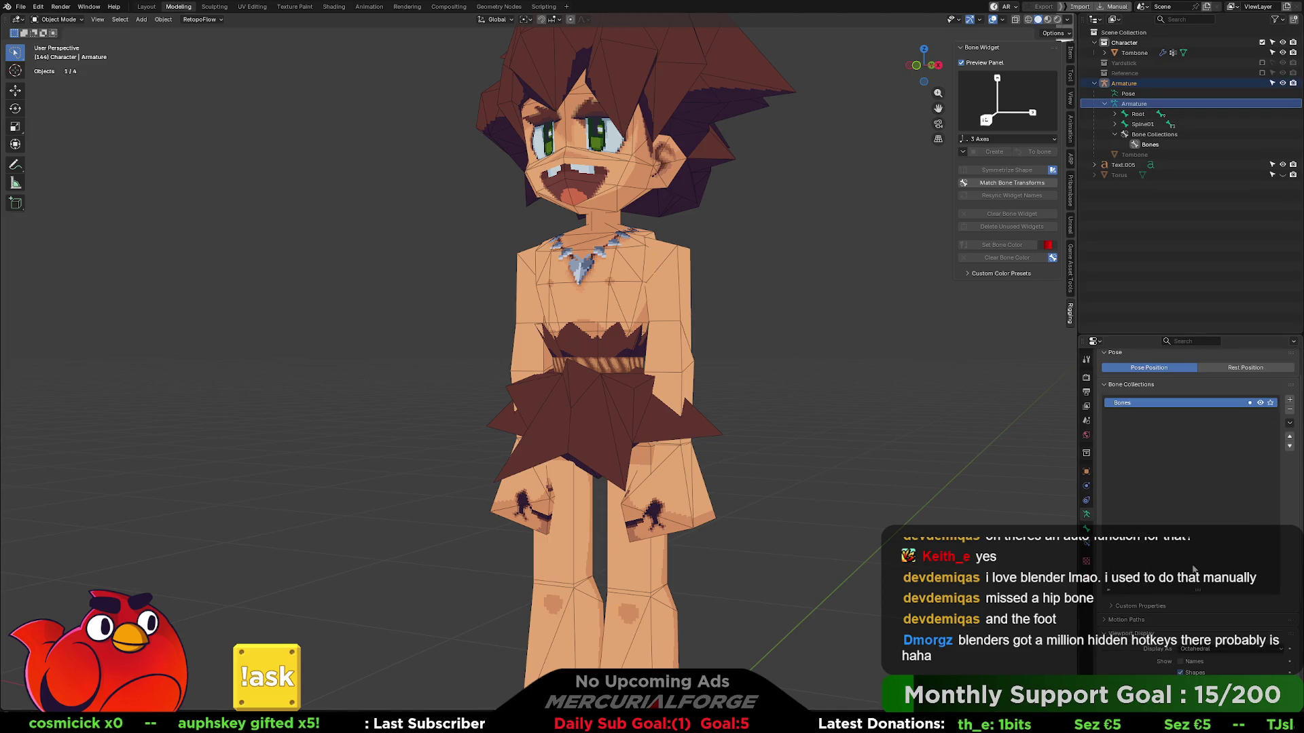
scroll(1194, 572, down, 3)
scroll(1200, 605, down, 2)
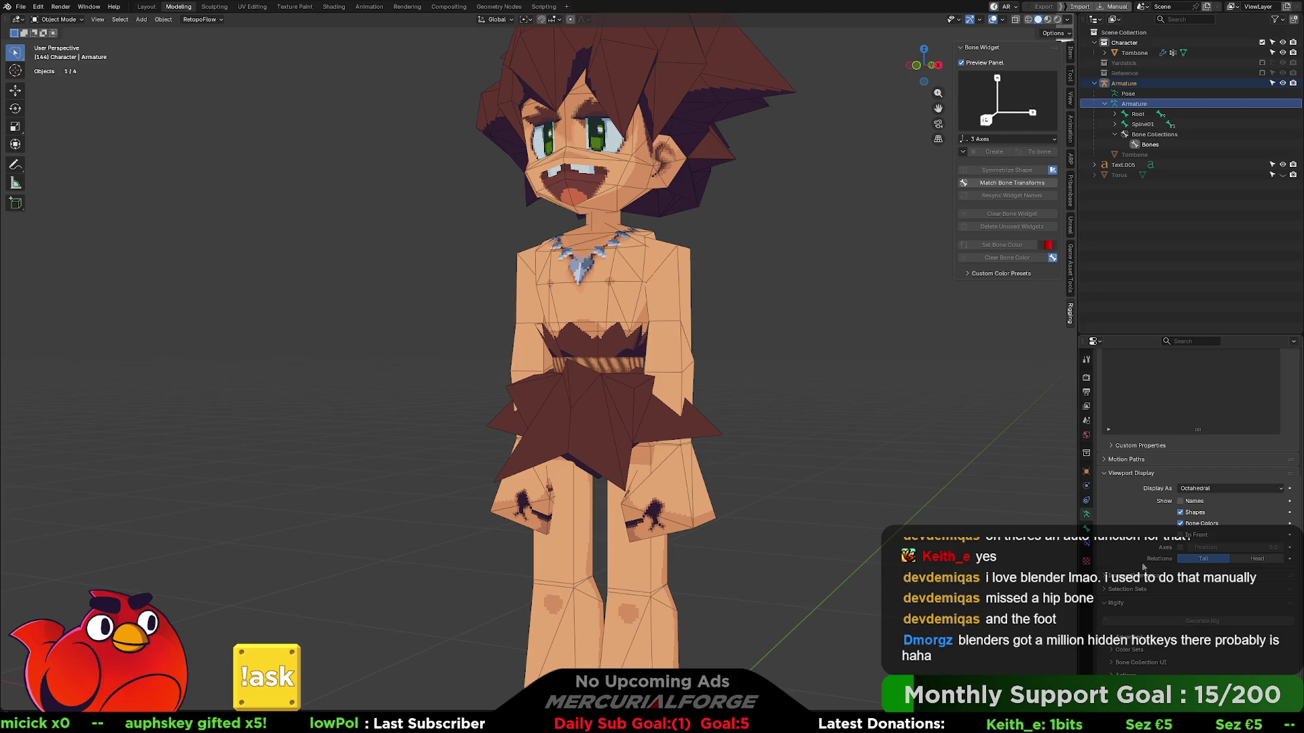
click(1086, 529)
click(1087, 515)
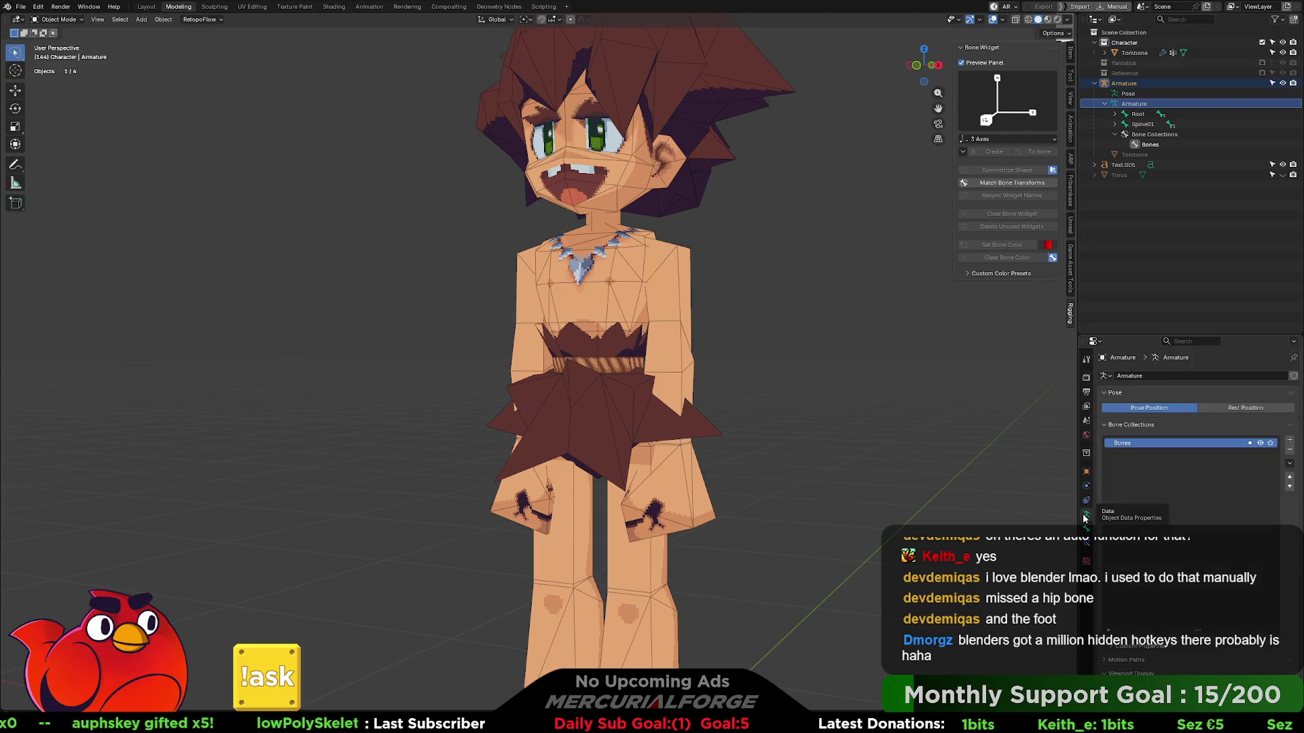
key(ctrl+Tab)
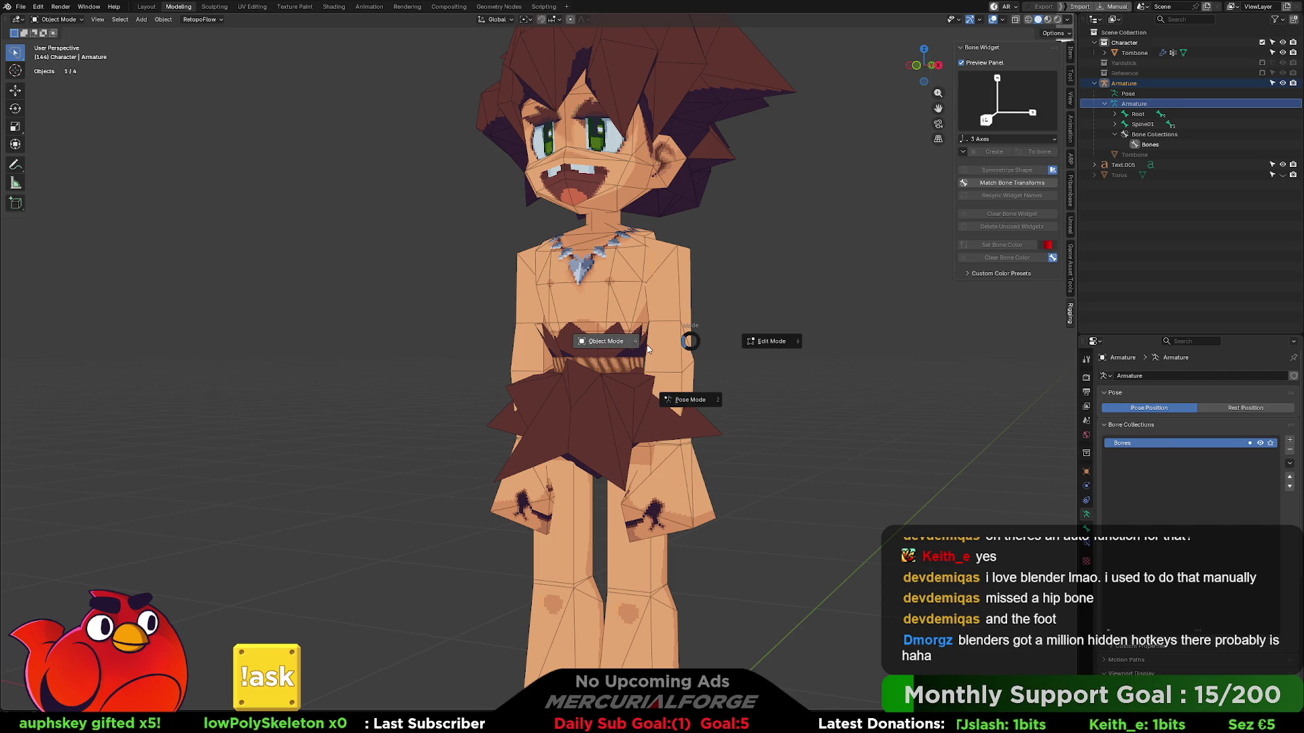
click(690, 343)
key(ctrl+Tab)
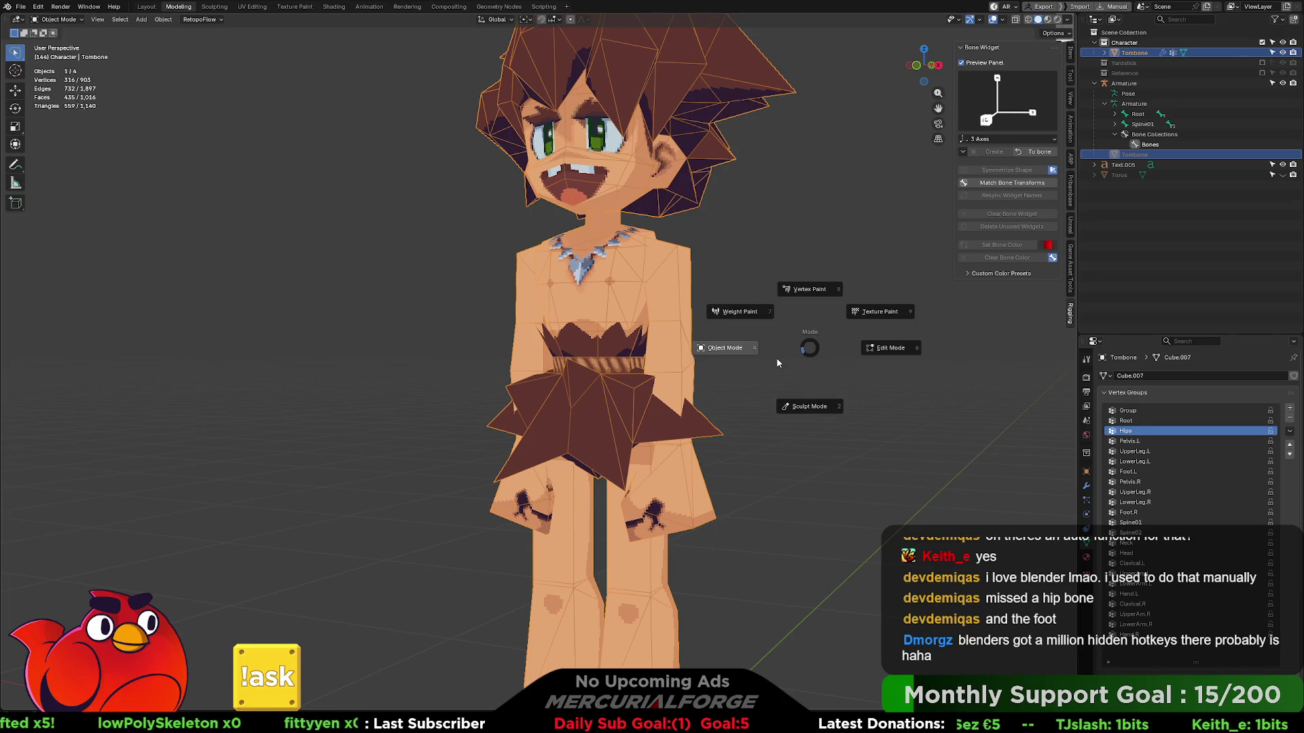
click(1135, 104)
scroll(1213, 650, down, 3)
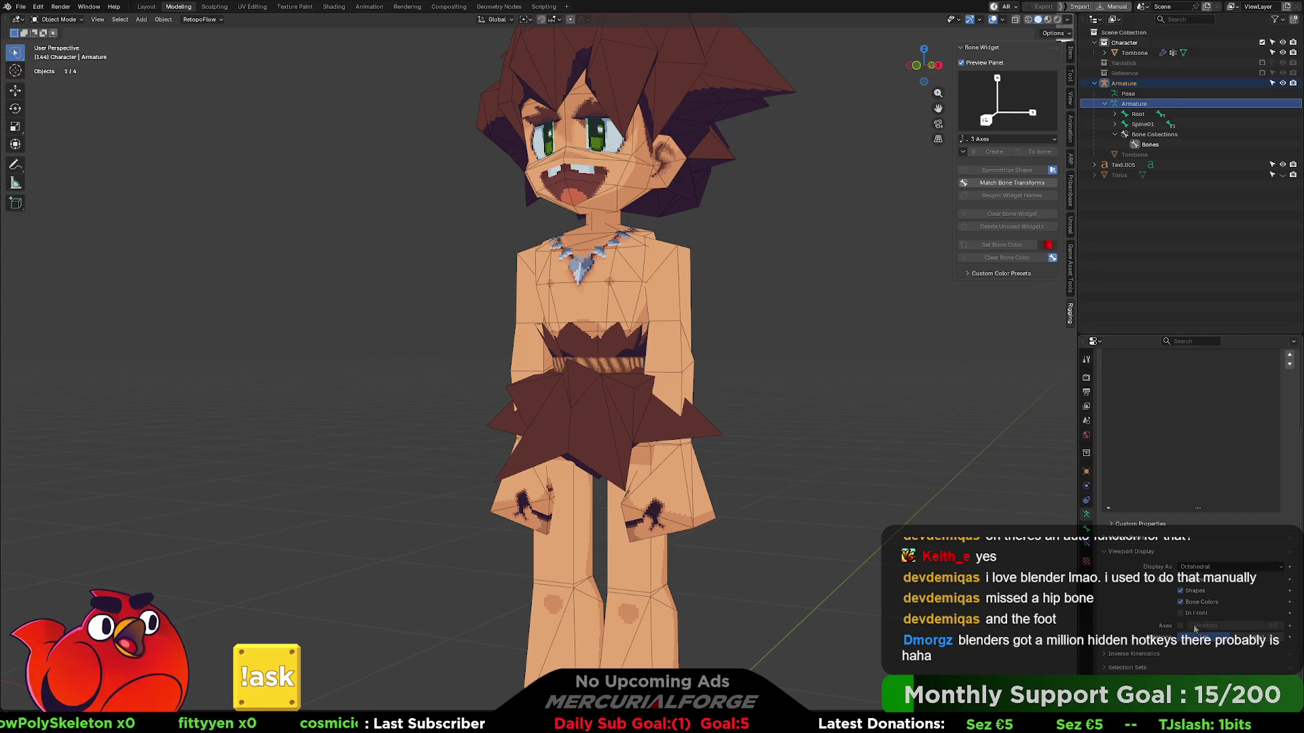
click(1180, 612)
click(755, 362)
- In pose mode rotate Spine02 to test the upper-body bend, then return to Tombone in object mode
key(ctrl+Tab)
click(597, 330)
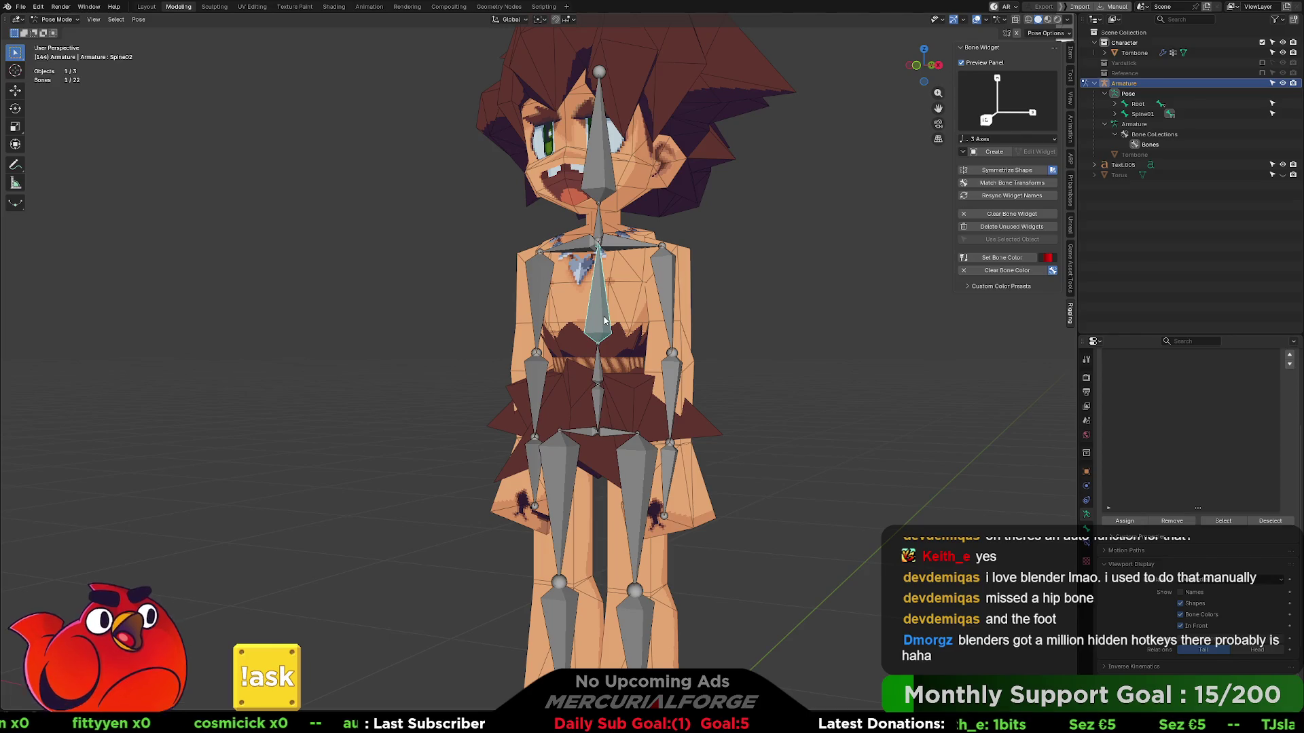
click(1185, 625)
key(r)
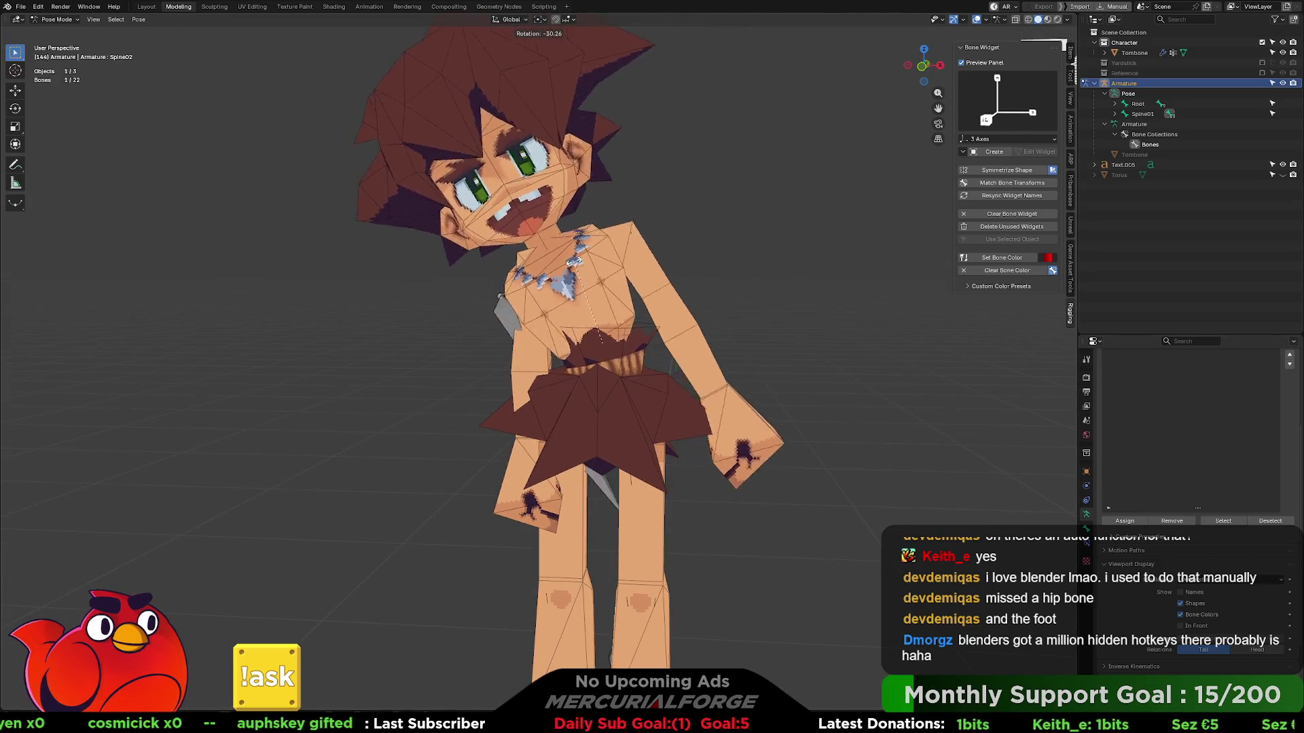
click(578, 268)
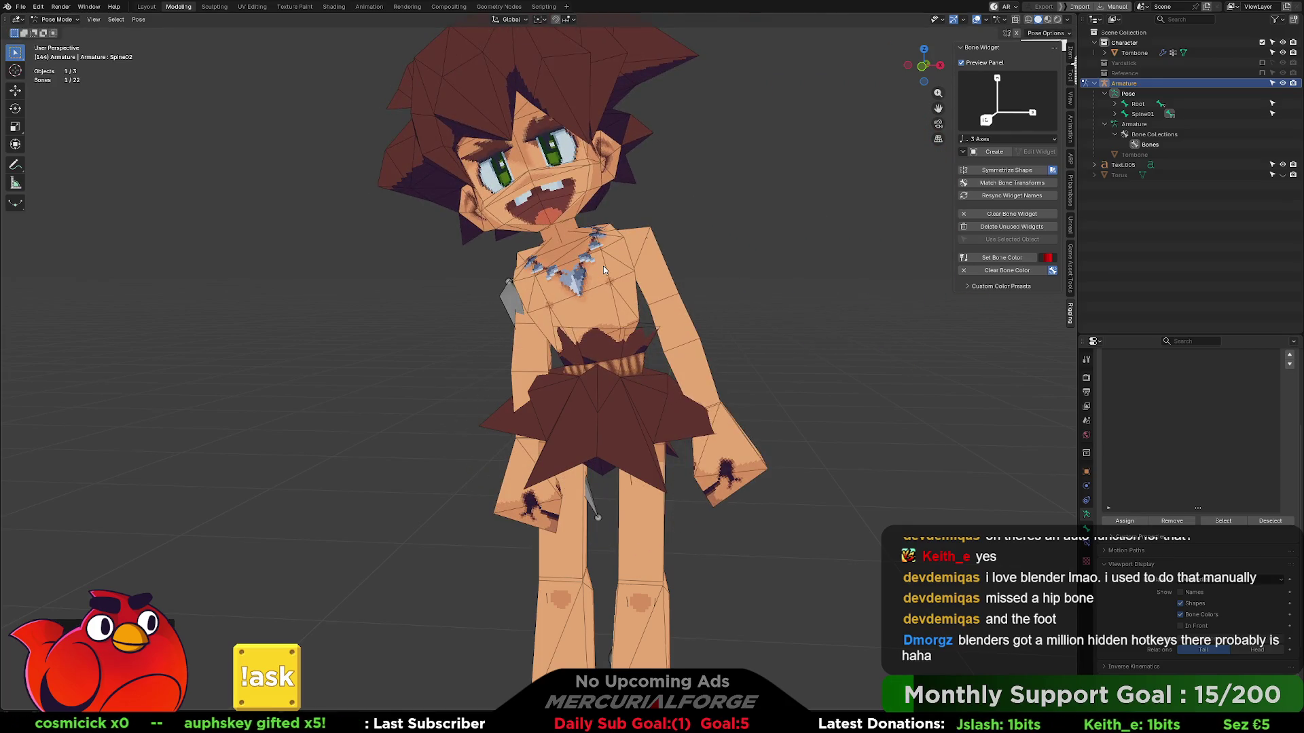
middle_drag(689, 284, 688, 341)
scroll(688, 341, up, 3)
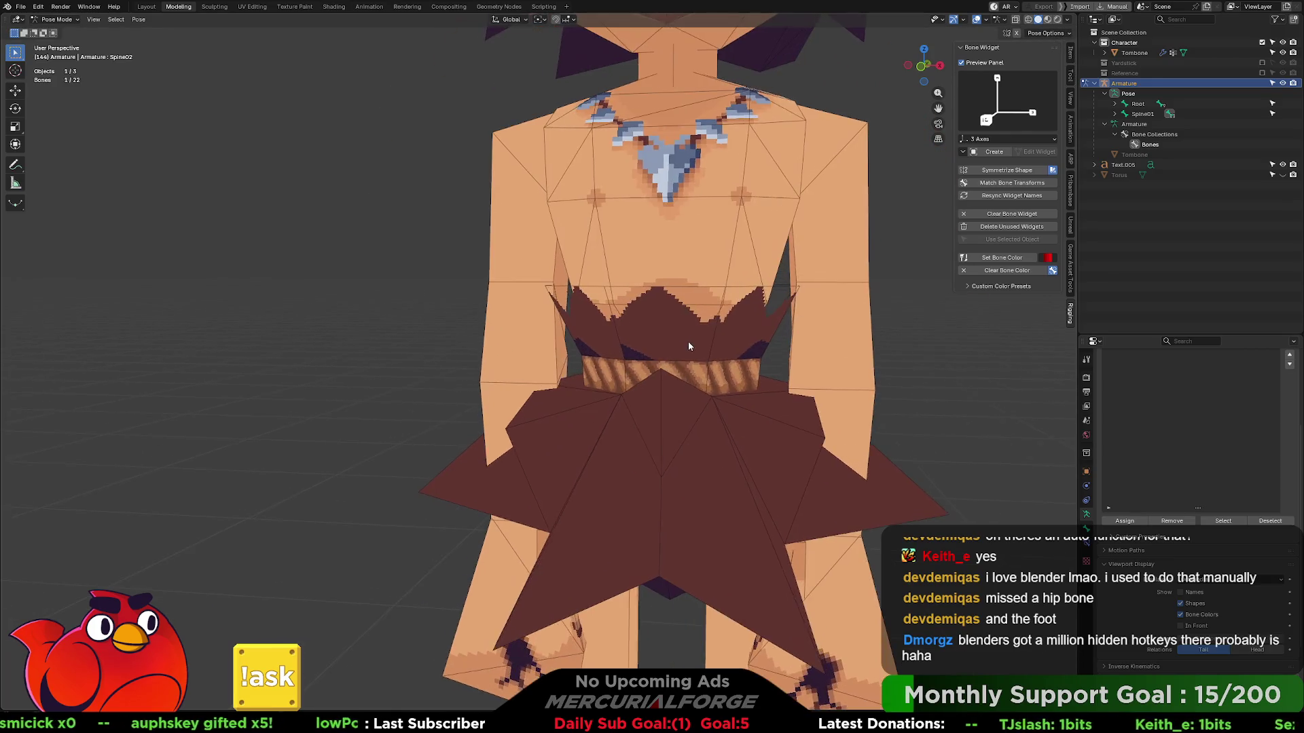
scroll(614, 340, up, 2)
key(alt+a)
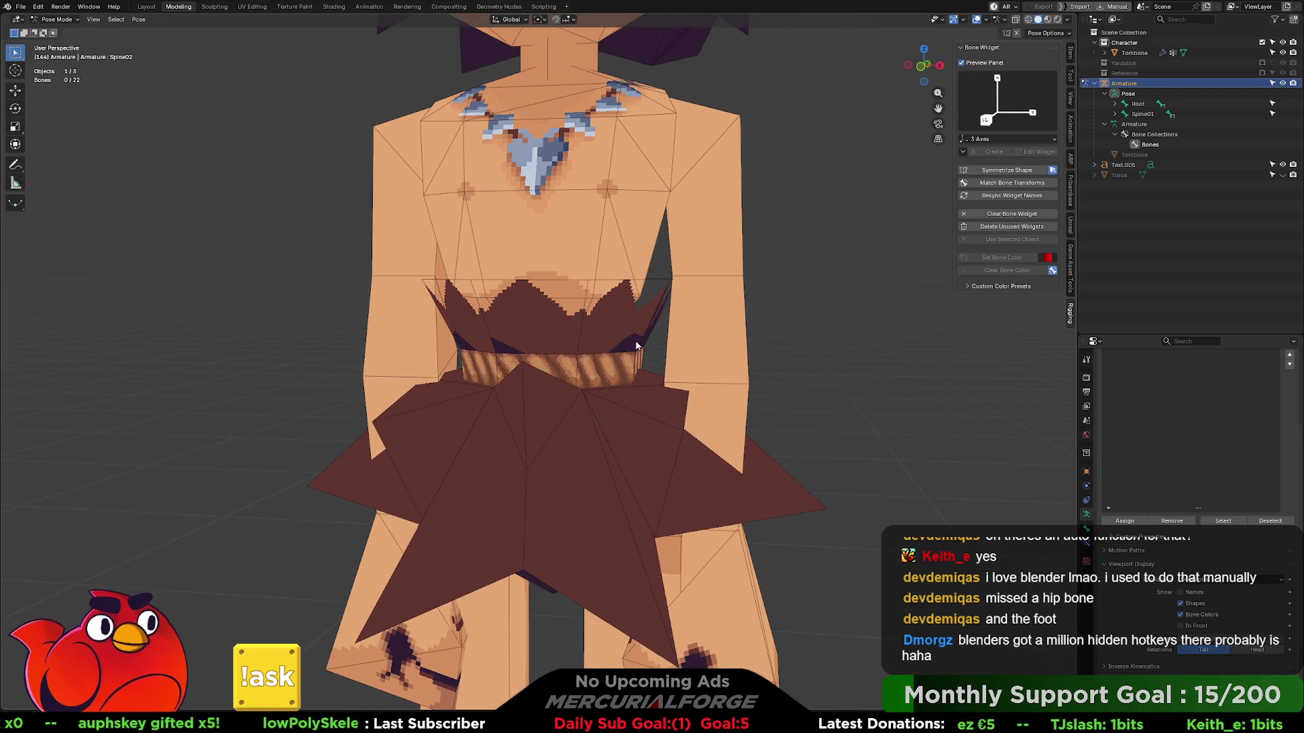
key(ctrl+Tab)
click(629, 342)
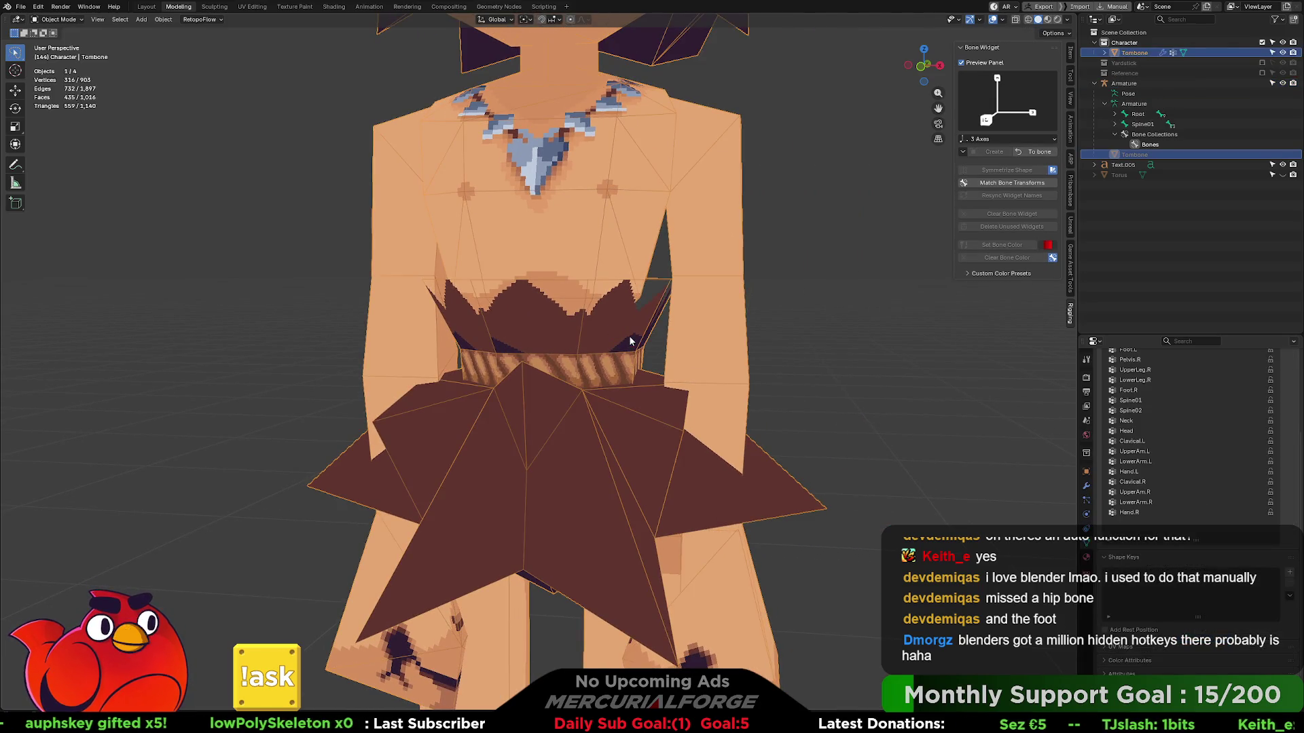
key(Tab)
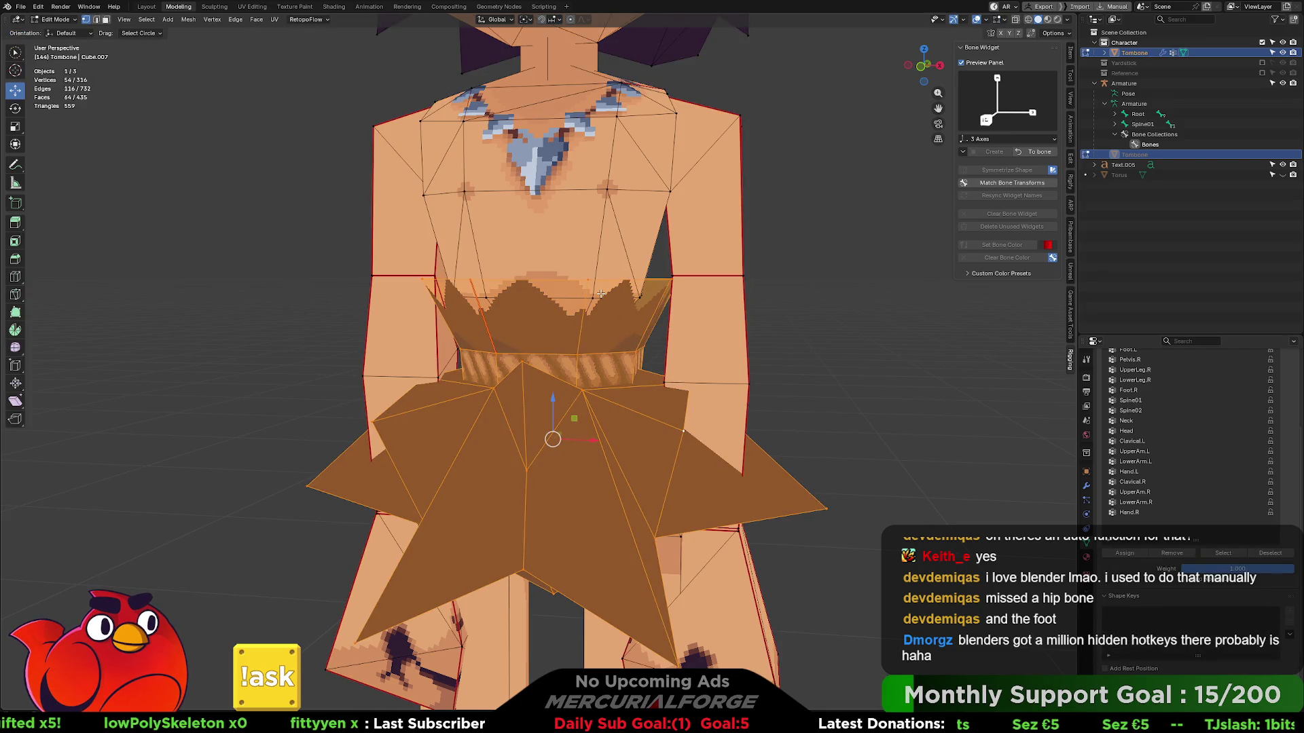
key(alt+a)
key(l)
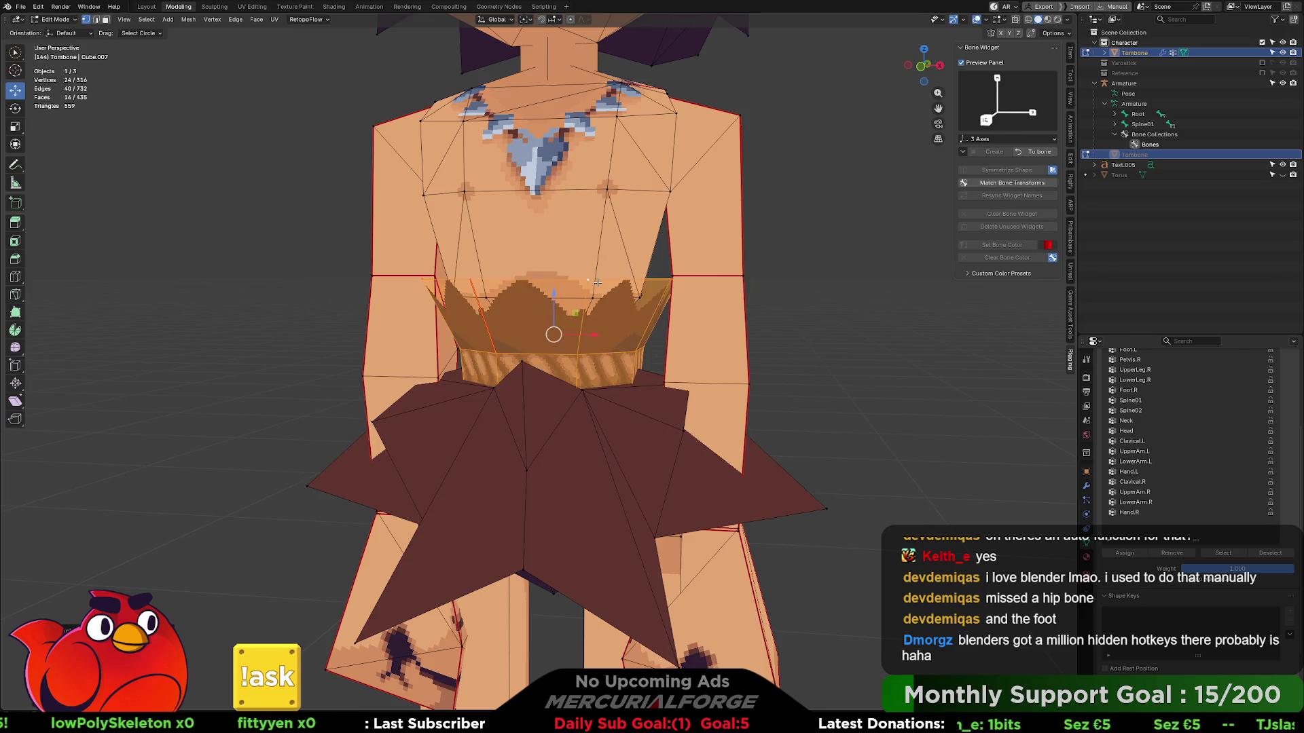
scroll(1249, 424, up, 1)
scroll(1183, 445, up, 2)
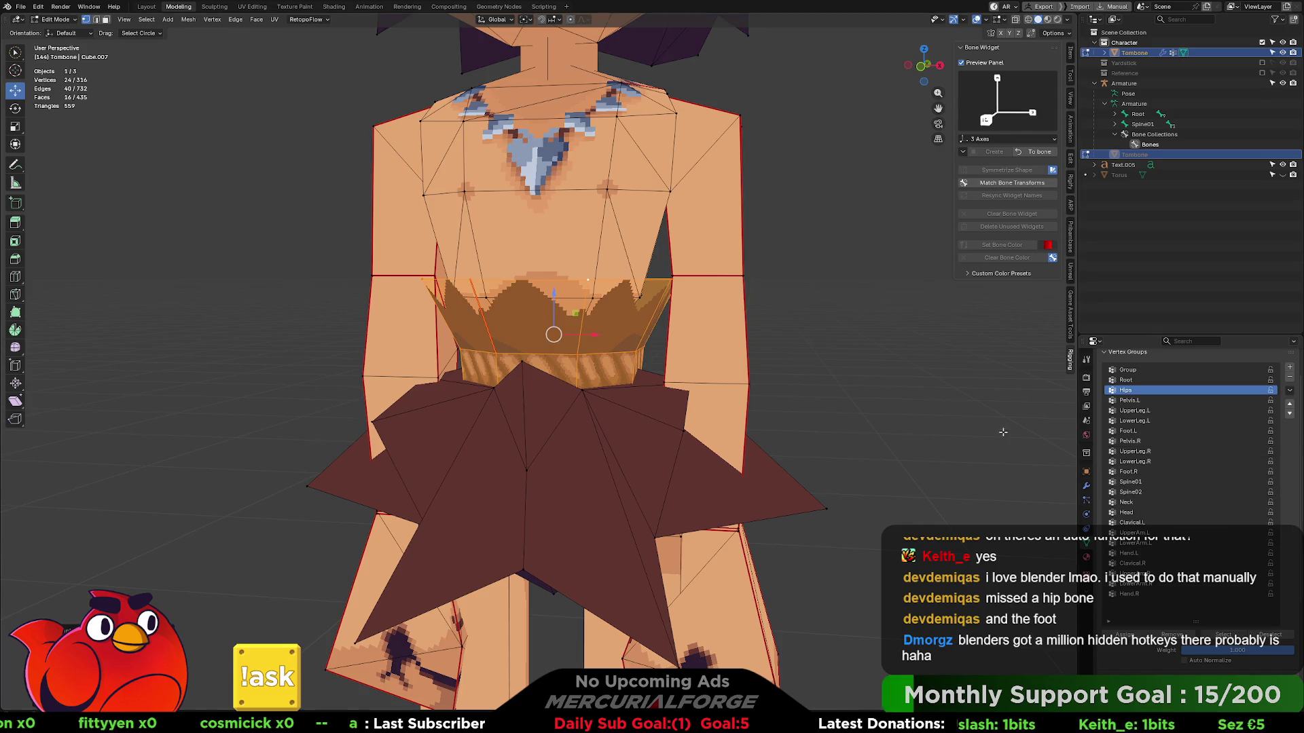
click(1144, 591)
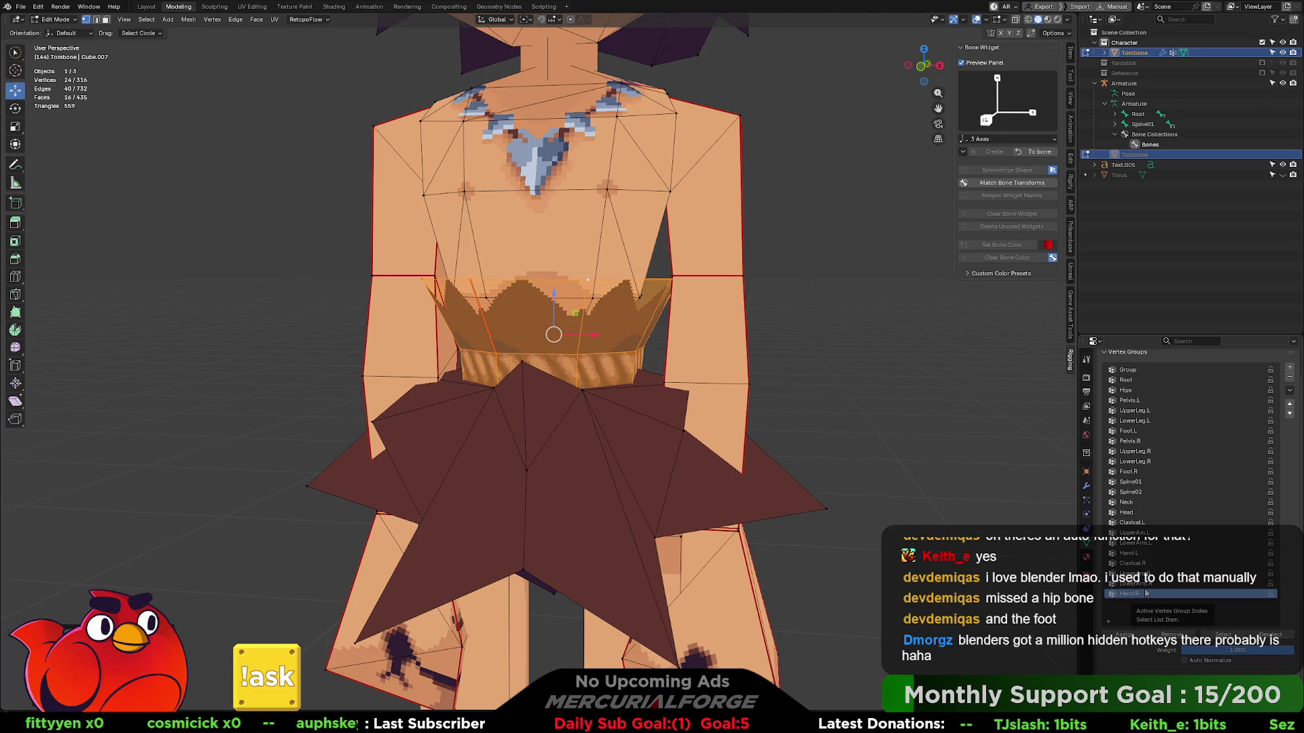
key(Up)
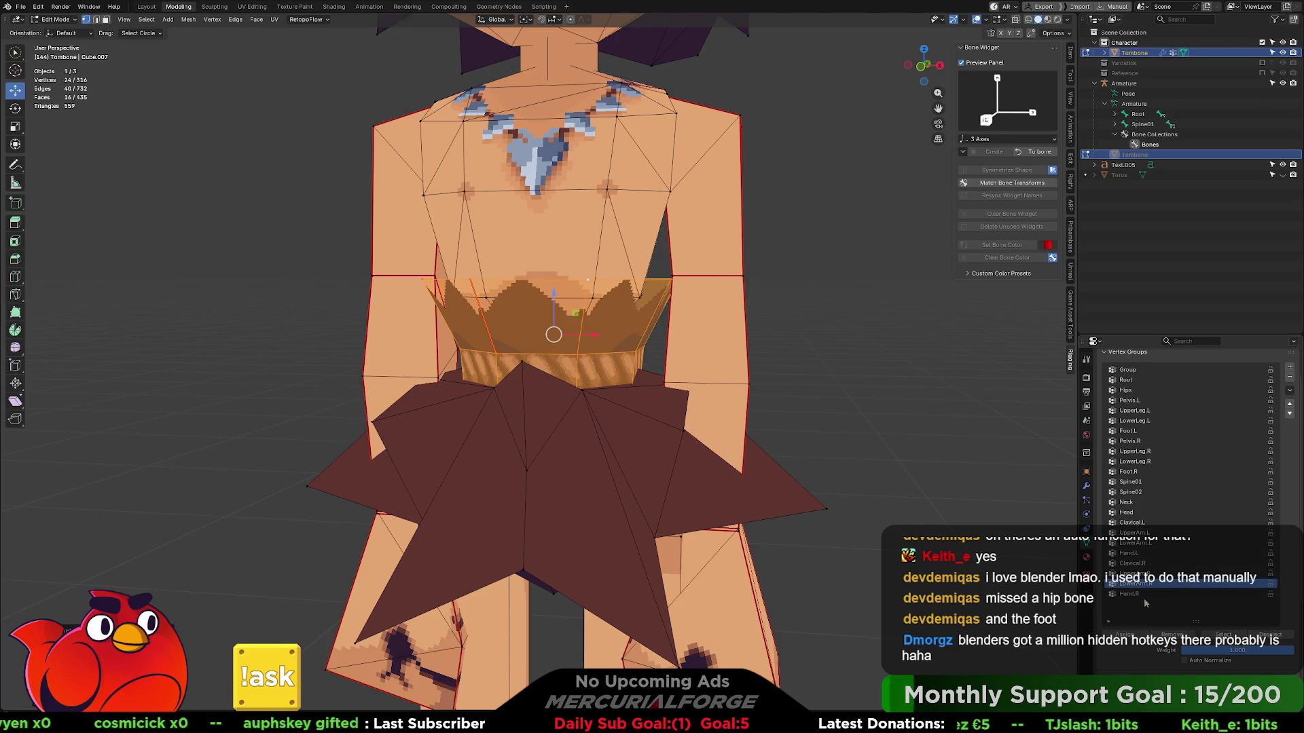
click(1146, 590)
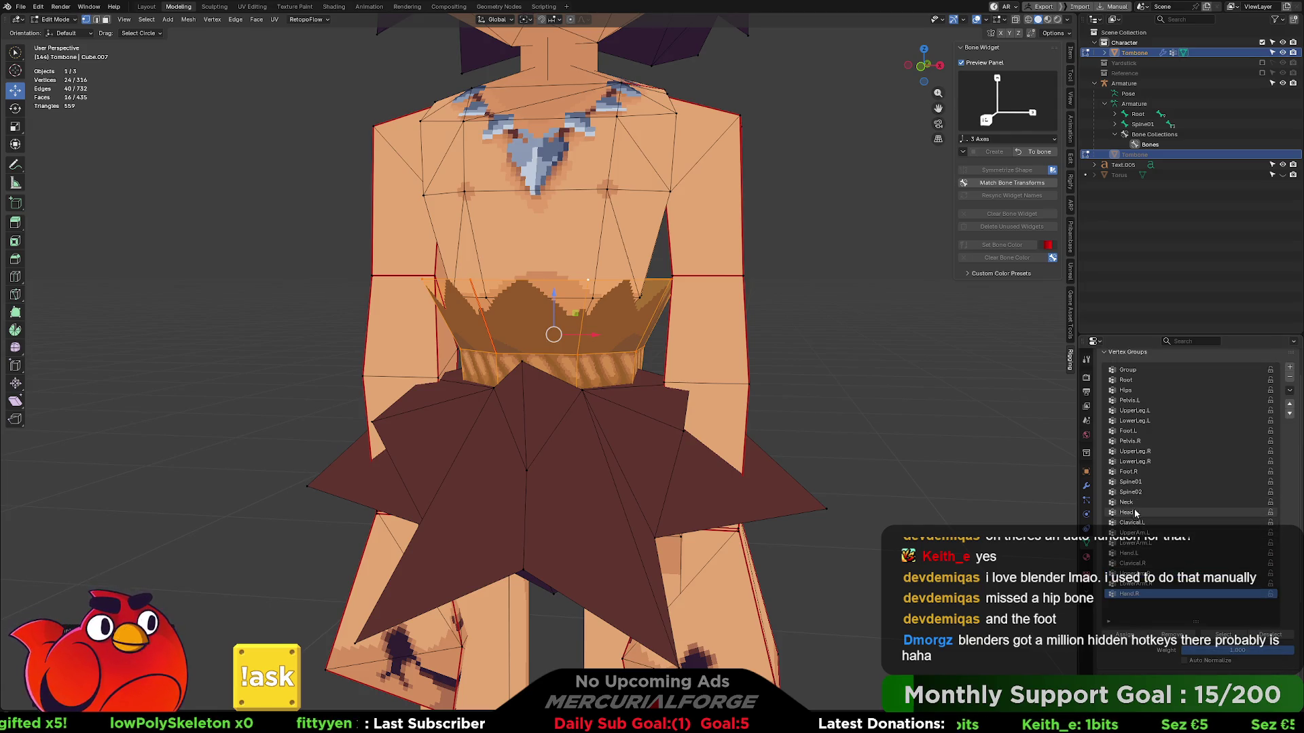
click(1136, 392)
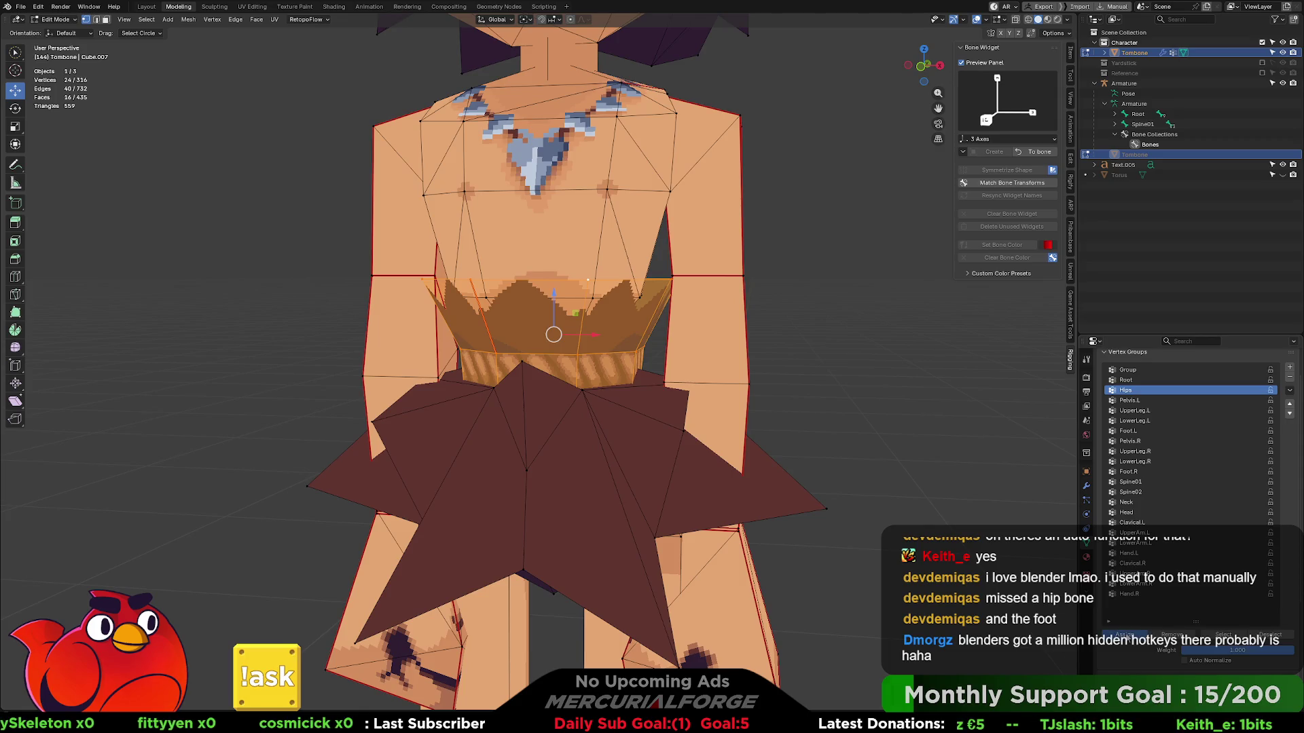
key(Tab)
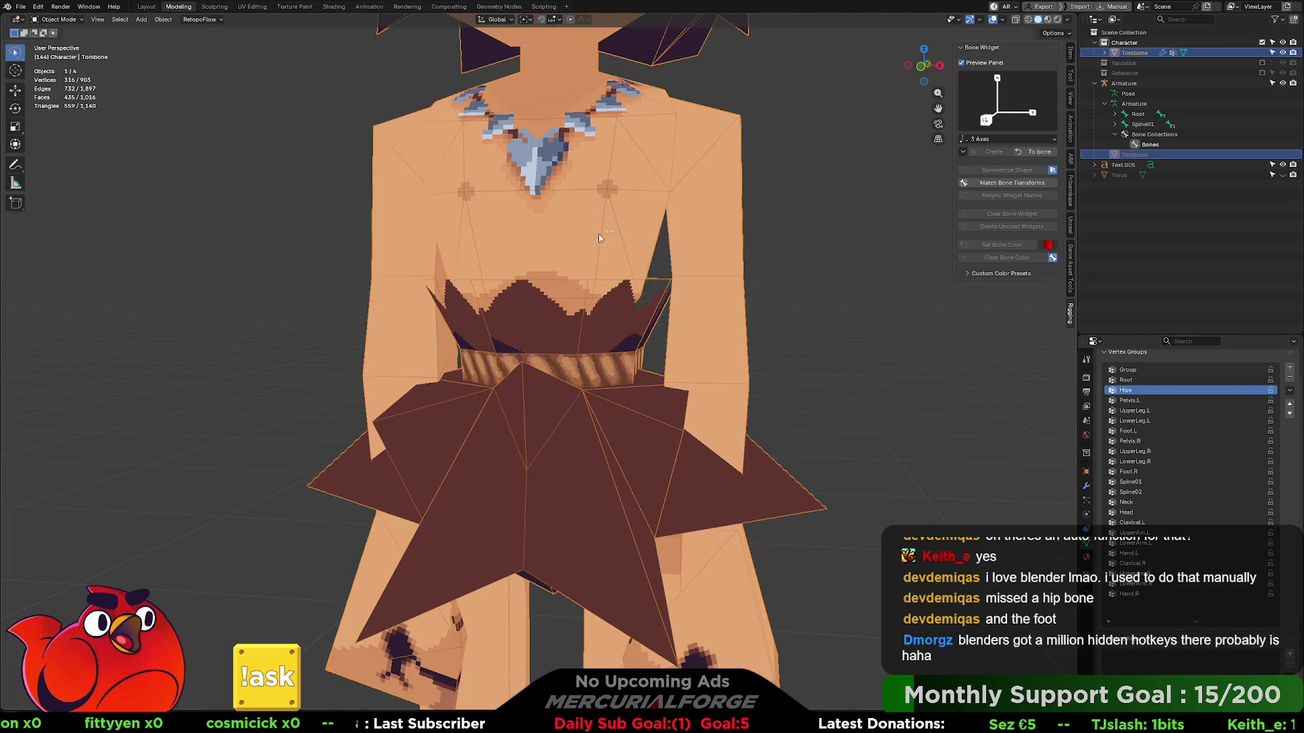
- Select the armature, enter pose mode and show its bones in front of the mesh
key(ctrl+Tab)
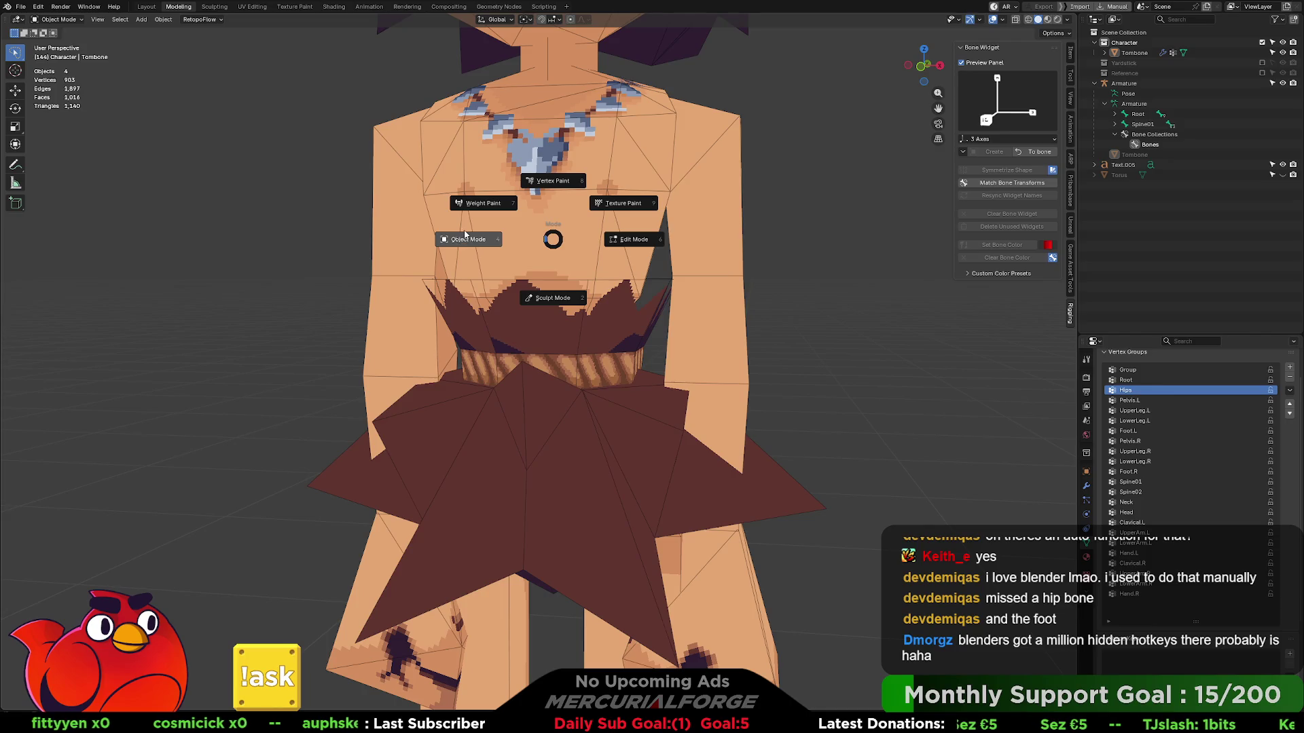
key(Escape)
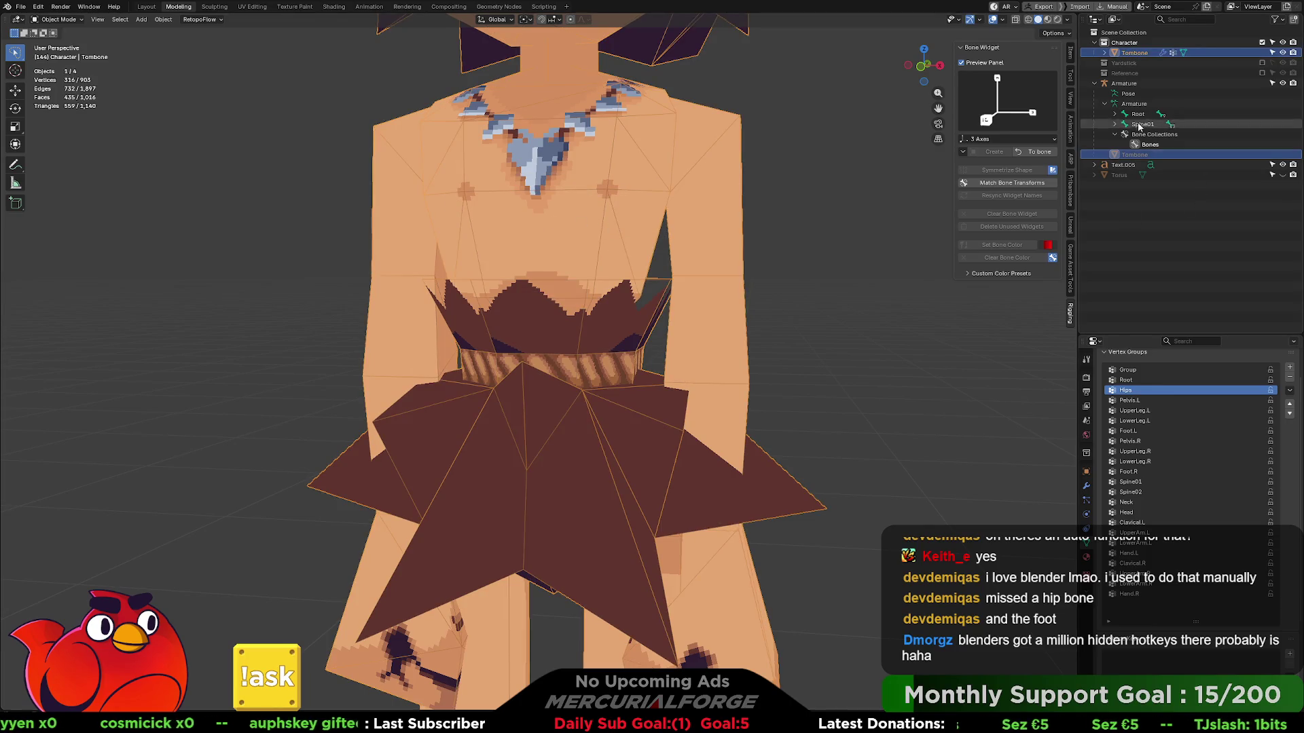
click(1130, 104)
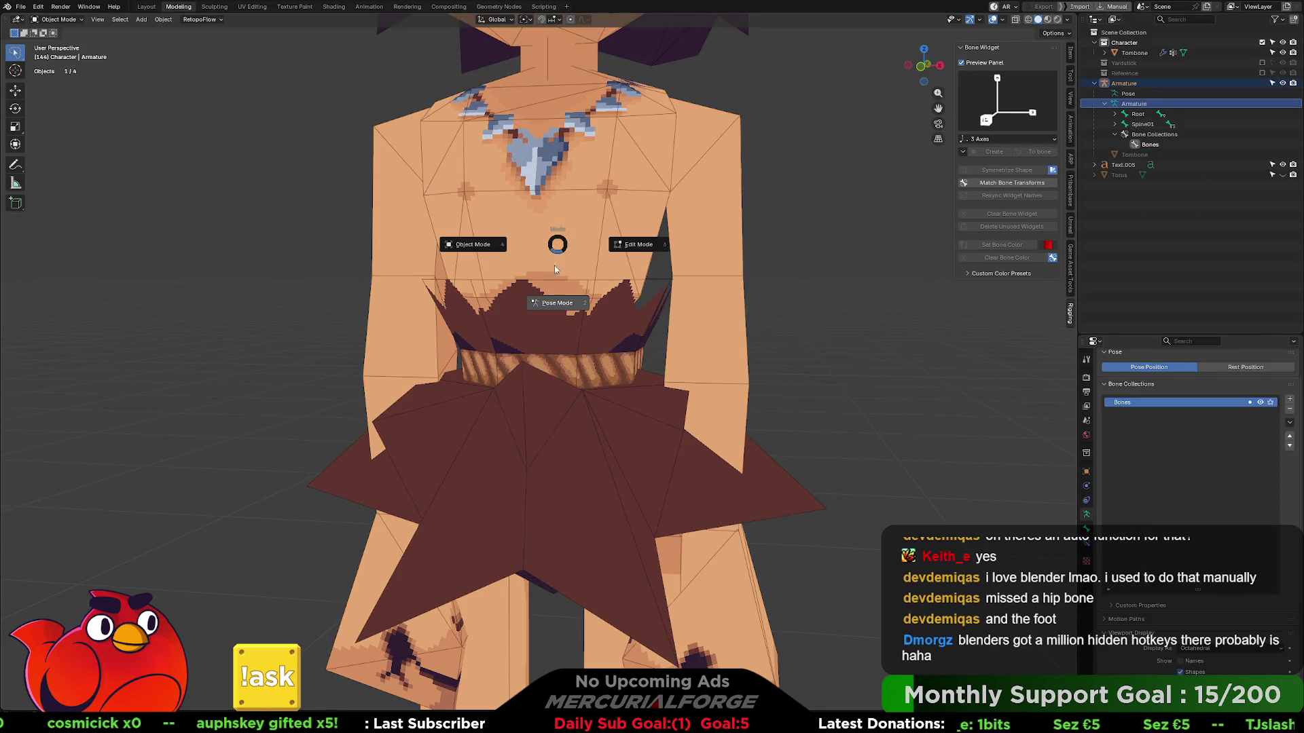
key(ctrl+Tab)
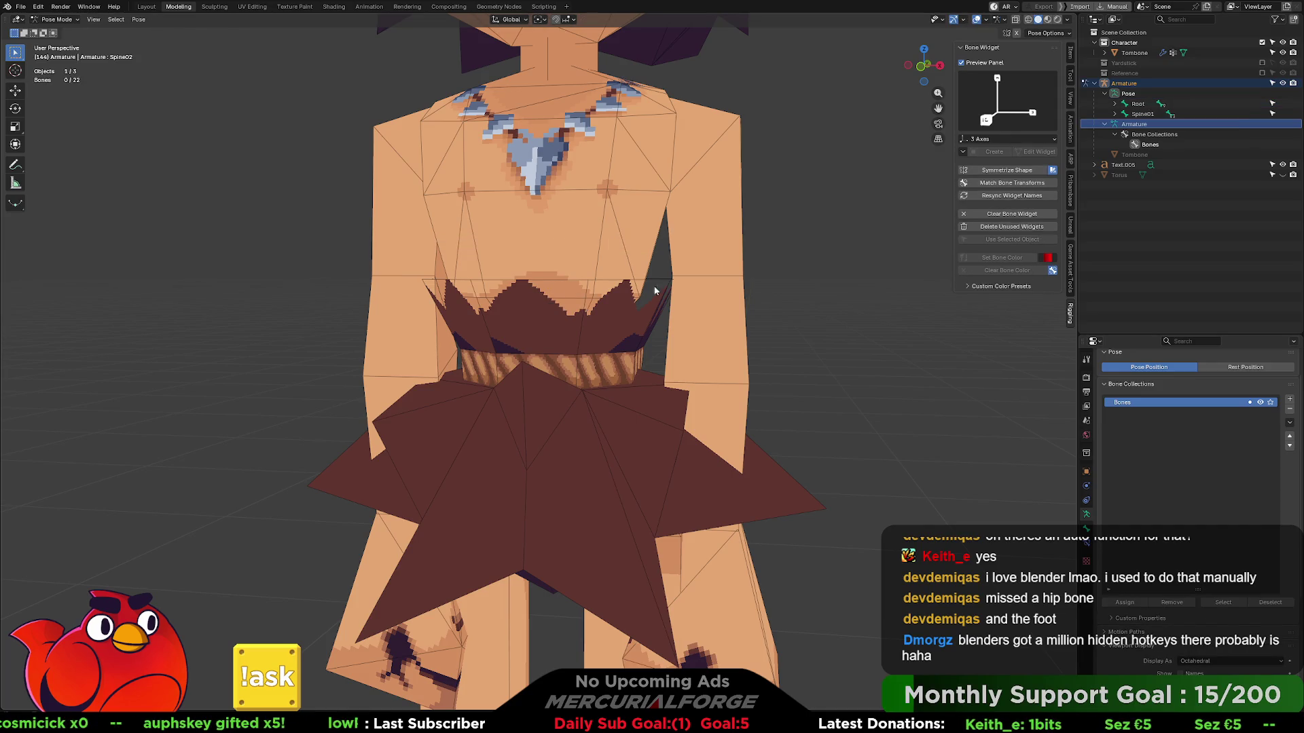
scroll(1189, 509, down, 3)
click(1181, 626)
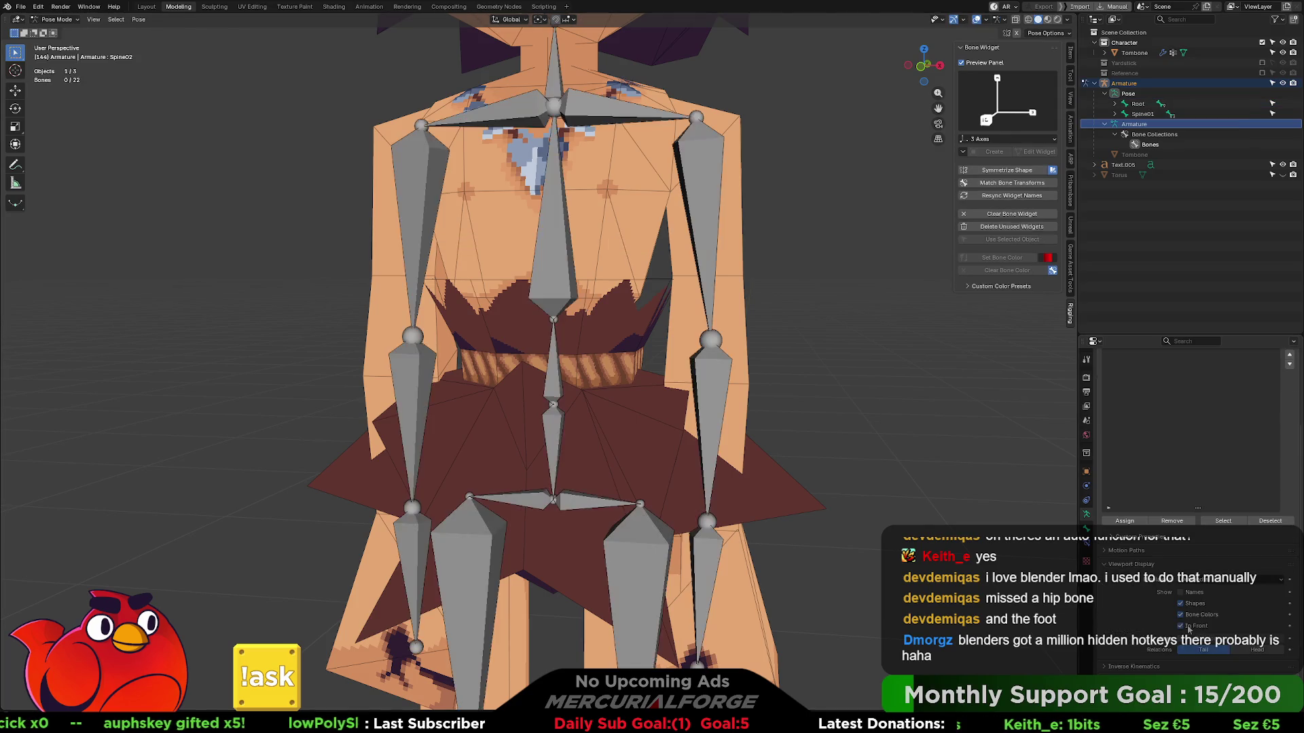
- Test-rotate Spine02 and Spine01, cancelling each, then switch the armature to edit mode
click(555, 260)
key(r)
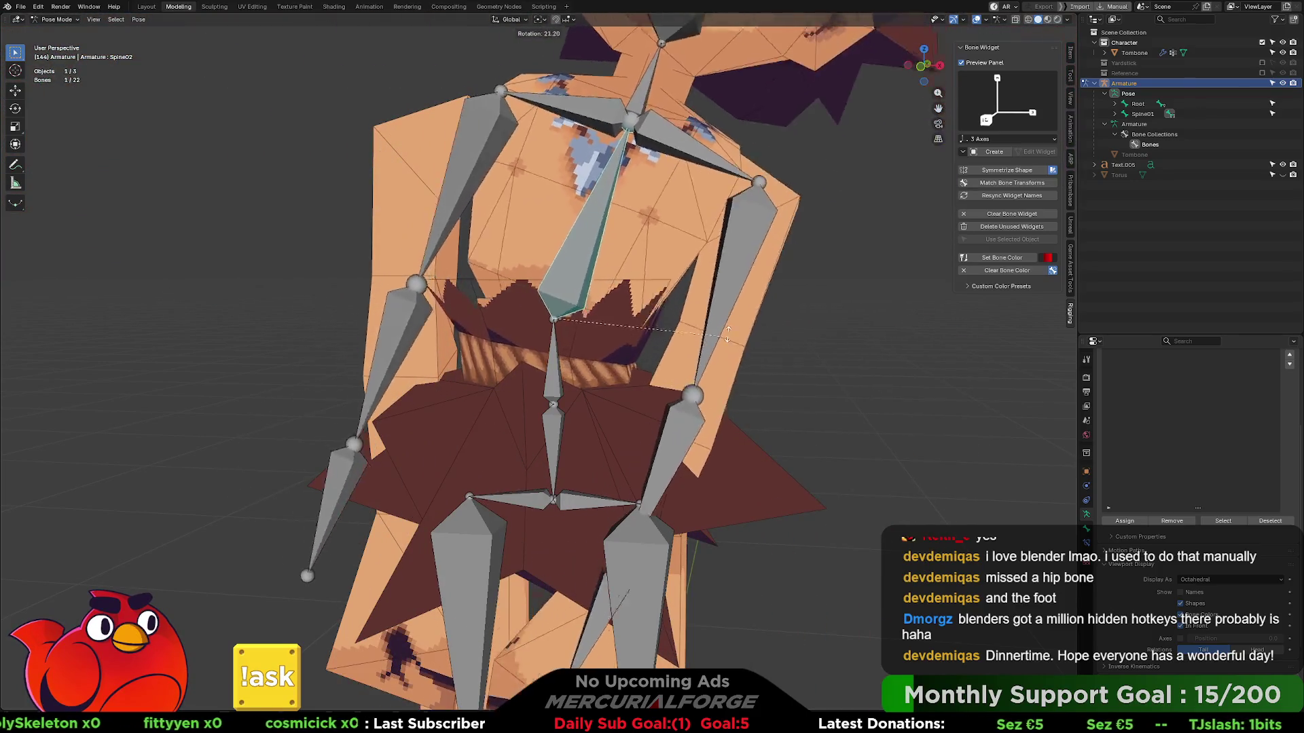
key(Escape)
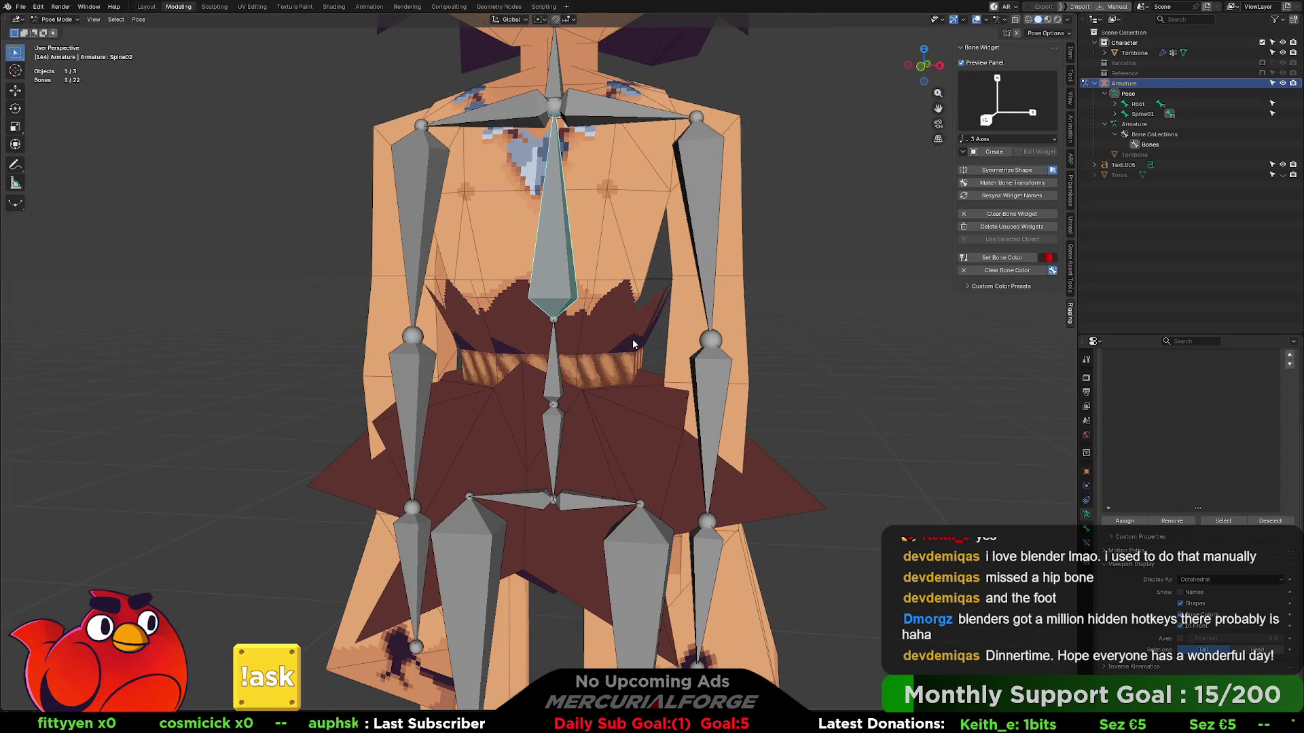
click(558, 368)
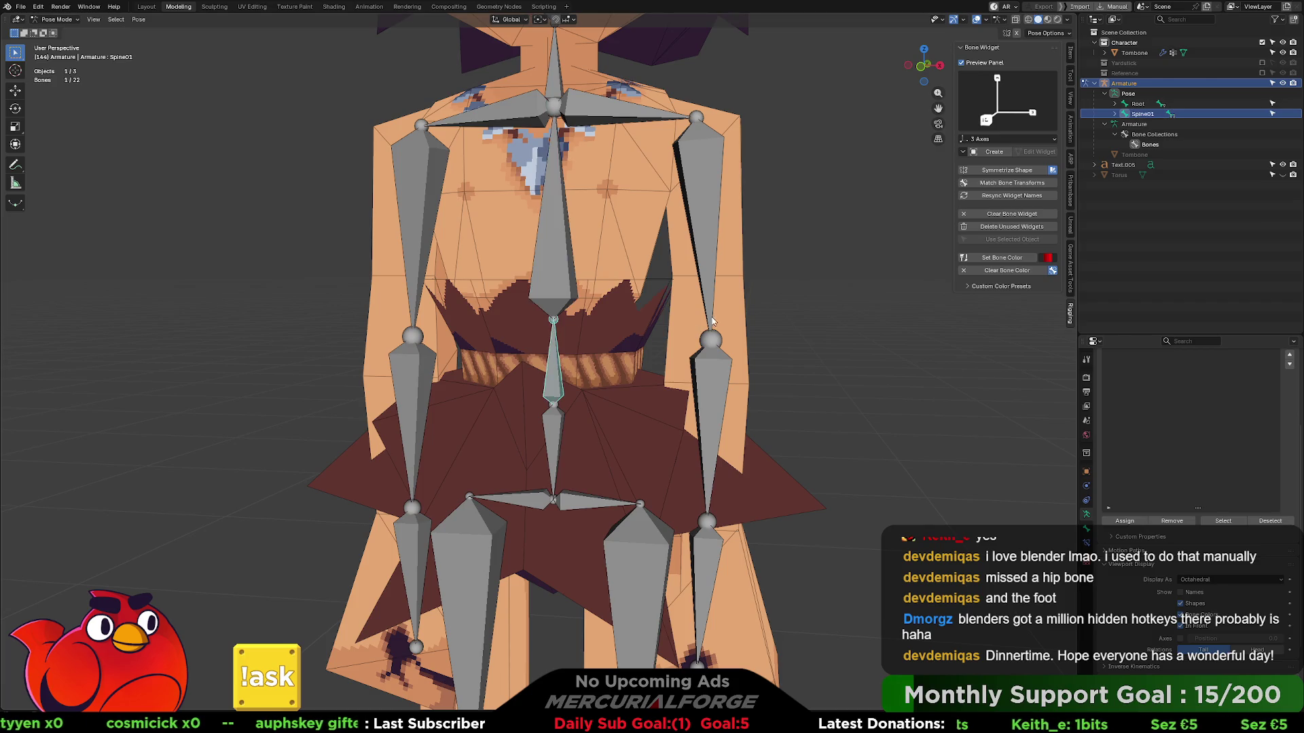
key(r)
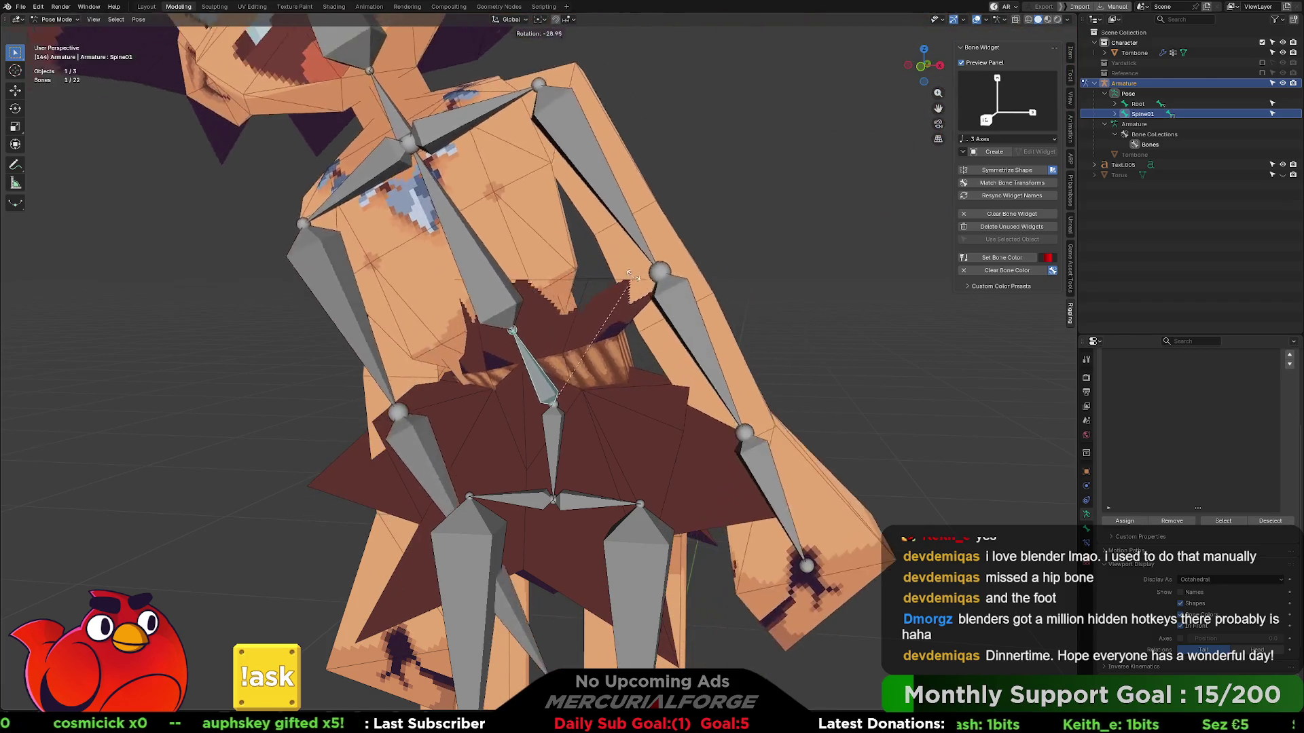
key(Escape)
click(616, 351)
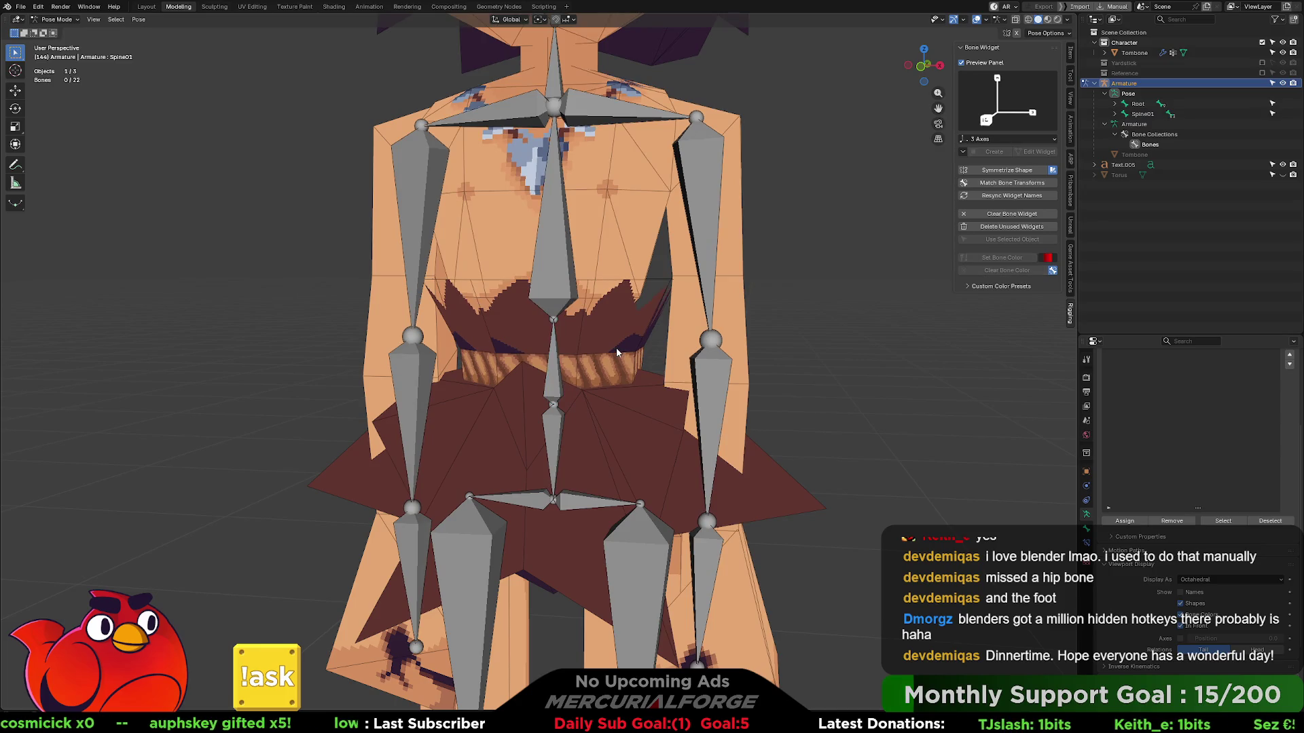
key(Tab)
key(Tab)
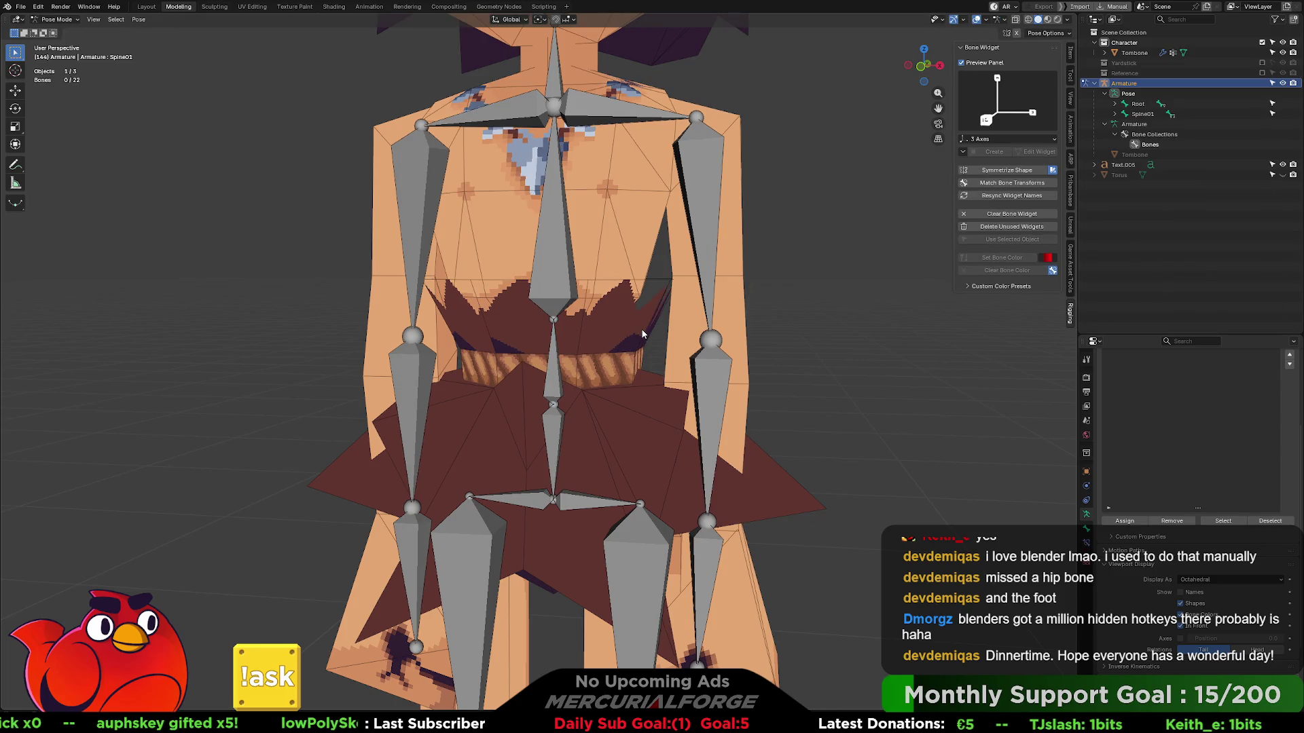